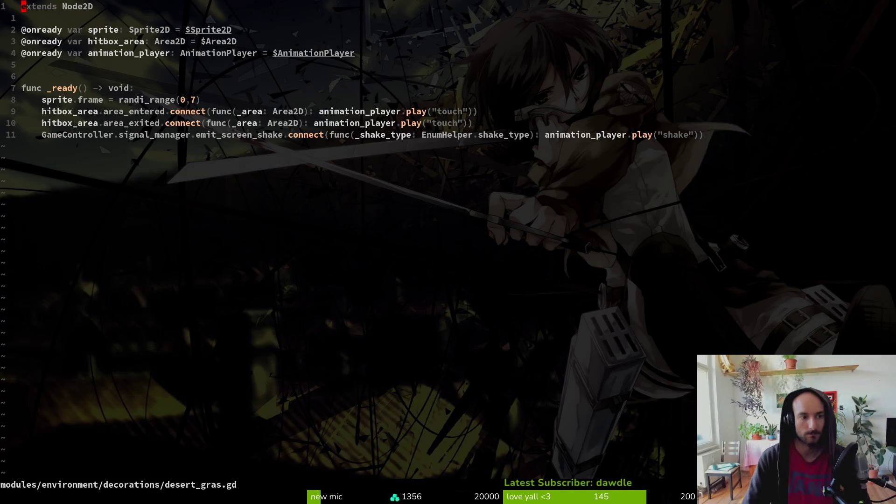
# Step: Declare an exported 'max_variants: int' below the animation_player line in desert_gras.gd
pyautogui.hotkey('shift', 'v')
pyautogui.write('y')
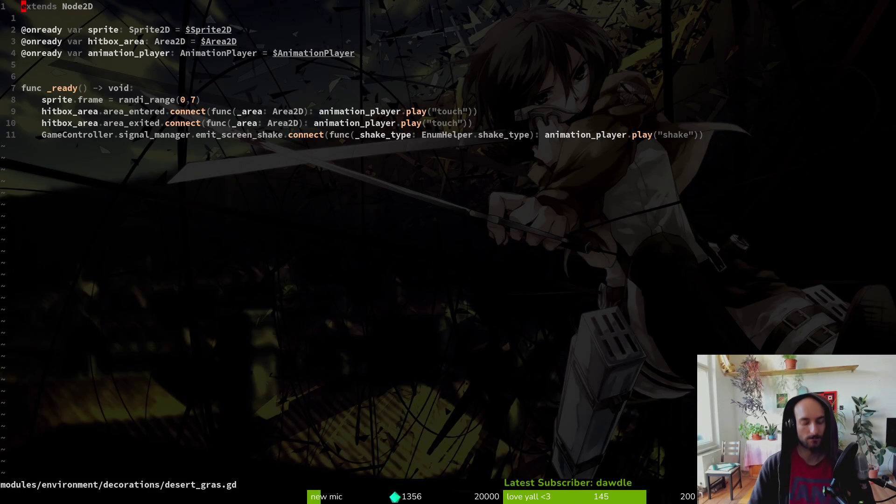
pyautogui.write(':write')
pyautogui.press('Return')
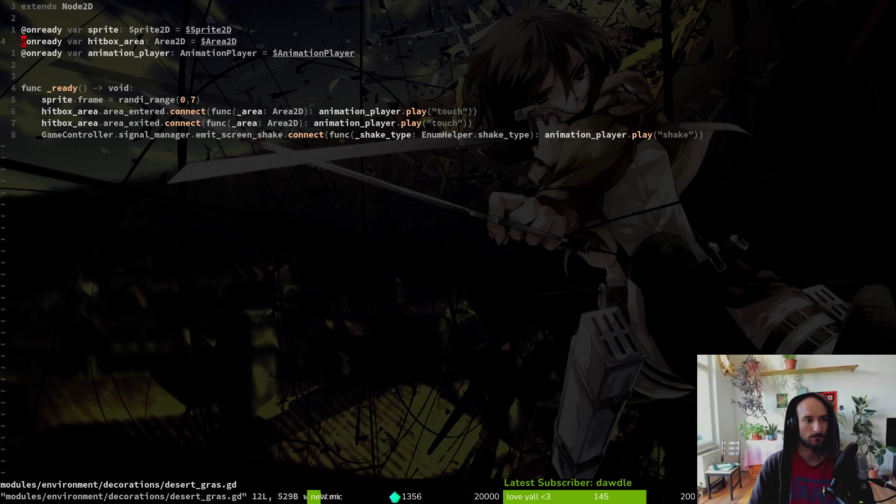
pyautogui.press('5')
pyautogui.press('j')
pyautogui.press('k')
pyautogui.press('o')
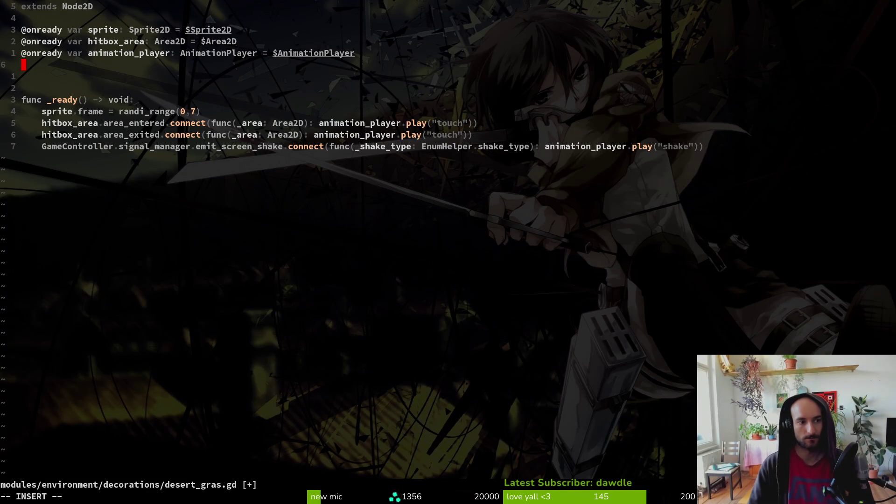
pyautogui.write('3')
pyautogui.press('BackSpace')
pyautogui.press('BackSpace')
pyautogui.write('@export var')
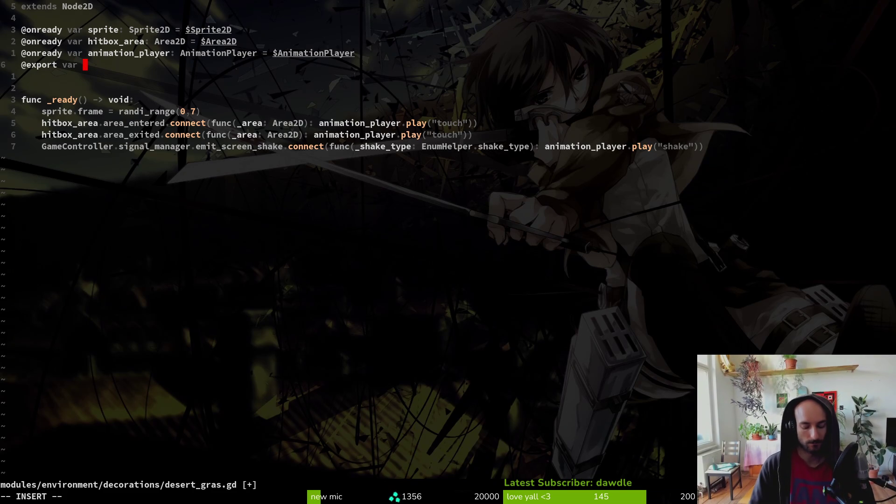
pyautogui.write('sprite')
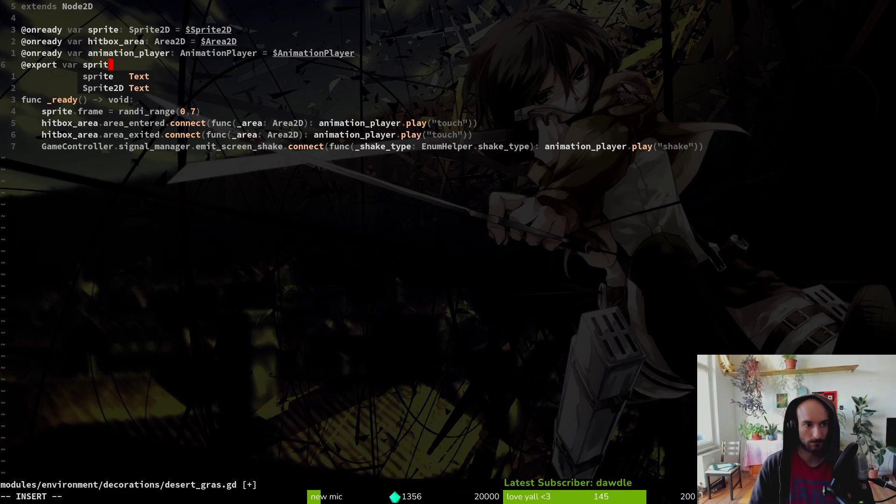
pyautogui.press('BackSpace')
pyautogui.press('BackSpace')
pyautogui.press('BackSpace')
pyautogui.press('BackSpace')
pyautogui.write('varia')
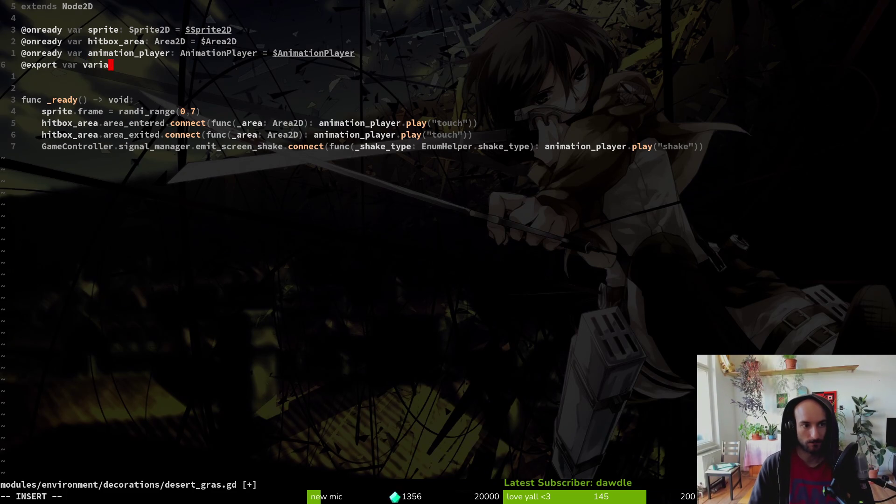
pyautogui.write('ntsmou')
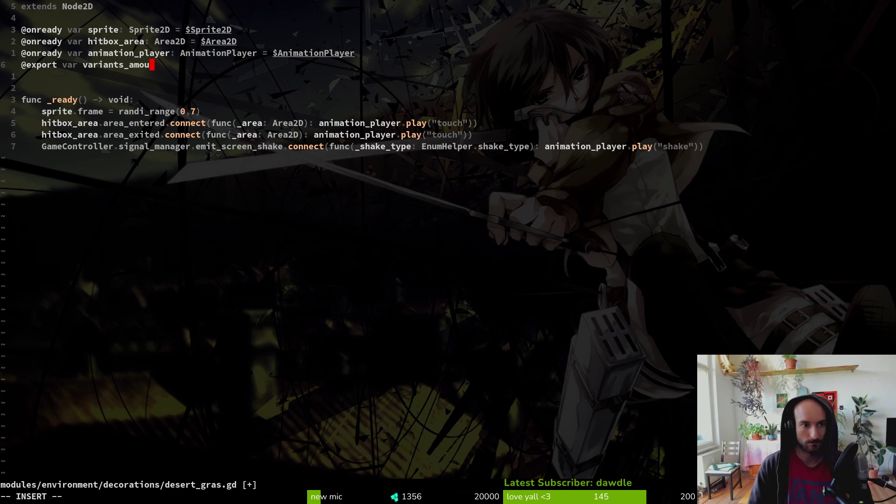
pyautogui.press('BackSpace')
pyautogui.press('BackSpace')
pyautogui.press('BackSpace')
pyautogui.press('BackSpace')
pyautogui.press('BackSpace')
pyautogui.press('BackSpace')
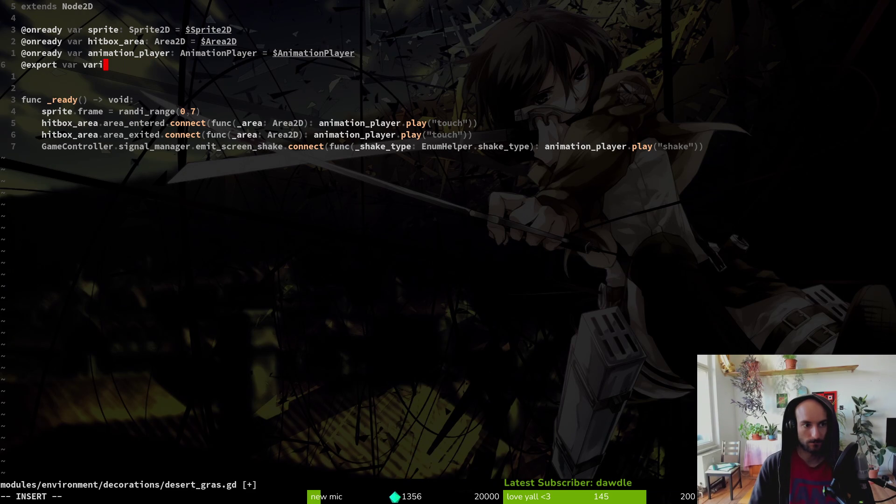
pyautogui.write('max_v')
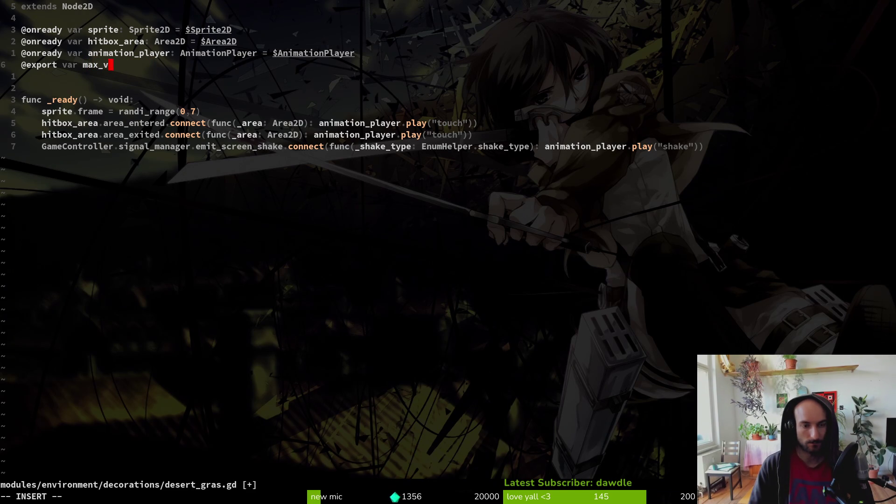
pyautogui.write('ariants: int')
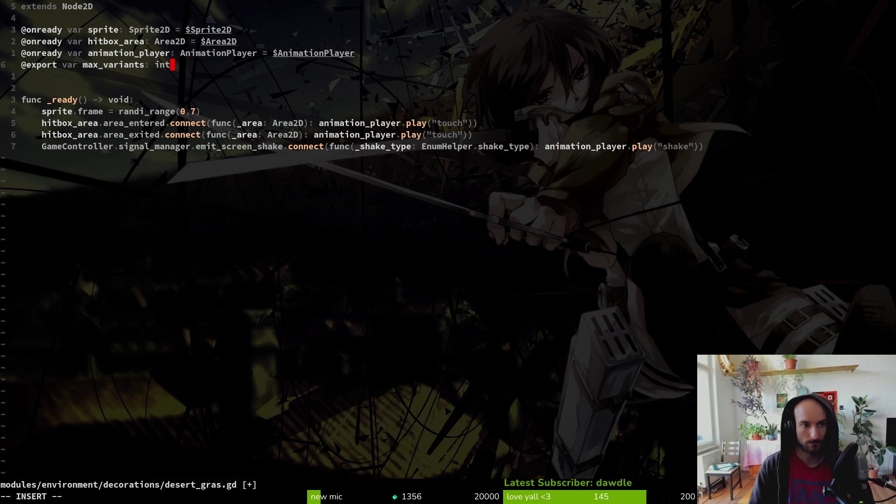
pyautogui.press('Escape')
# Step: Replace the randi_range upper bound 7 with max_variants and save
pyautogui.press('j')
pyautogui.press('j')
pyautogui.press('j')
pyautogui.press('w')
pyautogui.press('w')
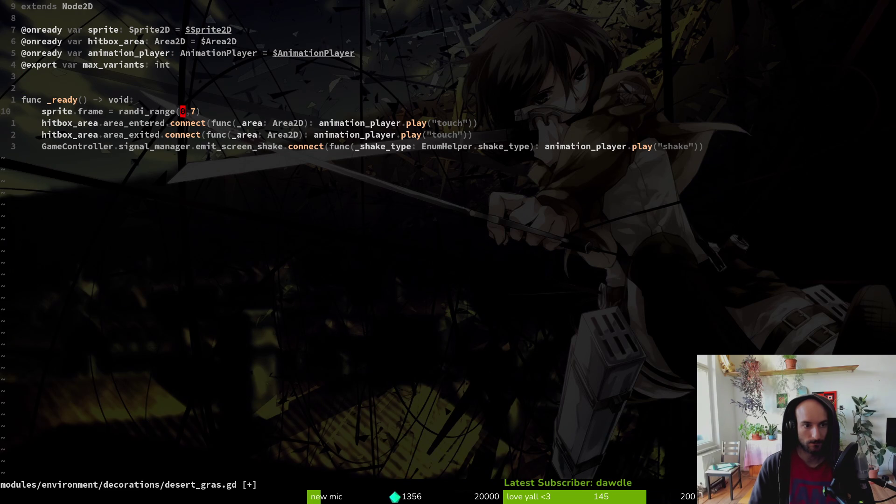
pyautogui.write('wcwmax')
pyautogui.press('Tab')
pyautogui.press('Return')
pyautogui.press('Escape')
pyautogui.write(':write')
pyautogui.press('Return')
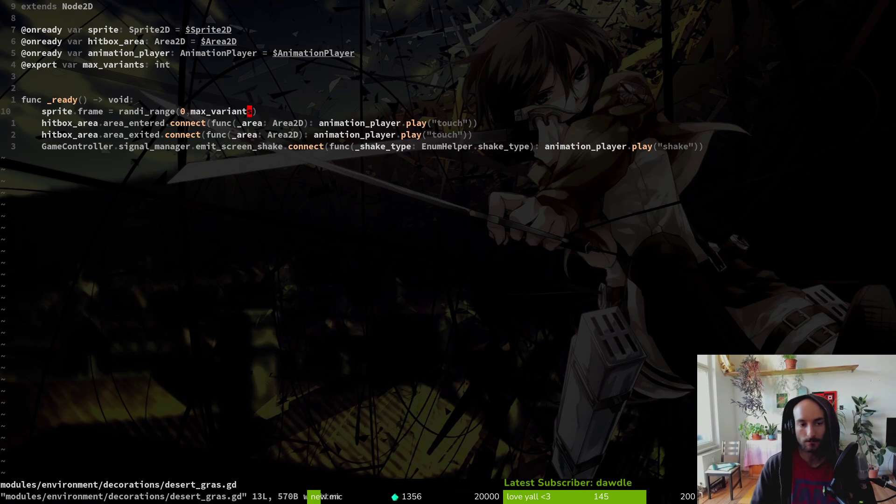
# Step: Rename the export to max_variants_index, use it as the randi_range bound, and save
pyautogui.press('k')
pyautogui.press('k')
pyautogui.press('k')
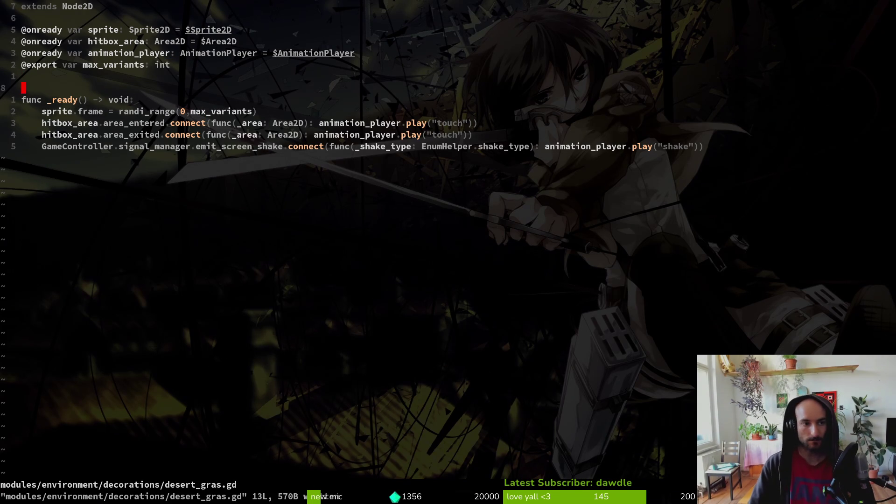
pyautogui.press('b')
pyautogui.press('b')
pyautogui.press('b')
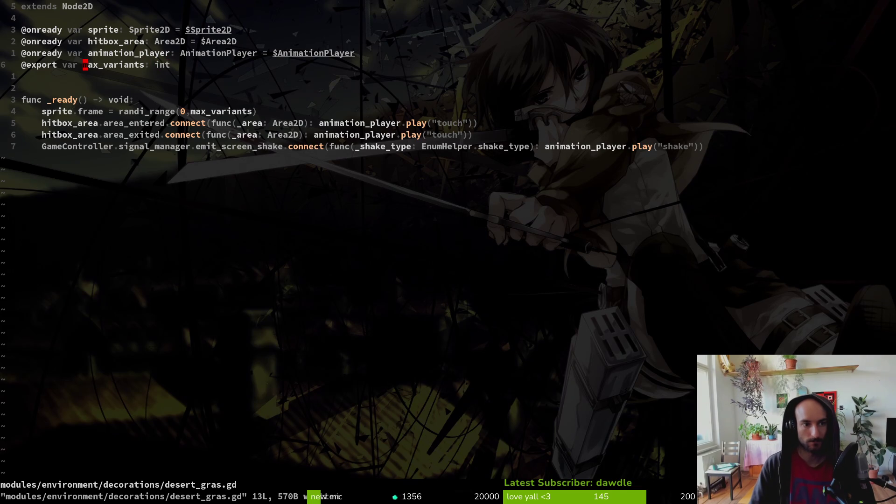
pyautogui.write('ea_index')
pyautogui.press('Escape')
pyautogui.write(':write')
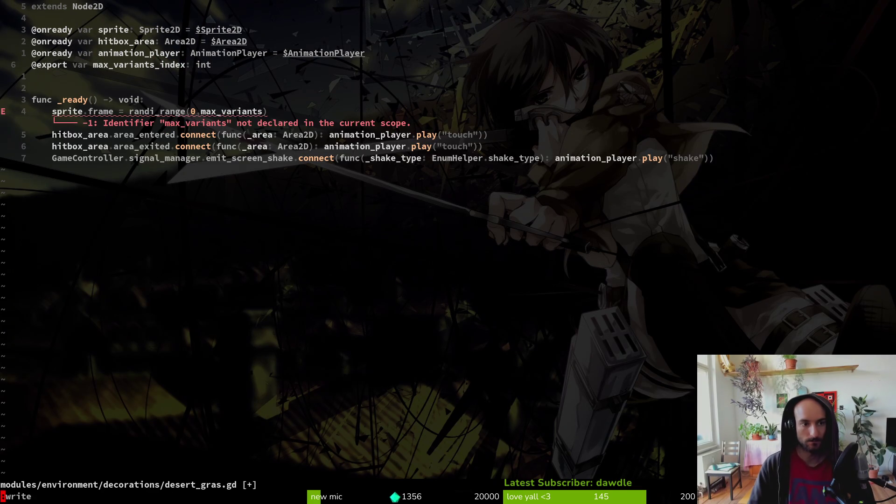
pyautogui.press('Return')
pyautogui.press('j')
pyautogui.press('j')
pyautogui.press('j')
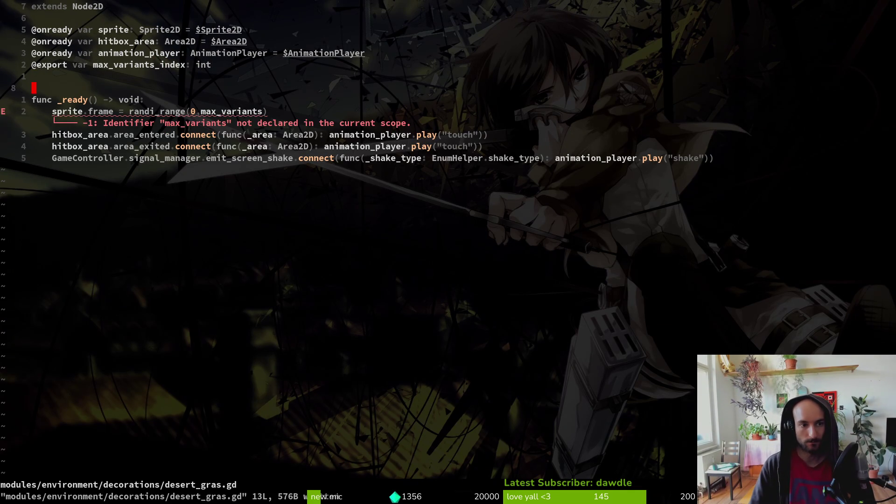
pyautogui.write('cw')
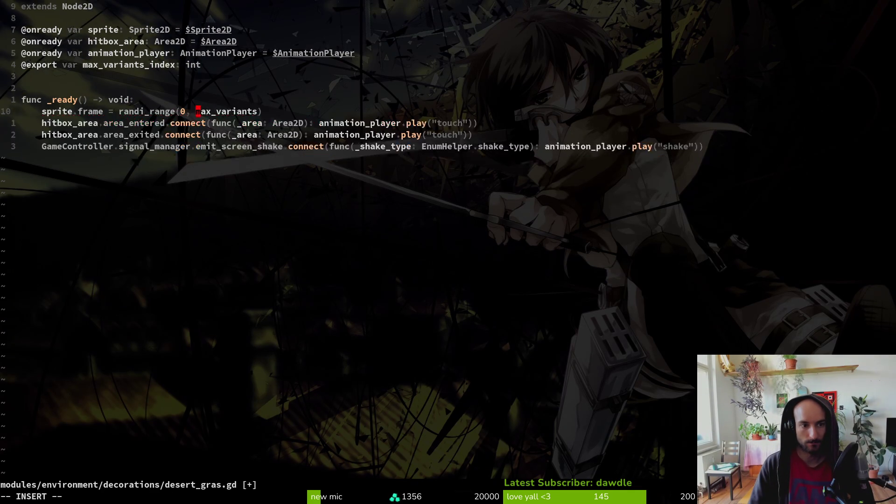
pyautogui.write('max')
pyautogui.press('Tab')
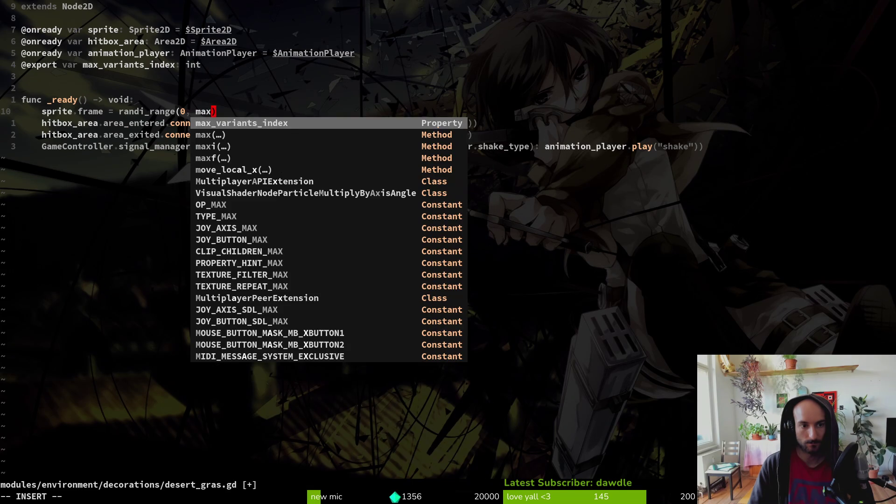
pyautogui.press('Escape')
pyautogui.write(':write')
pyautogui.press('Return')
# Step: Attach the existing desert_gras.gd script to the forestFoliage node in Godot
pyautogui.hotkey('alt', 'Tab')
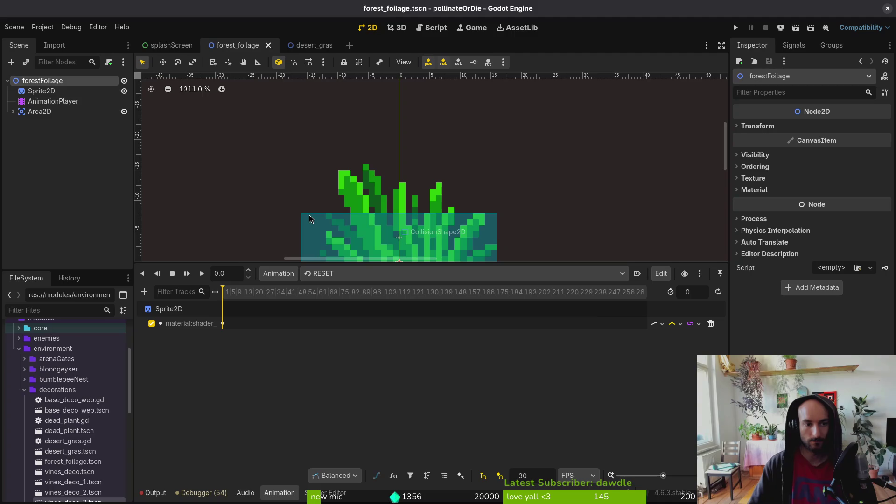
pyautogui.click(108, 62)
pyautogui.click(549, 238)
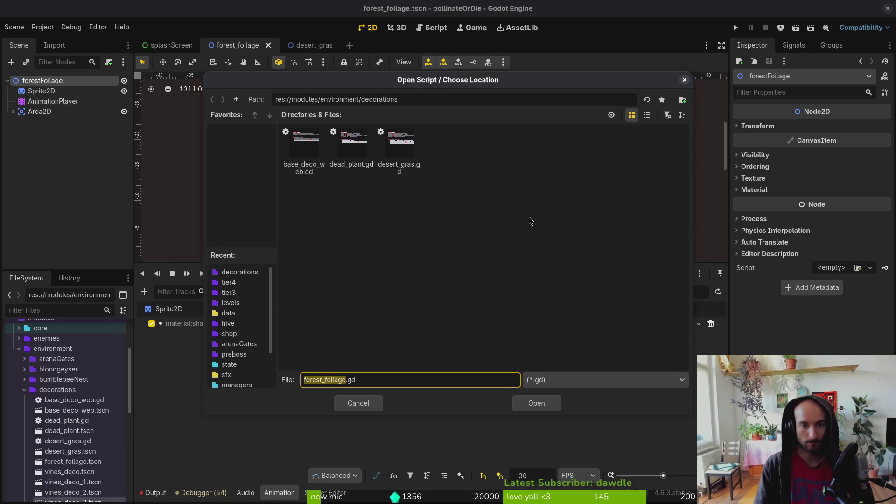
pyautogui.click(400, 145)
pyautogui.click(536, 402)
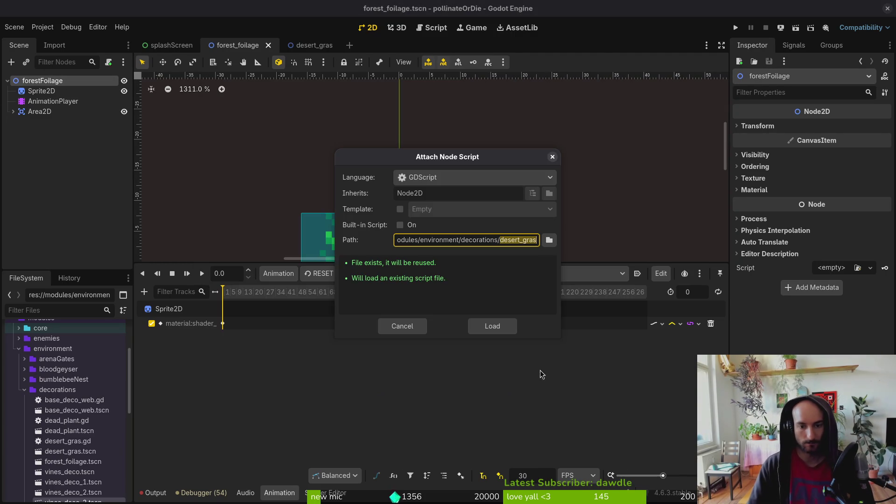
pyautogui.click(489, 326)
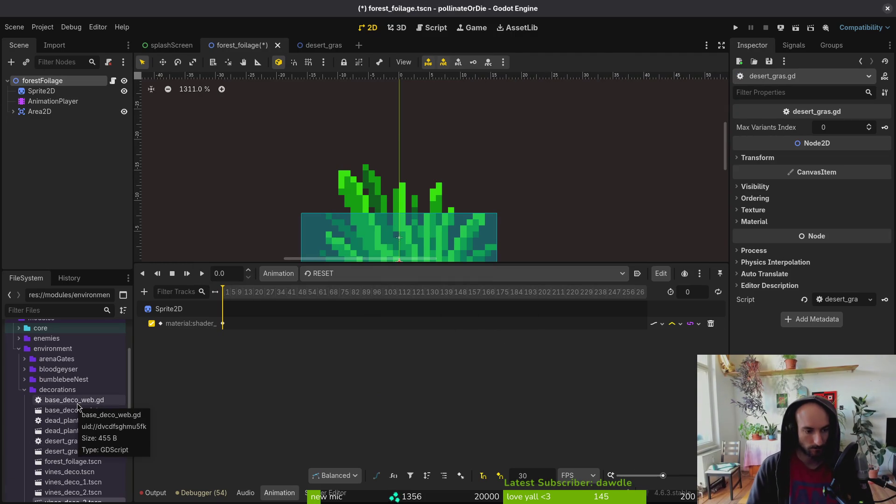
# Step: Open base_deco_web.gd alongside desert_gras.gd and compare the two scripts
pyautogui.doubleClick(67, 440)
pyautogui.press('space')
pyautogui.press('f')
pyautogui.press('f')
pyautogui.write('basdeco')
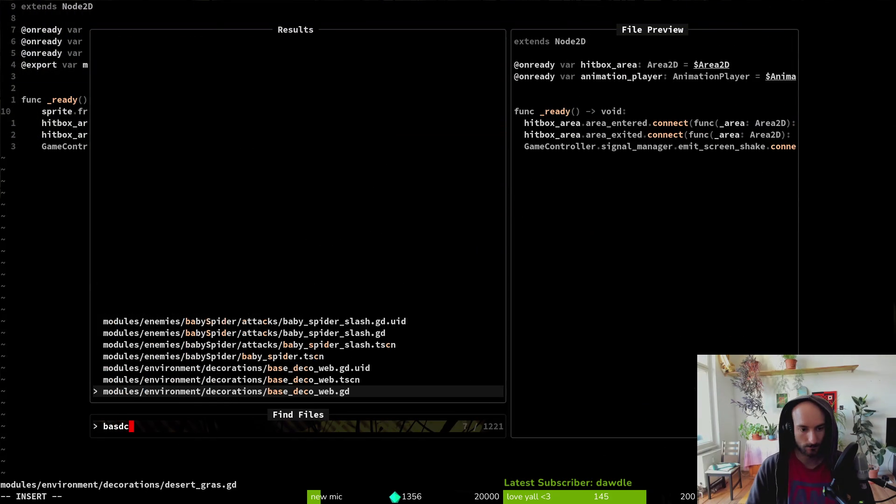
pyautogui.press('Return')
pyautogui.hotkey('ctrl', 'o')
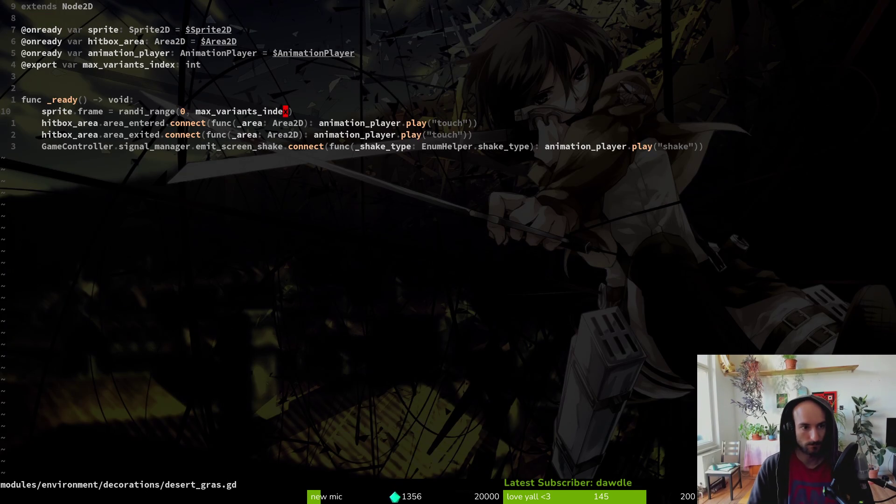
pyautogui.hotkey('ctrl', 'i')
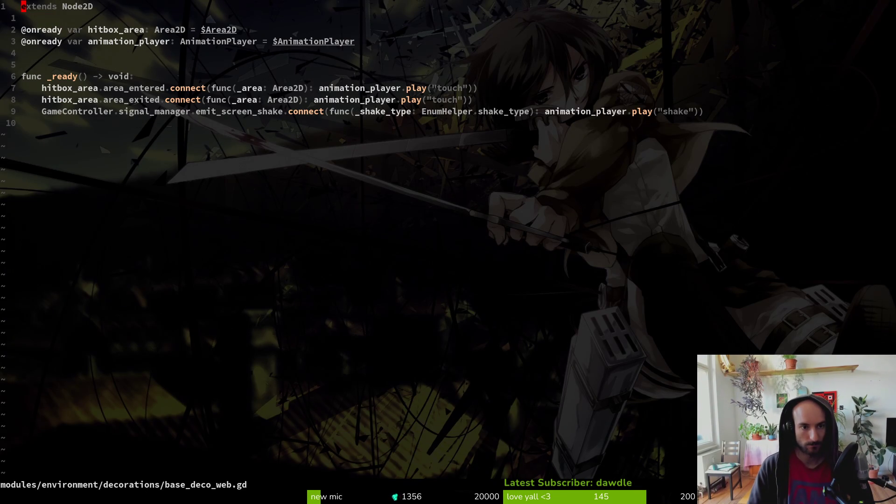
pyautogui.hotkey('ctrl', 'o')
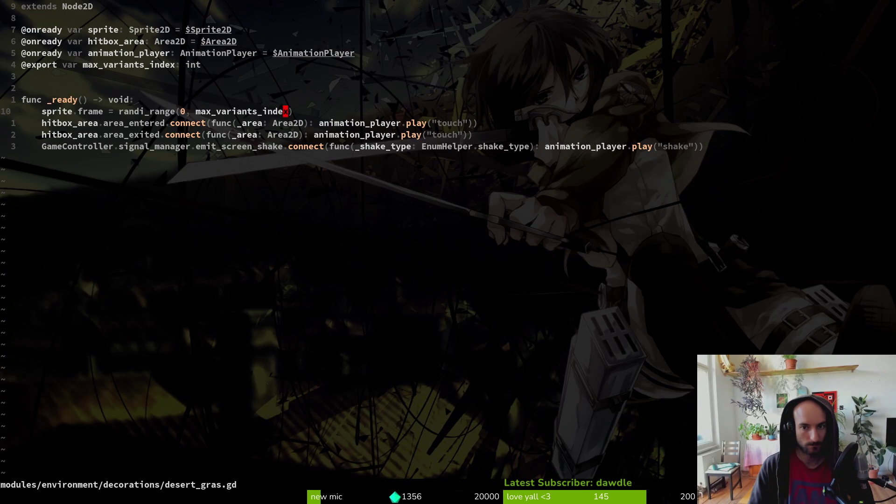
pyautogui.hotkey('ctrl', 'i')
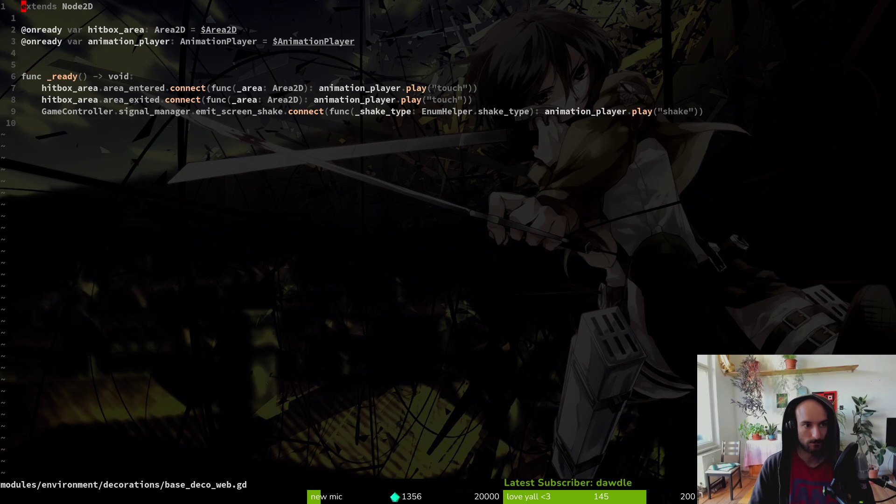
pyautogui.hotkey('ctrl', 'o')
# Step: Copy the sprite and hitbox_area declarations into base_deco_web.gd, remove the duplicate, and save
pyautogui.press('k')
pyautogui.press('k')
pyautogui.press('k')
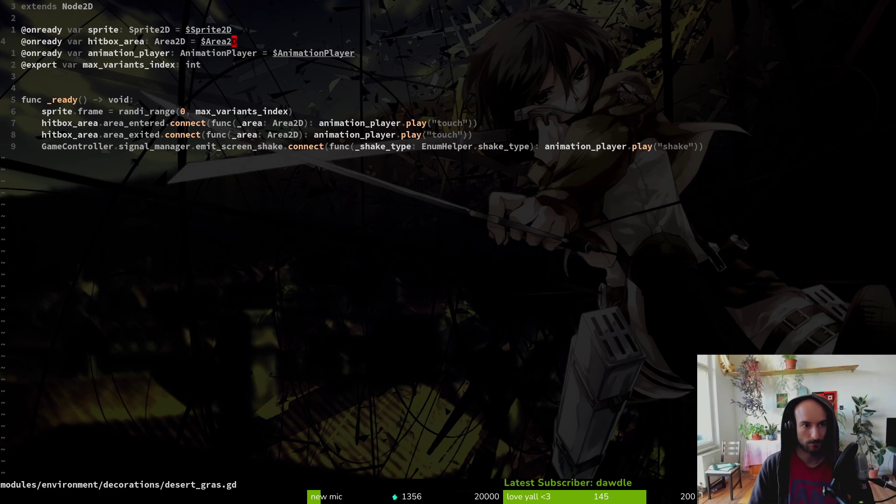
pyautogui.hotkey('shift', 'v')
pyautogui.press('j')
pyautogui.press('y')
pyautogui.hotkey('ctrl', 'i')
pyautogui.press('p')
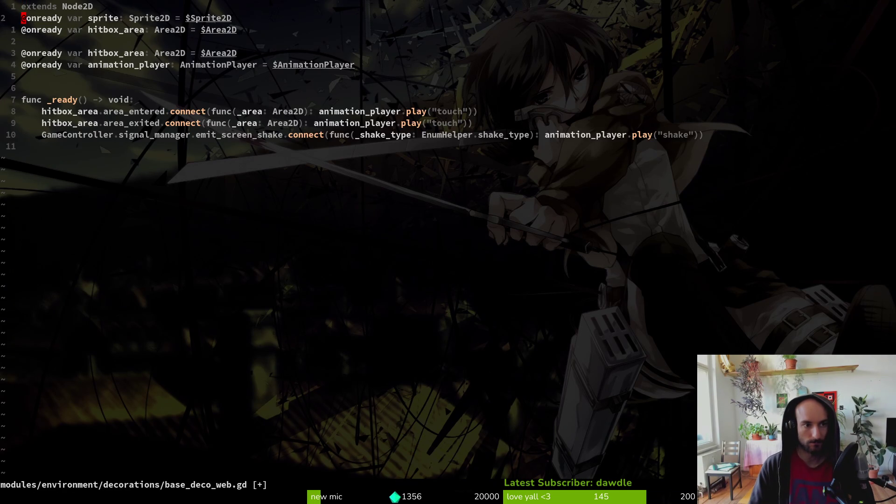
pyautogui.hotkey('shift', 'v')
pyautogui.press('j')
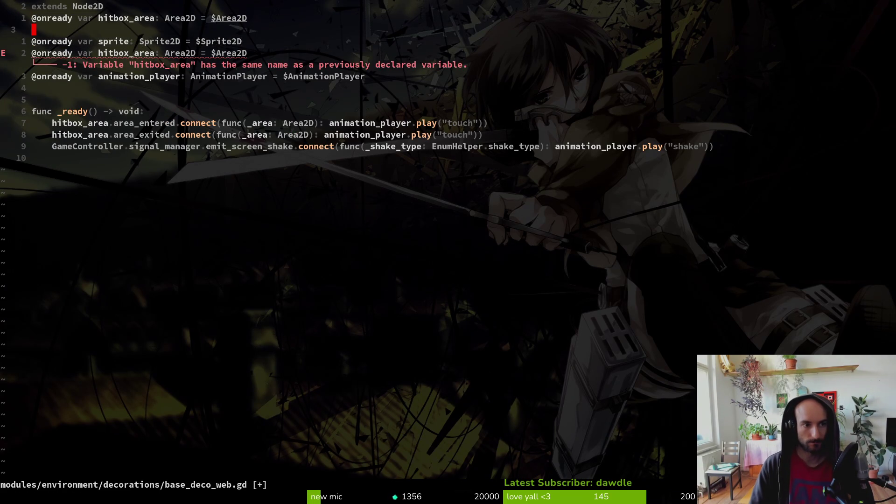
pyautogui.press('d')
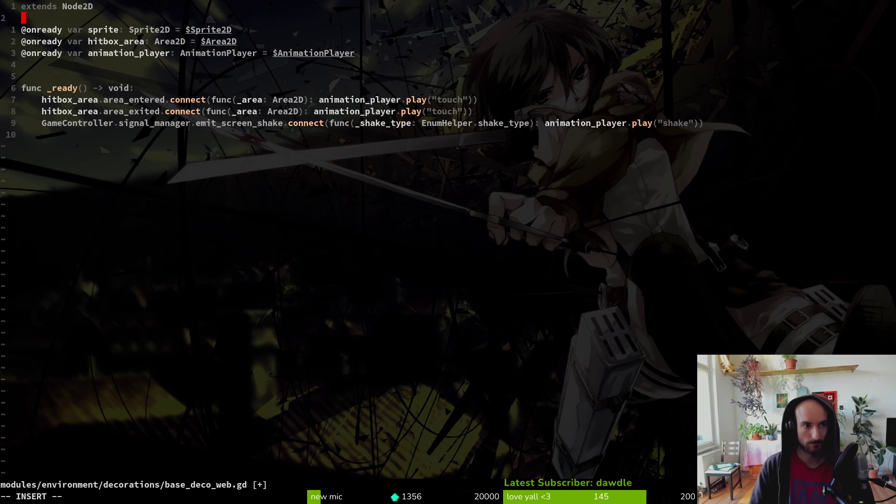
pyautogui.write(':w')
pyautogui.press('Return')
pyautogui.hotkey('ctrl', 'o')
pyautogui.press('j')
pyautogui.press('j')
pyautogui.hotkey('shift', 'v')
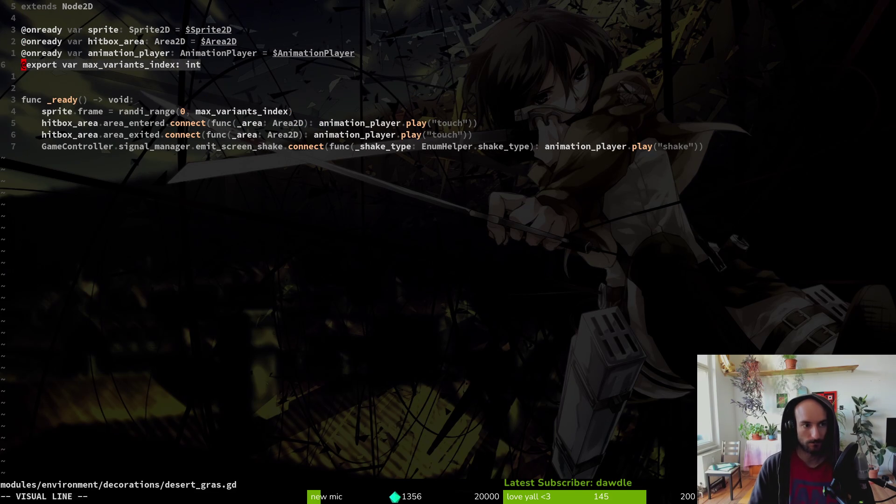
pyautogui.write('y:w')
pyautogui.press('Return')
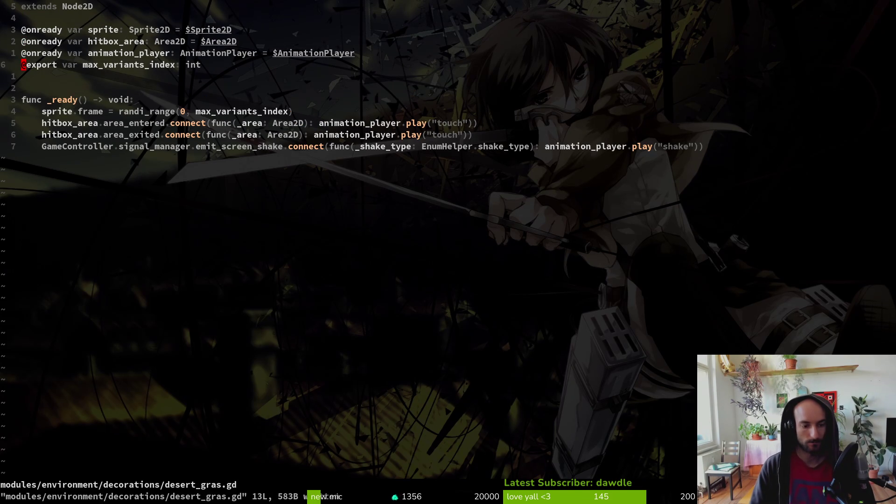
# Step: Paste the entire desert_gras.gd code at the end of base_deco_web.gd and save
pyautogui.hotkey('alt', 'Tab')
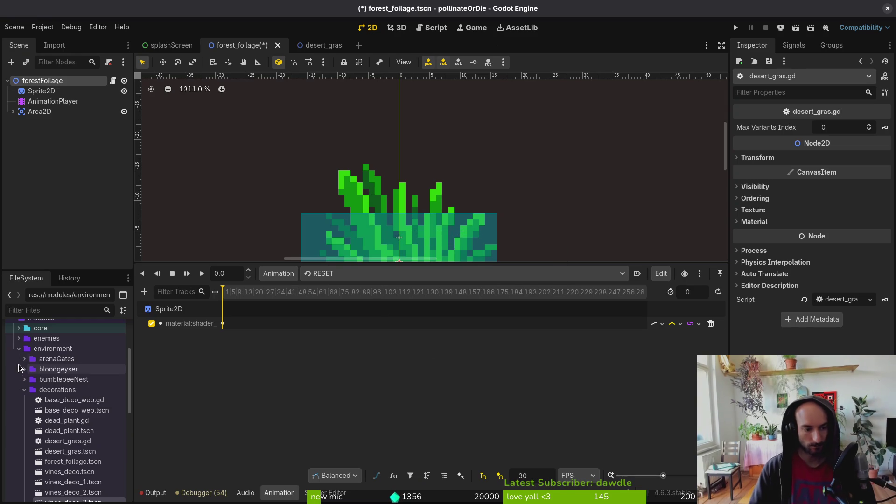
pyautogui.hotkey('alt', 'Tab')
pyautogui.press('g')
pyautogui.press('g')
pyautogui.hotkey('shift', 'v')
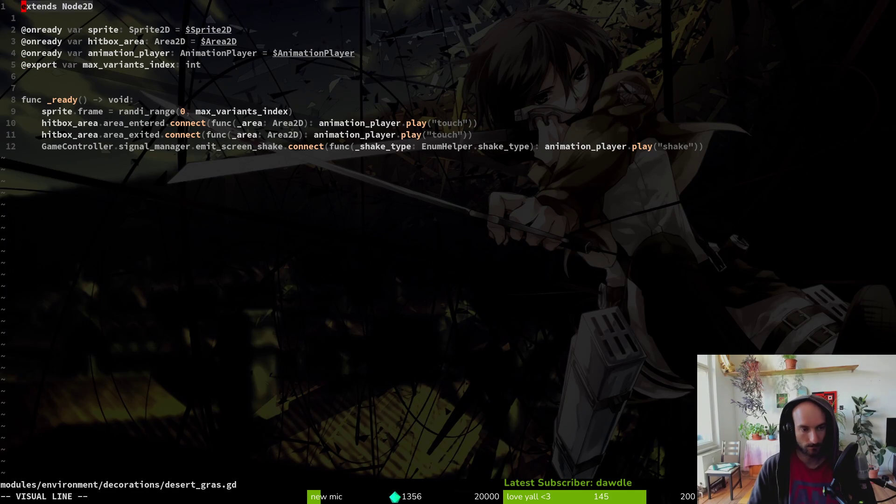
pyautogui.hotkey('ctrl', '^')
pyautogui.press('g')
pyautogui.press('g')
pyautogui.hotkey('shift', 'v')
pyautogui.press('Escape')
pyautogui.write('Gp')
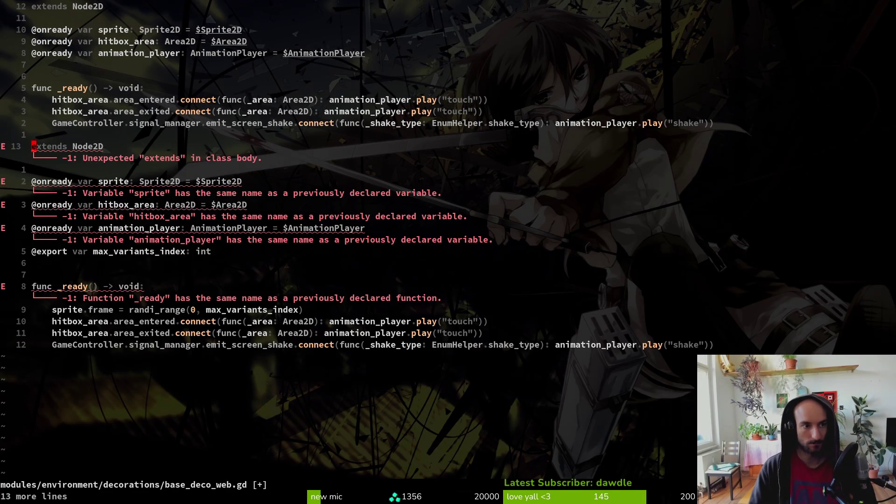
pyautogui.write(':w')
pyautogui.press('Return')
pyautogui.press('g')
pyautogui.press('g')
pyautogui.hotkey('shift', 'v')
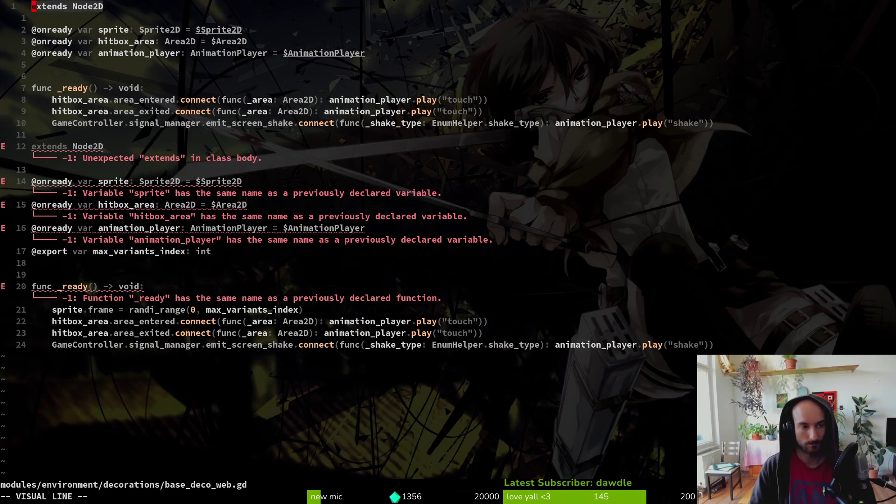
# Step: Delete the old web code from base_deco_web.gd, save, and quick-open web.tscn via 'webts'
pyautogui.press('1')
pyautogui.press('1')
pyautogui.write('jd:w')
pyautogui.hotkey('alt', 'Tab')
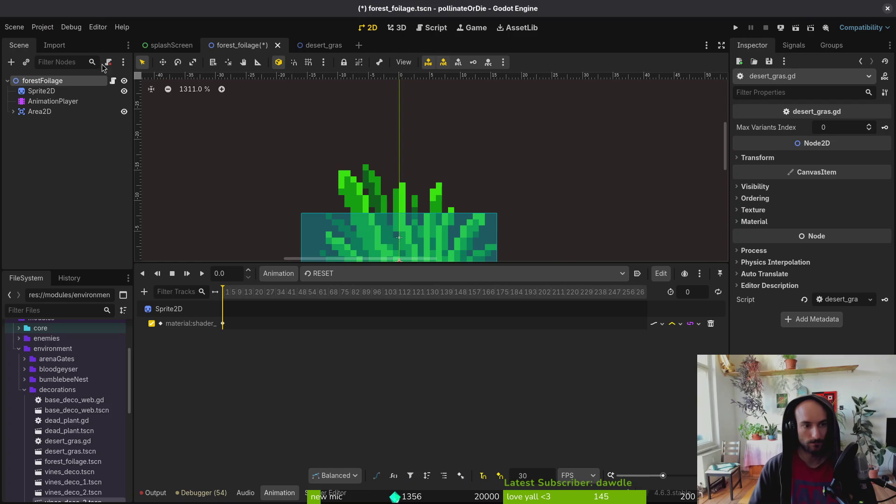
pyautogui.hotkey('alt', 'shift', 'o')
pyautogui.write('webts')
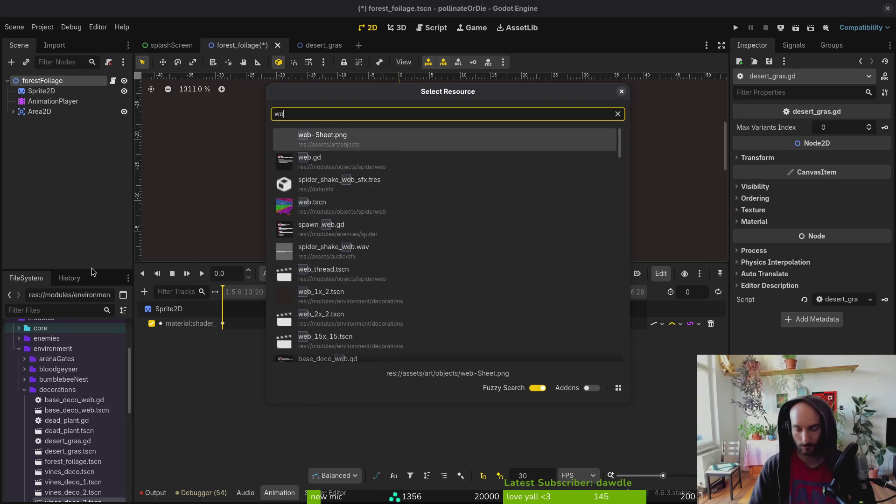
pyautogui.press('Return')
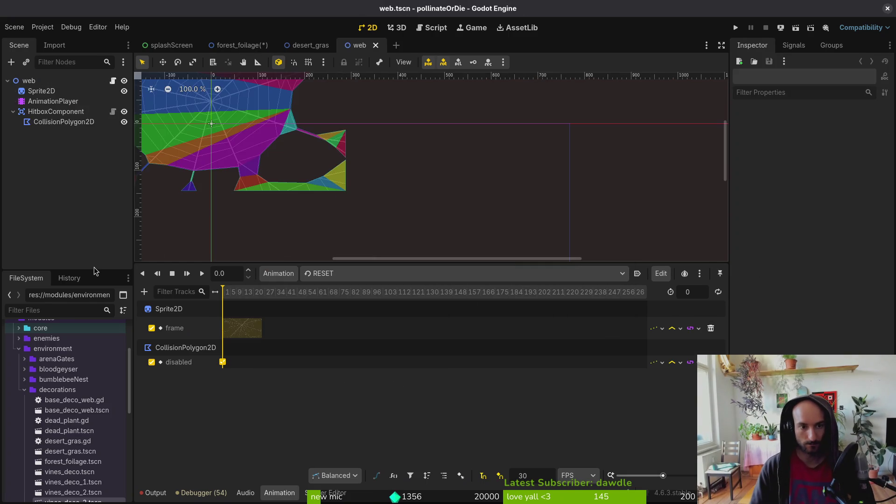
pyautogui.hotkey('alt', 'Tab')
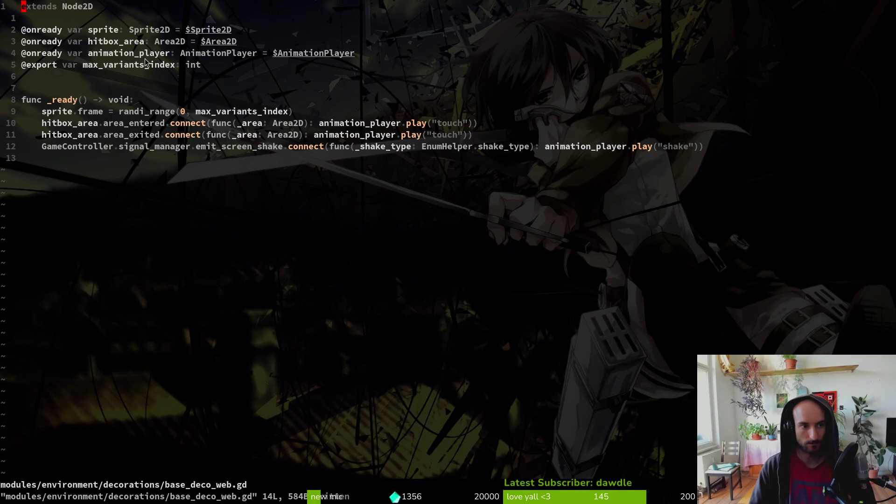
pyautogui.hotkey('alt', 'Tab')
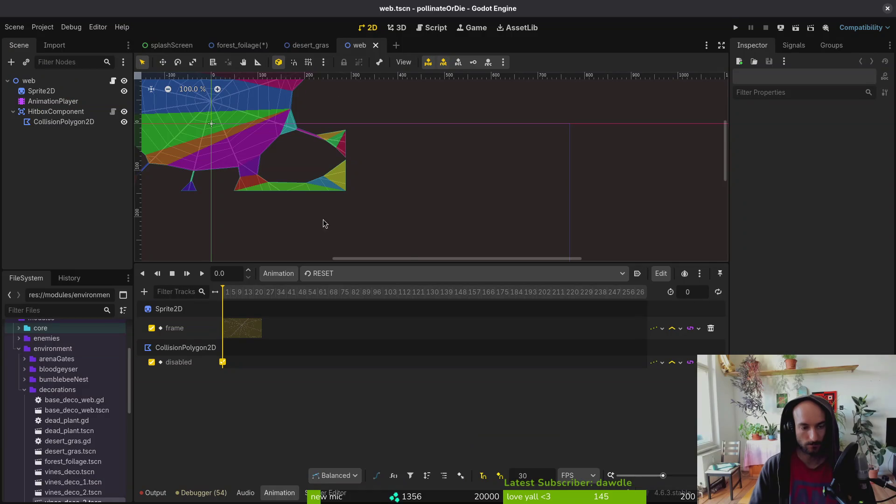
pyautogui.hotkey('alt', 'Tab')
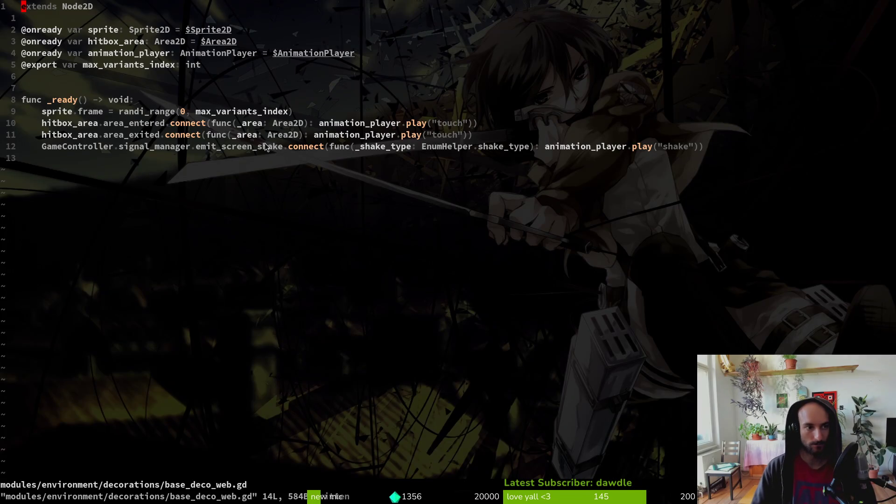
pyautogui.press('q')
pyautogui.press('q')
pyautogui.press('q')
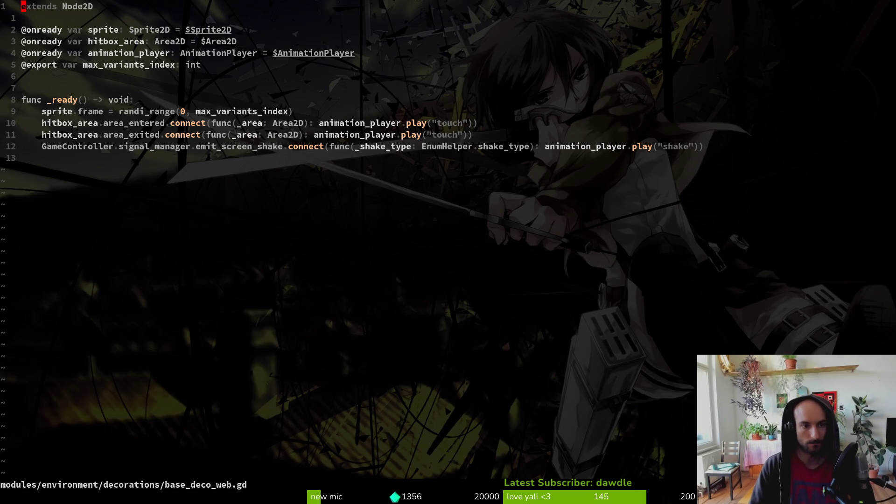
pyautogui.press('q')
pyautogui.press('u')
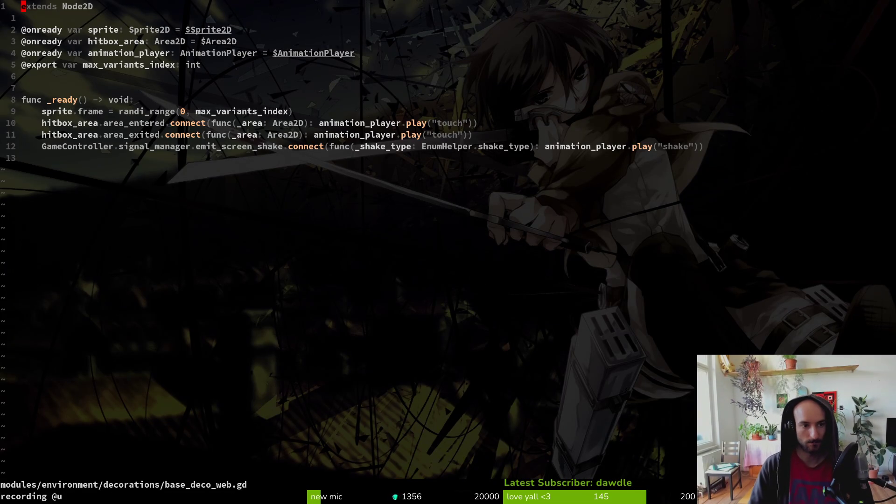
pyautogui.press('5')
pyautogui.press('j')
pyautogui.press('d')
pyautogui.press('d')
pyautogui.press('3')
pyautogui.press('j')
pyautogui.press('d')
pyautogui.press('d')
pyautogui.press('G')
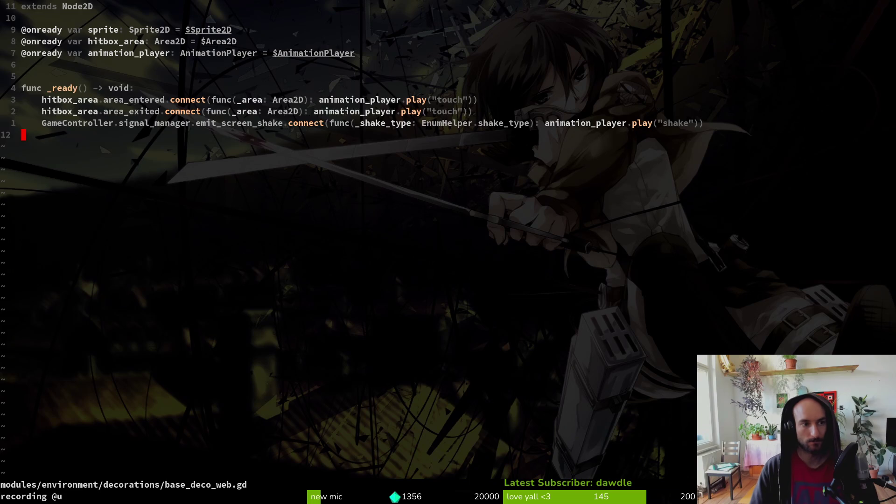
pyautogui.write(':wn')
pyautogui.press('Return')
pyautogui.hotkey('alt', 'Tab')
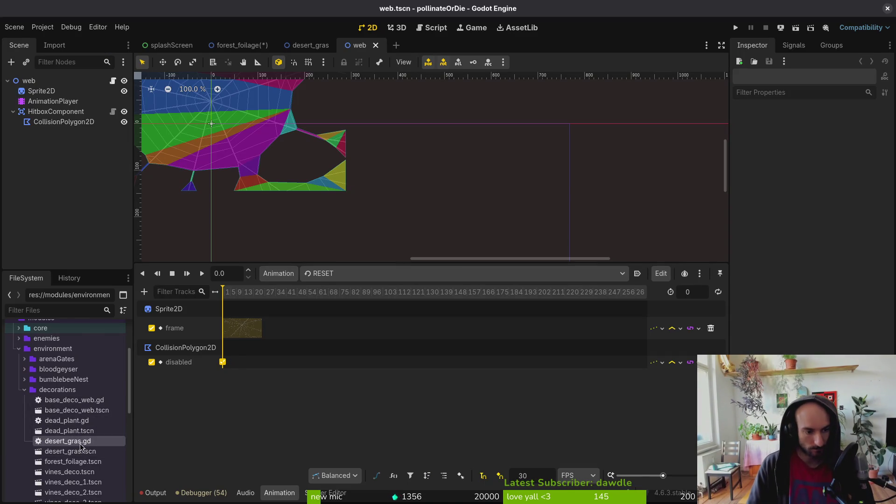
# Step: Rename desert_gras.gd to multisprite_deco.gd in the FileSystem dock
pyautogui.rightClick(70, 440)
pyautogui.click(144, 407)
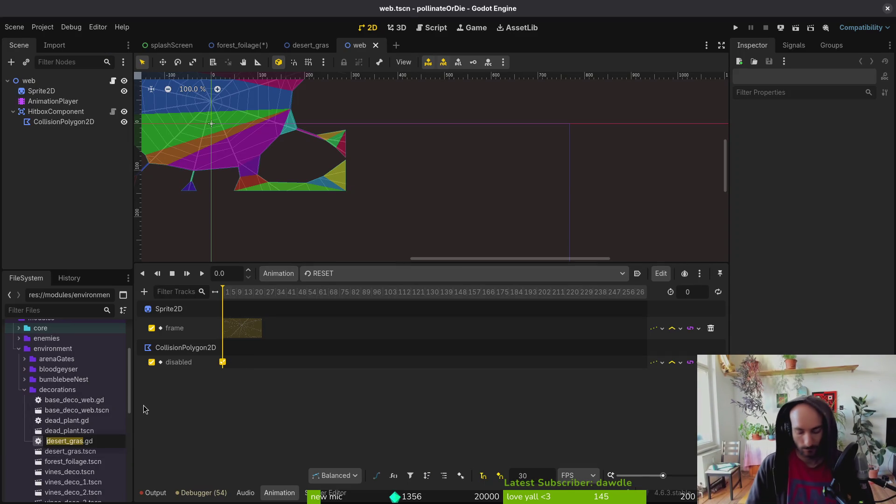
pyautogui.write('multiple')
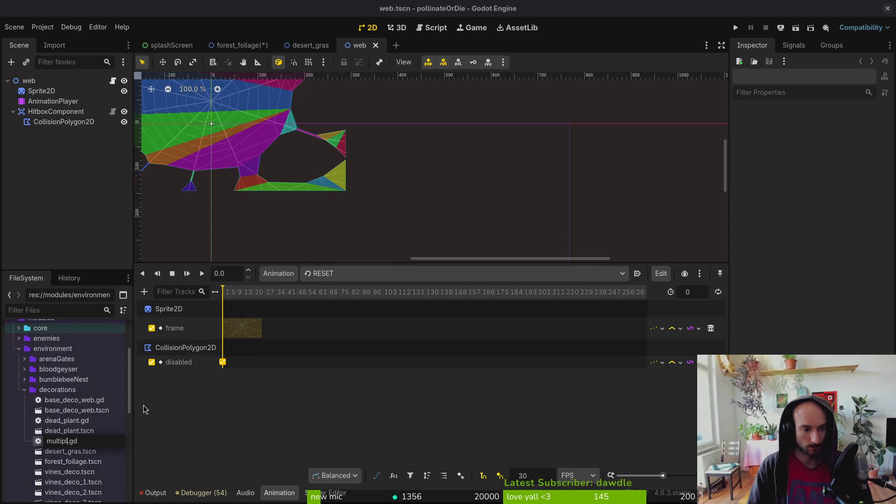
pyautogui.press('BackSpace')
pyautogui.press('BackSpace')
pyautogui.press('BackSpace')
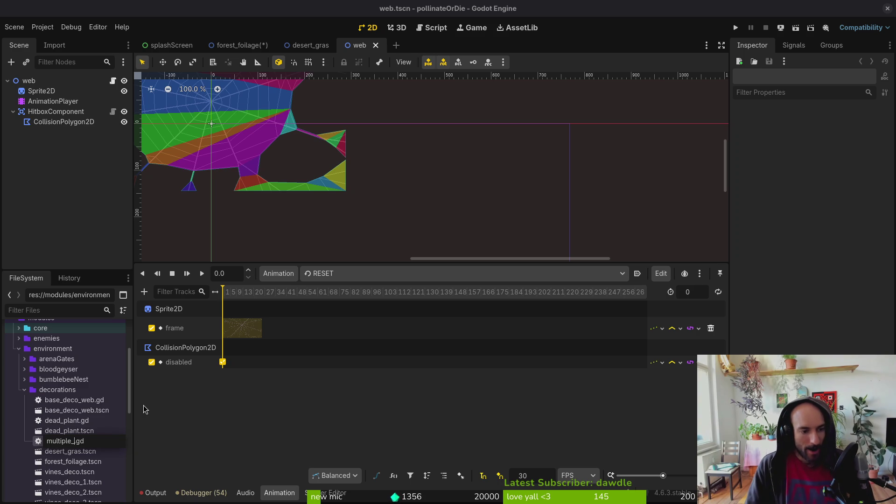
pyautogui.write('sprite_de')
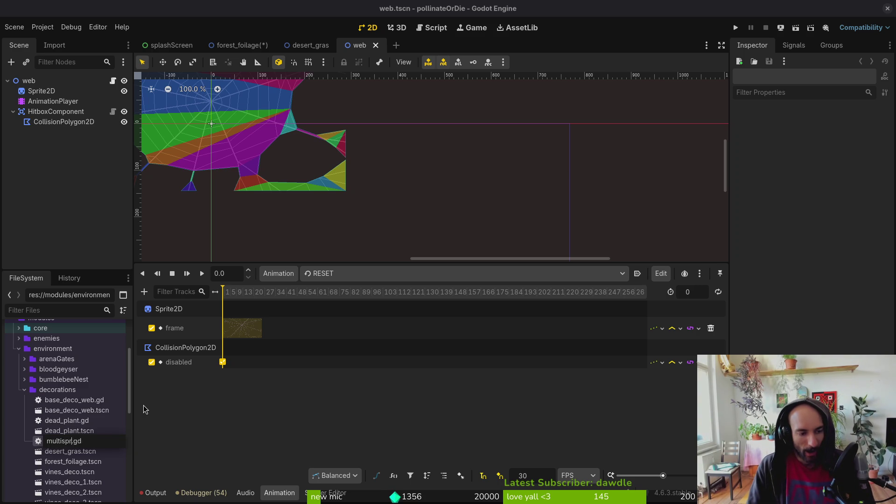
pyautogui.write('co')
pyautogui.press('Return')
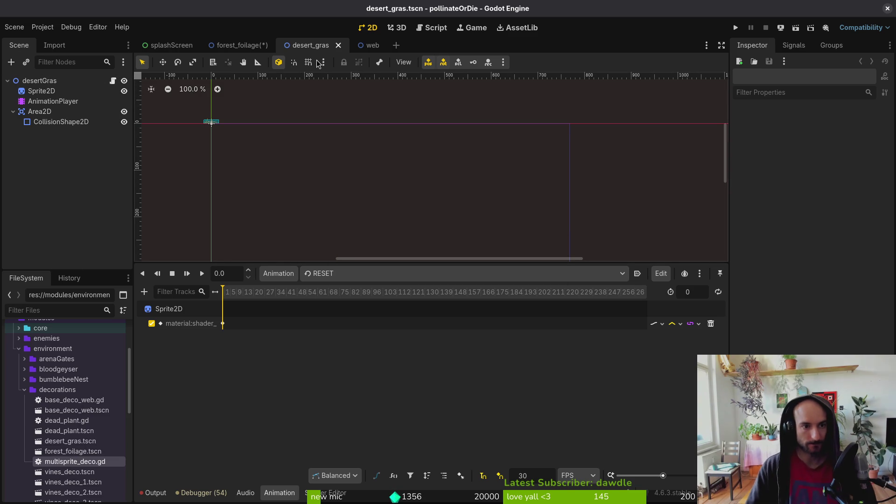
# Step: Check the Sprite2D frame count, then set desertGras's Max Variants Index to 12
pyautogui.click(211, 123)
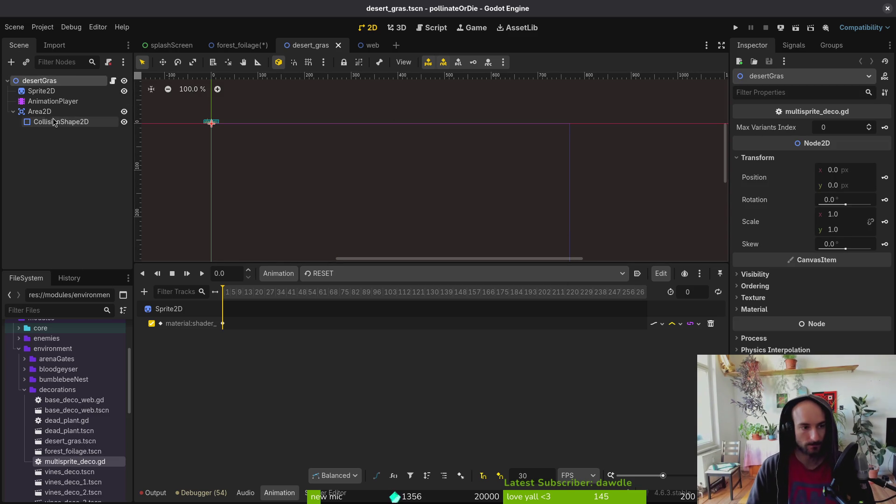
pyautogui.click(117, 89)
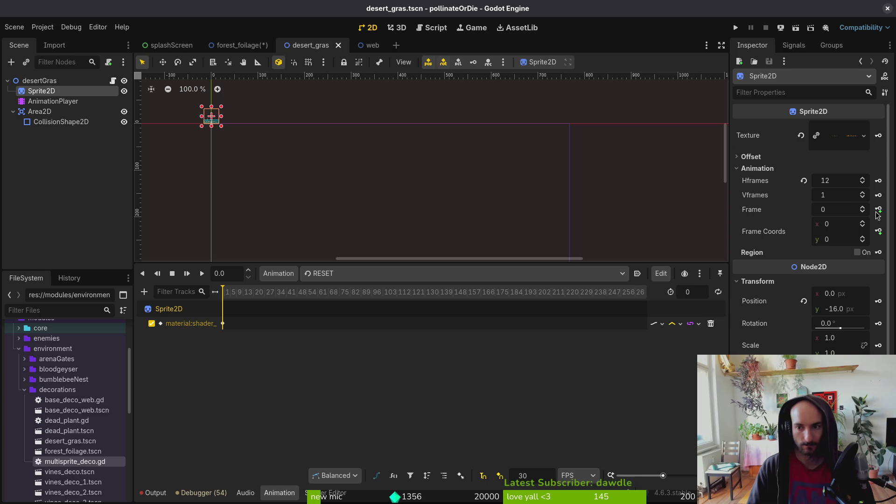
pyautogui.click(42, 81)
pyautogui.click(848, 128)
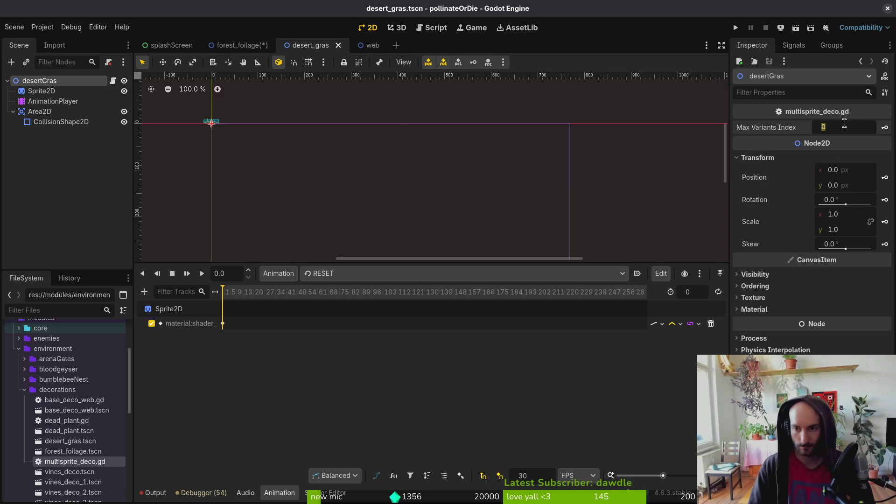
pyautogui.press('Return')
pyautogui.hotkey('alt', 'Tab')
pyautogui.hotkey('alt', 'Tab')
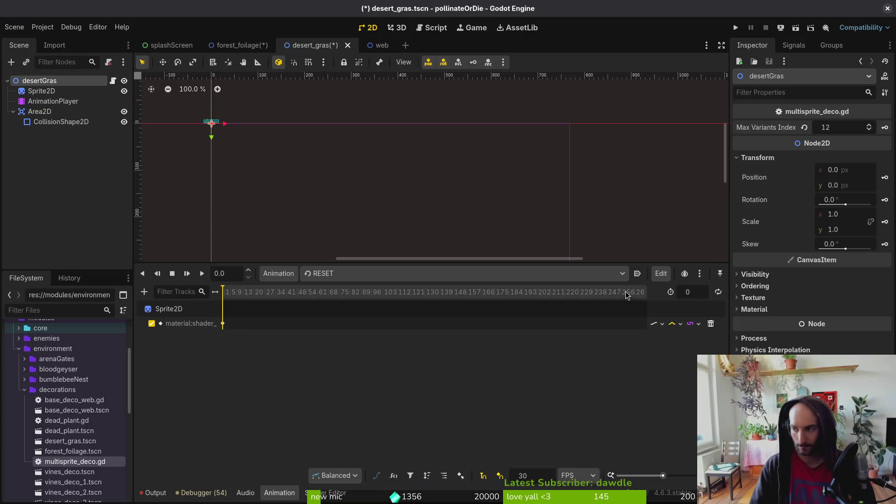
pyautogui.hotkey('alt', 'Tab')
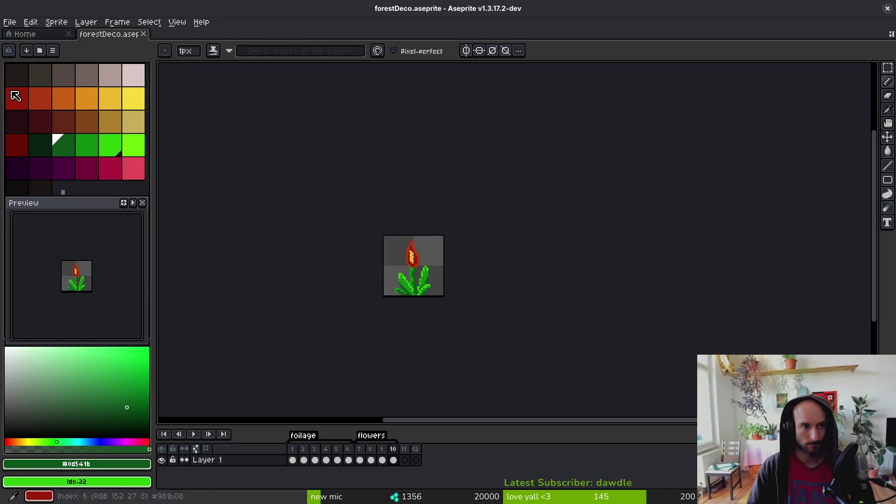
# Step: Open assets/aseprite/desertGras.aseprite and select all twelve frames in the timeline
pyautogui.click(10, 23)
pyautogui.click(32, 46)
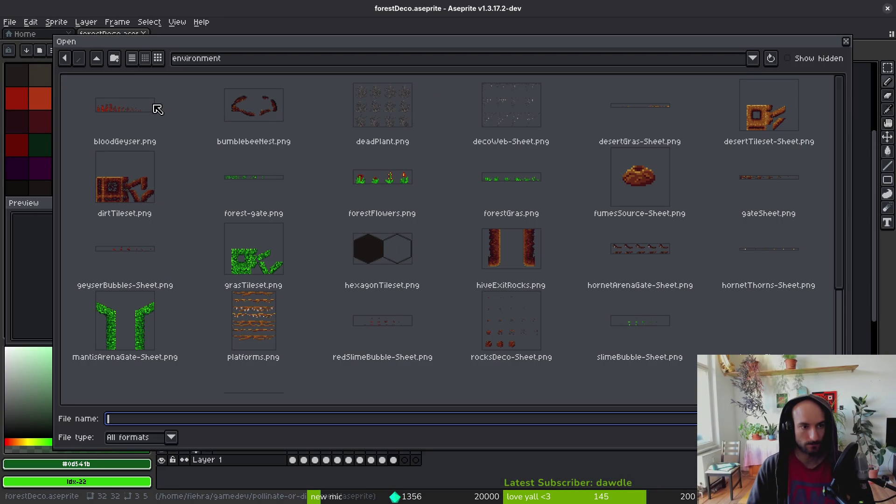
pyautogui.click(98, 58)
pyautogui.click(98, 59)
pyautogui.doubleClick(173, 119)
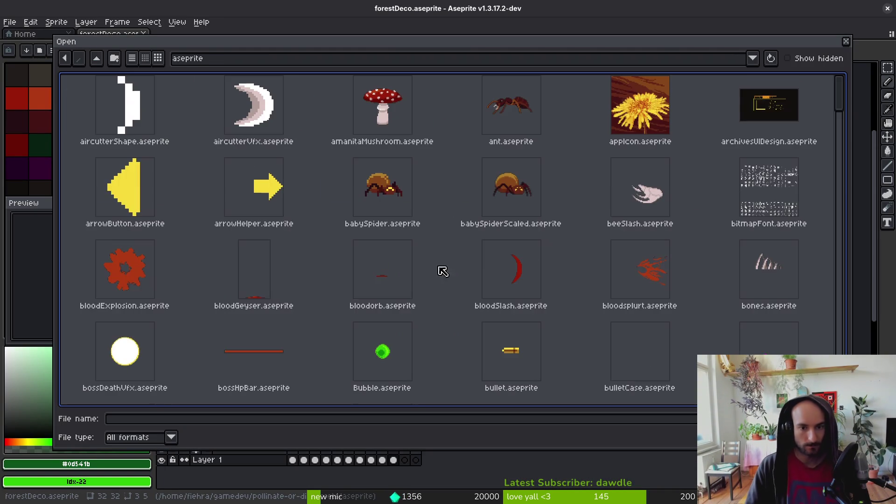
pyautogui.scroll(-5, 555, 240)
pyautogui.scroll(-3, 557, 243)
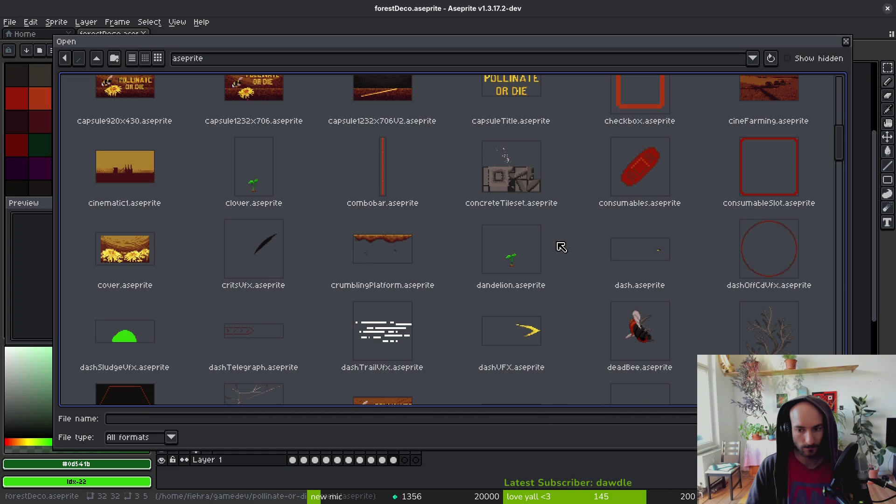
pyautogui.scroll(-3, 785, 345)
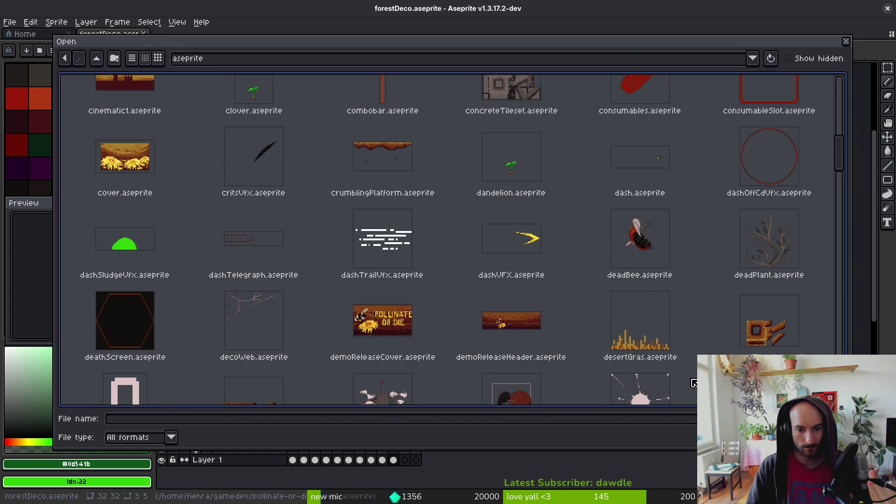
pyautogui.doubleClick(639, 327)
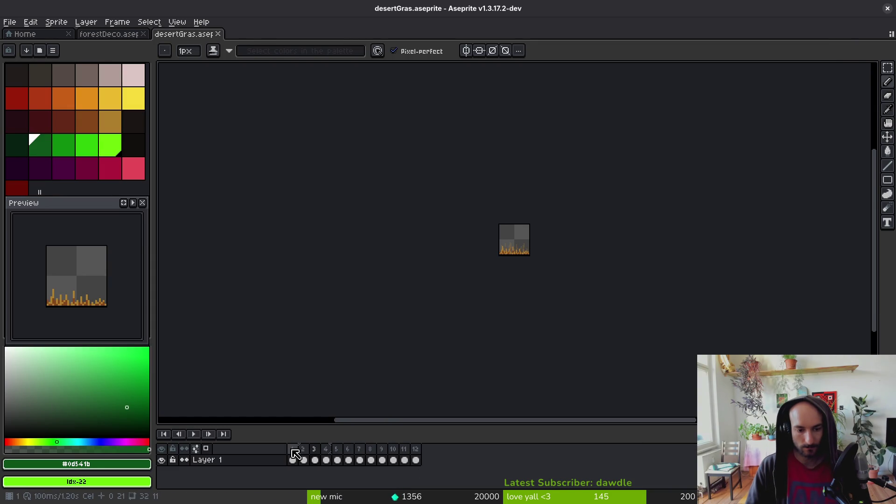
pyautogui.moveTo(295, 454); pyautogui.dragTo(417, 455)
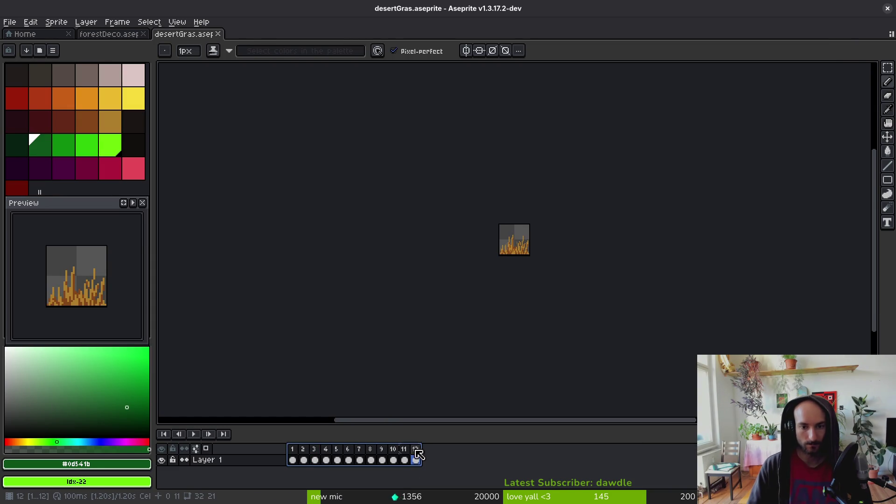
pyautogui.hotkey('alt', 'Tab')
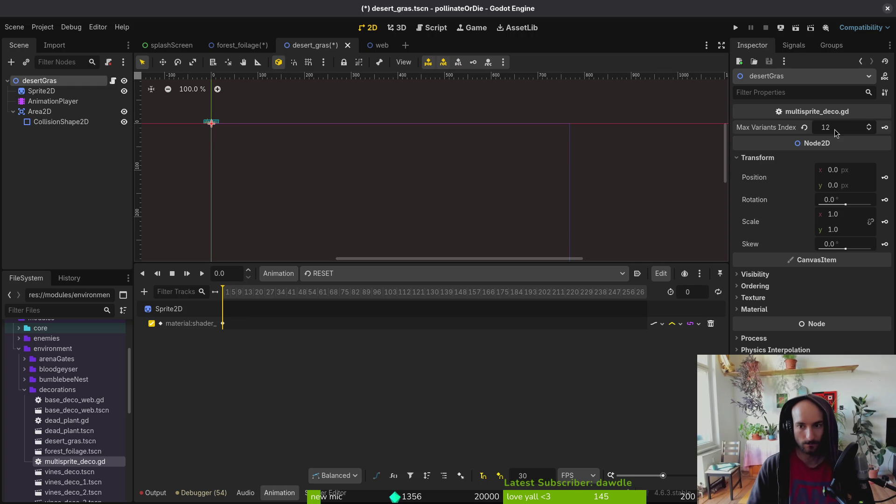
# Step: Confirm the twelve frames, enter 12 as Max Variants Index, and save the scene
pyautogui.click(835, 128)
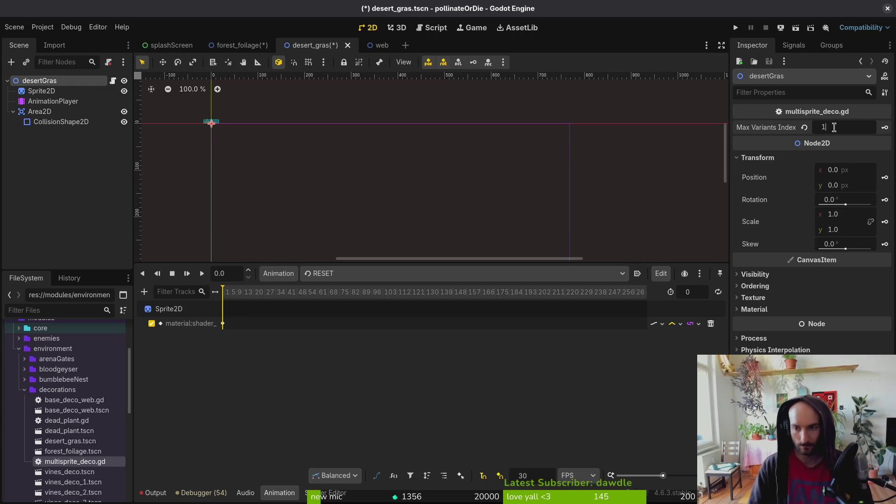
pyautogui.write('1')
pyautogui.hotkey('ctrl', 's')
pyautogui.hotkey('alt', 'Tab')
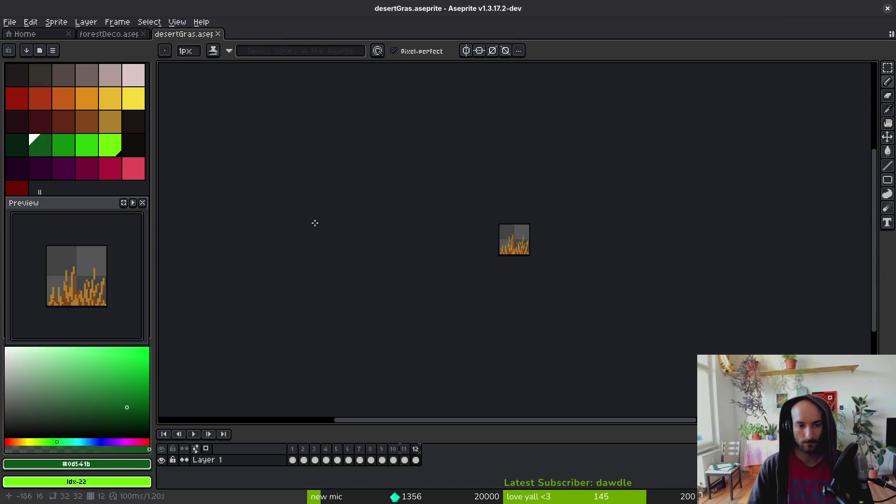
pyautogui.hotkey('alt', 'Tab')
pyautogui.scroll(1, 843, 133)
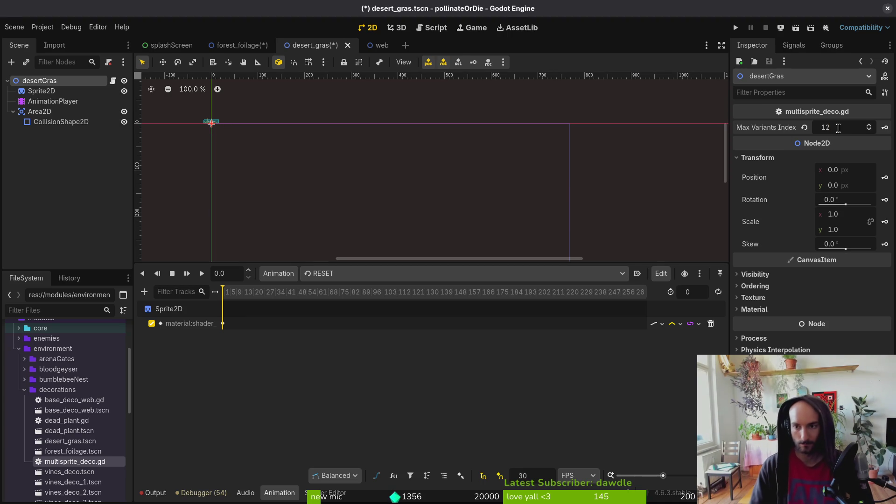
pyautogui.hotkey('ctrl', 's')
pyautogui.hotkey('alt', 'Tab')
pyautogui.hotkey('alt', 'Tab')
pyautogui.hotkey('alt', 'Tab')
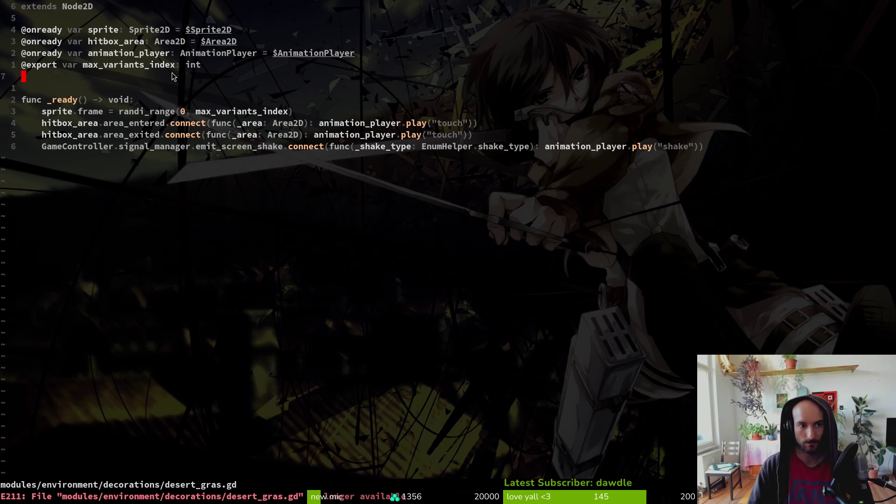
# Step: Rename the exported max_variants_index variable to variants in desert_gras.gd
pyautogui.click(157, 64)
pyautogui.write('quciw')
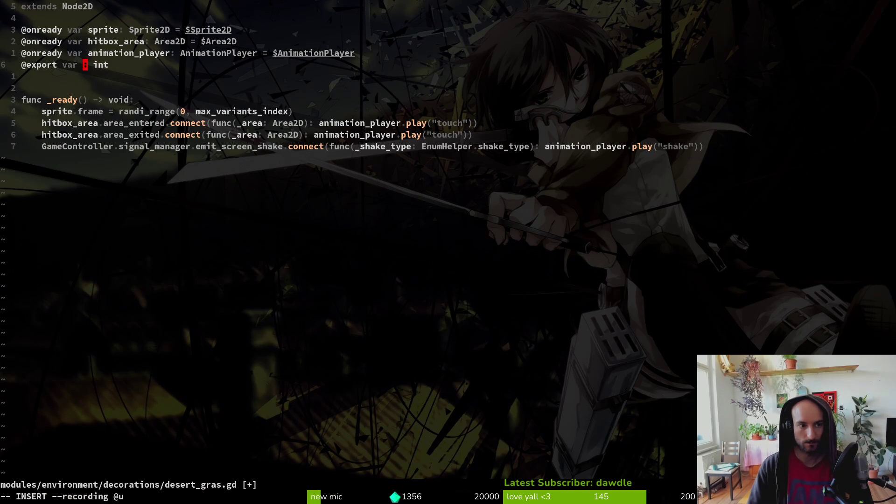
pyautogui.write('variants')
pyautogui.press('Escape')
pyautogui.press('q')
pyautogui.hotkey('ctrl', 's')
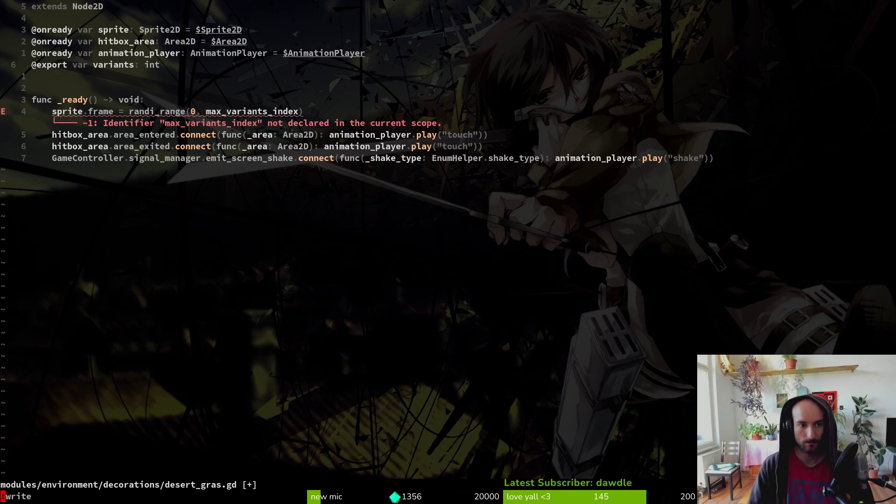
# Step: Change the randi_range upper bound to variants - 1, then save and quit Vim with :wq
pyautogui.press('q')
pyautogui.press('u')
pyautogui.click(131, 111)
pyautogui.write('w')
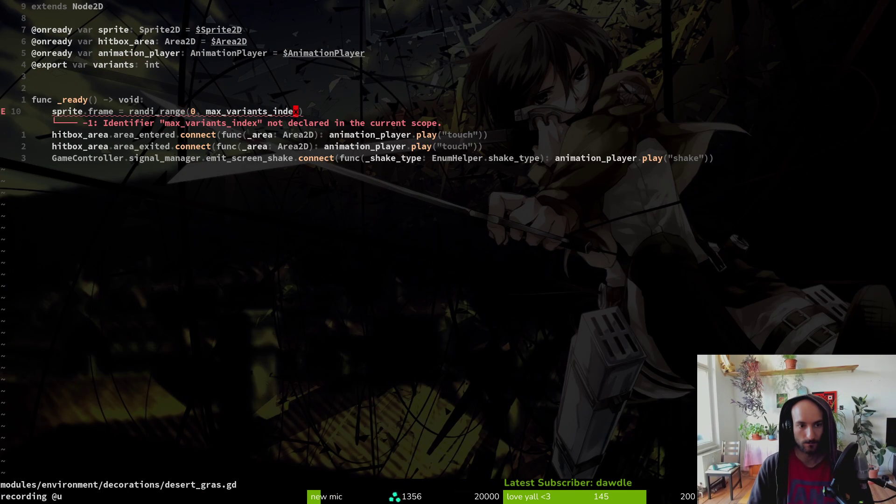
pyautogui.write('ciwvariants - 1')
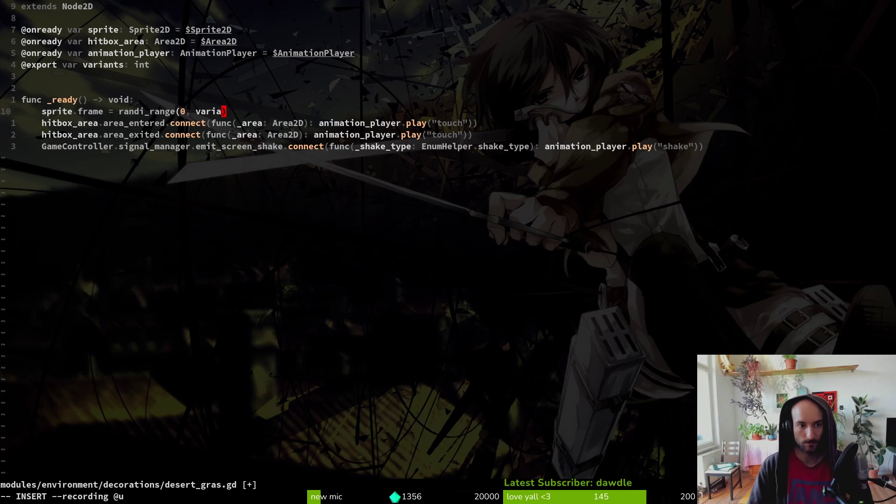
pyautogui.press('Escape')
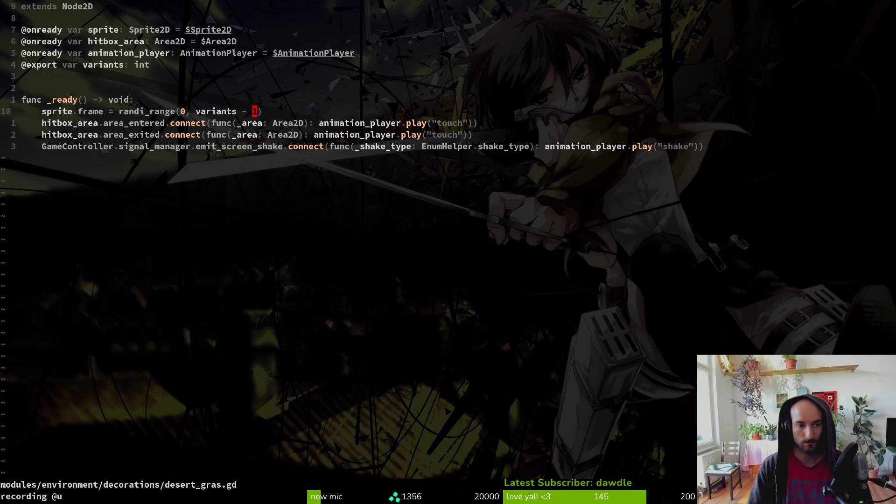
pyautogui.write(':wq')
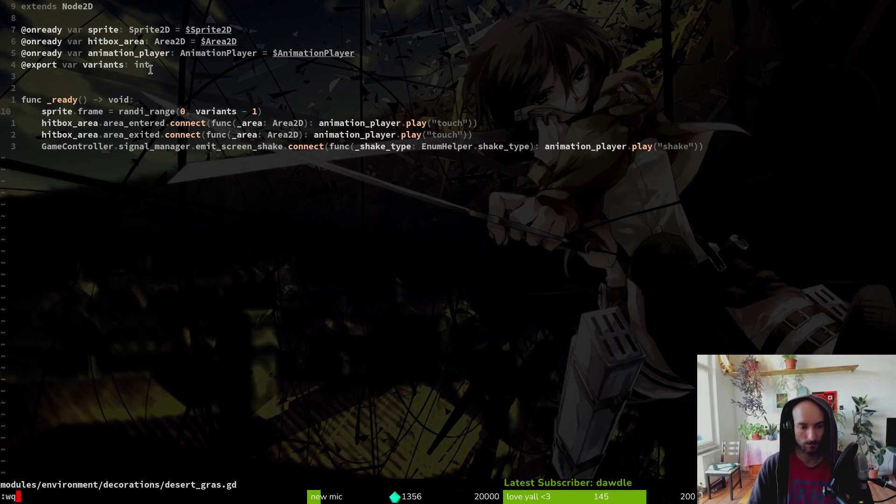
pyautogui.press('Return')
pyautogui.hotkey('alt', 'Tab')
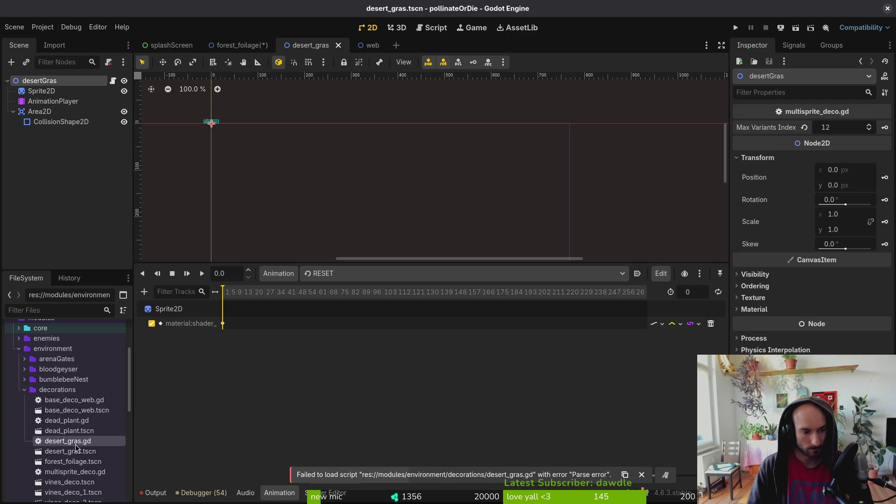
pyautogui.hotkey('alt', 'Tab')
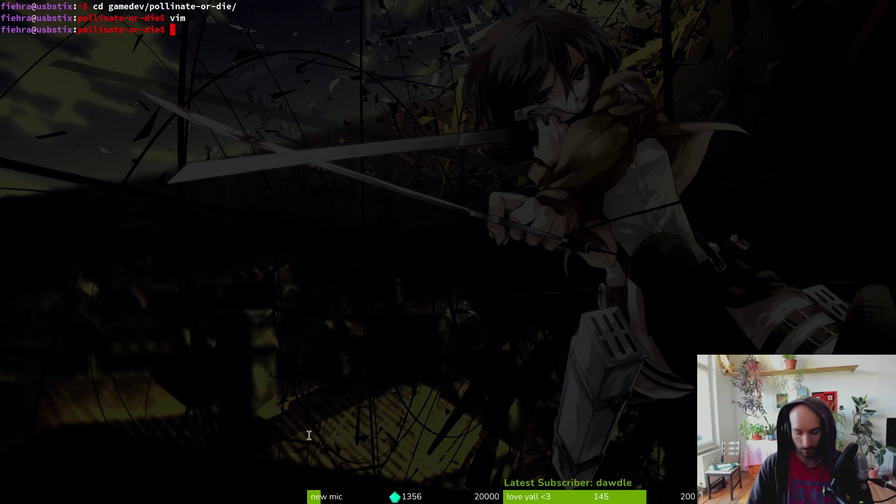
# Step: Launch Vim and open desert_gras.gd and multisprite_deco.gd through the file finder
pyautogui.write('vim')
pyautogui.press('Return')
pyautogui.hotkey('ctrl', 'p')
pyautogui.write('desgra')
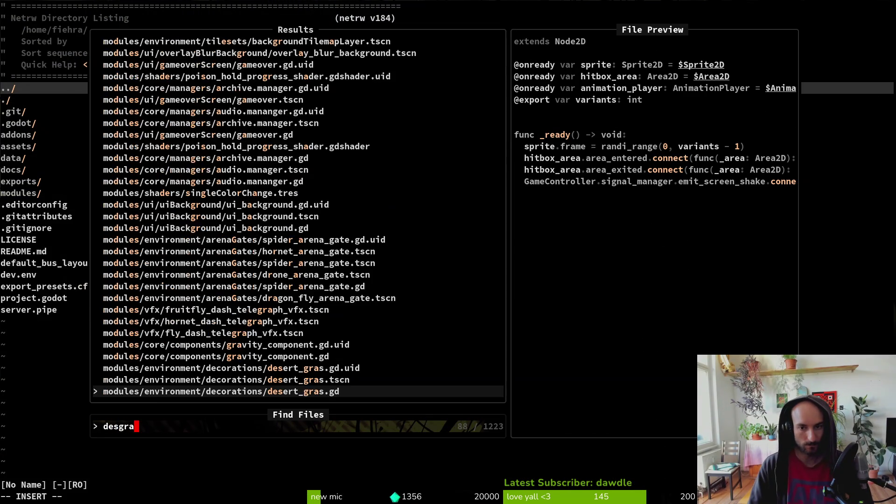
pyautogui.press('Return')
pyautogui.hotkey('ctrl', 'p')
pyautogui.write('mul')
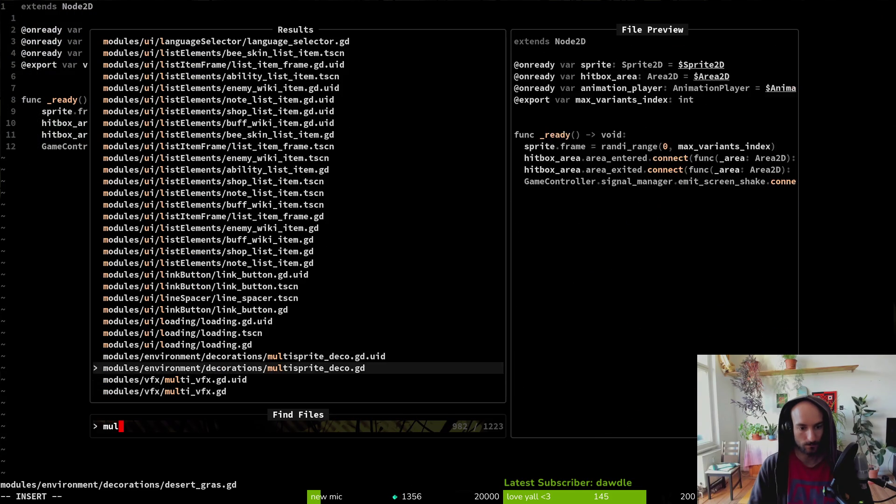
pyautogui.press('Return')
# Step: Yank all of desert_gras.gd, then clear multisprite_deco.gd below extends Node2D and save it
pyautogui.hotkey('ctrl', '6')
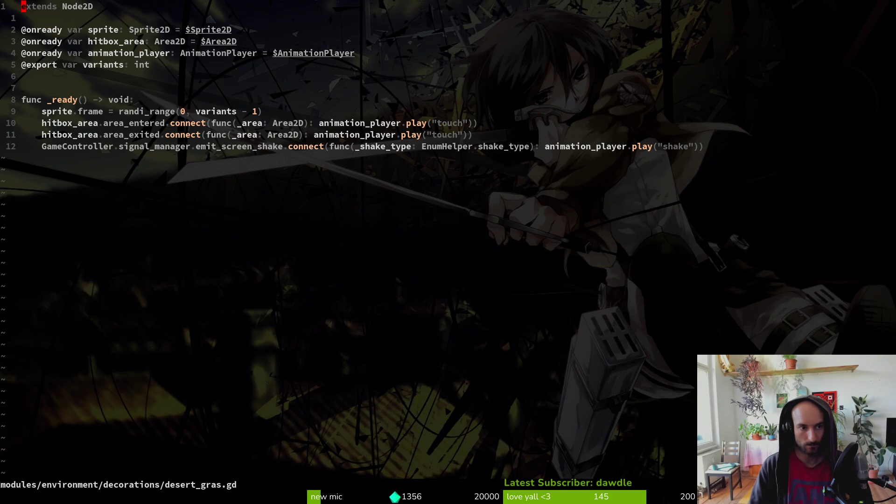
pyautogui.press('y')
pyautogui.hotkey('shift', 'g')
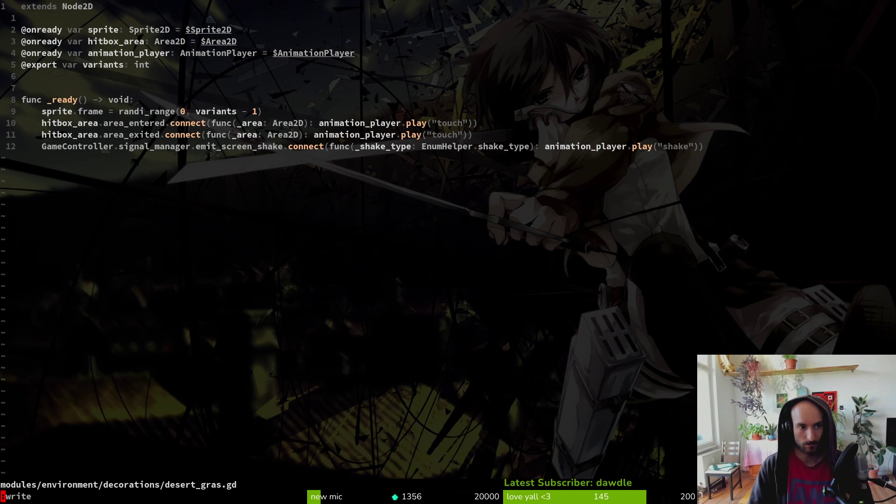
pyautogui.hotkey('ctrl', '6')
pyautogui.hotkey('shift', 'v')
pyautogui.press('p')
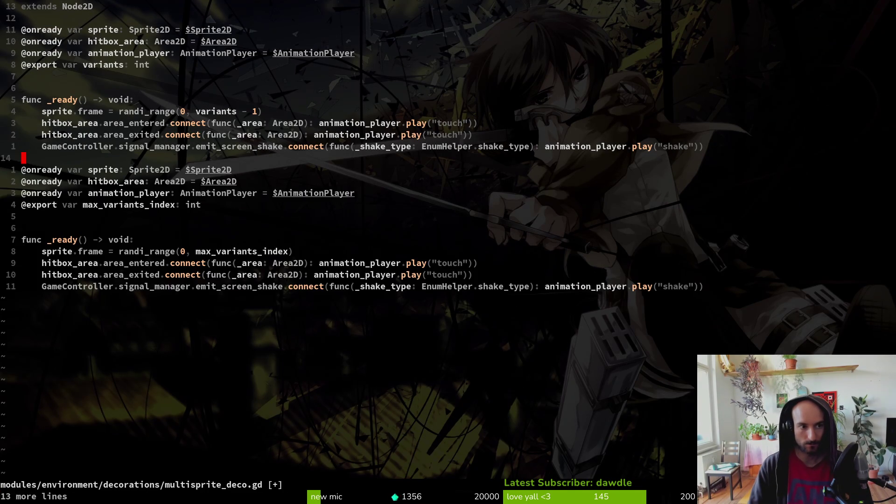
pyautogui.hotkey('shift', 'v')
pyautogui.write('Gd:w')
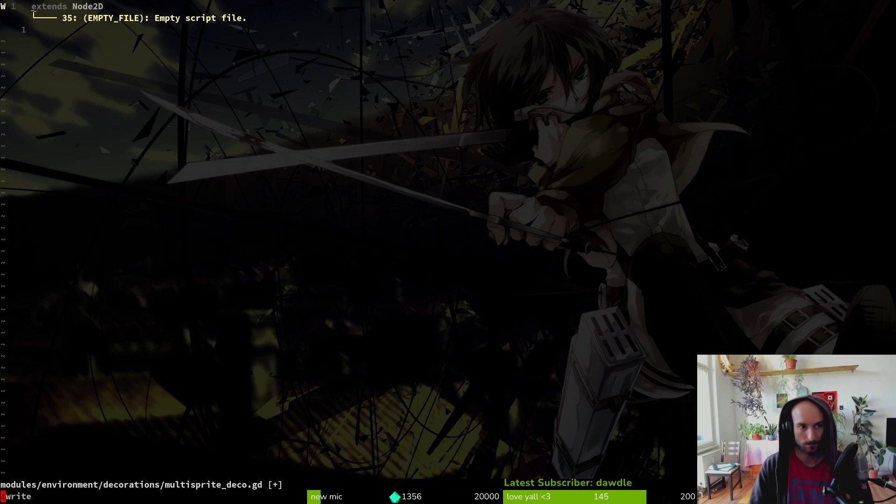
pyautogui.press('Return')
# Step: Paste the variants-based code into multisprite_deco.gd and write the file
pyautogui.press('super+v')
pyautogui.press('Escape')
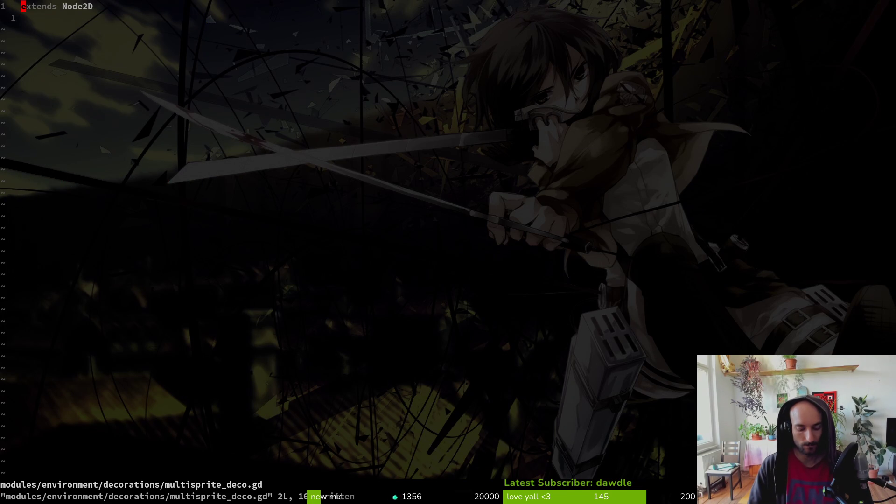
pyautogui.write('p:write')
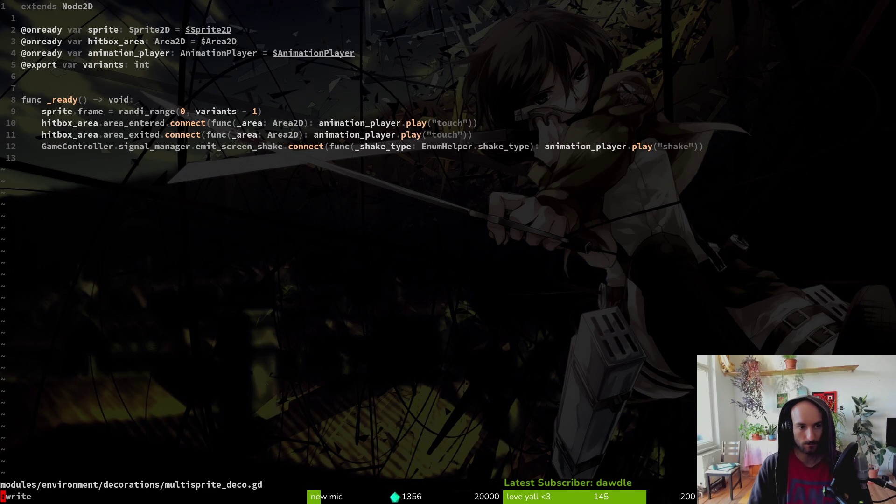
pyautogui.press('Return')
pyautogui.hotkey('alt', 'Tab')
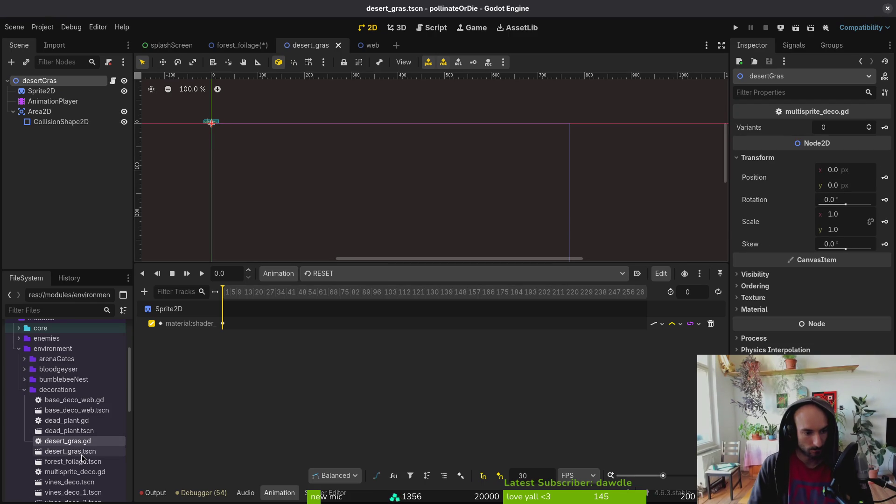
# Step: Delete the unused desert_gras.gd script from the FileSystem and confirm
pyautogui.press('Delete')
pyautogui.press('Return')
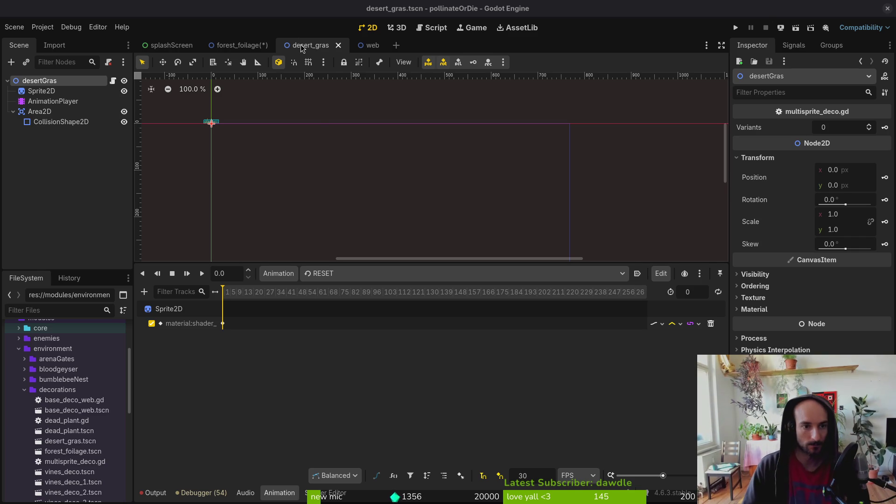
# Step: Set the forestFoliage root's Variants to 6, save, and confirm the sprite has 6 Hframes
pyautogui.click(248, 43)
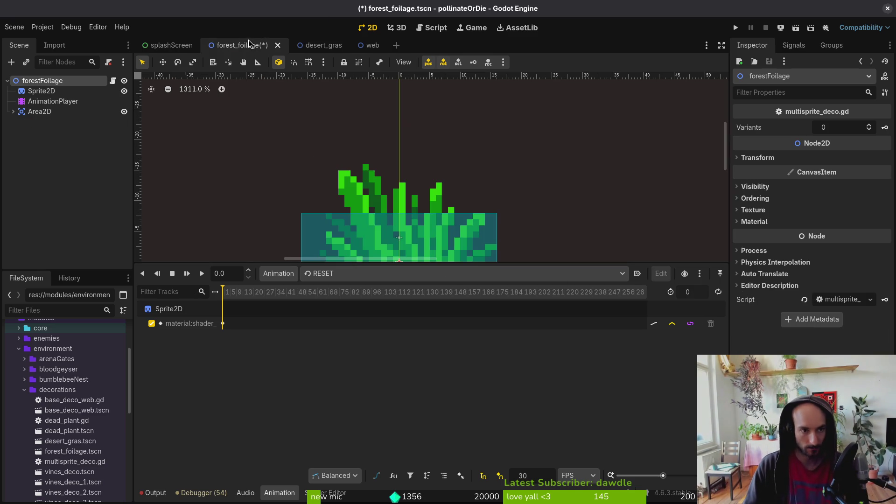
pyautogui.scroll(-2, 475, 143)
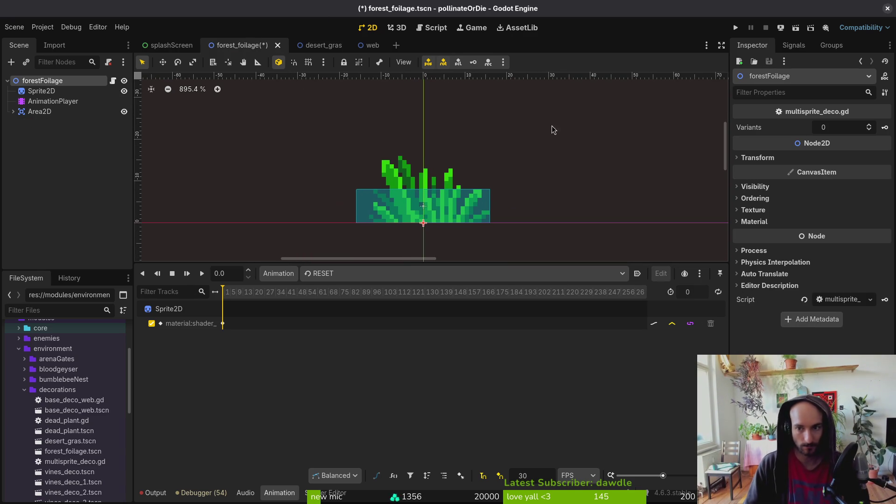
pyautogui.click(839, 130)
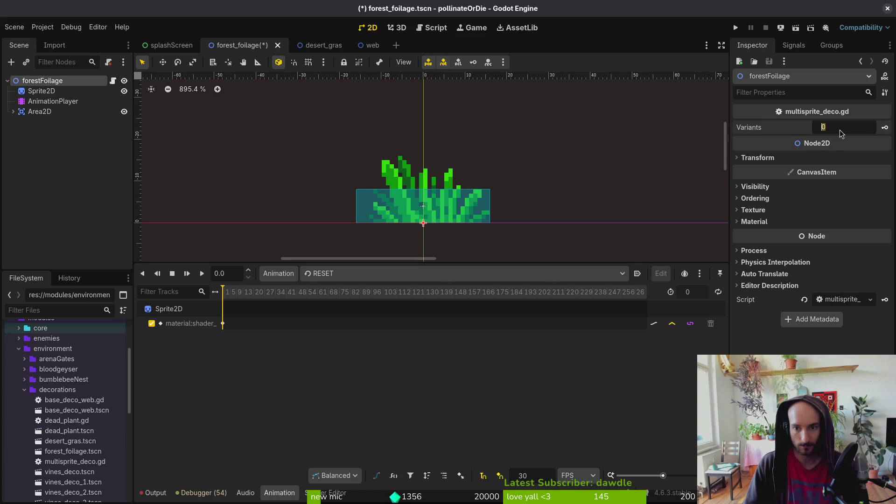
pyautogui.write('6')
pyautogui.press('Return')
pyautogui.hotkey('ctrl', 's')
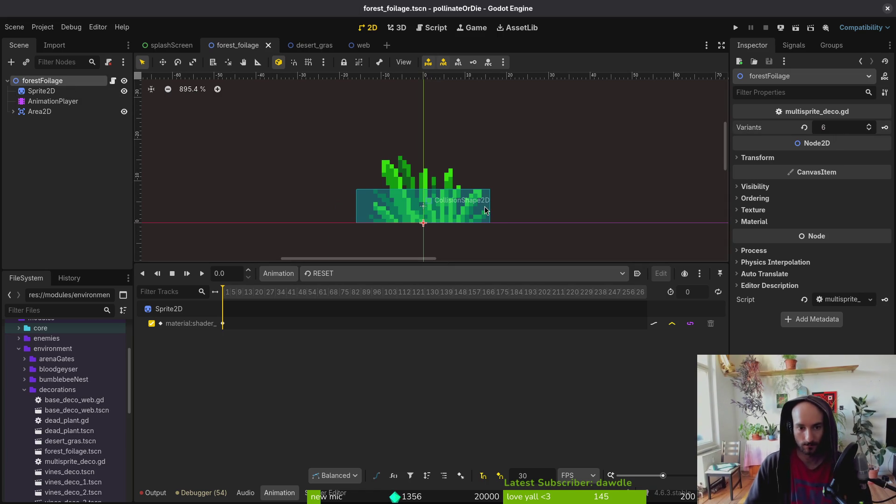
pyautogui.click(41, 90)
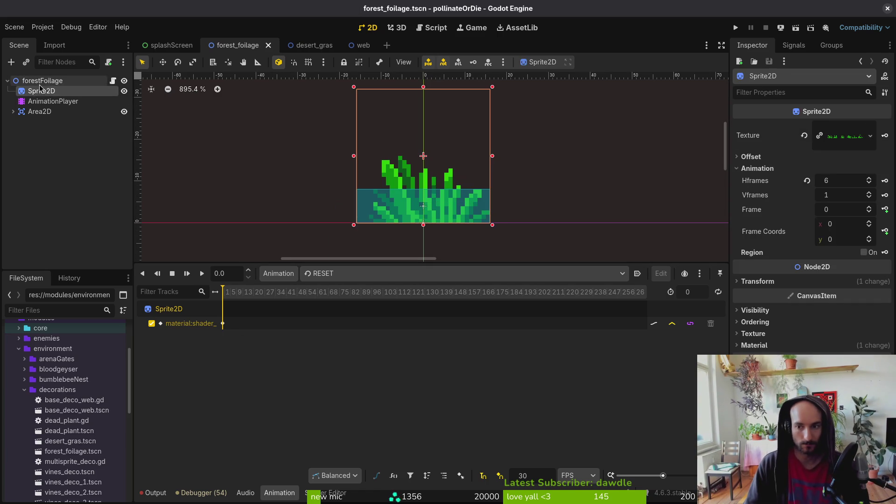
pyautogui.click(42, 80)
pyautogui.click(277, 110)
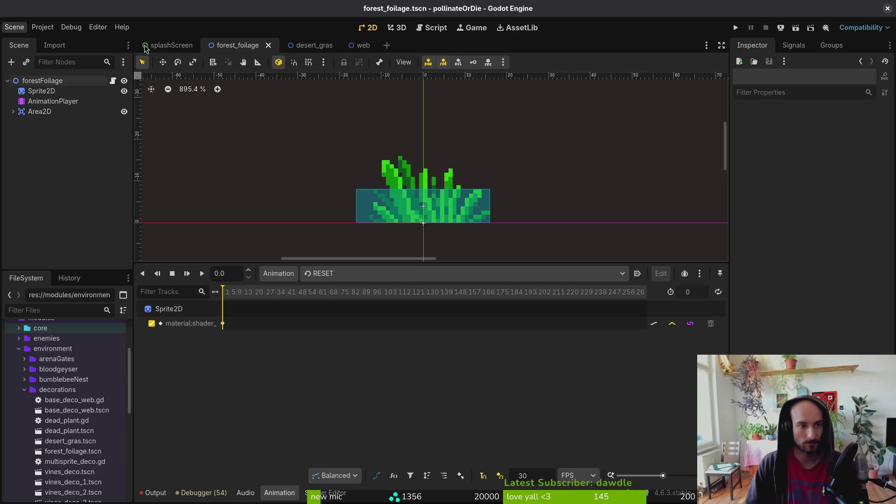
# Step: Create a new scene with a Node2D root named forestFlowers
pyautogui.click(15, 28)
pyautogui.click(31, 42)
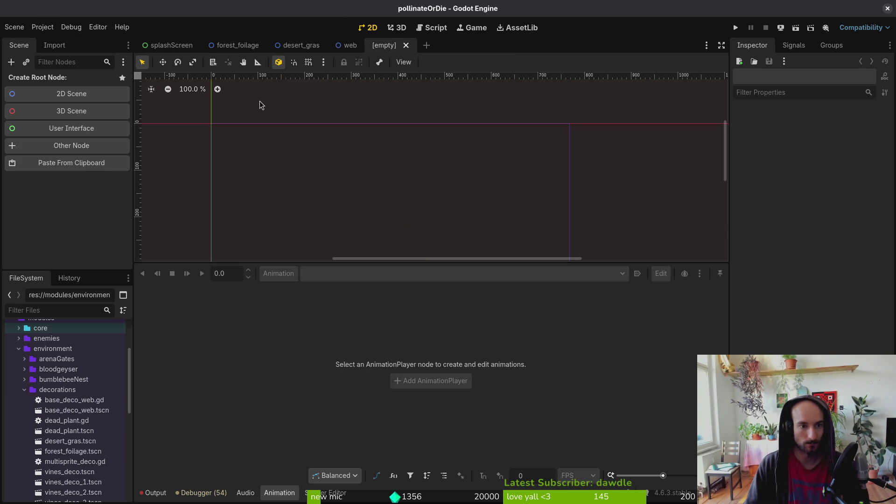
pyautogui.click(47, 90)
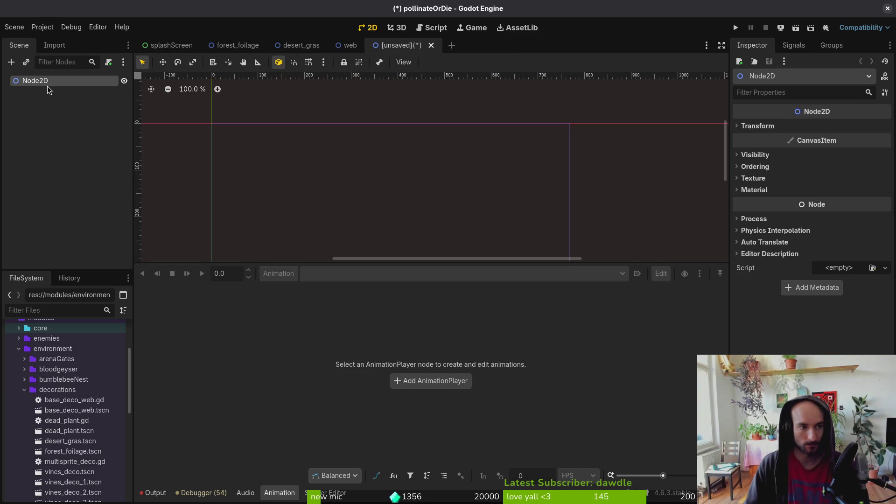
pyautogui.doubleClick(44, 85)
pyautogui.write('forest')
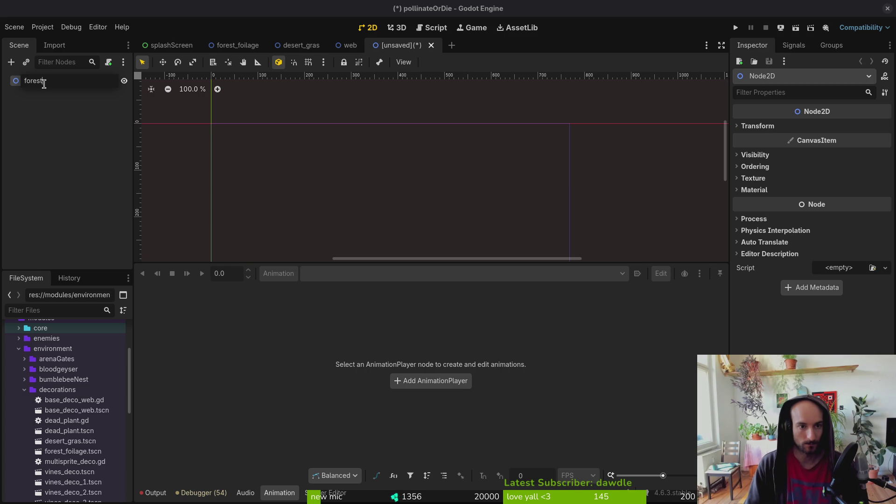
pyautogui.write('Flowers')
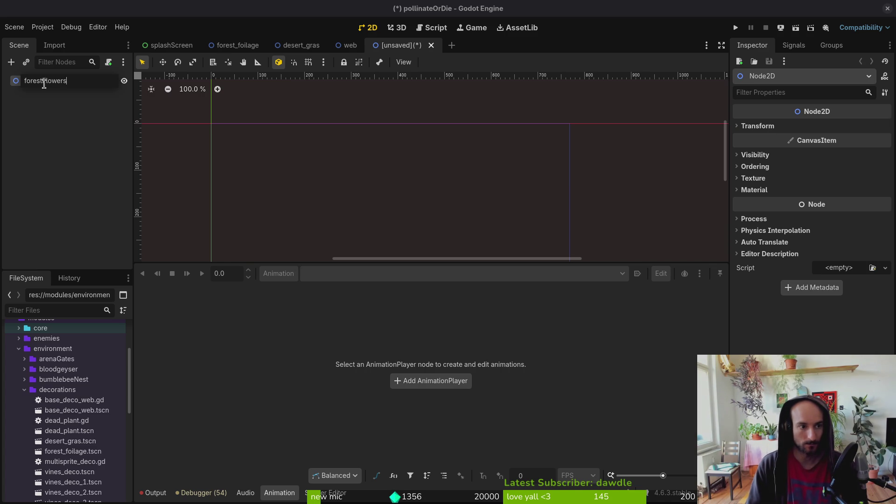
pyautogui.press('Return')
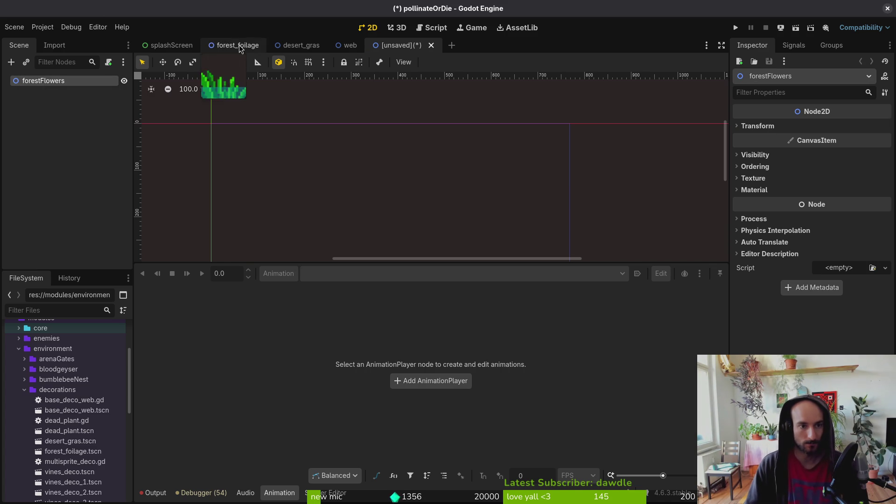
# Step: Save it as forest_flowers.tscn in decorations, then select desert_gras's child nodes to reuse
pyautogui.hotkey('ctrl', 's')
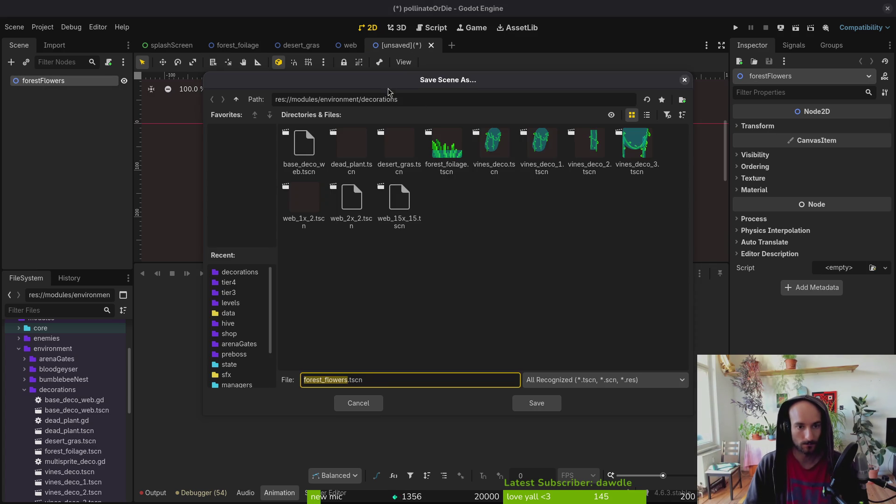
pyautogui.click(543, 409)
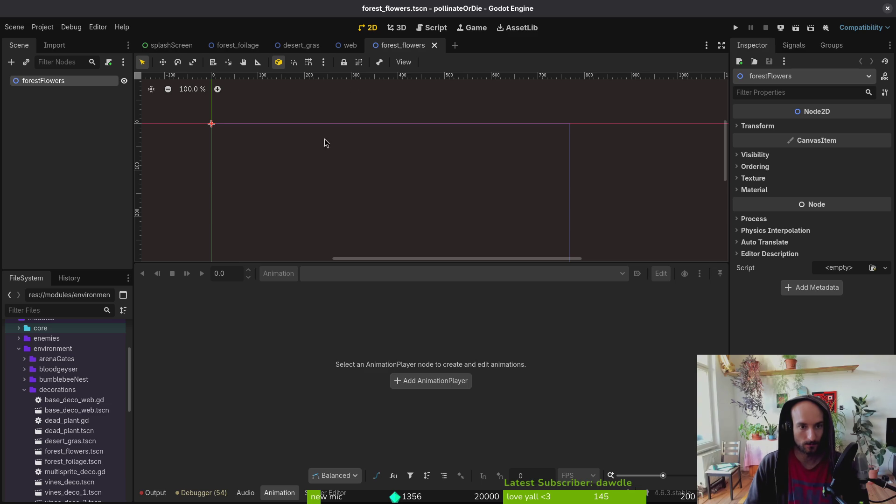
pyautogui.click(301, 45)
pyautogui.click(112, 90)
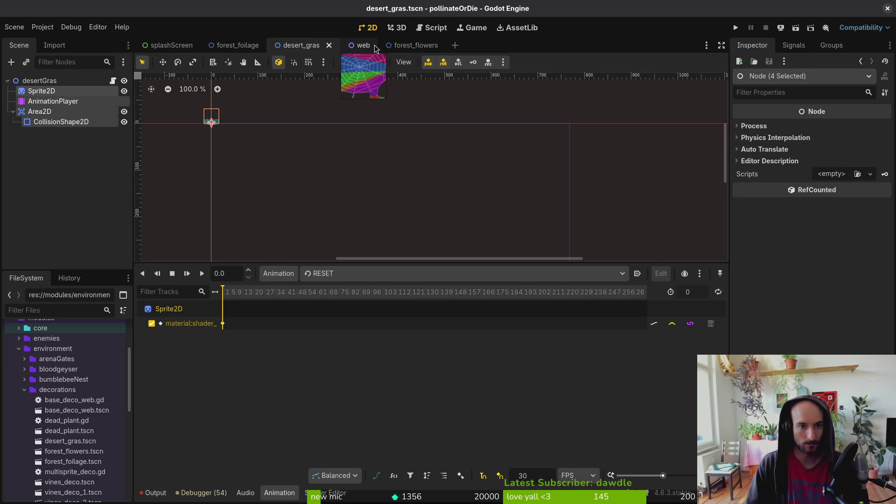
# Step: Paste the copied Sprite2D, AnimationPlayer and Area2D nodes under the forestFlowers root
pyautogui.click(402, 44)
pyautogui.click(56, 80)
pyautogui.hotkey('ctrl', 'v')
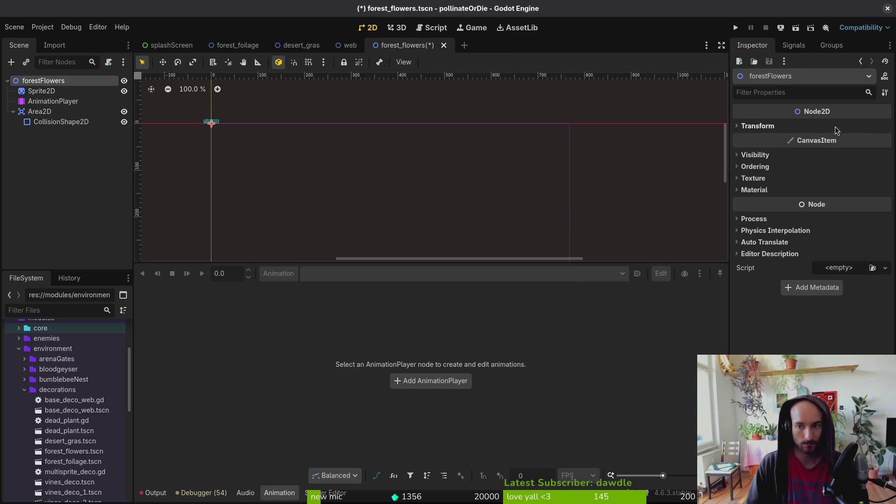
# Step: Attach the existing multisprite_deco.gd script to forestFlowers and save the scene
pyautogui.click(109, 62)
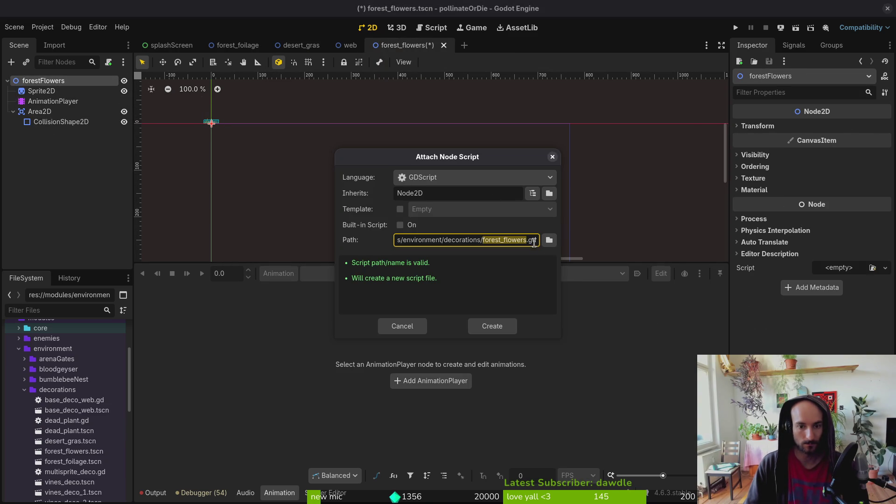
pyautogui.click(548, 239)
pyautogui.click(399, 145)
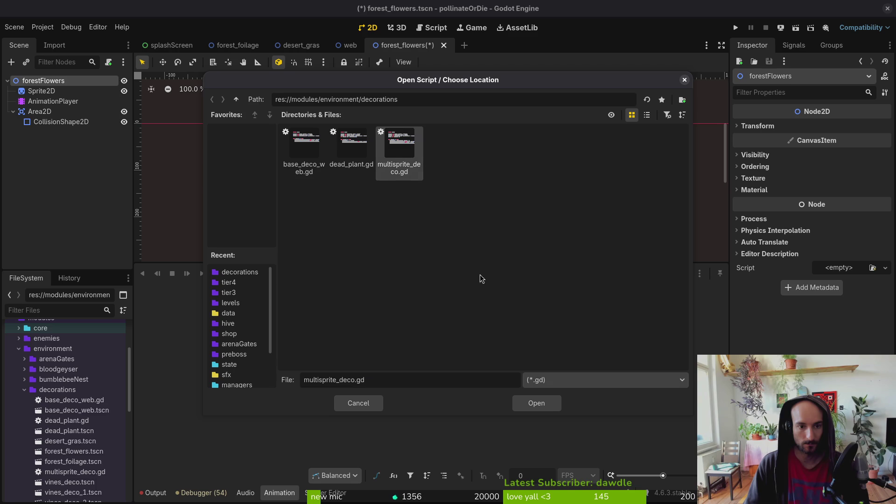
pyautogui.click(543, 400)
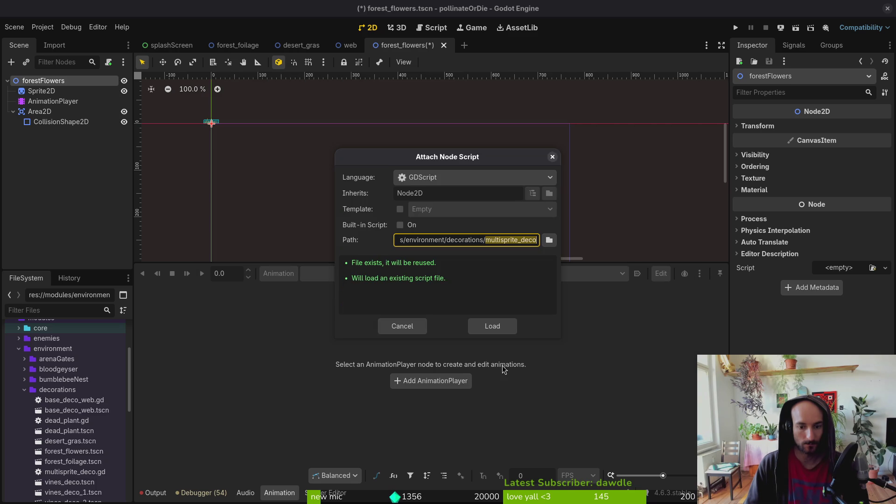
pyautogui.click(491, 321)
pyautogui.hotkey('ctrl', 's')
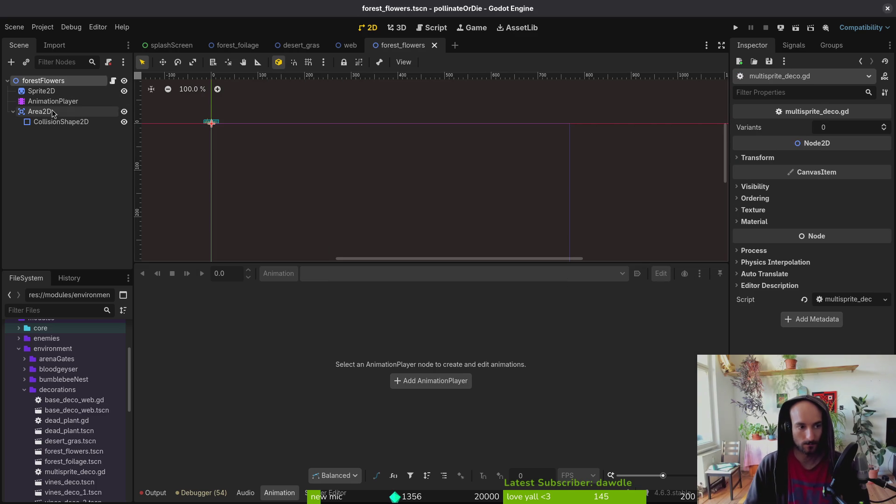
# Step: Set Variants to 4 and load forestFlowers.png as the Sprite2D texture
pyautogui.click(844, 127)
pyautogui.write('4')
pyautogui.press('Return')
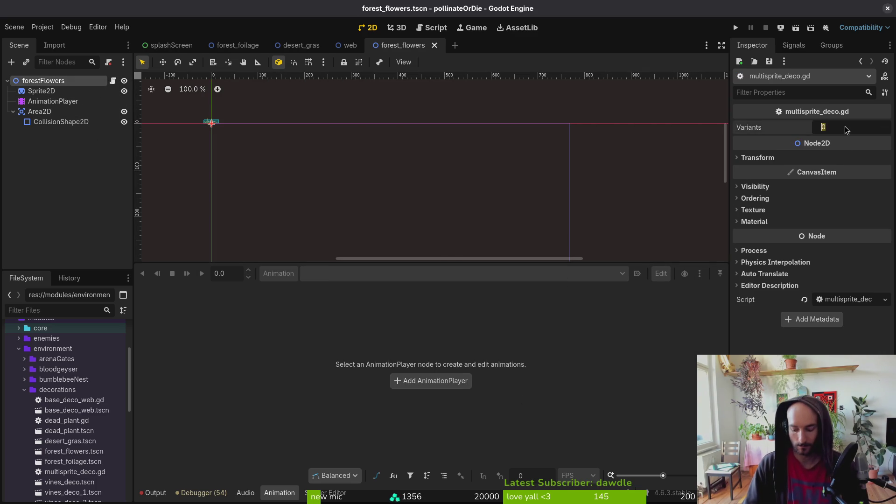
pyautogui.click(41, 91)
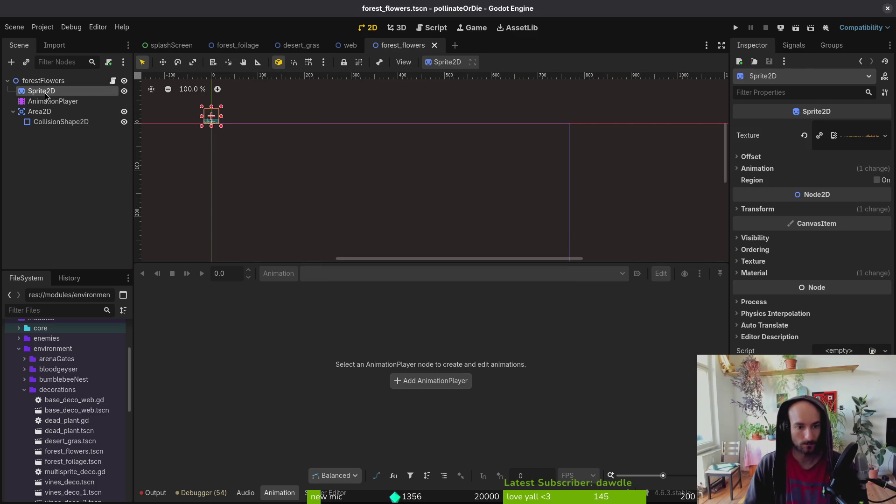
pyautogui.click(803, 135)
pyautogui.click(835, 126)
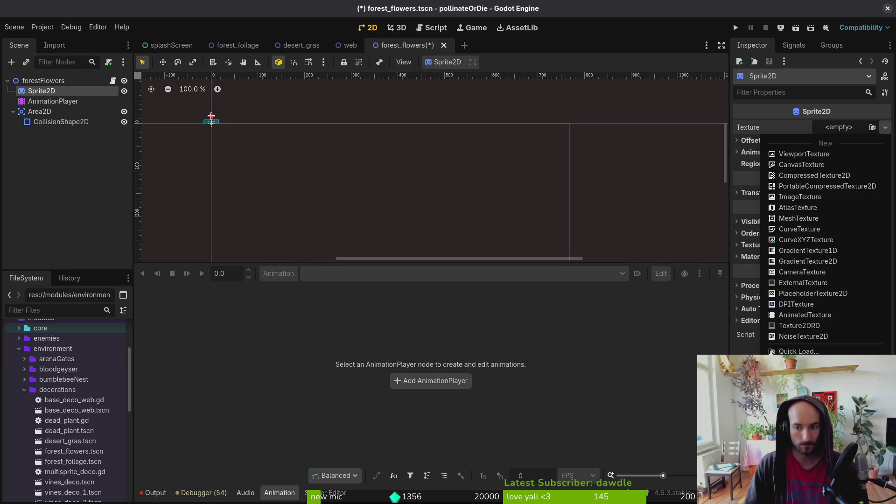
pyautogui.click(802, 350)
pyautogui.write('flower')
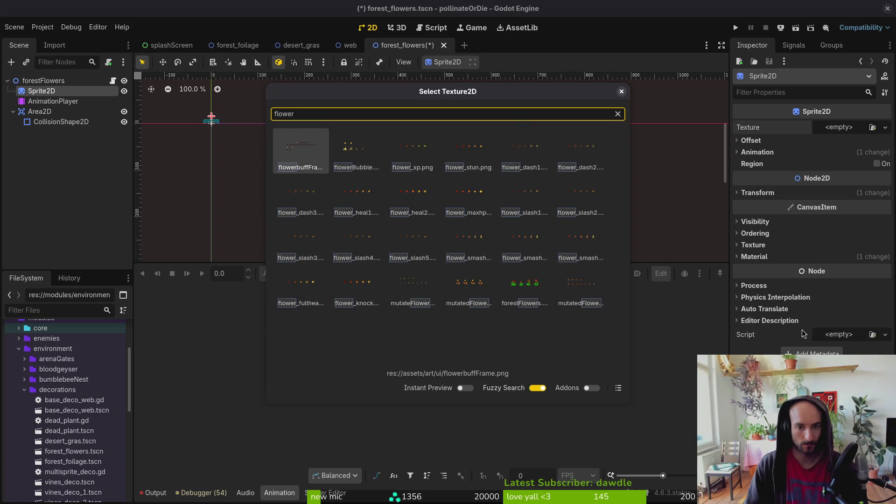
pyautogui.press('Down')
pyautogui.press('Down')
pyautogui.press('Right')
pyautogui.press('Right')
pyautogui.press('Right')
pyautogui.press('Right')
pyautogui.press('Down')
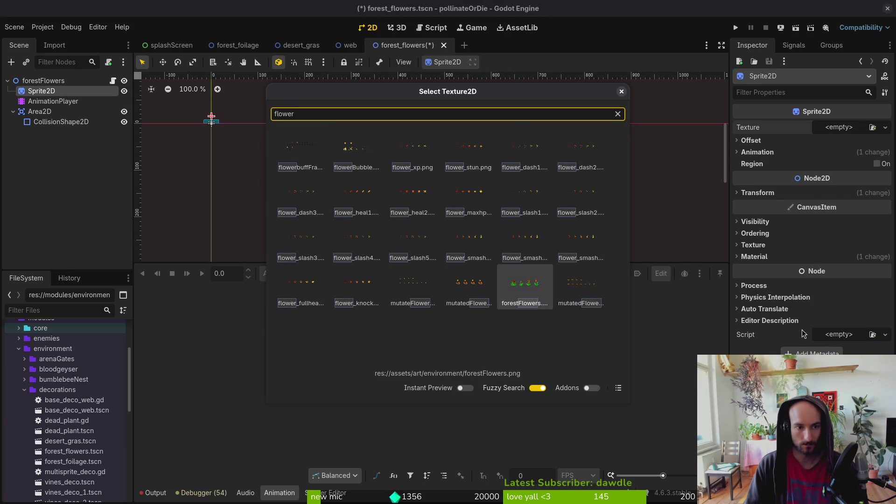
pyautogui.press('Return')
# Step: Split the flower sprite sheet into 4 horizontal frames and save
pyautogui.scroll(5, 242, 161)
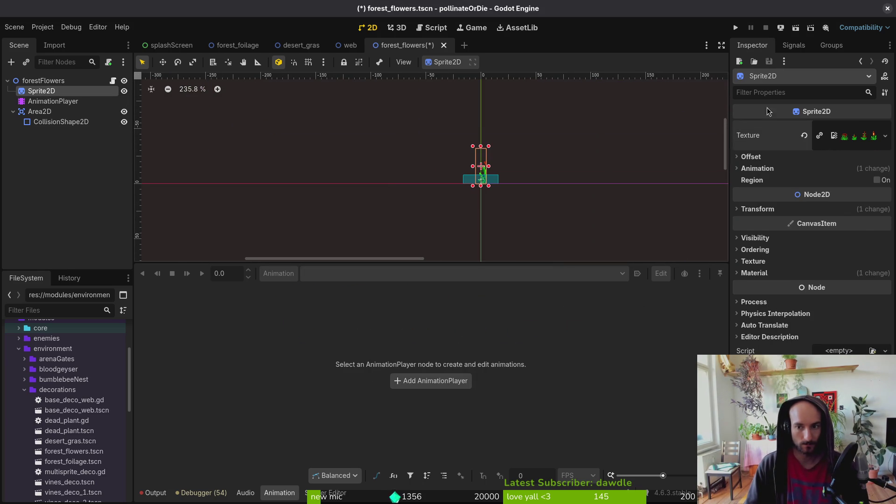
pyautogui.click(774, 166)
pyautogui.click(848, 182)
pyautogui.write('4')
pyautogui.press('Return')
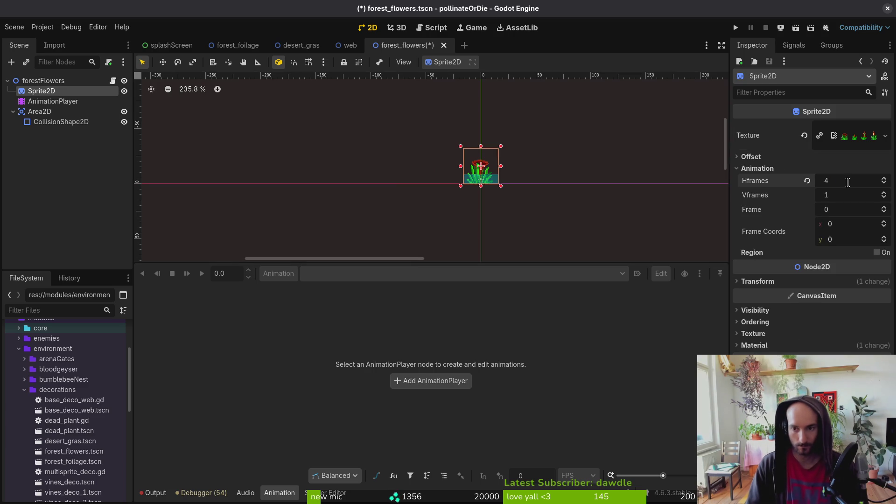
pyautogui.hotkey('ctrl', 's')
# Step: Resize the collision rectangle: raise its top over the leaves and narrow both sides
pyautogui.scroll(8, 471, 184)
pyautogui.click(443, 199)
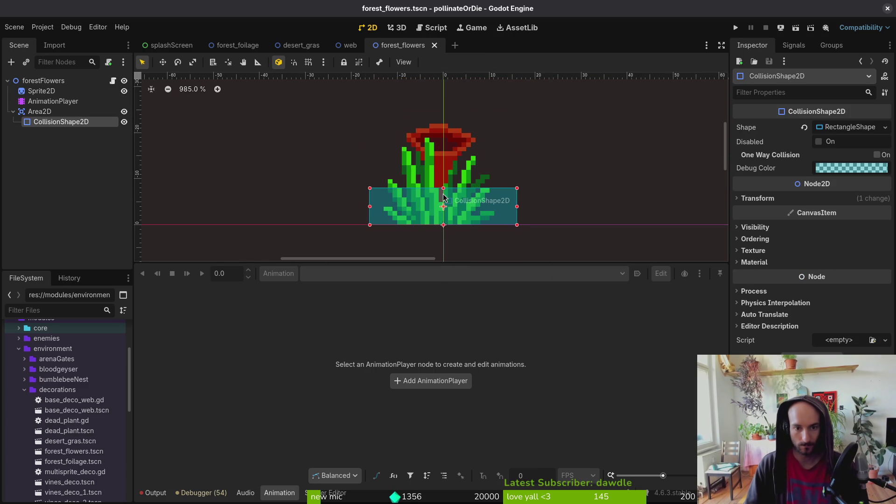
pyautogui.moveTo(443, 189); pyautogui.dragTo(443, 142)
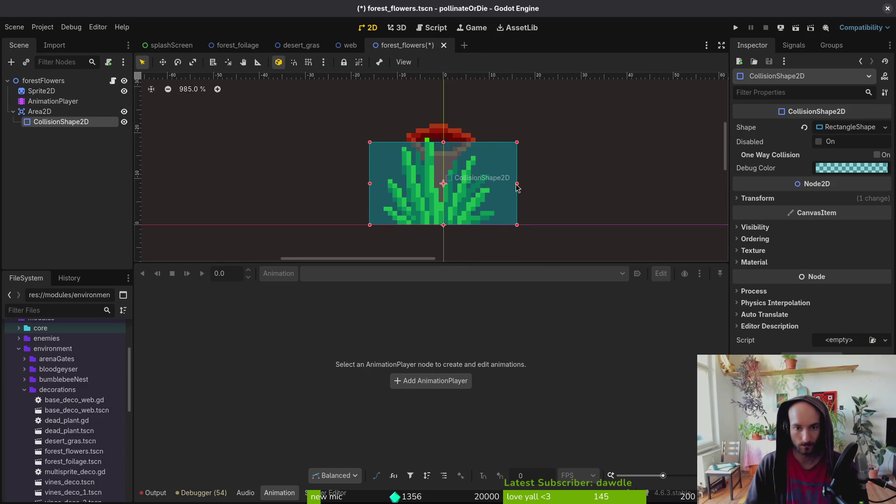
pyautogui.moveTo(516, 183); pyautogui.dragTo(490, 185)
pyautogui.moveTo(370, 185); pyautogui.dragTo(398, 187)
# Step: Preview the four flower frames, reset the sprite to frame 0 and save
pyautogui.click(56, 90)
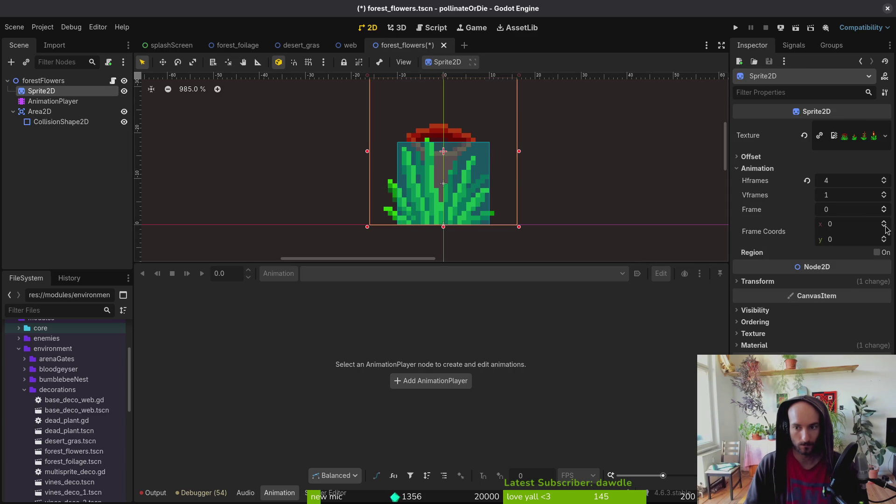
pyautogui.click(884, 207)
pyautogui.click(884, 207)
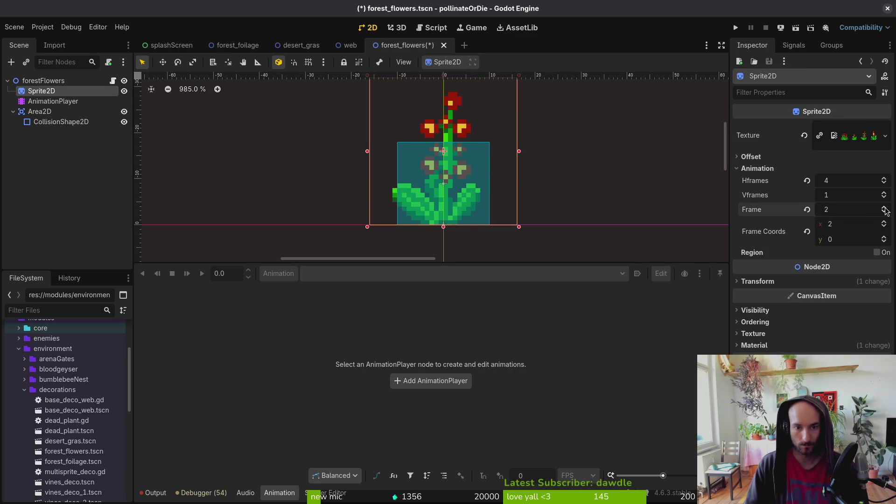
pyautogui.click(884, 207)
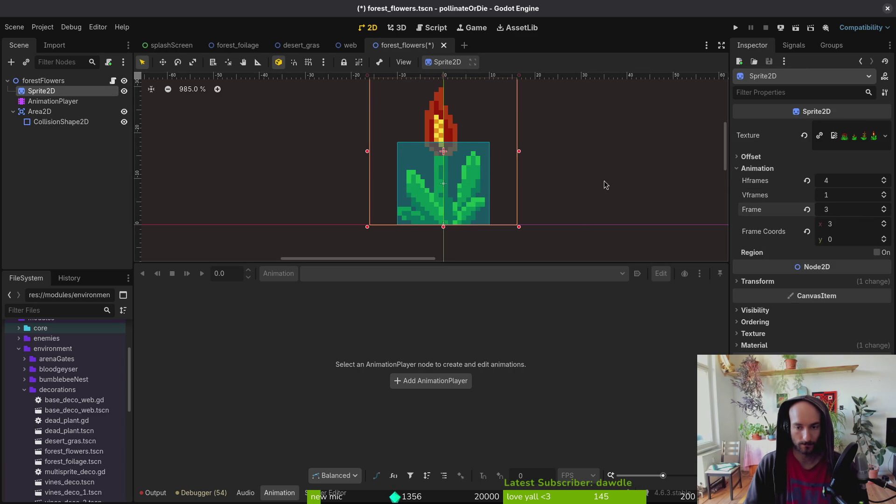
pyautogui.hotkey('ctrl', 's')
pyautogui.click(806, 210)
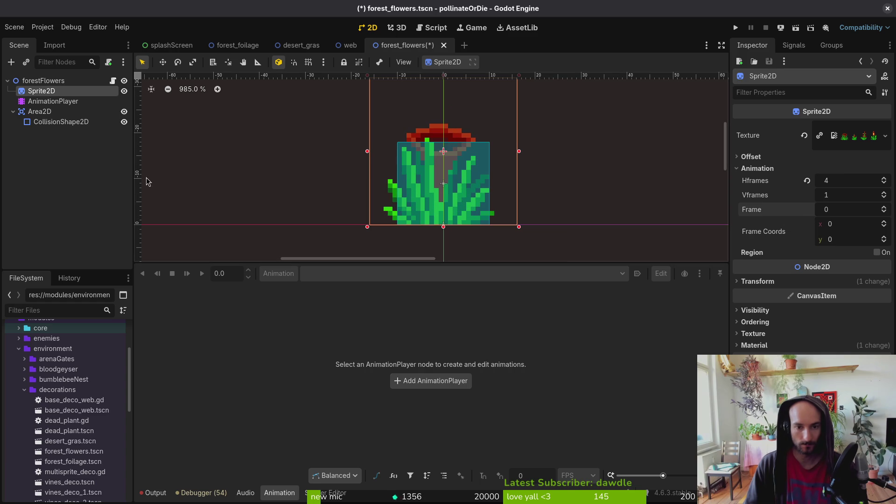
pyautogui.hotkey('ctrl', 's')
pyautogui.click(13, 111)
# Step: Quick-open level_3_0.tscn and enlarge the level viewport
pyautogui.click(8, 81)
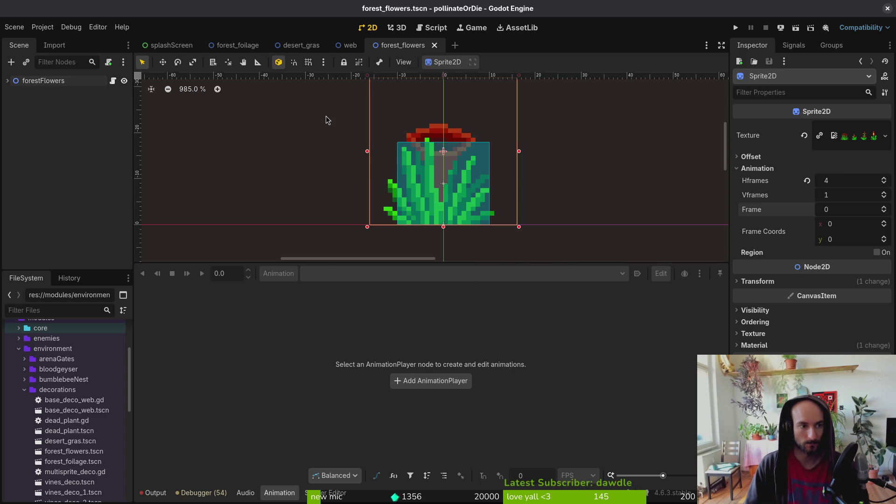
pyautogui.hotkey('alt', 'shift', 'o')
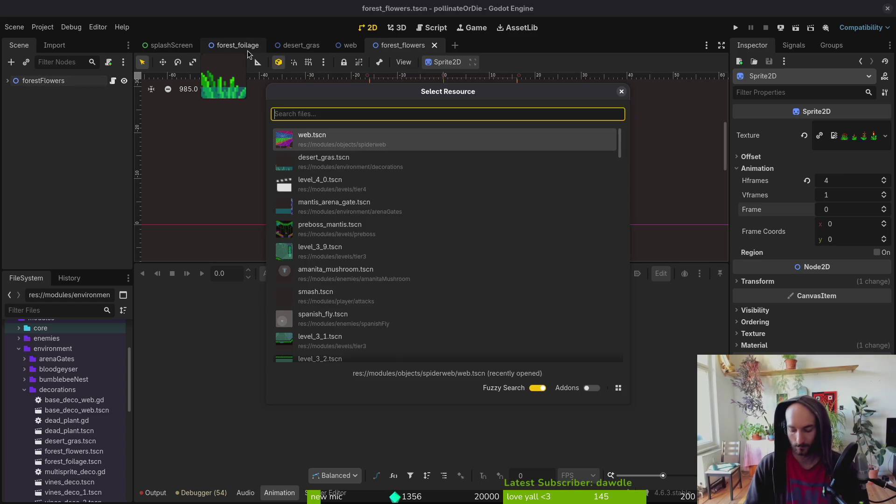
pyautogui.write('l3_0')
pyautogui.press('Return')
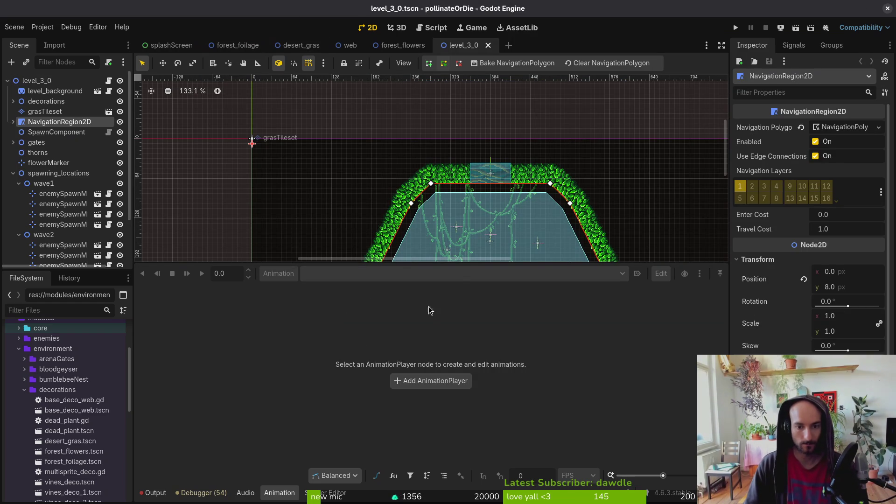
pyautogui.moveTo(461, 264); pyautogui.dragTo(462, 399)
# Step: Collapse the wave1 and wave2 spawn groups and expand decorations to show vinesMid and vinesSide
pyautogui.scroll(3, 456, 262)
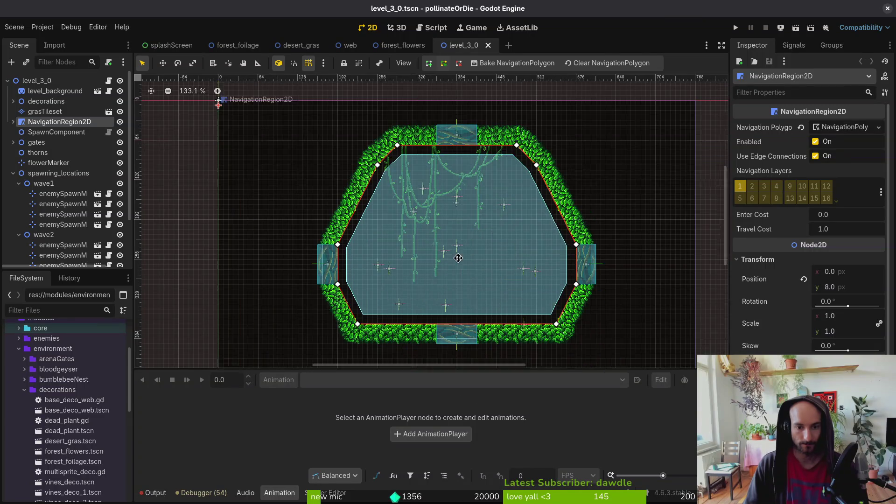
pyautogui.press('Escape')
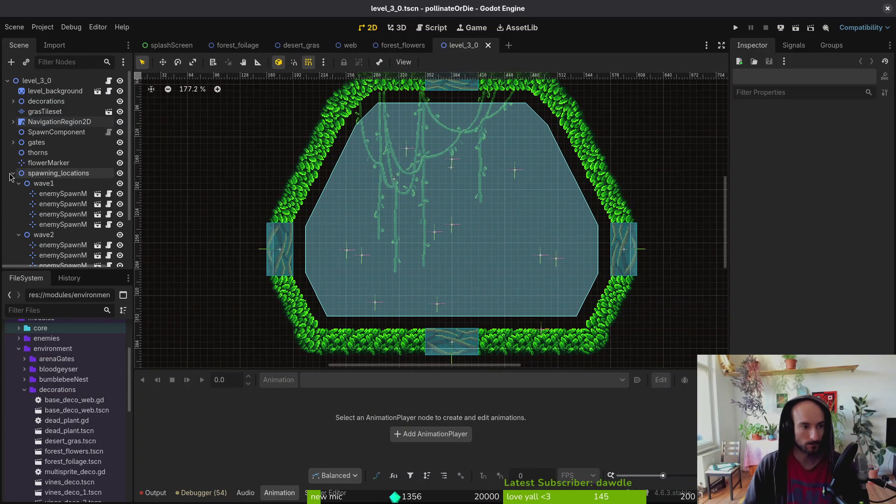
pyautogui.click(14, 175)
pyautogui.click(14, 174)
pyautogui.click(18, 183)
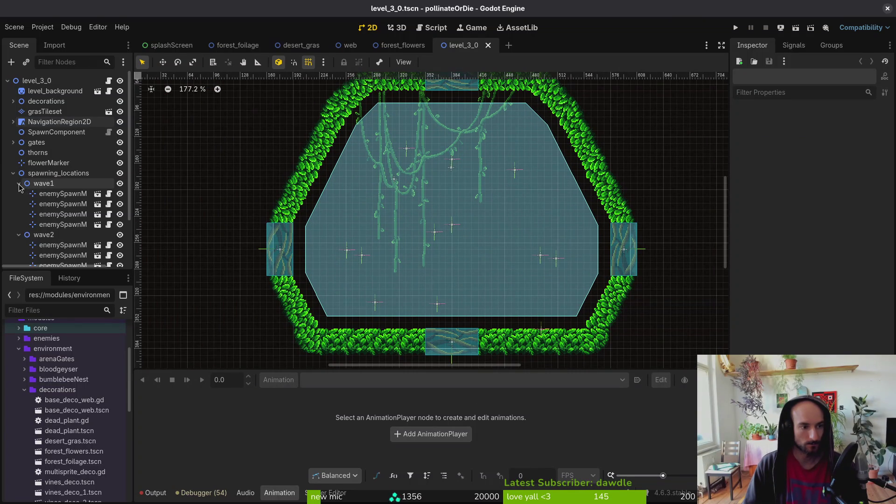
pyautogui.click(19, 194)
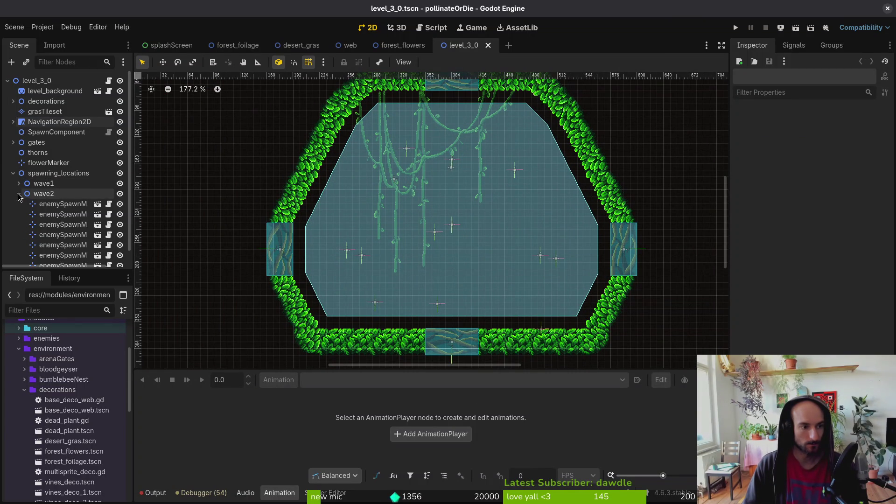
pyautogui.click(13, 101)
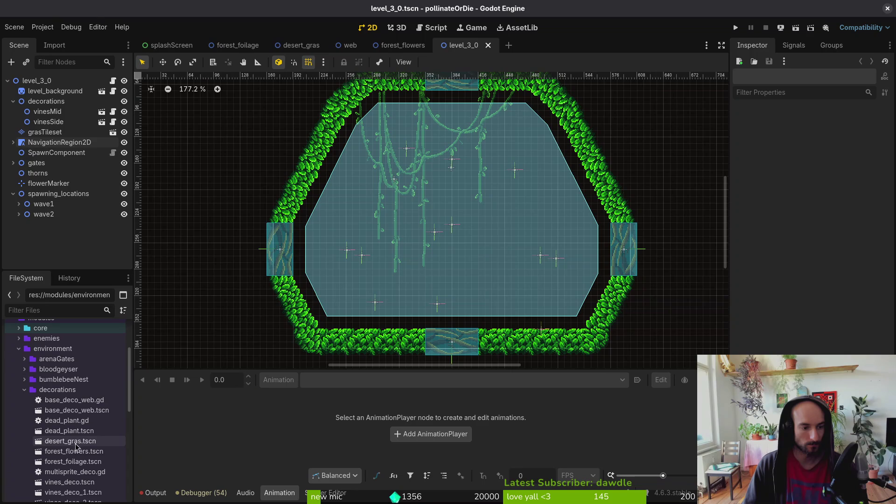
# Step: Drop forest_flowers and forest_foliage instances onto the level_3_0 arena floor
pyautogui.moveTo(70, 451)
pyautogui.mouseDown()
pyautogui.moveTo(394, 311)
pyautogui.moveTo(397, 329)
pyautogui.moveTo(415, 331)
pyautogui.moveTo(258, 326)
pyautogui.moveTo(308, 326)
pyautogui.mouseUp()
pyautogui.scroll(4, 398, 329)
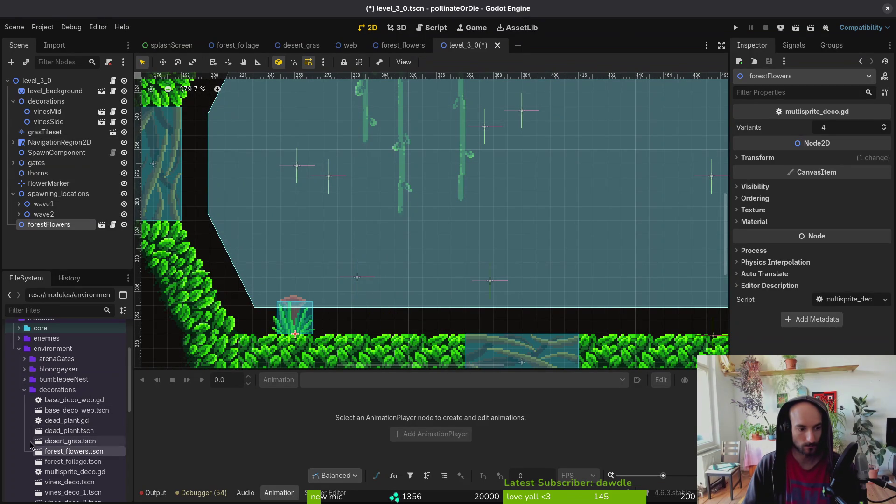
pyautogui.moveTo(86, 462)
pyautogui.mouseDown()
pyautogui.moveTo(347, 340)
pyautogui.moveTo(334, 328)
pyautogui.mouseUp()
pyautogui.scroll(4, 329, 336)
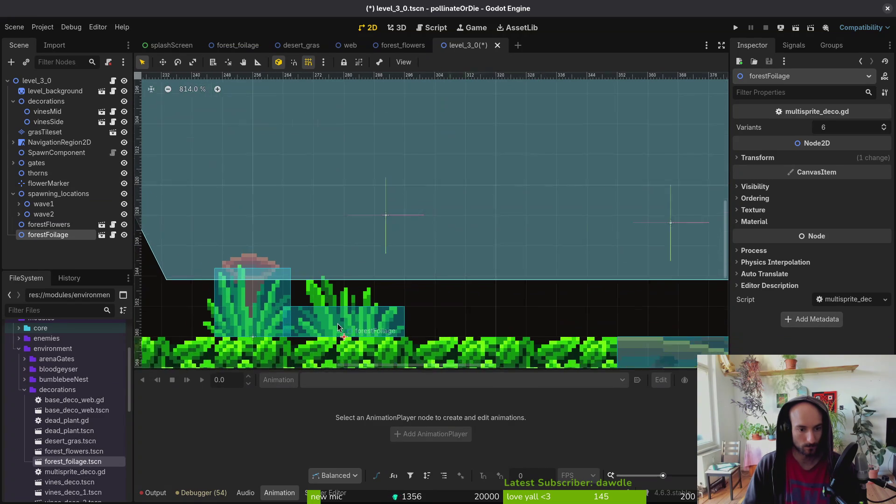
# Step: Move forestFoliage into the decorations group and shift the overlapping foliage 32 px right
pyautogui.moveTo(48, 234)
pyautogui.mouseDown()
pyautogui.moveTo(61, 207)
pyautogui.moveTo(61, 91)
pyautogui.moveTo(51, 126)
pyautogui.mouseUp()
pyautogui.moveTo(358, 308)
pyautogui.mouseDown()
pyautogui.moveTo(483, 313)
pyautogui.moveTo(298, 306)
pyautogui.mouseUp()
pyautogui.scroll(-3, 483, 313)
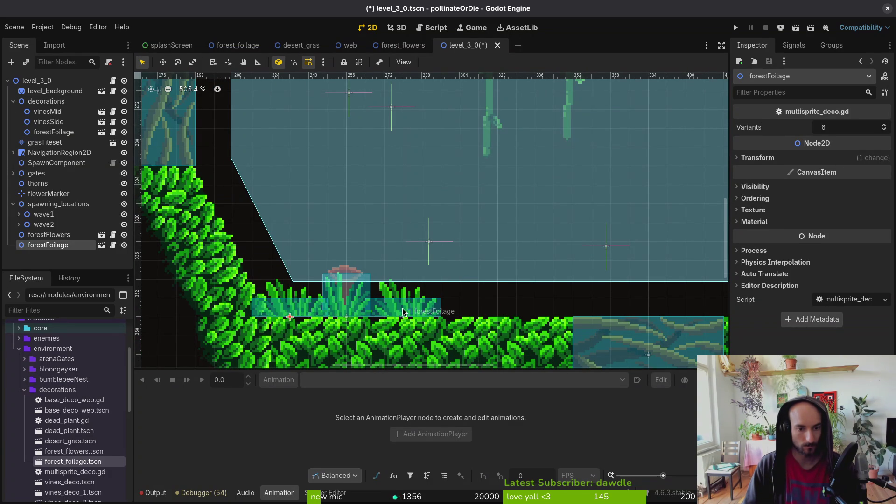
pyautogui.click(418, 313)
# Step: Nudge the forestFlowers clump 8 px right on the cave floor
pyautogui.click(341, 300)
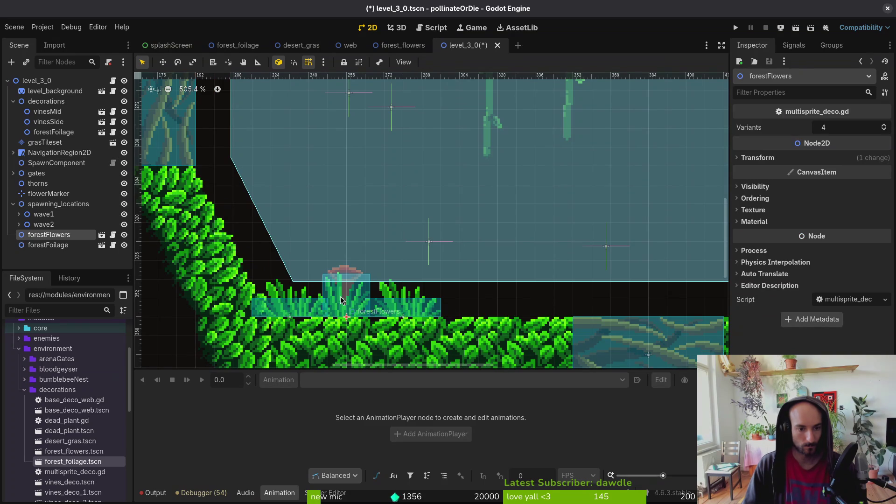
pyautogui.moveTo(341, 300); pyautogui.dragTo(359, 299)
pyautogui.click(333, 308)
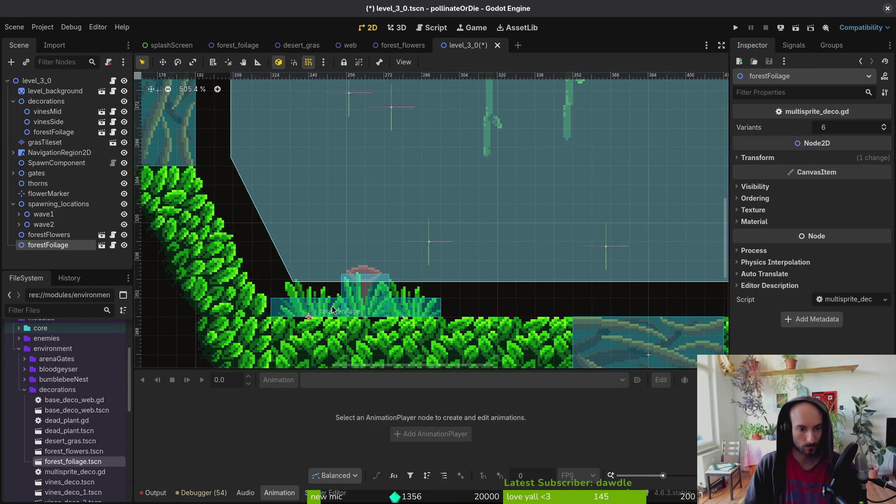
pyautogui.click(422, 309)
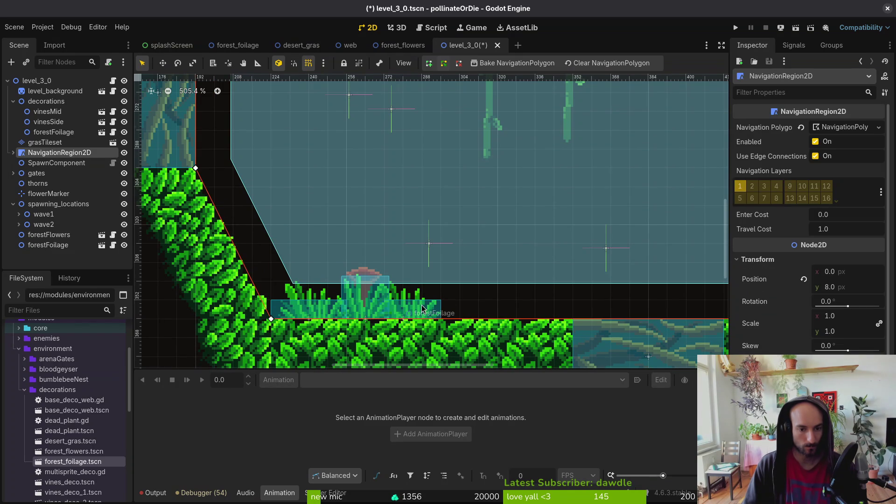
pyautogui.click(424, 305)
pyautogui.click(439, 307)
pyautogui.click(286, 262)
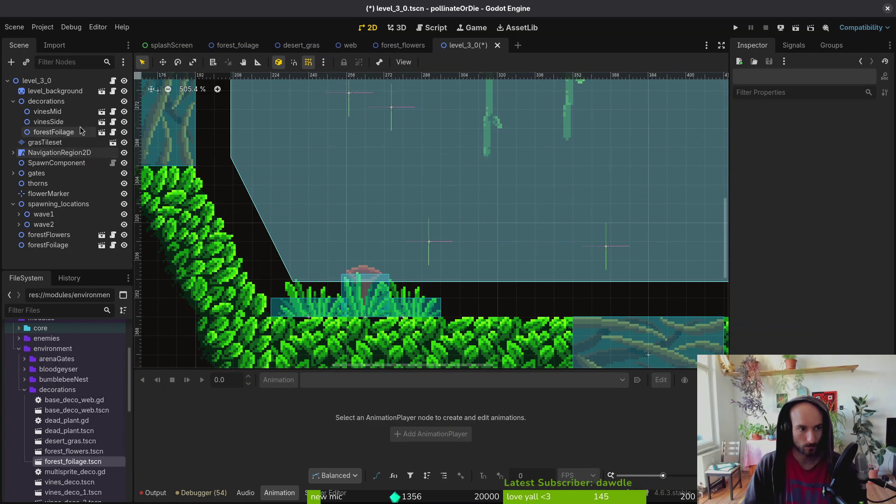
# Step: Nudge the forestFoliage grass clump 8 px right
pyautogui.click(64, 234)
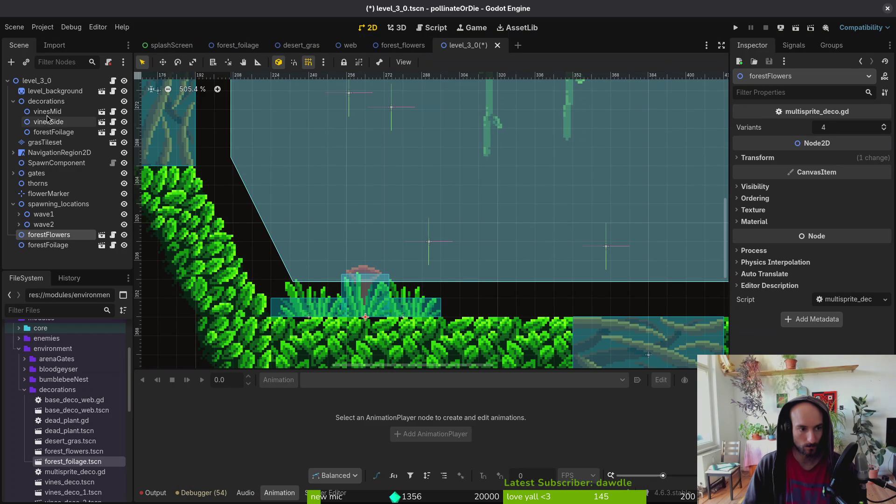
pyautogui.click(54, 132)
pyautogui.moveTo(421, 312); pyautogui.dragTo(440, 310)
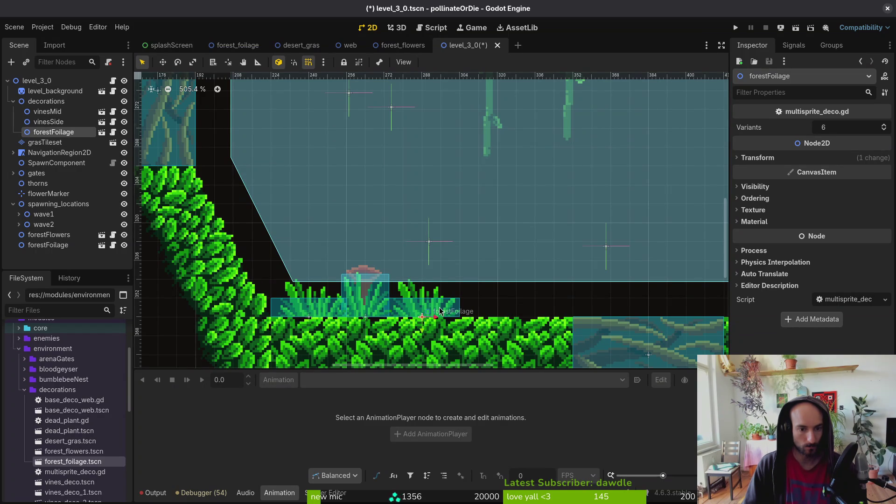
pyautogui.scroll(-5, 440, 310)
pyautogui.scroll(4, 382, 291)
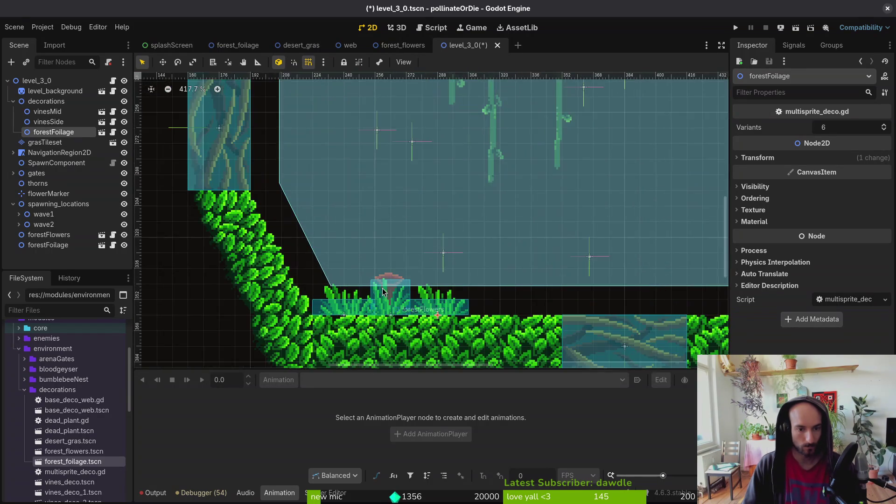
pyautogui.scroll(-2, 382, 292)
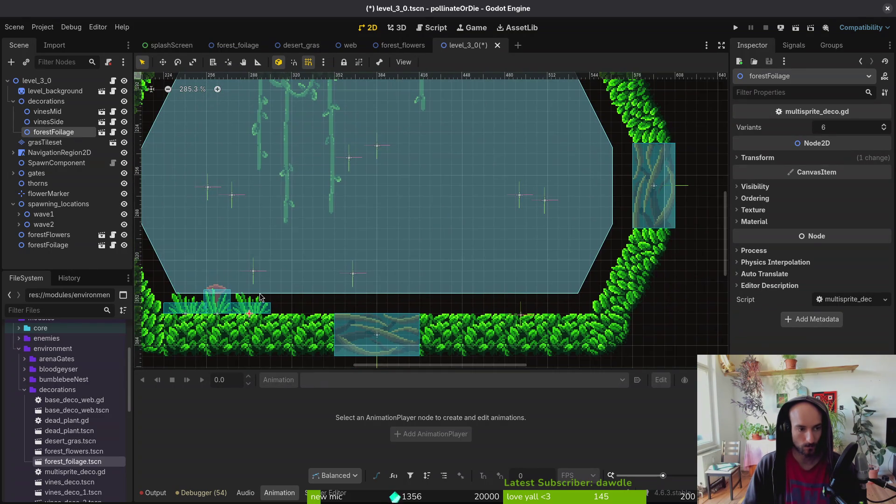
# Step: Move the forestFlowers and forestFoliage nodes up within the decorations group
pyautogui.click(48, 245)
pyautogui.keyDown('shift'); pyautogui.click(59, 235); pyautogui.keyUp('shift')
pyautogui.moveTo(59, 234)
pyautogui.mouseDown()
pyautogui.moveTo(73, 207)
pyautogui.moveTo(65, 140)
pyautogui.mouseUp()
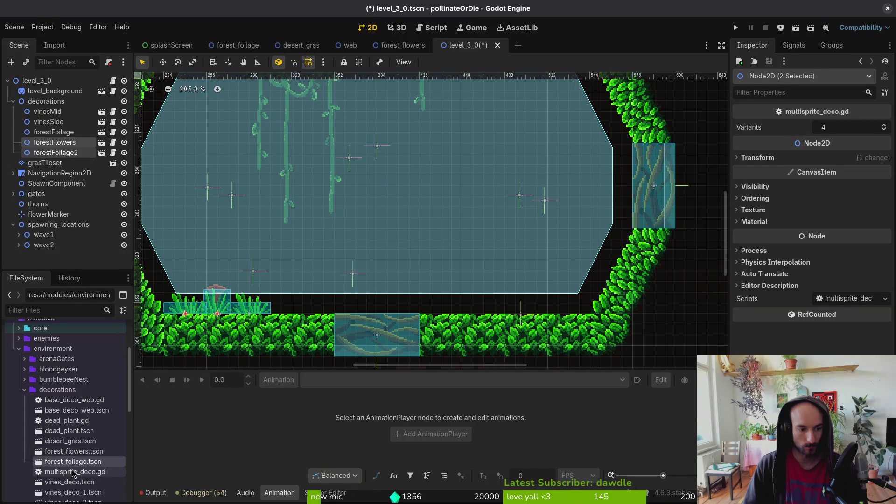
# Step: Drop two new forest_foliage.tscn instances into the cave
pyautogui.moveTo(77, 462)
pyautogui.mouseDown()
pyautogui.moveTo(521, 334)
pyautogui.moveTo(537, 304)
pyautogui.moveTo(515, 270)
pyautogui.mouseUp()
pyautogui.scroll(4, 537, 304)
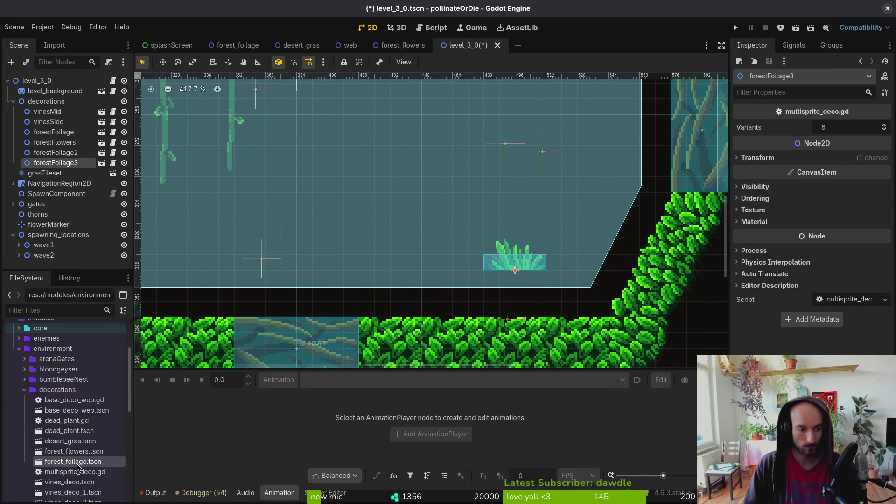
pyautogui.moveTo(75, 462); pyautogui.dragTo(483, 223)
pyautogui.hscroll(3, 376, 243)
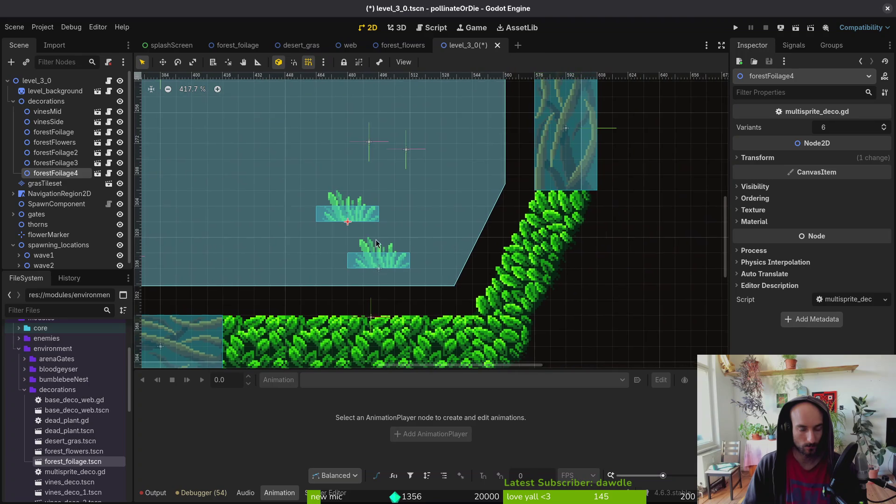
# Step: Hide NavigationRegion2D, then place forestFoliage3 on the right slope and forestFoliage4 on the cave floor
pyautogui.click(59, 193)
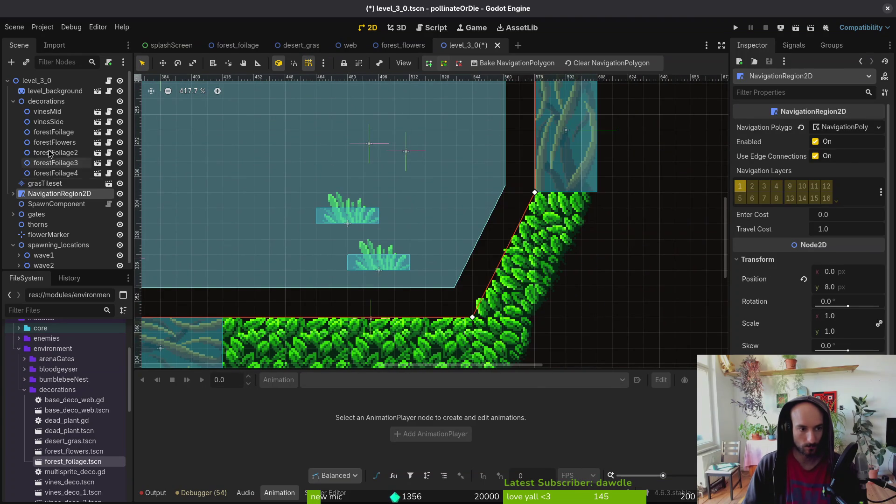
pyautogui.click(119, 193)
pyautogui.moveTo(399, 267)
pyautogui.mouseDown()
pyautogui.moveTo(447, 266)
pyautogui.moveTo(440, 235)
pyautogui.moveTo(431, 240)
pyautogui.moveTo(483, 260)
pyautogui.mouseUp()
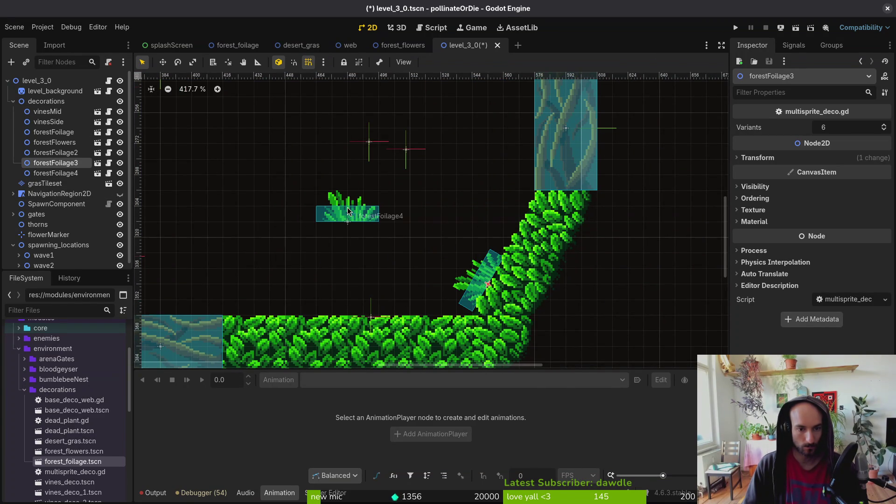
pyautogui.moveTo(347, 211); pyautogui.dragTo(447, 313)
pyautogui.scroll(-3, 441, 300)
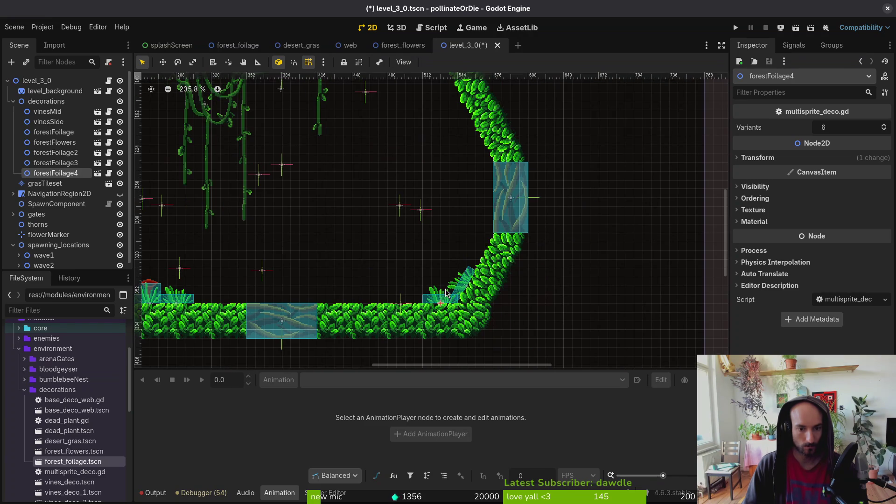
# Step: Select forestFoliage2 and open the forest_foliage scene for editing
pyautogui.click(55, 153)
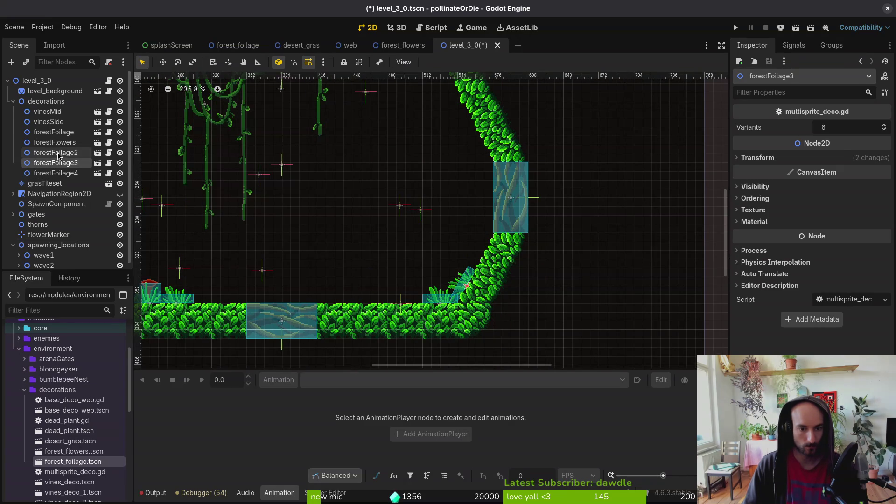
pyautogui.click(46, 101)
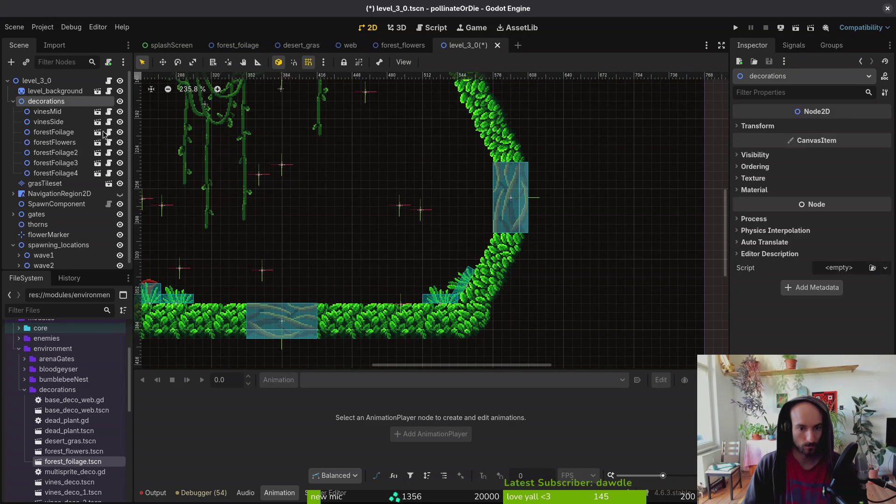
pyautogui.doubleClick(446, 298)
# Step: Close the forest_foliage scene and set forestFoliage5 against the right slope foliage
pyautogui.click(268, 45)
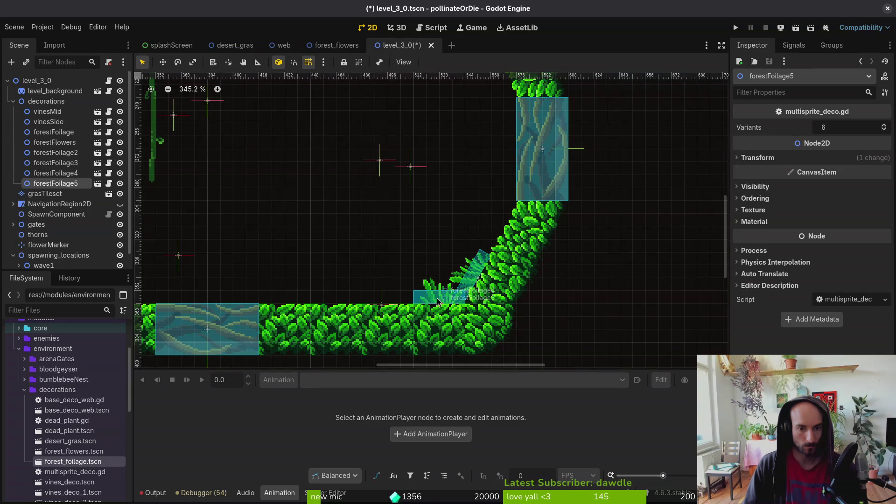
pyautogui.moveTo(438, 301)
pyautogui.mouseDown()
pyautogui.moveTo(386, 298)
pyautogui.moveTo(482, 182)
pyautogui.moveTo(464, 316)
pyautogui.moveTo(459, 255)
pyautogui.moveTo(482, 283)
pyautogui.moveTo(466, 292)
pyautogui.mouseUp()
pyautogui.scroll(-2, 482, 182)
pyautogui.scroll(2, 456, 259)
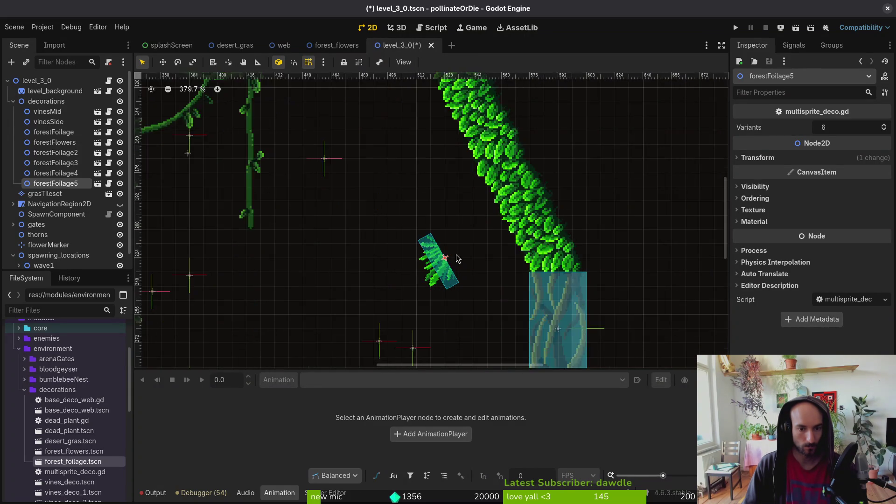
pyautogui.scroll(1, 456, 259)
pyautogui.moveTo(457, 259)
pyautogui.mouseDown()
pyautogui.moveTo(526, 256)
pyautogui.moveTo(532, 246)
pyautogui.mouseUp()
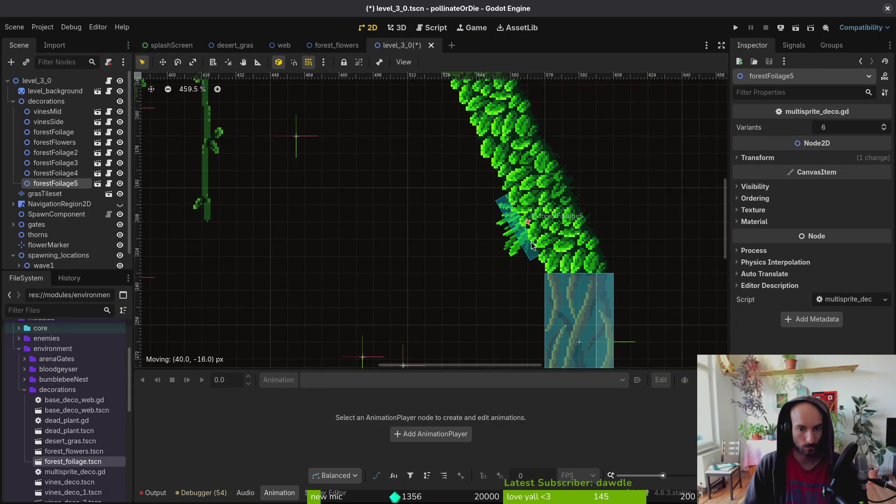
pyautogui.scroll(-3, 315, 205)
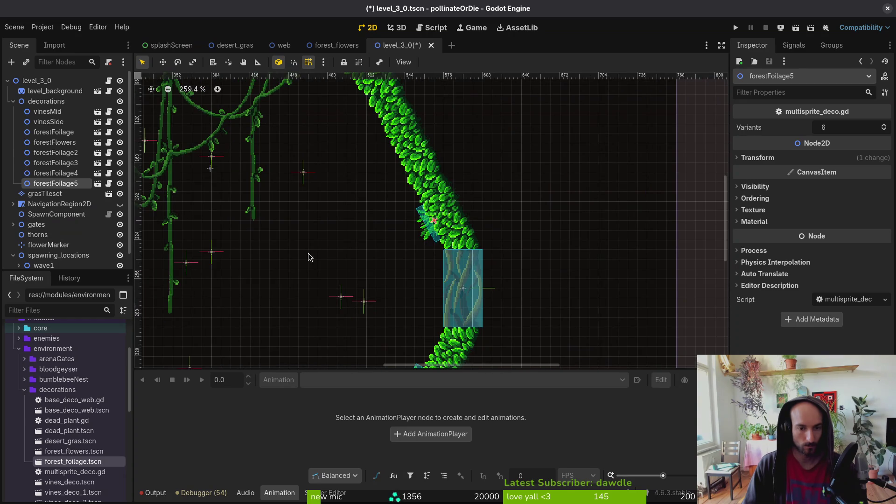
# Step: Duplicate the clump twice and slide forestFoliage6 and forestFoliage7 up the right slope
pyautogui.hotkey('ctrl', 'd')
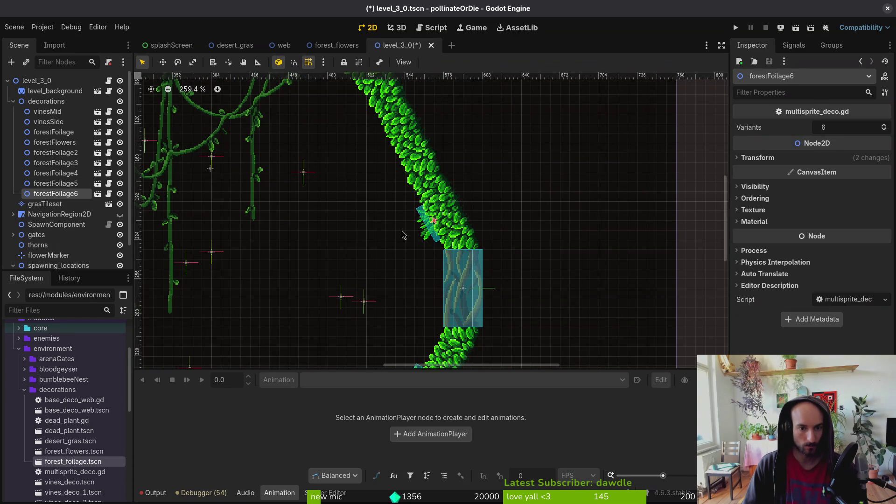
pyautogui.scroll(4, 443, 236)
pyautogui.click(436, 221)
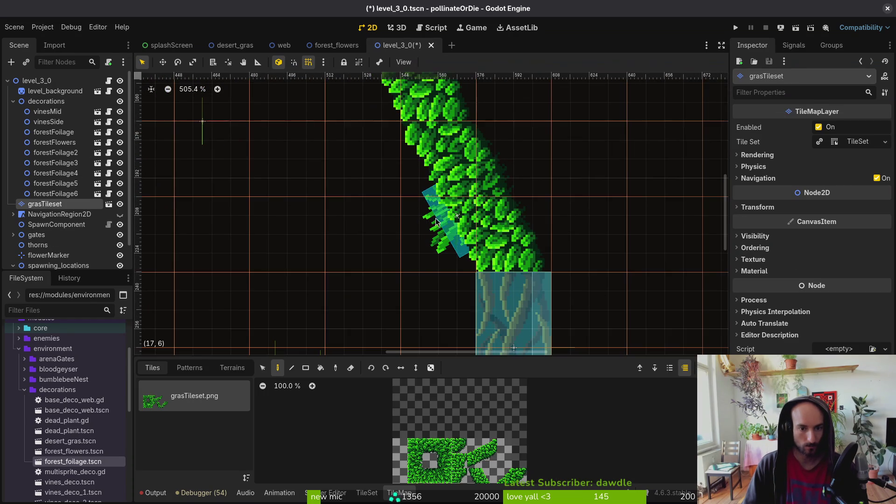
pyautogui.click(55, 193)
pyautogui.moveTo(456, 249)
pyautogui.mouseDown()
pyautogui.moveTo(418, 173)
pyautogui.moveTo(424, 183)
pyautogui.mouseUp()
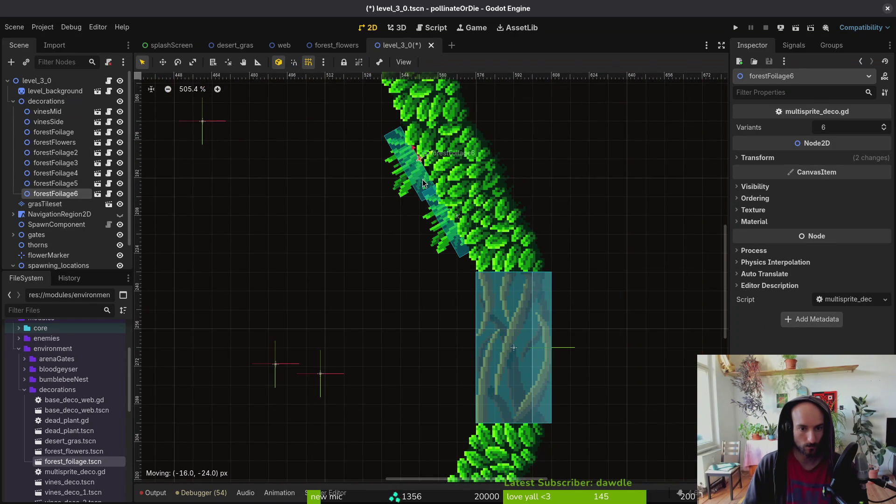
pyautogui.scroll(-3, 421, 181)
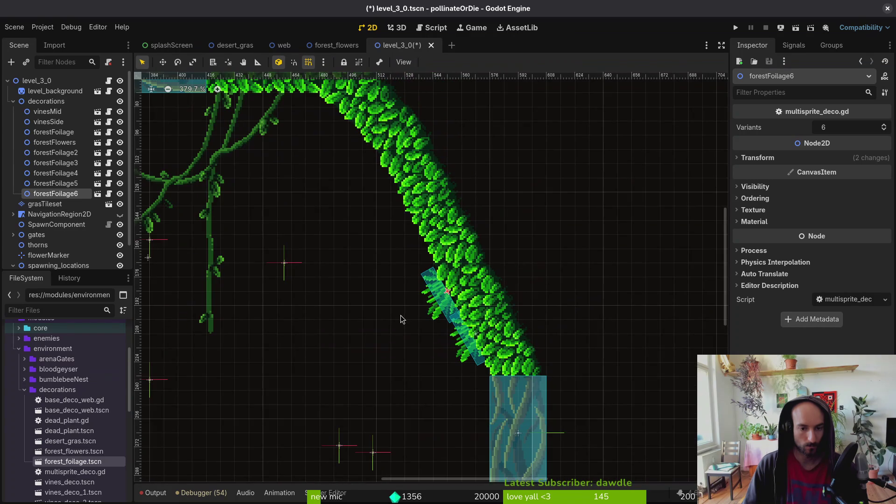
pyautogui.hotkey('ctrl', 'd')
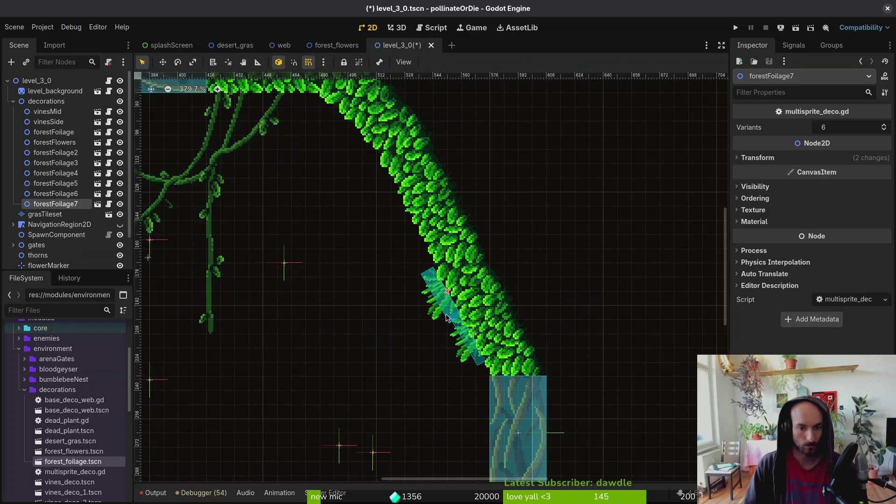
pyautogui.moveTo(454, 301)
pyautogui.mouseDown()
pyautogui.moveTo(452, 273)
pyautogui.moveTo(423, 253)
pyautogui.mouseUp()
pyautogui.scroll(-6, 496, 292)
pyautogui.moveTo(411, 311); pyautogui.dragTo(474, 332)
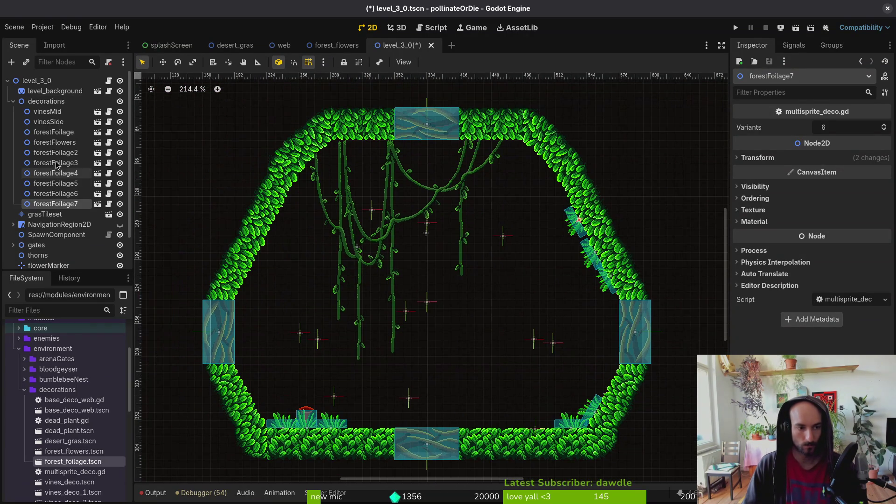
# Step: Duplicate again and fit forestFoliage8 just under the ceiling edge, then deselect
pyautogui.hotkey('ctrl', 'd')
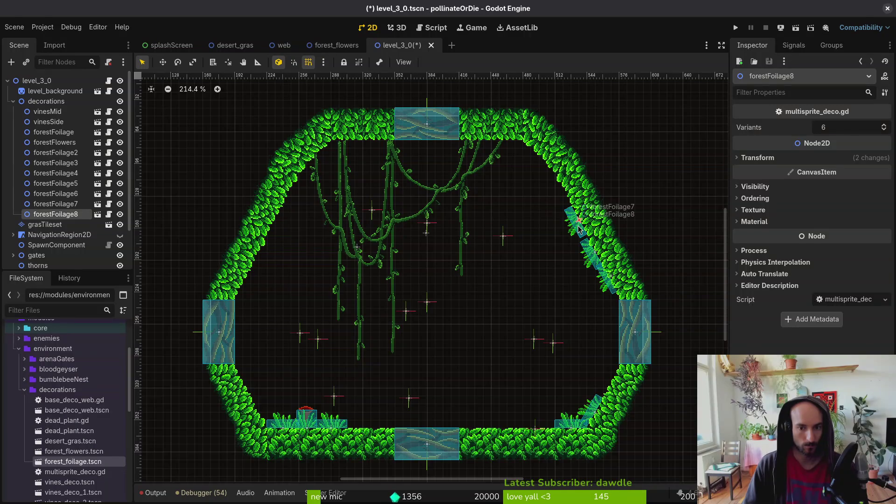
pyautogui.click(299, 261)
pyautogui.click(576, 223)
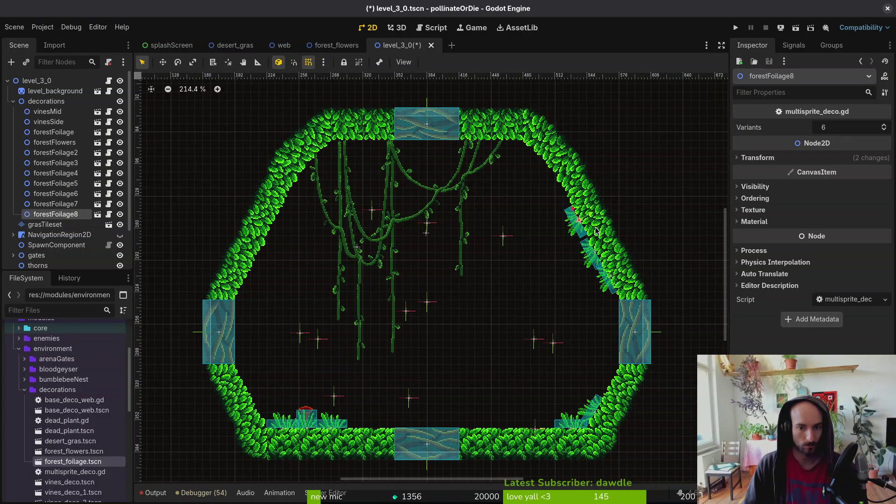
pyautogui.moveTo(576, 223)
pyautogui.mouseDown()
pyautogui.moveTo(525, 205)
pyautogui.moveTo(512, 177)
pyautogui.moveTo(534, 182)
pyautogui.mouseUp()
pyautogui.scroll(3, 512, 176)
pyautogui.scroll(3, 532, 172)
pyautogui.moveTo(484, 296); pyautogui.dragTo(451, 237)
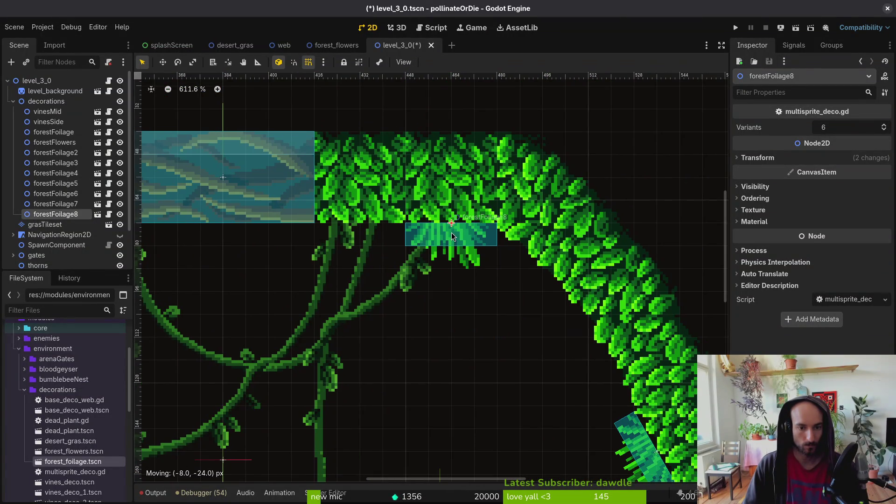
pyautogui.scroll(-5, 452, 237)
pyautogui.press('Escape')
pyautogui.scroll(-3, 75, 467)
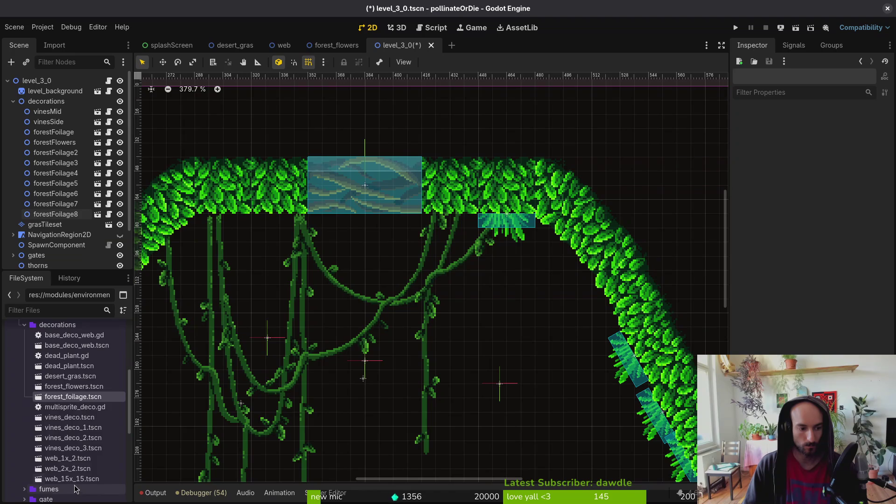
# Step: Swap a mistaken vines_deco_3 for a vines_deco_2 instance hung from the upper-left ceiling
pyautogui.moveTo(74, 448)
pyautogui.mouseDown()
pyautogui.moveTo(369, 294)
pyautogui.moveTo(470, 315)
pyautogui.moveTo(516, 340)
pyautogui.mouseUp()
pyautogui.scroll(-4, 500, 318)
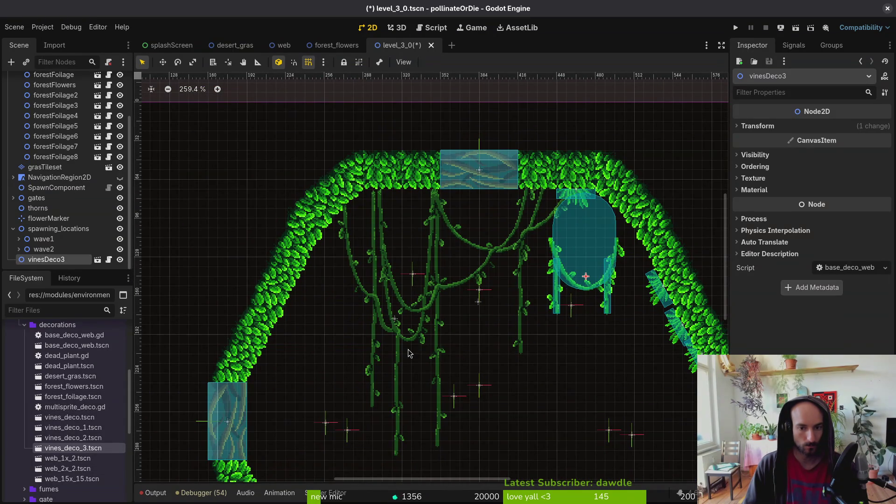
pyautogui.hotkey('ctrl', 'z')
pyautogui.moveTo(75, 437); pyautogui.dragTo(337, 261)
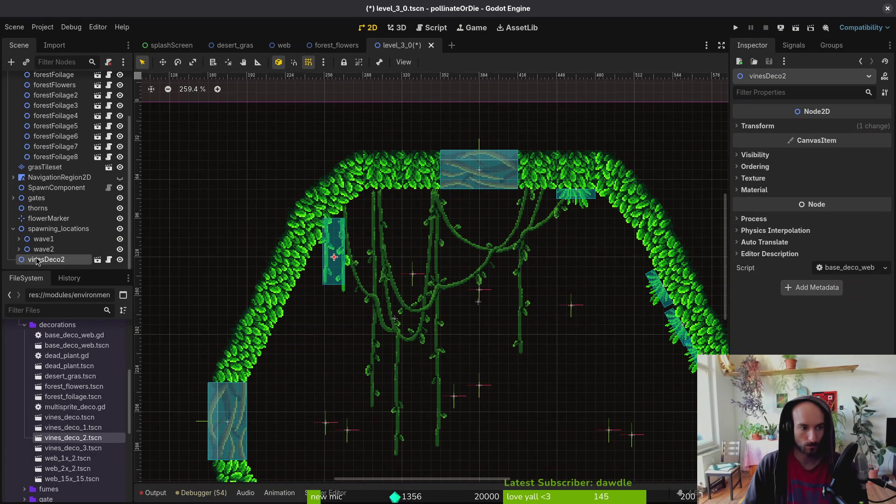
pyautogui.moveTo(37, 261); pyautogui.dragTo(51, 164)
pyautogui.moveTo(337, 264); pyautogui.dragTo(405, 226)
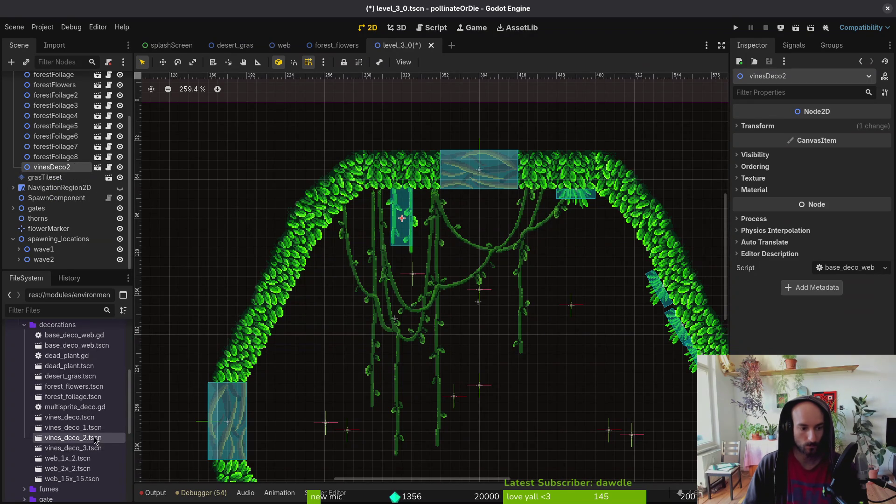
pyautogui.scroll(3, 69, 172)
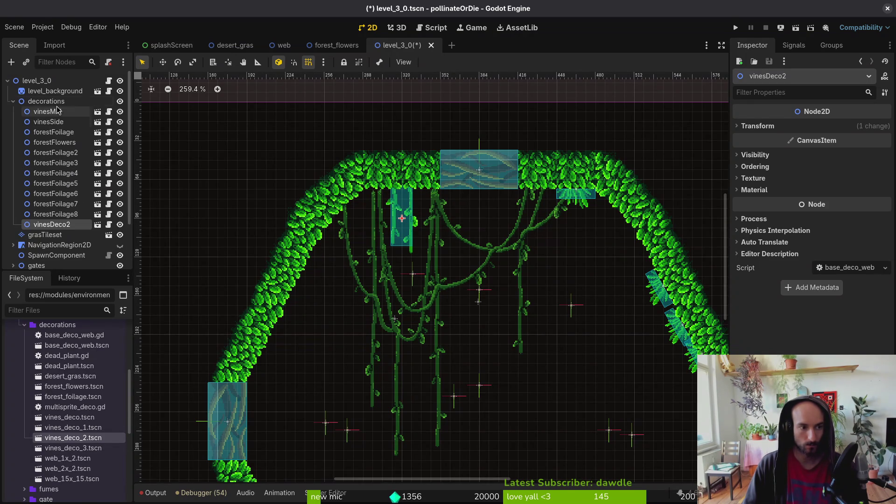
# Step: Duplicate vinesDeco2, mirror the copy with Scale x -1, move it left, and save
pyautogui.hotkey('ctrl', 'd')
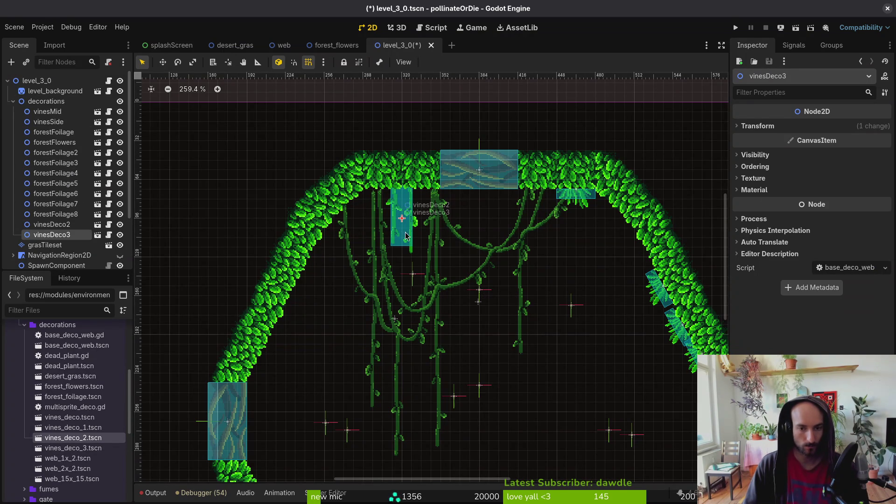
pyautogui.click(765, 126)
pyautogui.doubleClick(819, 182)
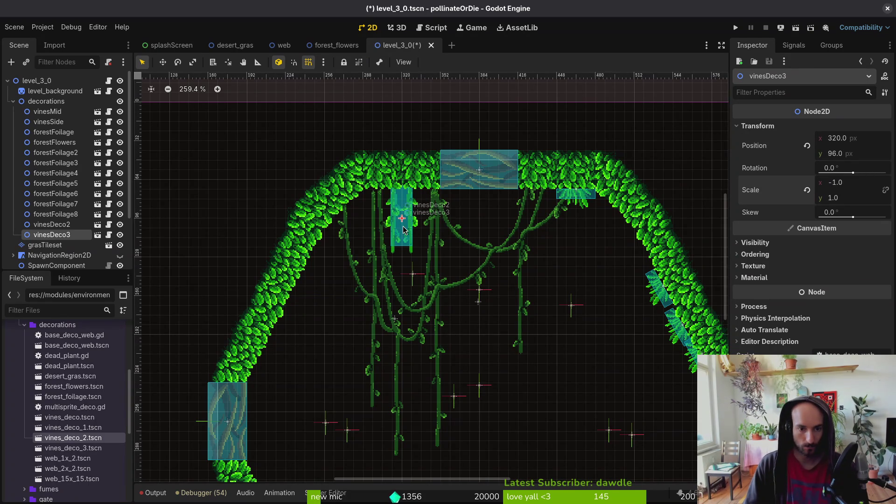
pyautogui.moveTo(403, 230)
pyautogui.mouseDown()
pyautogui.moveTo(364, 268)
pyautogui.moveTo(324, 264)
pyautogui.mouseUp()
pyautogui.scroll(10, 341, 228)
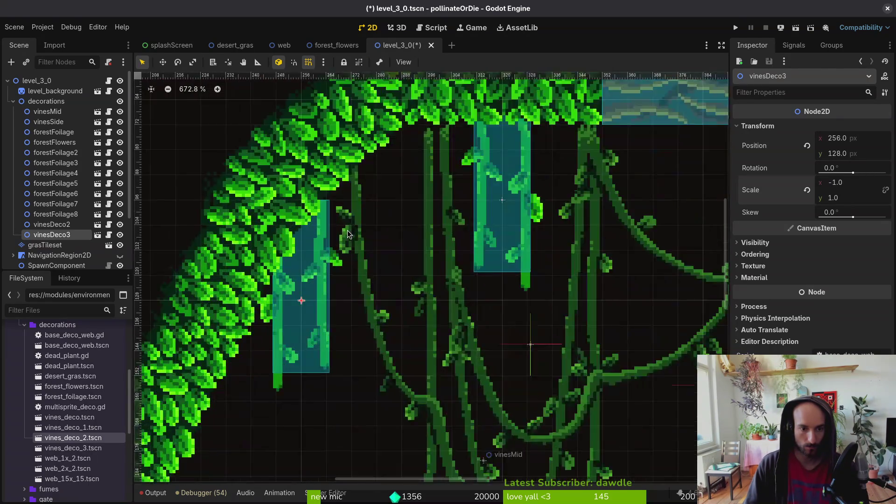
pyautogui.scroll(-12, 328, 219)
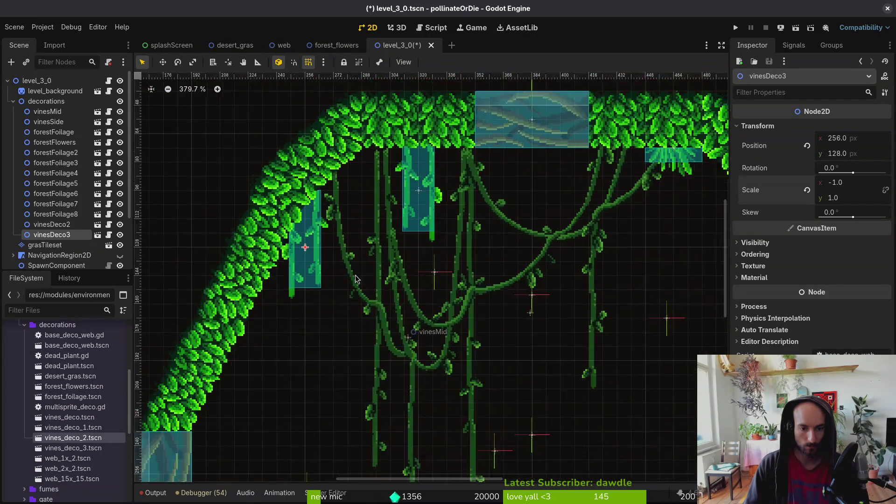
pyautogui.click(381, 348)
pyautogui.hotkey('ctrl', 's')
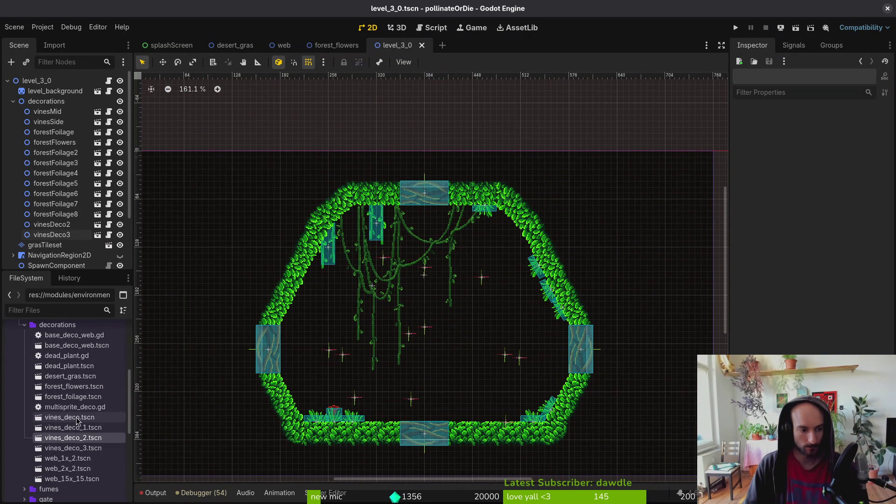
# Step: Place a forest_flowers instance on the top-right ceiling and move it up among the decorations
pyautogui.moveTo(66, 393)
pyautogui.mouseDown()
pyautogui.moveTo(496, 390)
pyautogui.moveTo(513, 357)
pyautogui.moveTo(490, 244)
pyautogui.moveTo(508, 278)
pyautogui.moveTo(515, 422)
pyautogui.moveTo(382, 419)
pyautogui.moveTo(280, 322)
pyautogui.moveTo(547, 362)
pyautogui.moveTo(372, 215)
pyautogui.moveTo(371, 338)
pyautogui.moveTo(303, 361)
pyautogui.moveTo(326, 373)
pyautogui.moveTo(320, 378)
pyautogui.mouseUp()
pyautogui.scroll(4, 513, 410)
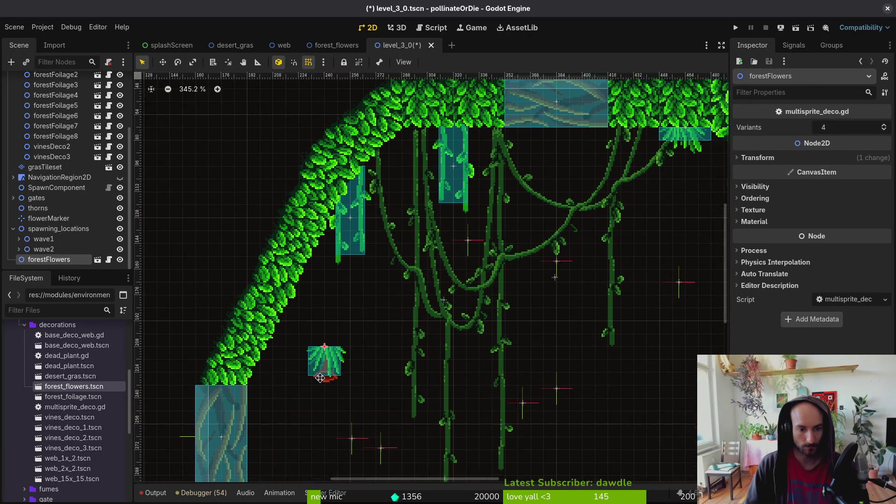
pyautogui.moveTo(260, 346)
pyautogui.mouseDown()
pyautogui.moveTo(602, 147)
pyautogui.moveTo(586, 126)
pyautogui.mouseUp()
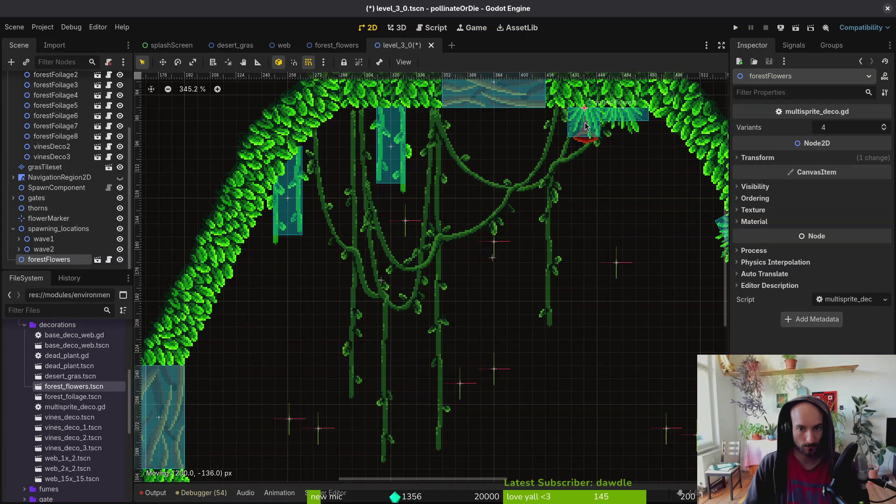
pyautogui.scroll(-5, 586, 126)
pyautogui.scroll(3, 438, 303)
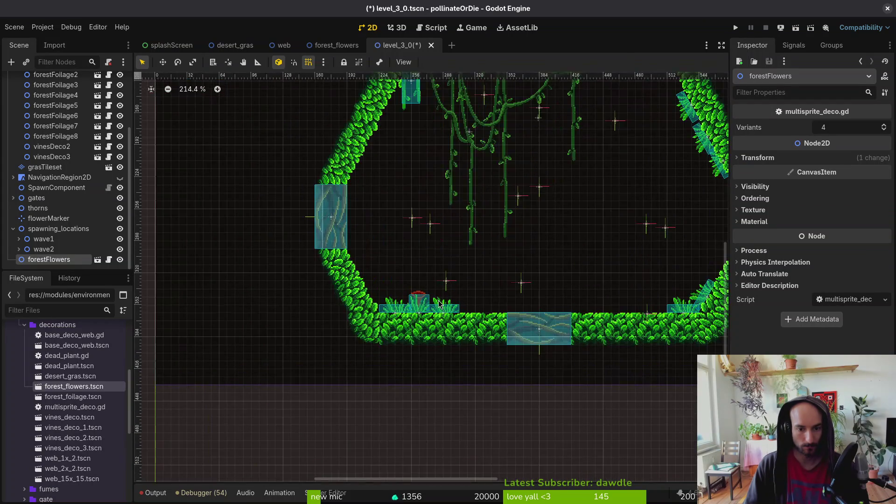
pyautogui.moveTo(47, 263); pyautogui.dragTo(68, 162)
# Step: Duplicate the flowers, turn the copy upright, and set it on the lower-right floor
pyautogui.hotkey('ctrl', 'd')
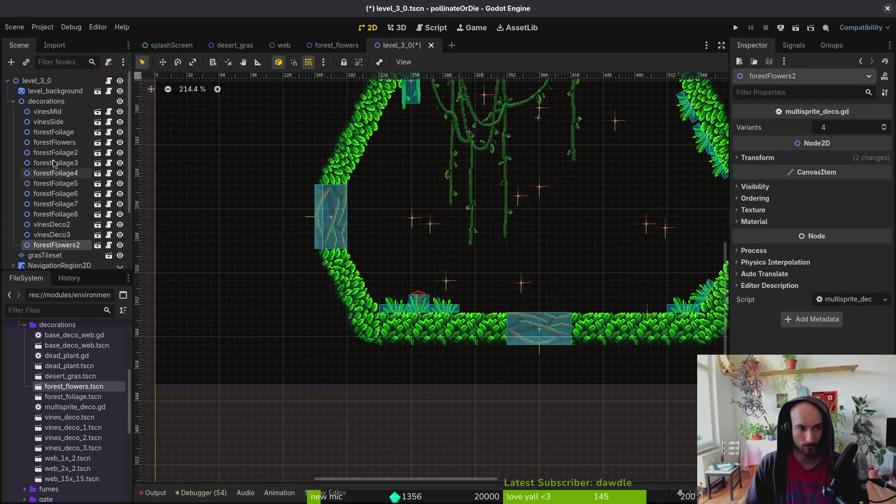
pyautogui.press('f')
pyautogui.hscroll(5, 395, 233)
pyautogui.scroll(2, 370, 290)
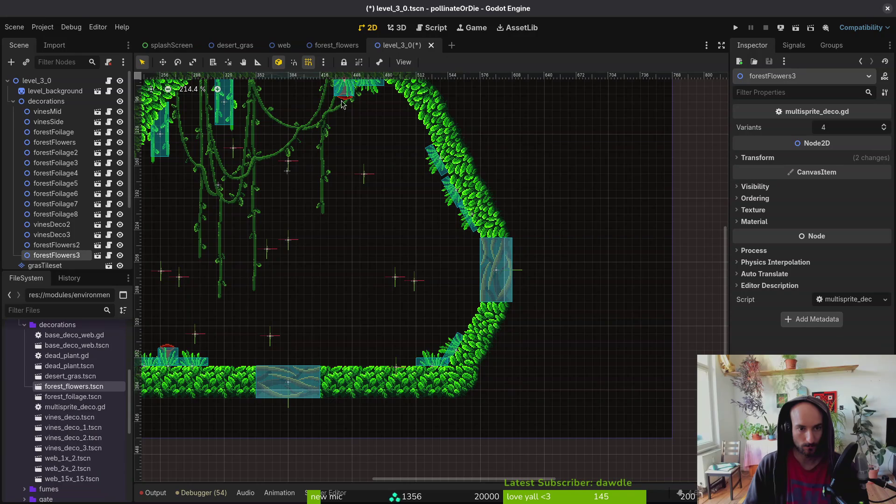
pyautogui.moveTo(351, 114)
pyautogui.mouseDown()
pyautogui.moveTo(350, 327)
pyautogui.moveTo(352, 242)
pyautogui.mouseUp()
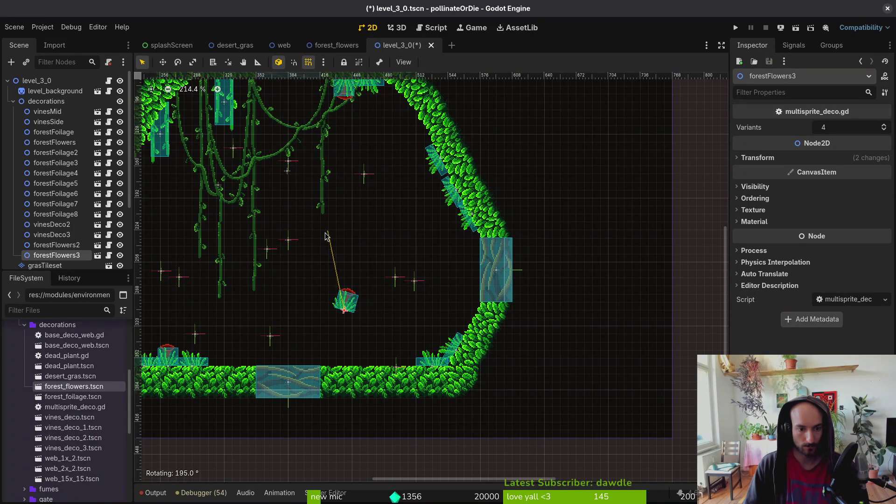
pyautogui.hscroll(-4, 398, 342)
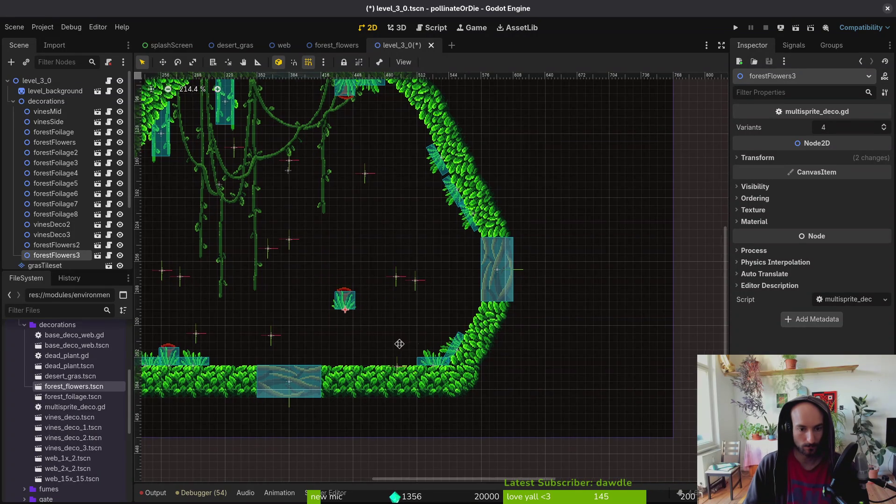
pyautogui.scroll(-1, 525, 362)
pyautogui.moveTo(521, 347); pyautogui.dragTo(506, 346)
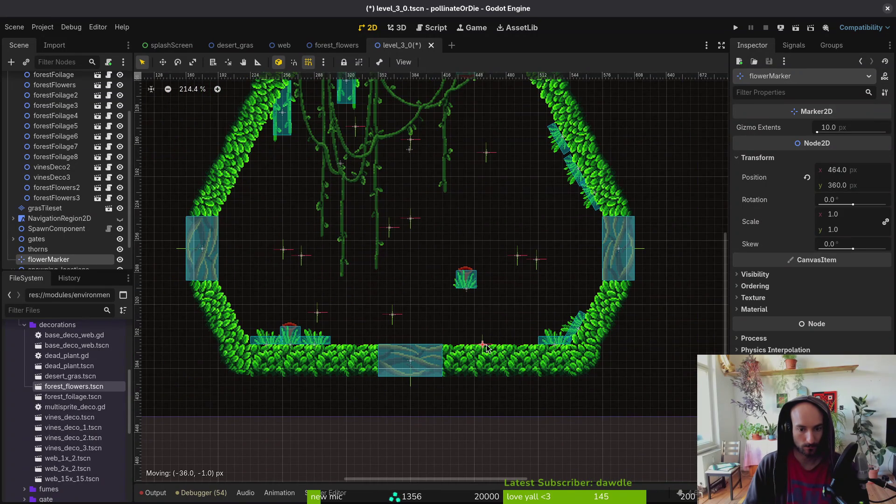
pyautogui.moveTo(466, 279)
pyautogui.mouseDown()
pyautogui.moveTo(513, 337)
pyautogui.moveTo(534, 340)
pyautogui.moveTo(536, 326)
pyautogui.moveTo(524, 355)
pyautogui.mouseUp()
pyautogui.scroll(2, 536, 327)
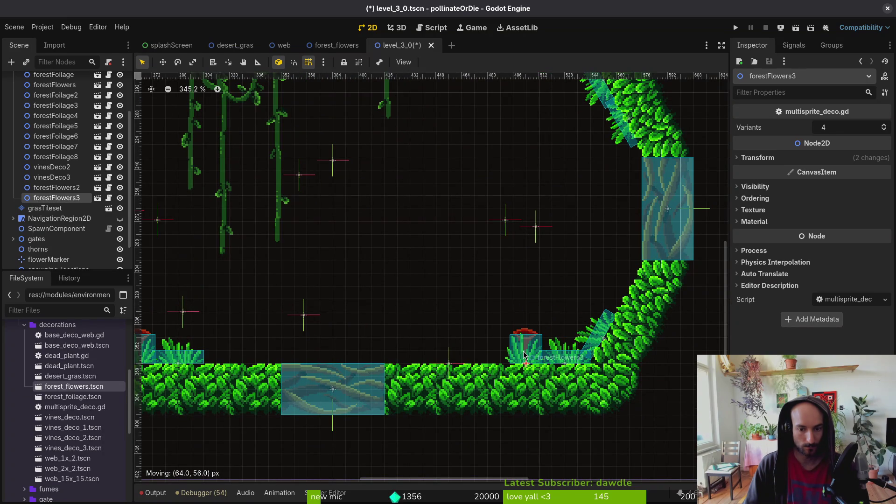
# Step: Save level_3_0 and launch the game to test it
pyautogui.click(561, 357)
pyautogui.scroll(3, 73, 168)
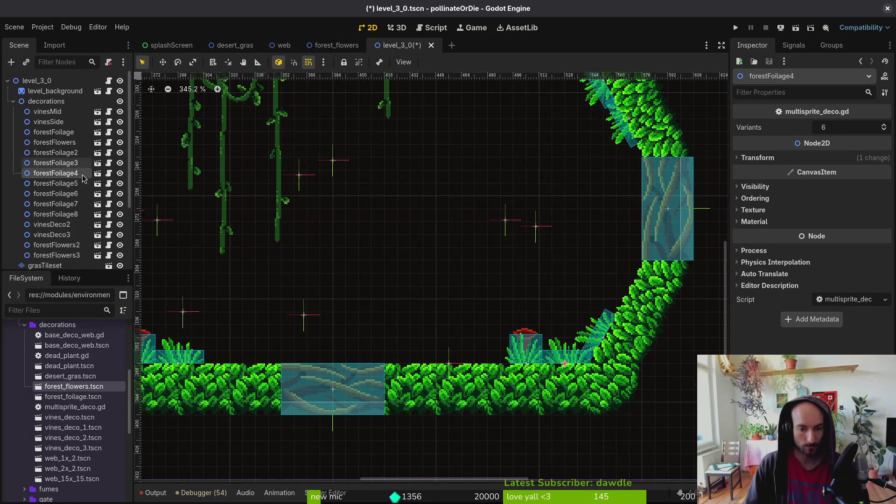
pyautogui.click(376, 282)
pyautogui.hotkey('ctrl', 's')
pyautogui.scroll(-5, 376, 282)
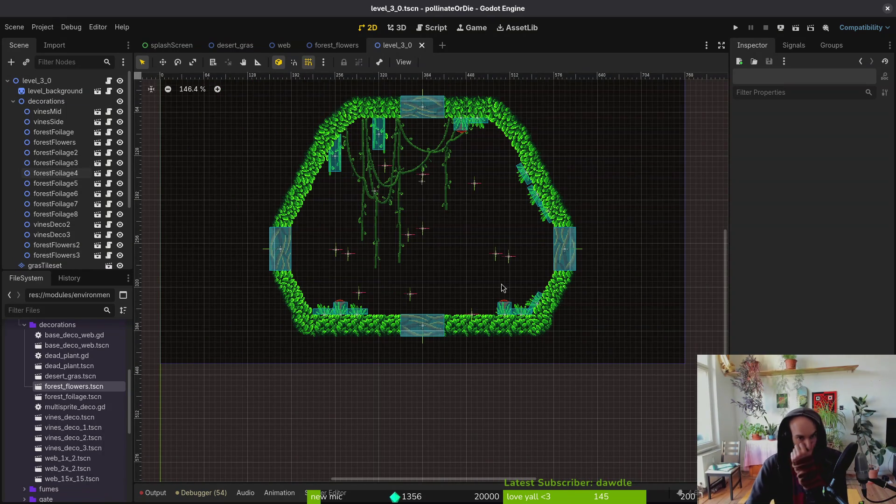
pyautogui.scroll(-1, 418, 261)
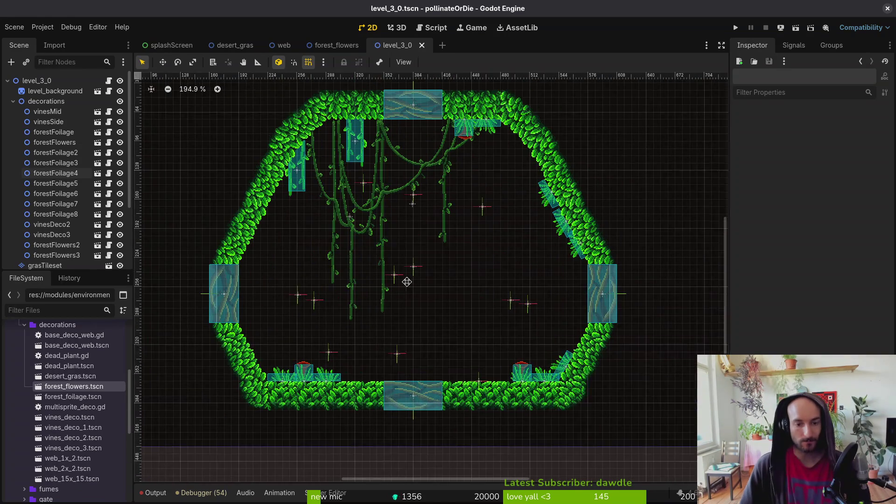
pyautogui.hotkey('ctrl', 's')
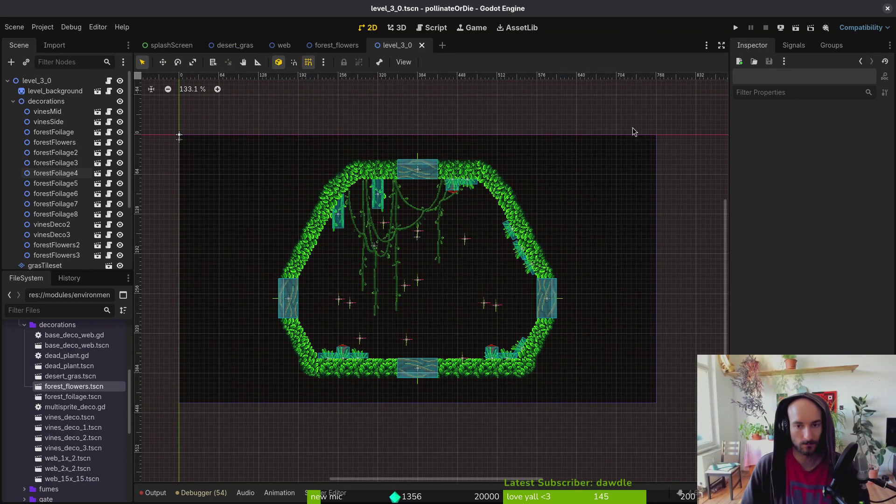
pyautogui.click(738, 28)
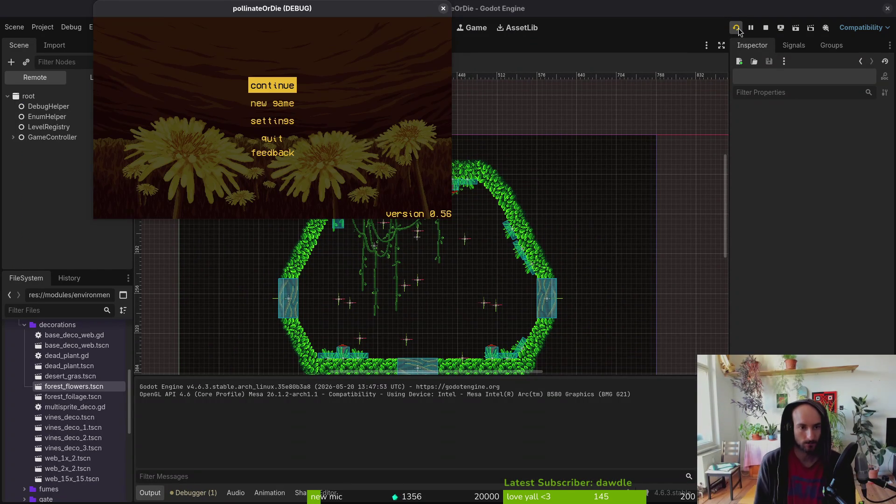
# Step: Choose level 3-0 from the game's debug level select and play it
pyautogui.press('Return')
pyautogui.press('Escape')
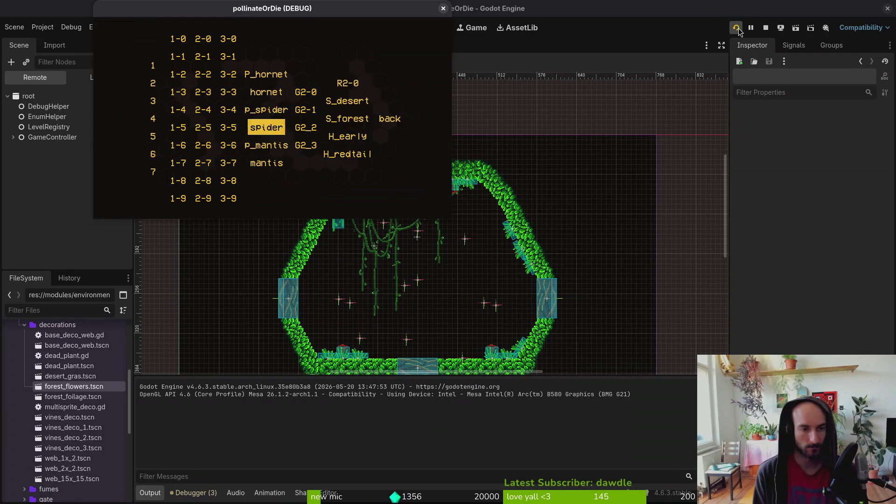
pyautogui.press('Up')
pyautogui.press('Left')
pyautogui.press('Left')
pyautogui.press('Up')
pyautogui.press('Up')
pyautogui.press('Up')
pyautogui.press('Right')
pyautogui.press('Up')
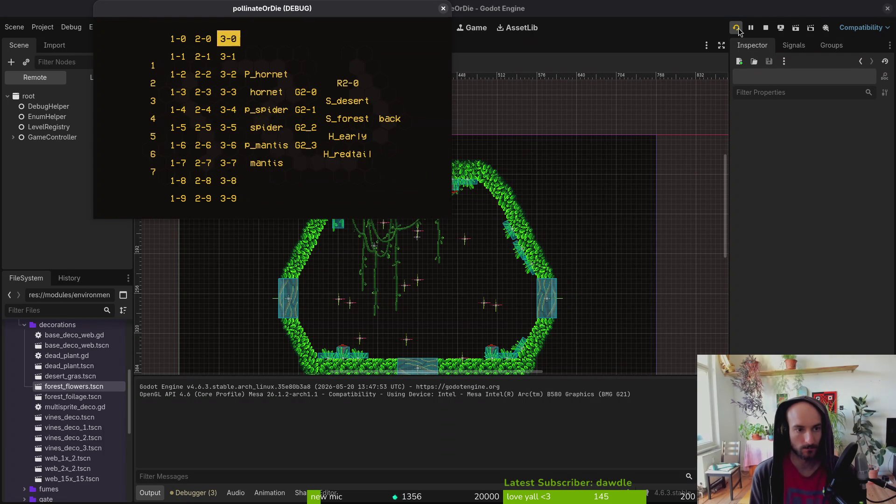
pyautogui.press('Return')
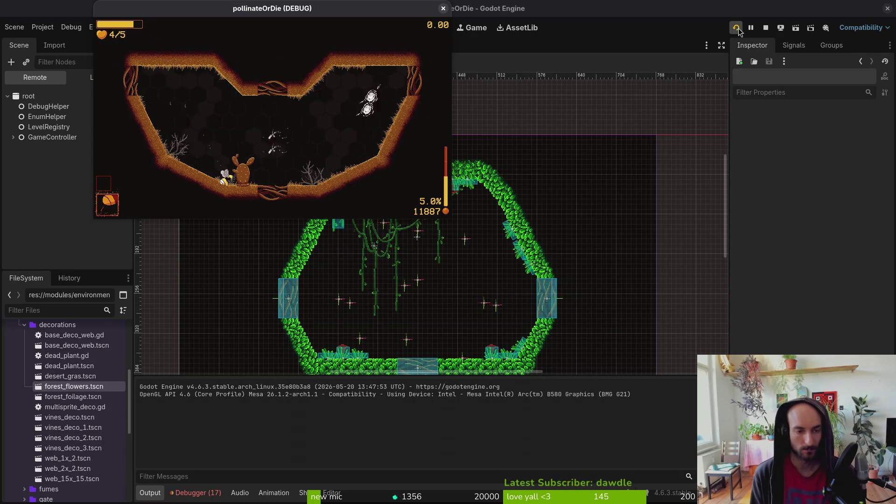
# Step: Quit to the title menu from the pause menu and return to the editor
pyautogui.press('Escape')
pyautogui.press('Down')
pyautogui.press('Down')
pyautogui.press('Down')
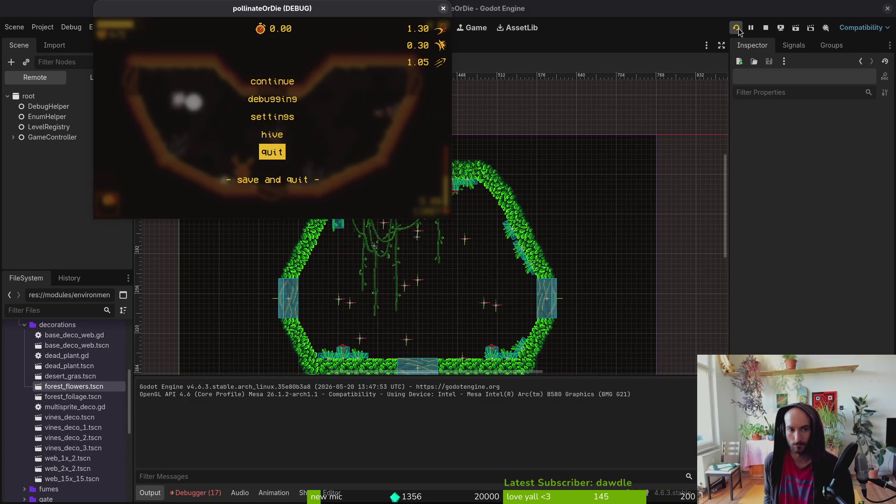
pyautogui.press('Return')
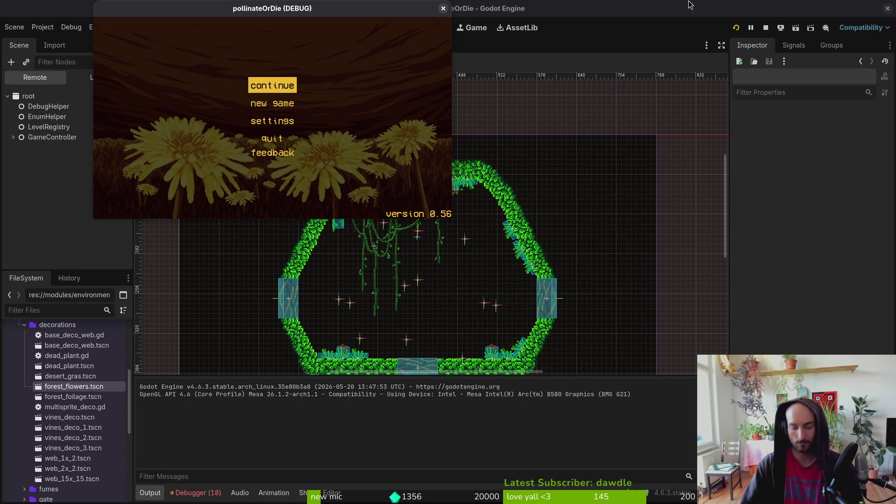
pyautogui.click(196, 493)
# Step: Review the 18 debugger errors, then open and save the forest_flowers scene
pyautogui.click(196, 376)
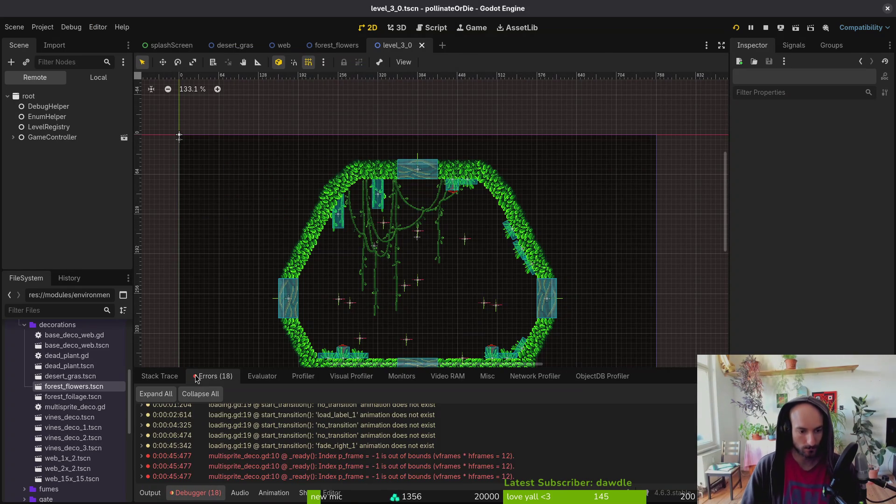
pyautogui.scroll(-3, 371, 457)
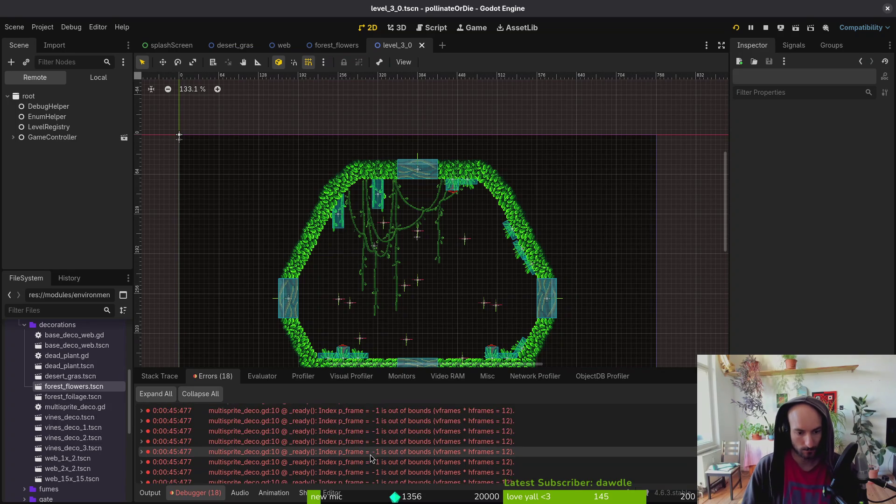
pyautogui.scroll(5, 371, 458)
pyautogui.click(99, 77)
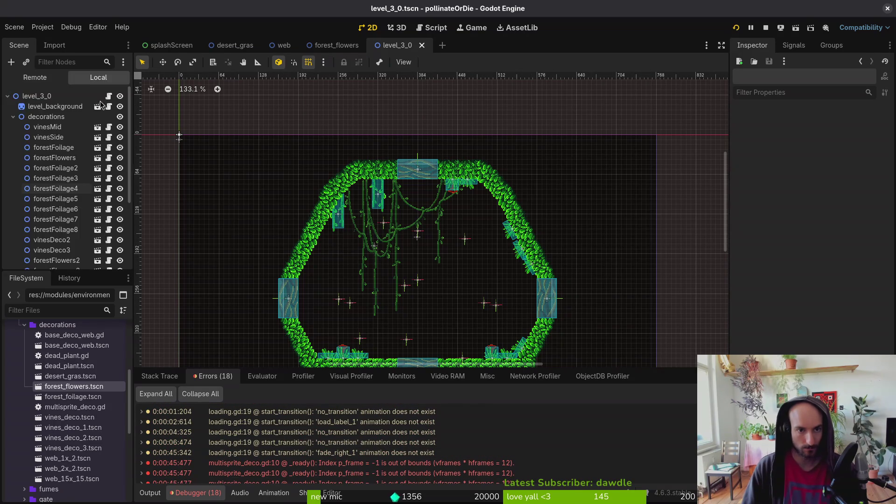
pyautogui.click(304, 44)
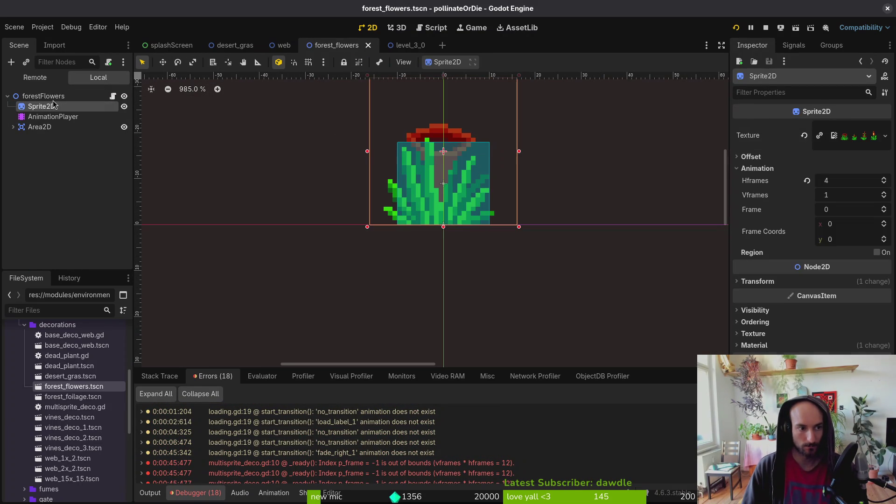
pyautogui.hotkey('ctrl', 's')
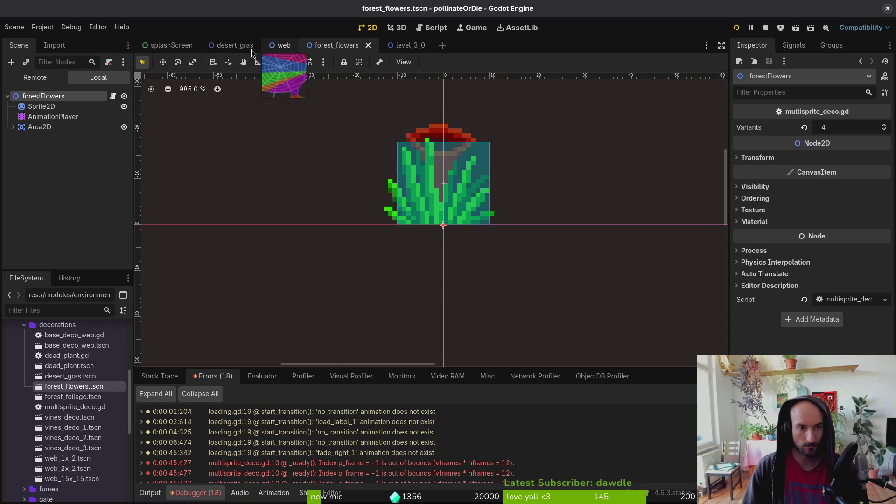
# Step: Set the desertGras root's Variants to 12 and save the desert_gras scene
pyautogui.click(234, 45)
pyautogui.click(42, 96)
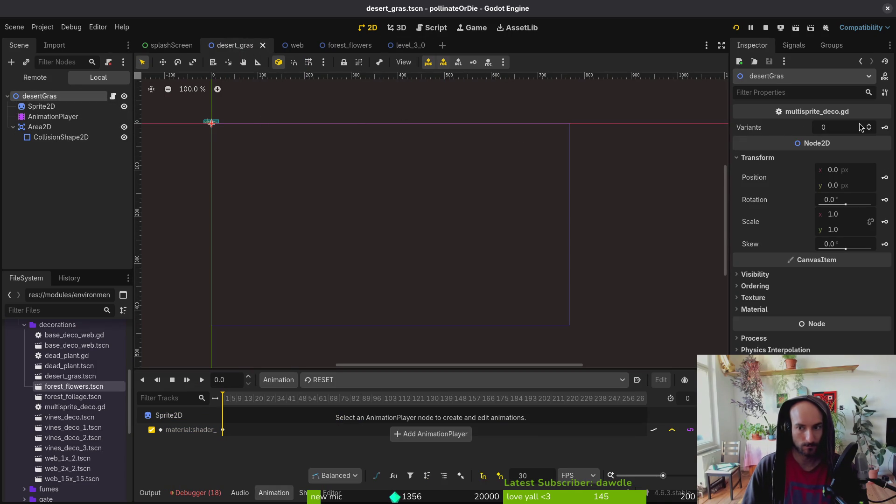
pyautogui.click(843, 125)
pyautogui.write('12')
pyautogui.press('Return')
pyautogui.hotkey('ctrl', 's')
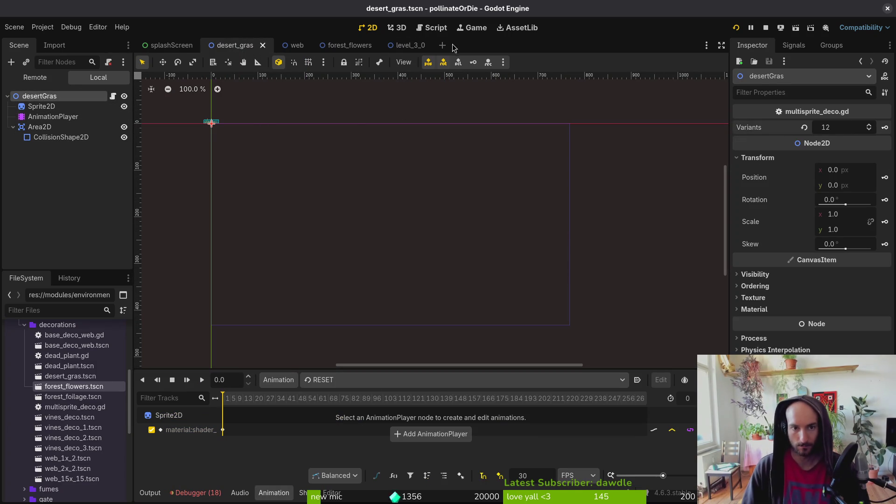
# Step: Stop the running game and deselect desertGras
pyautogui.click(765, 28)
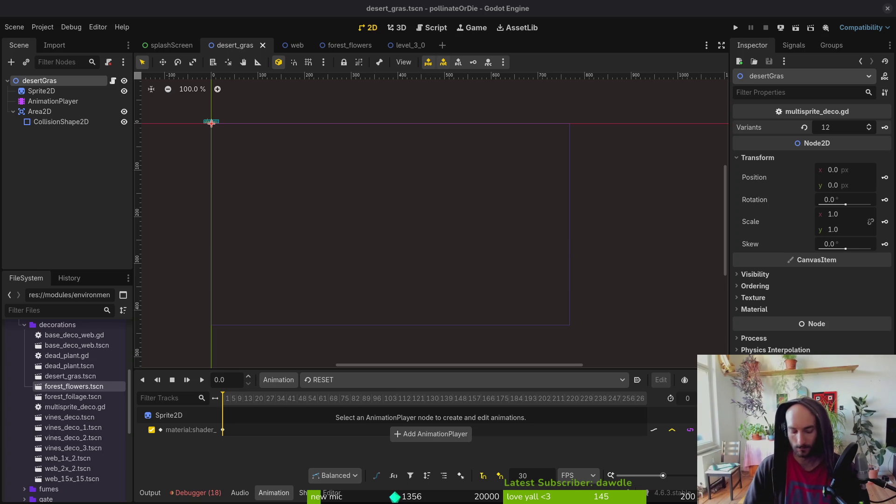
pyautogui.click(319, 235)
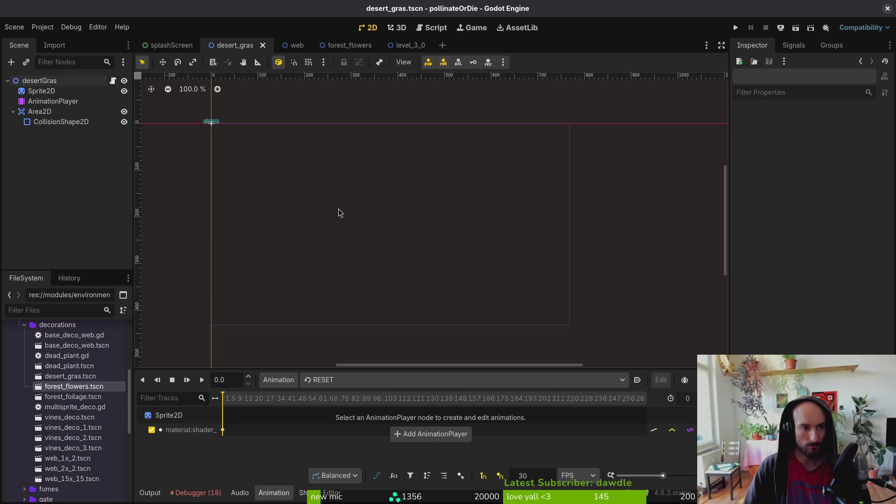
pyautogui.hscroll(-1, 339, 212)
# Step: Close desertGras.aseprite in Aseprite, leaving forestDeco.aseprite open, and go back to Godot
pyautogui.hotkey('alt', 'Tab')
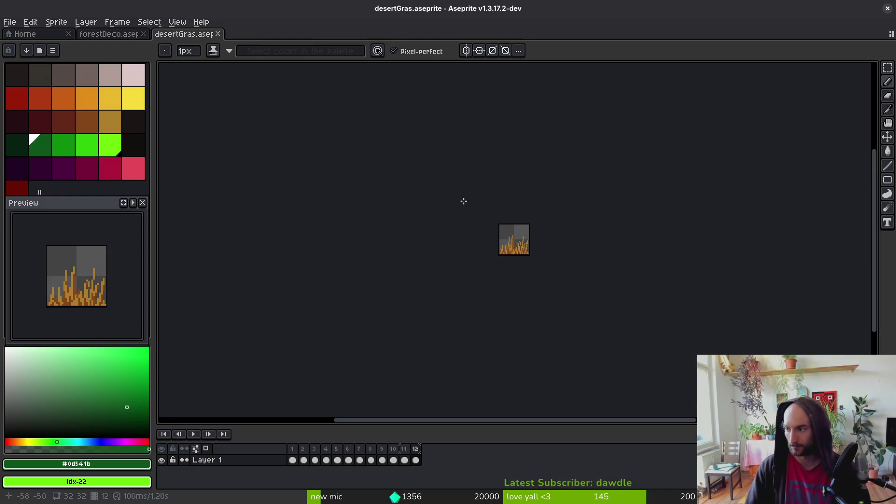
pyautogui.click(217, 35)
pyautogui.press('alt')
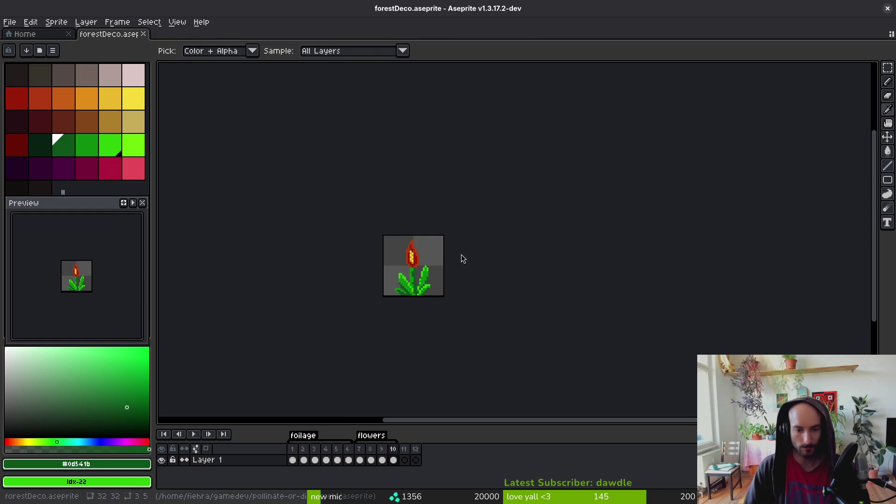
pyautogui.press('alt')
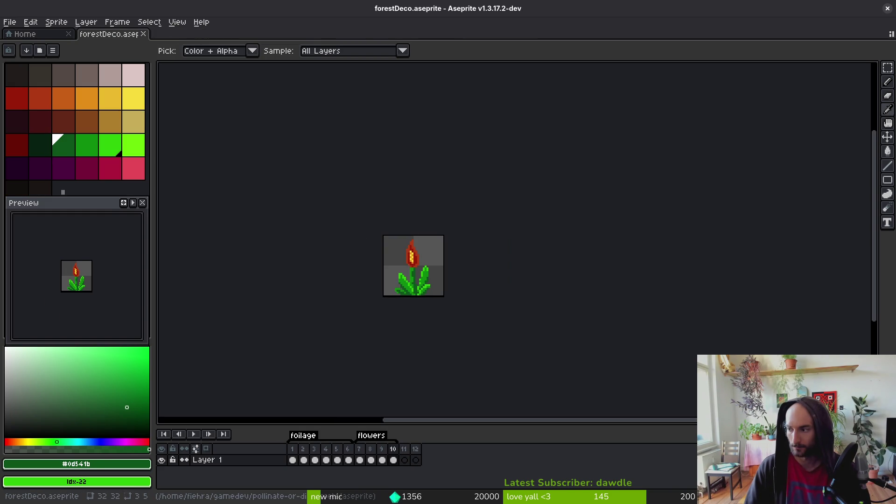
pyautogui.hotkey('alt', 'Tab')
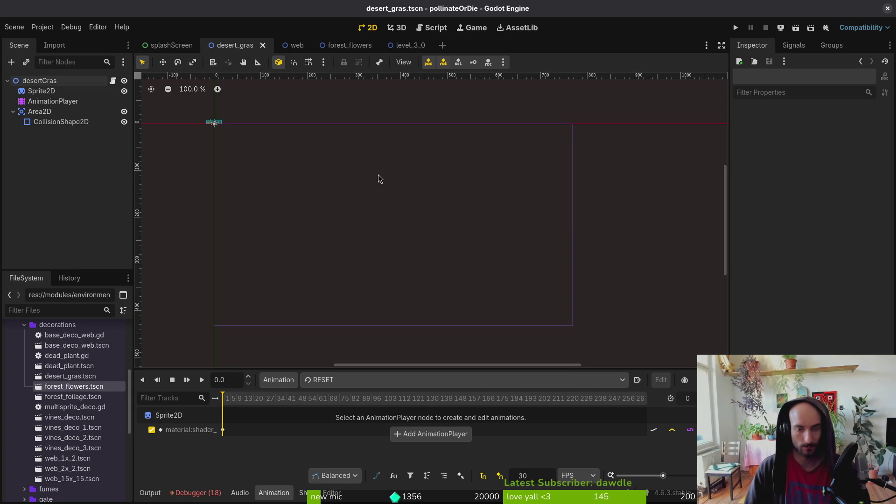
# Step: Quick-open the level_3_1 scene
pyautogui.hotkey('ctrl', 'shift', 'o')
pyautogui.write('l31')
pyautogui.press('Return')
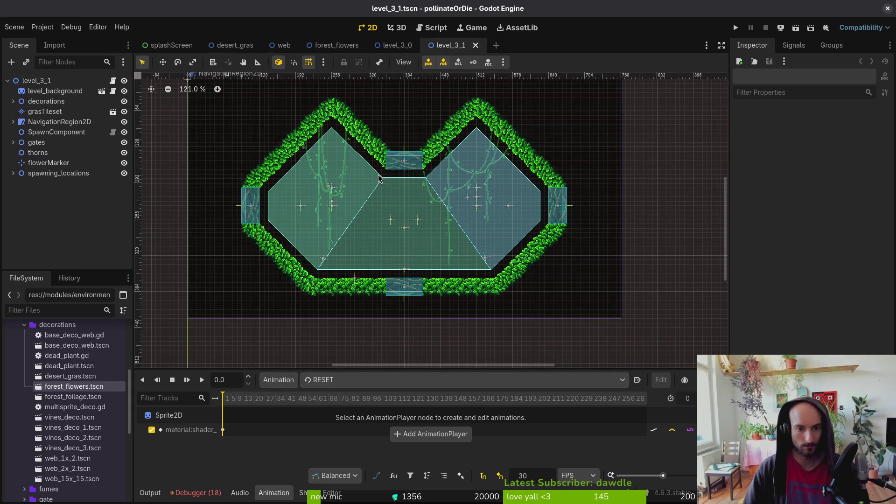
# Step: Place two forest_flowers instances on the cave floor
pyautogui.scroll(2, 422, 171)
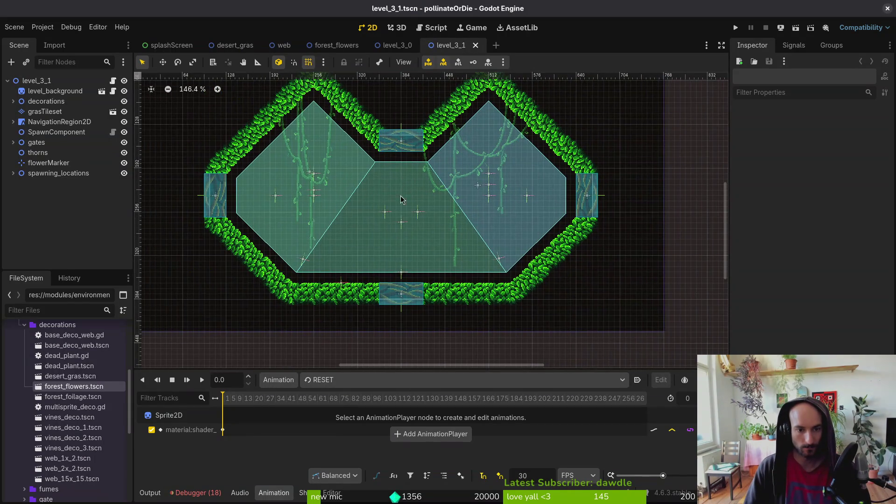
pyautogui.scroll(2, 367, 210)
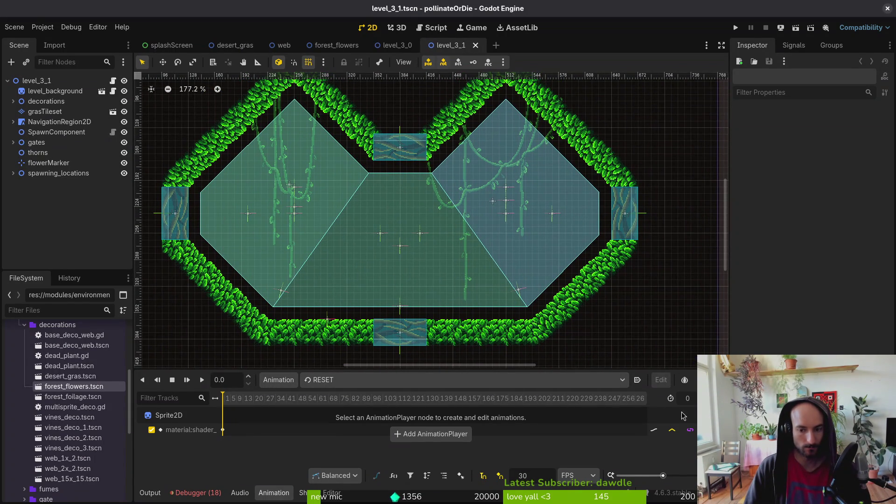
pyautogui.moveTo(75, 390)
pyautogui.mouseDown()
pyautogui.moveTo(400, 329)
pyautogui.moveTo(534, 329)
pyautogui.mouseUp()
pyautogui.scroll(8, 400, 329)
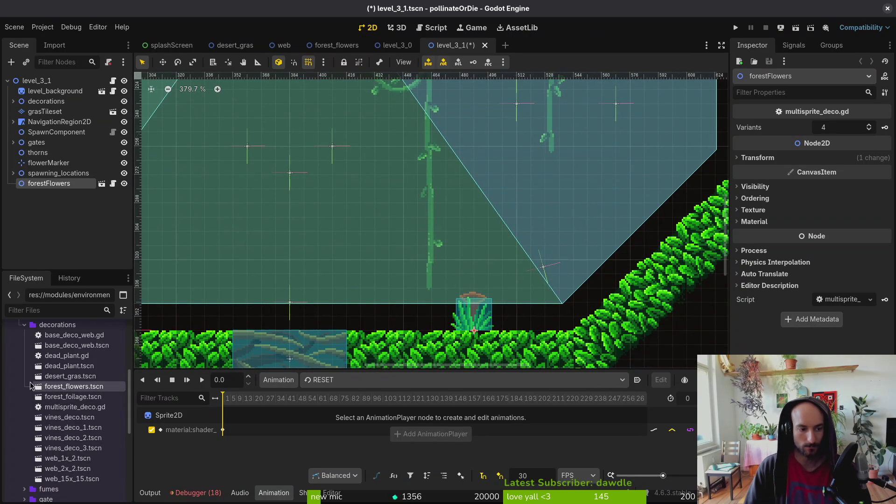
pyautogui.moveTo(74, 387)
pyautogui.mouseDown()
pyautogui.moveTo(534, 294)
pyautogui.moveTo(563, 329)
pyautogui.mouseUp()
# Step: Add a third forest_flowers instance, rotated to sit on the right slope
pyautogui.hscroll(5, 466, 234)
pyautogui.moveTo(98, 392); pyautogui.dragTo(459, 262)
pyautogui.moveTo(490, 261)
pyautogui.mouseDown()
pyautogui.moveTo(513, 257)
pyautogui.moveTo(411, 189)
pyautogui.moveTo(476, 179)
pyautogui.mouseUp()
pyautogui.moveTo(457, 257); pyautogui.dragTo(429, 300)
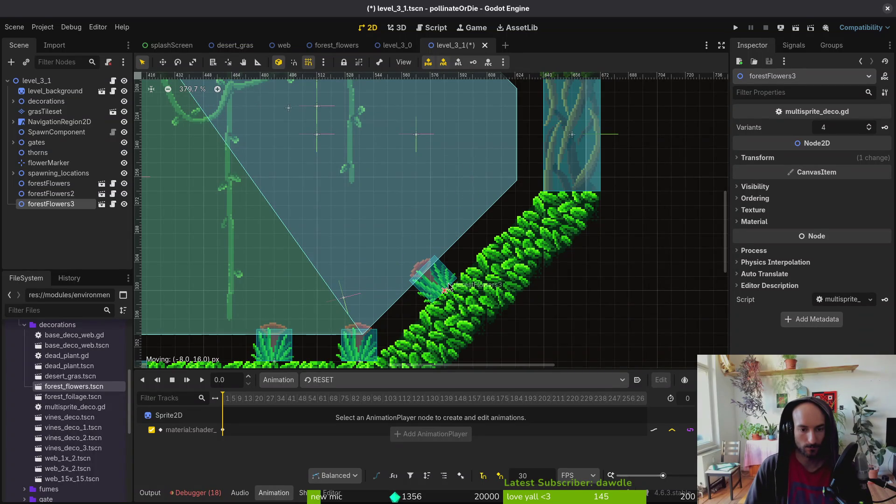
# Step: Add a fourth forest_flowers instance onto the lower-left slope surface
pyautogui.scroll(-3, 691, 353)
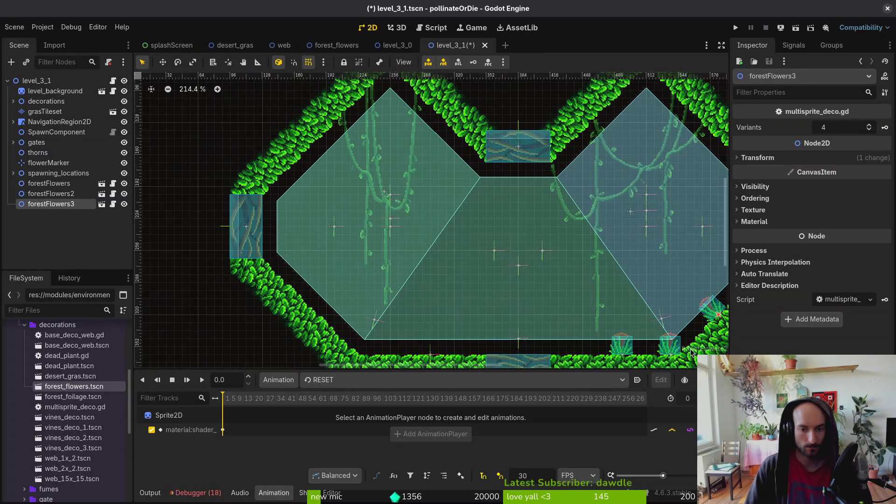
pyautogui.moveTo(547, 231); pyautogui.dragTo(447, 182)
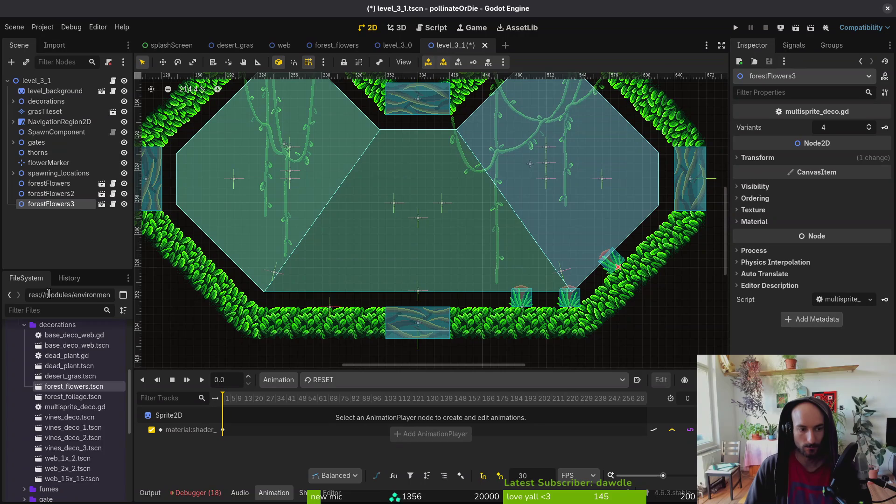
pyautogui.moveTo(74, 387)
pyautogui.mouseDown()
pyautogui.moveTo(81, 389)
pyautogui.moveTo(228, 269)
pyautogui.moveTo(230, 279)
pyautogui.mouseUp()
pyautogui.scroll(3, 230, 279)
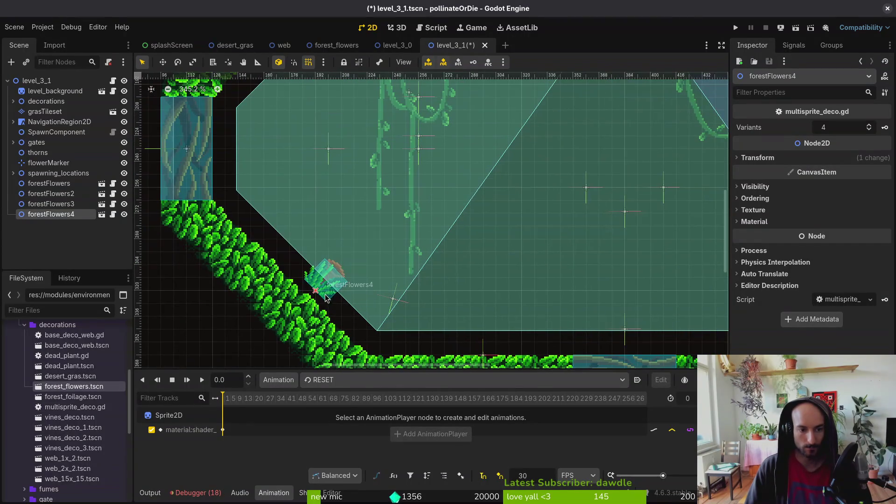
pyautogui.moveTo(319, 290)
pyautogui.mouseDown()
pyautogui.moveTo(282, 231)
pyautogui.moveTo(281, 265)
pyautogui.mouseUp()
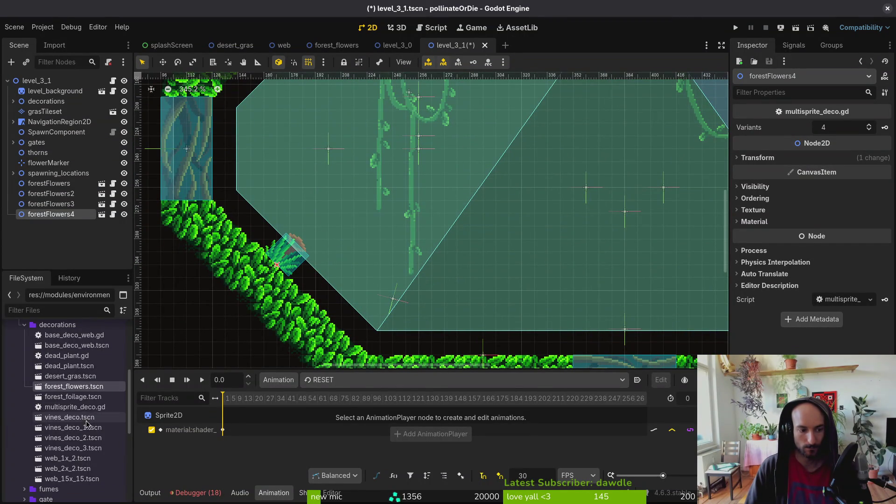
# Step: Add a forest_foliage clump on the left slope, with the navigation overlay hidden
pyautogui.moveTo(51, 401); pyautogui.dragTo(330, 278)
pyautogui.scroll(4, 351, 290)
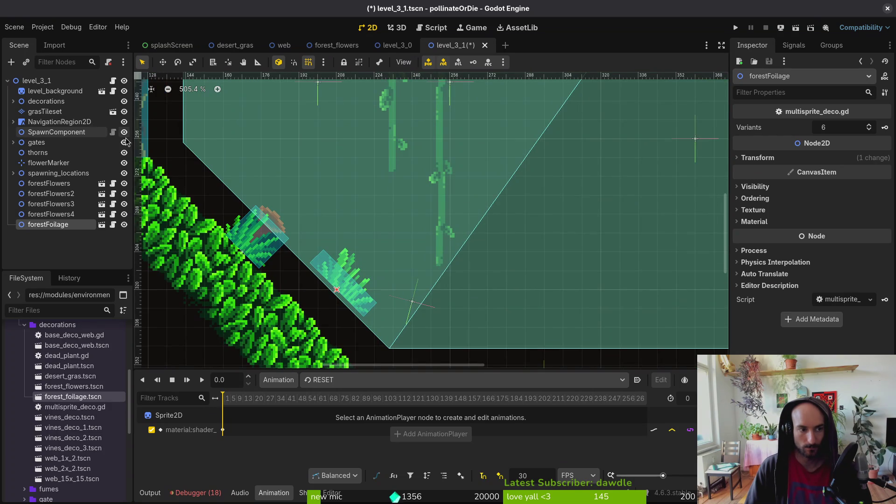
pyautogui.click(124, 122)
pyautogui.moveTo(341, 280); pyautogui.dragTo(293, 285)
# Step: Settle the third flowers on the right slope and move the second flowers up against the ceiling gate
pyautogui.scroll(-5, 293, 285)
pyautogui.hscroll(5, 373, 233)
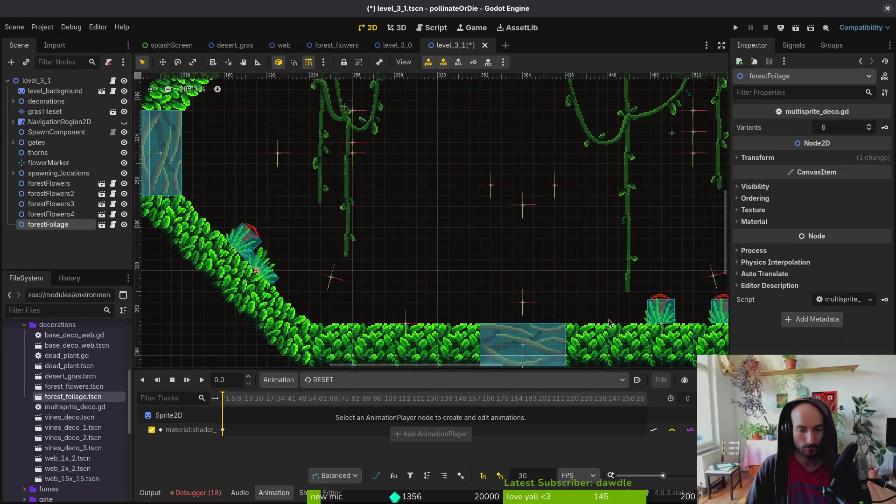
pyautogui.scroll(4, 519, 239)
pyautogui.moveTo(519, 239); pyautogui.dragTo(535, 216)
pyautogui.scroll(-5, 513, 256)
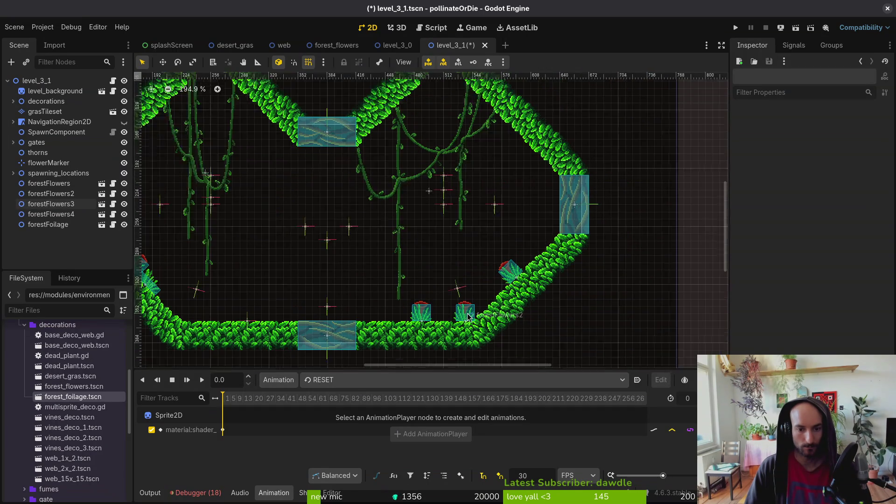
pyautogui.scroll(1, 468, 317)
pyautogui.hscroll(-2, 468, 316)
pyautogui.moveTo(505, 336)
pyautogui.mouseDown()
pyautogui.moveTo(480, 287)
pyautogui.moveTo(331, 173)
pyautogui.moveTo(332, 182)
pyautogui.mouseUp()
pyautogui.scroll(5, 333, 182)
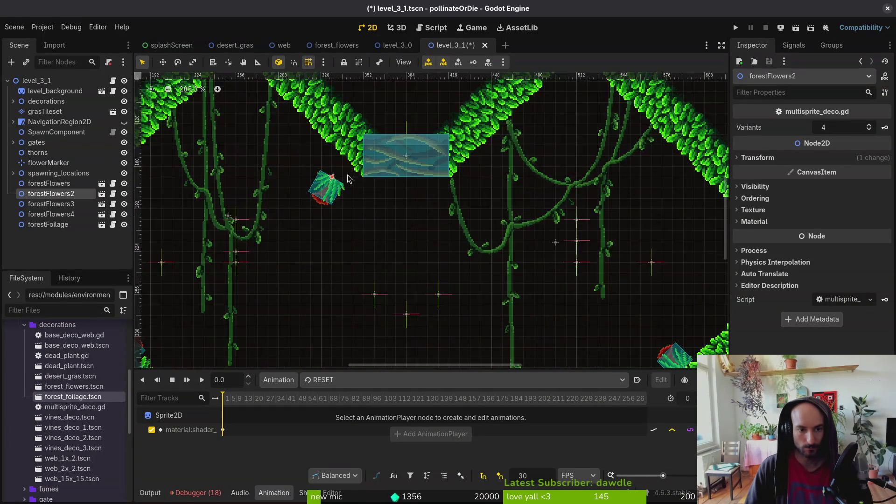
pyautogui.moveTo(364, 301)
pyautogui.mouseDown()
pyautogui.moveTo(388, 284)
pyautogui.moveTo(376, 299)
pyautogui.moveTo(344, 263)
pyautogui.moveTo(375, 293)
pyautogui.mouseUp()
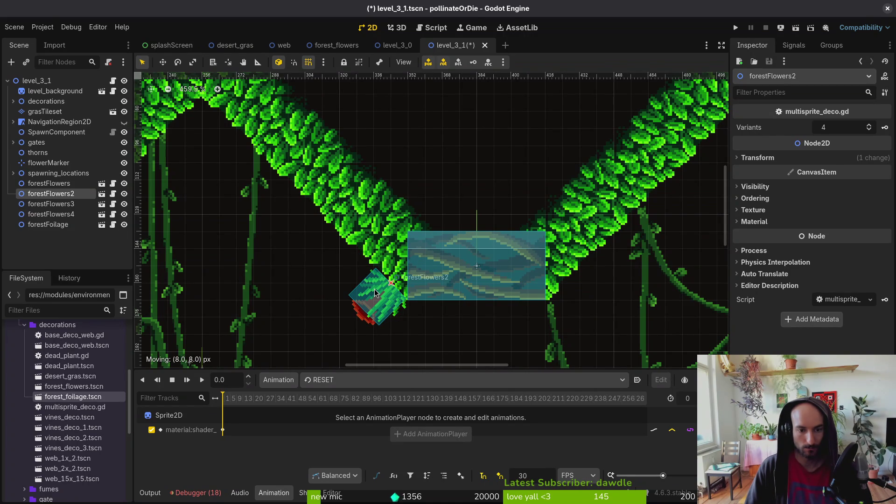
# Step: Reparent forestFlowers through forestFoilage under the decorations node
pyautogui.click(51, 224)
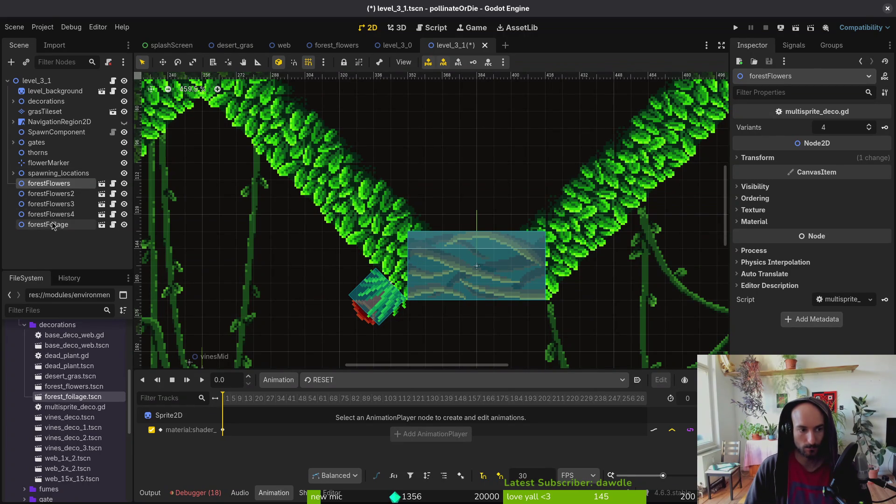
pyautogui.keyDown('shift'); pyautogui.click(61, 185); pyautogui.keyUp('shift')
pyautogui.moveTo(61, 189); pyautogui.dragTo(46, 101)
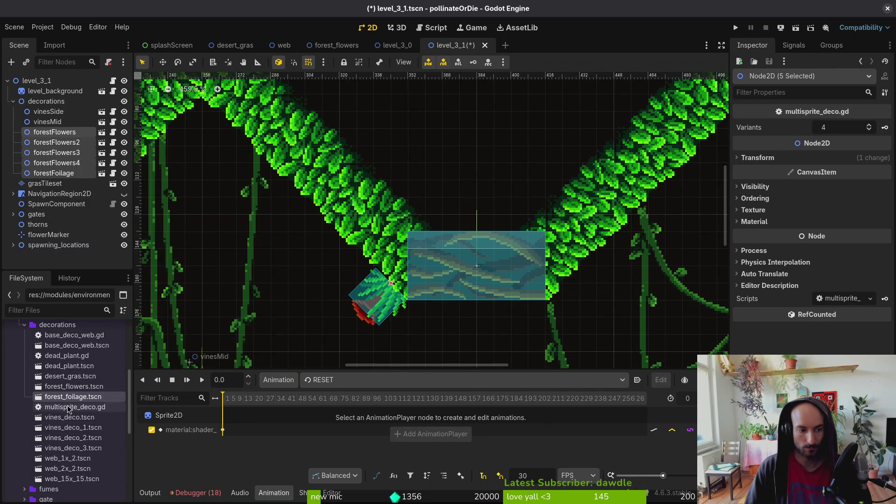
# Step: Add another foliage clump and fit it against the ceiling slope
pyautogui.moveTo(73, 396)
pyautogui.mouseDown()
pyautogui.moveTo(298, 269)
pyautogui.moveTo(339, 266)
pyautogui.mouseUp()
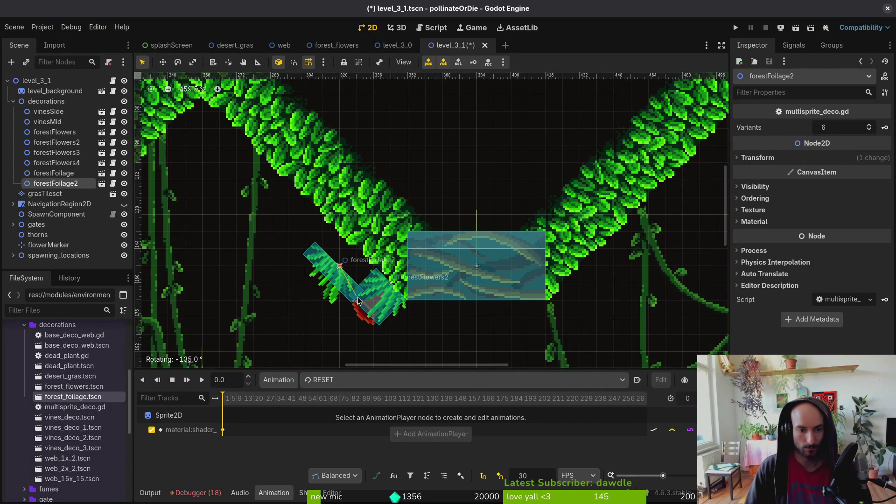
pyautogui.click(353, 258)
pyautogui.press('Escape')
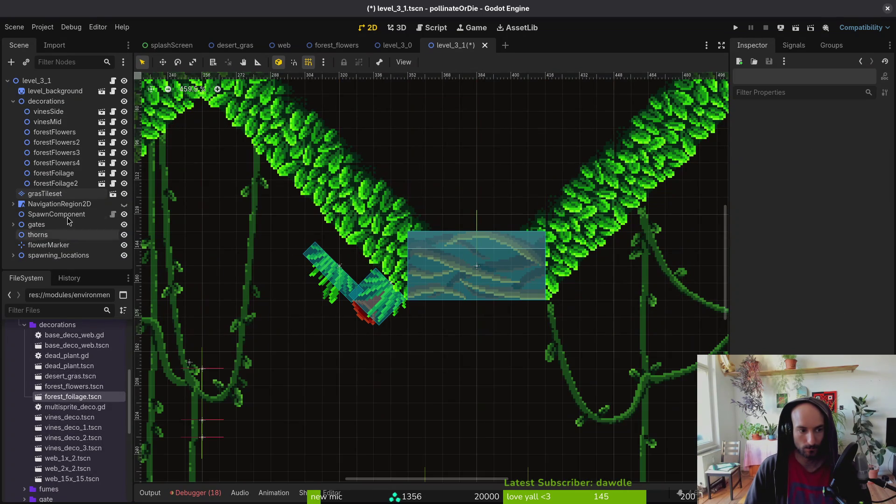
pyautogui.click(46, 183)
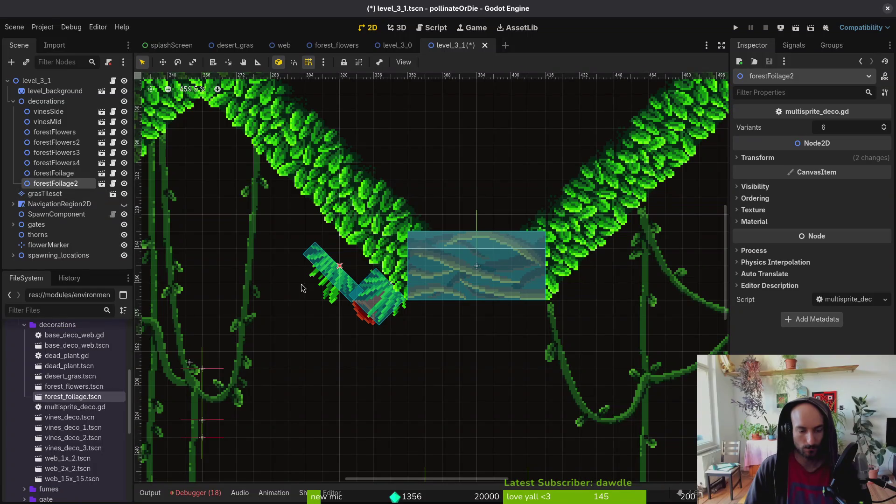
pyautogui.moveTo(333, 270)
pyautogui.mouseDown()
pyautogui.moveTo(343, 259)
pyautogui.moveTo(303, 208)
pyautogui.mouseUp()
# Step: Duplicate the foliage and set an upright copy on the lower-left floor
pyautogui.hotkey('ctrl', 'd')
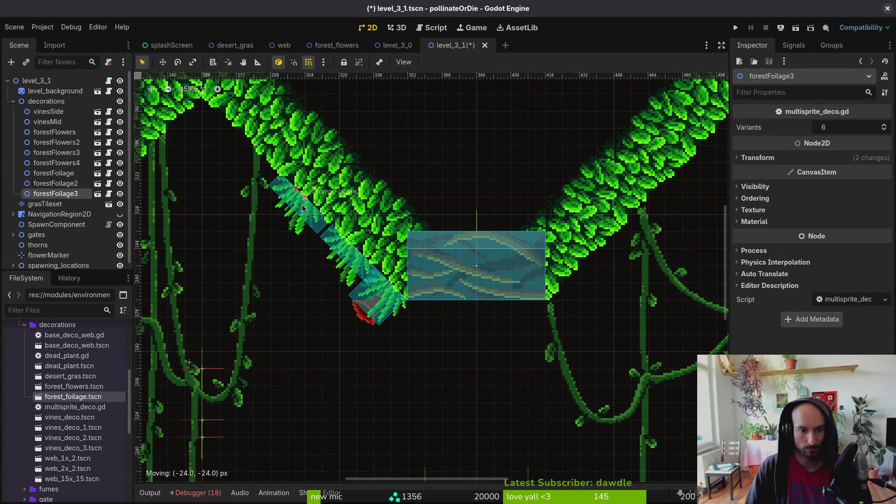
pyautogui.scroll(-8, 289, 235)
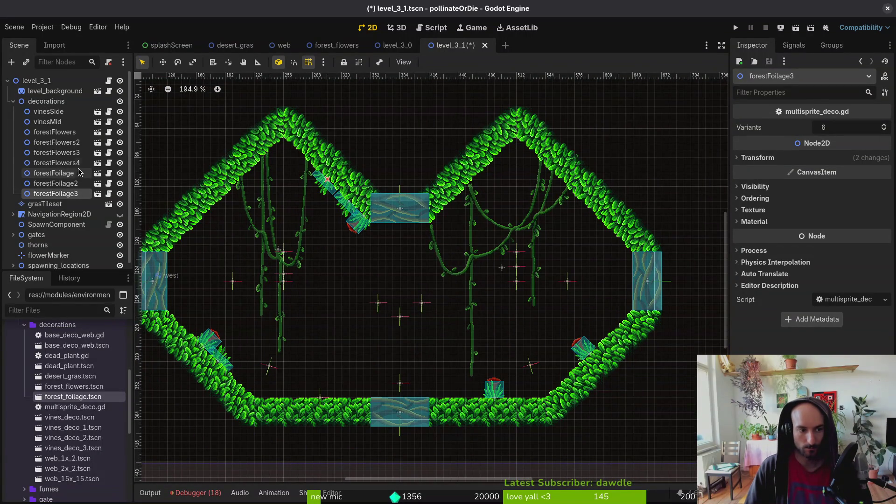
pyautogui.hotkey('ctrl', 'd')
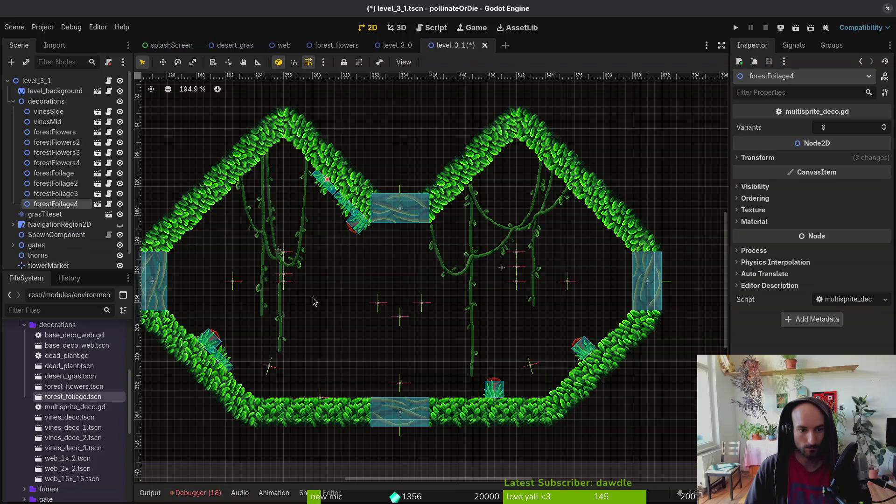
pyautogui.scroll(4, 321, 136)
pyautogui.moveTo(321, 136)
pyautogui.mouseDown()
pyautogui.moveTo(303, 298)
pyautogui.moveTo(243, 411)
pyautogui.moveTo(250, 420)
pyautogui.moveTo(218, 397)
pyautogui.mouseUp()
pyautogui.scroll(4, 219, 397)
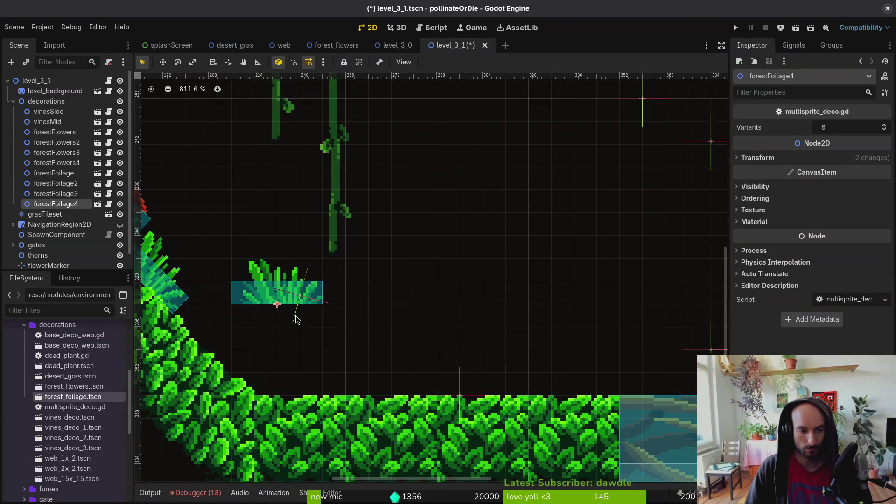
pyautogui.moveTo(299, 321)
pyautogui.mouseDown()
pyautogui.moveTo(298, 396)
pyautogui.moveTo(318, 396)
pyautogui.moveTo(294, 396)
pyautogui.mouseUp()
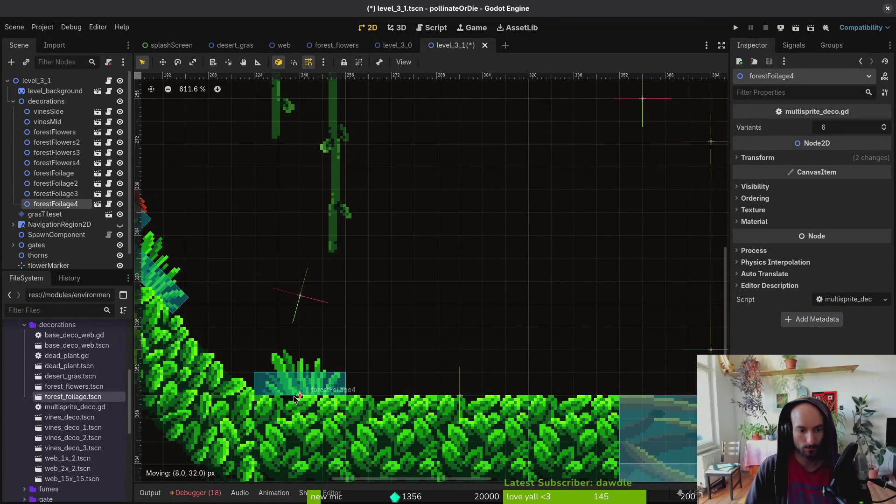
# Step: Duplicate foliage clusters in pairs along the floor to the ground's right end
pyautogui.scroll(-2, 352, 379)
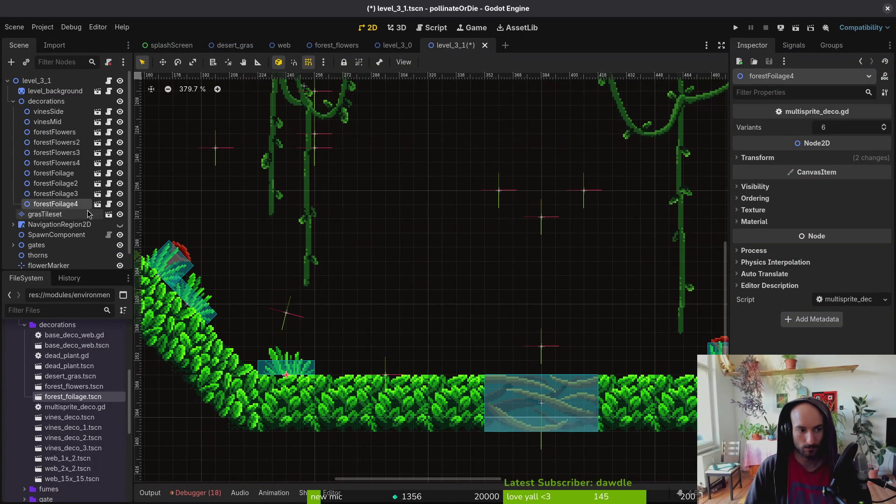
pyautogui.hotkey('ctrl', 'd')
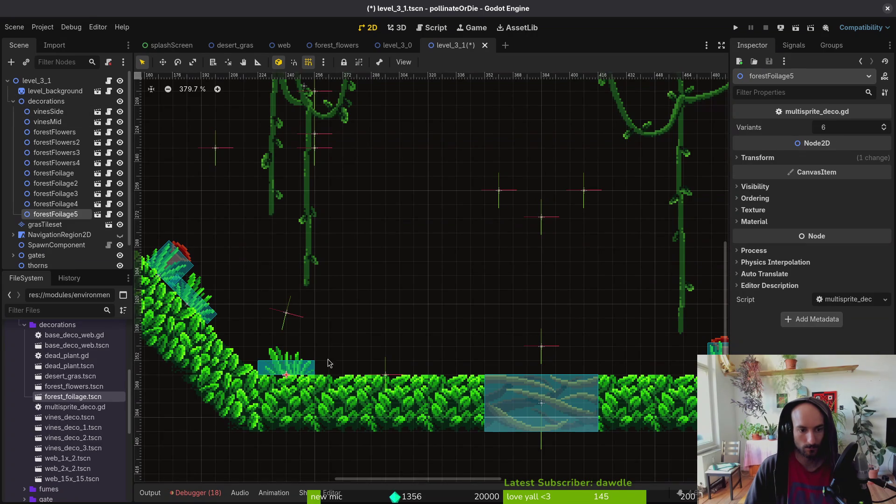
pyautogui.moveTo(288, 371); pyautogui.dragTo(404, 376)
pyautogui.scroll(-2, 406, 376)
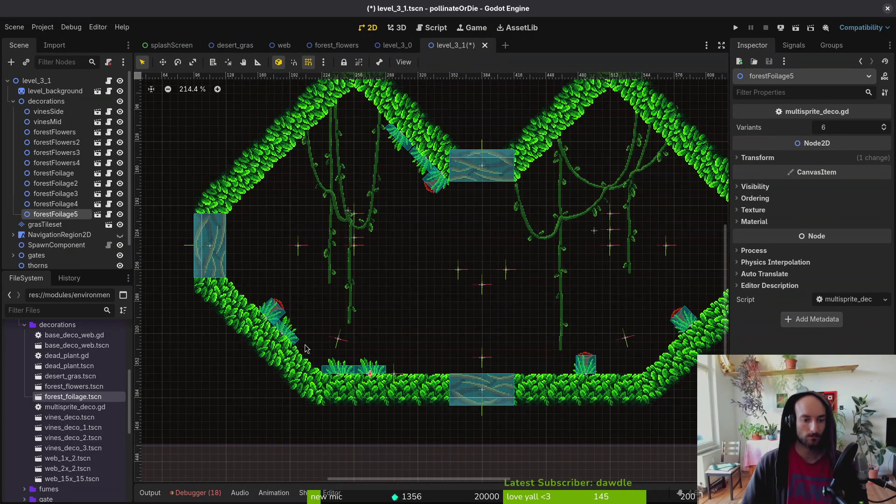
pyautogui.keyDown('ctrl'); pyautogui.click(55, 204); pyautogui.keyUp('ctrl')
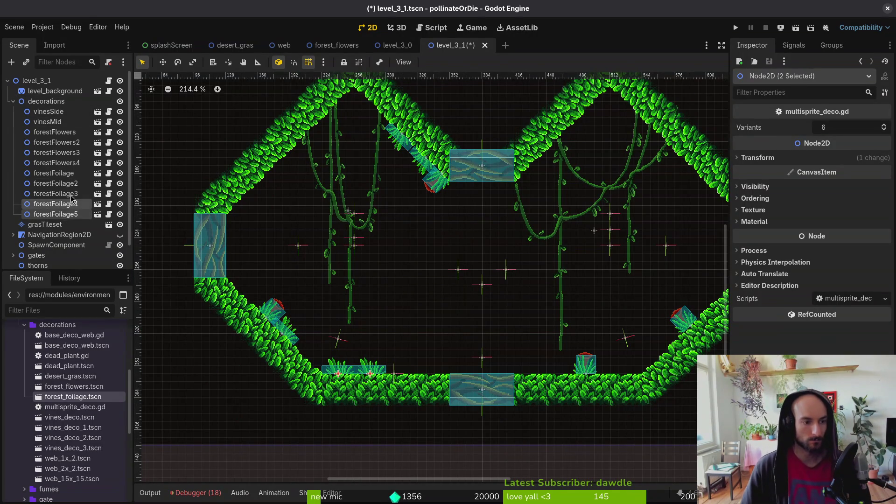
pyautogui.hotkey('ctrl', 'd')
pyautogui.moveTo(340, 376)
pyautogui.mouseDown()
pyautogui.moveTo(560, 376)
pyautogui.moveTo(532, 377)
pyautogui.mouseUp()
pyautogui.hotkey('ctrl', 'd')
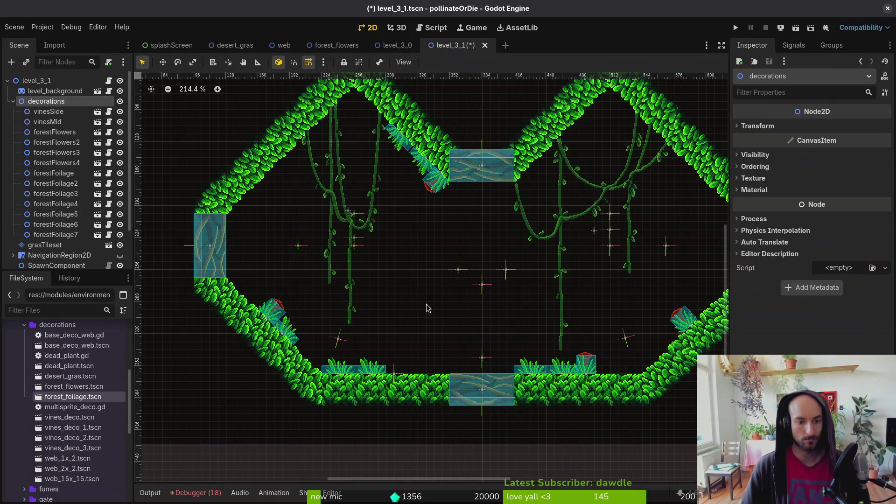
pyautogui.moveTo(207, 333)
pyautogui.mouseDown()
pyautogui.moveTo(479, 333)
pyautogui.moveTo(469, 347)
pyautogui.moveTo(492, 320)
pyautogui.mouseUp()
# Step: Tilt forestFoilage9 and nudge it up onto the slope
pyautogui.scroll(3, 478, 334)
pyautogui.click(468, 348)
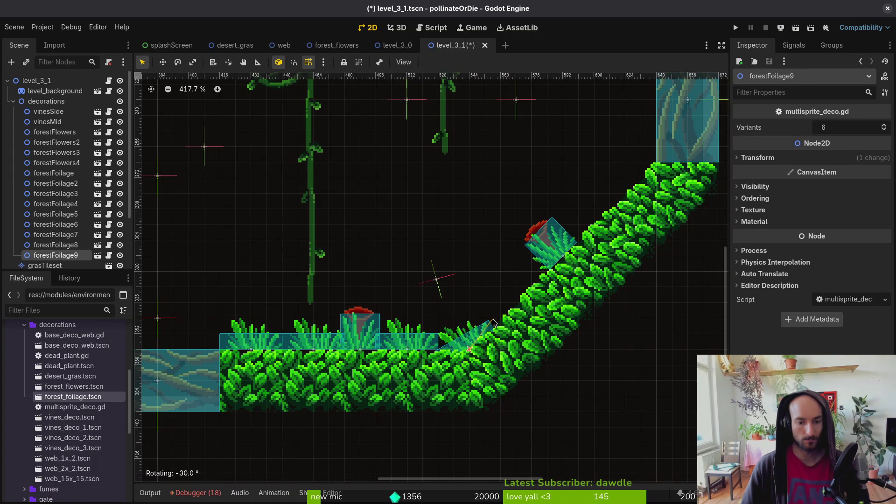
pyautogui.click(473, 340)
pyautogui.click(420, 343)
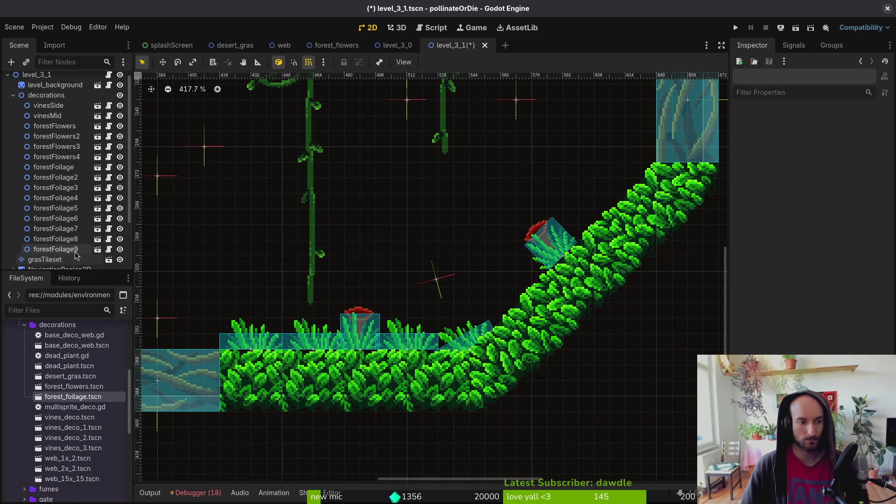
pyautogui.moveTo(473, 337); pyautogui.dragTo(484, 325)
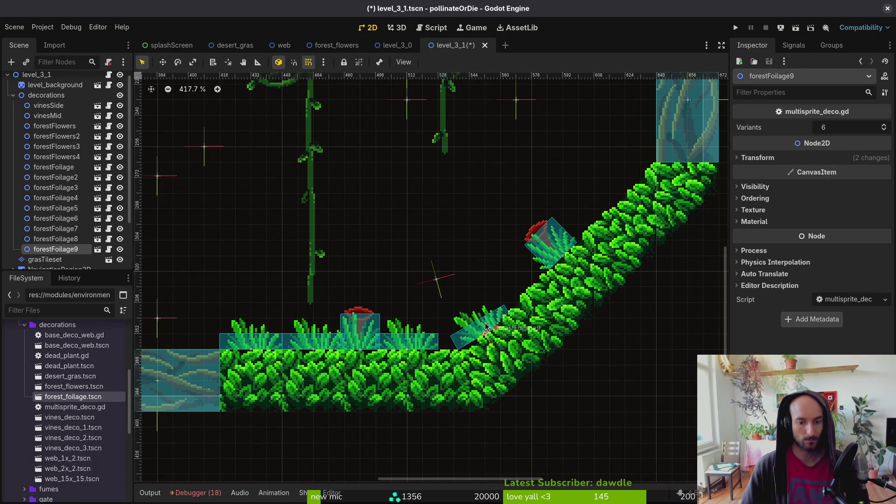
pyautogui.press('Escape')
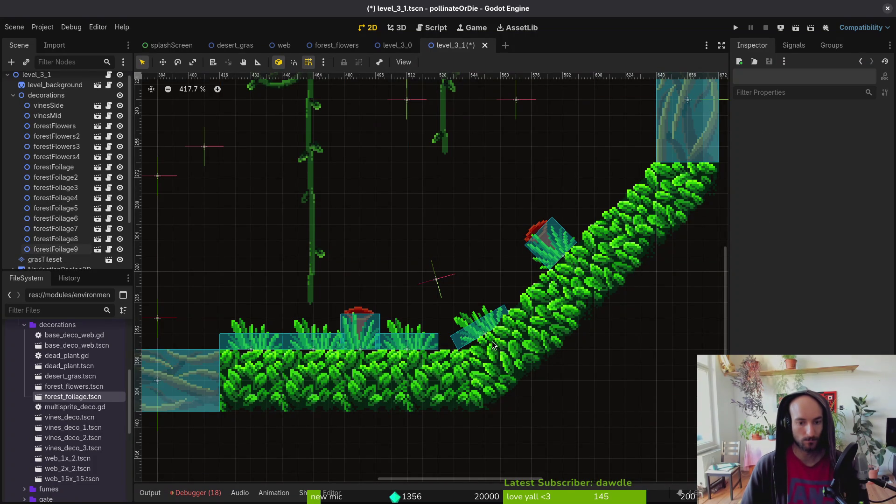
# Step: Shift forestFoilage7 slightly right, tilt forestFoilage6 onto the slope, and save the level
pyautogui.scroll(-5, 475, 337)
pyautogui.scroll(2, 436, 345)
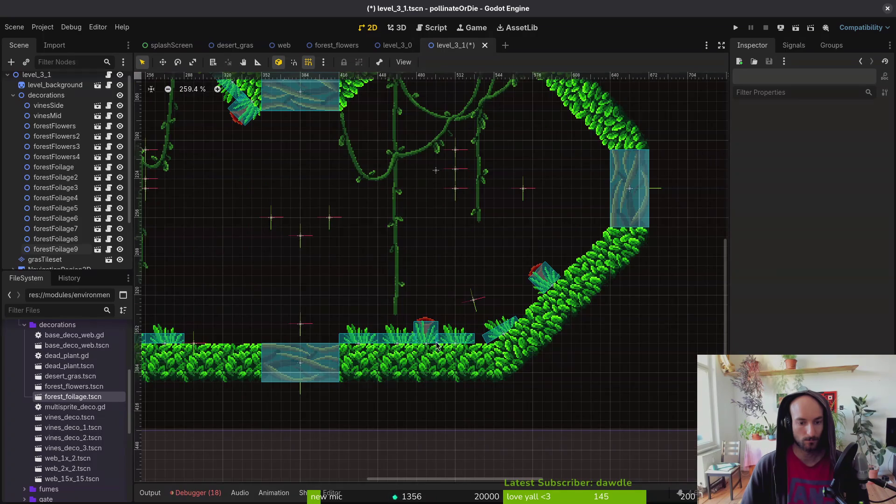
pyautogui.click(469, 343)
pyautogui.moveTo(411, 342); pyautogui.dragTo(421, 341)
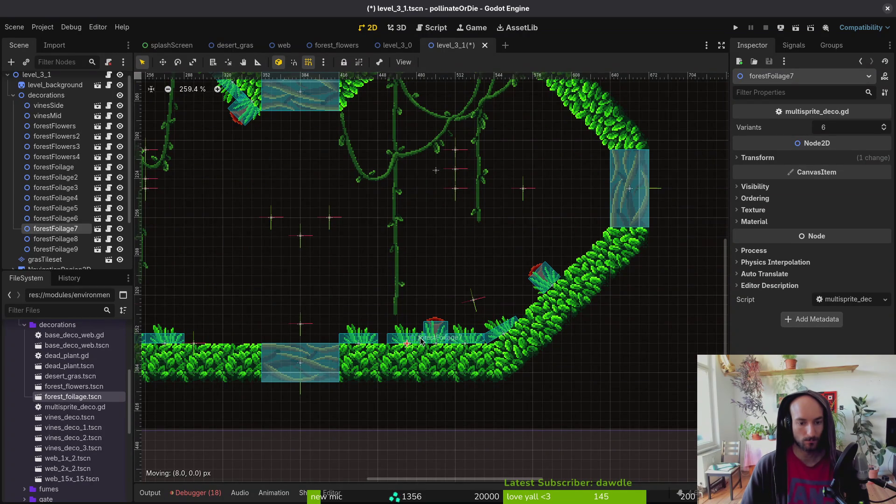
pyautogui.moveTo(365, 342)
pyautogui.mouseDown()
pyautogui.moveTo(529, 296)
pyautogui.moveTo(537, 302)
pyautogui.mouseUp()
pyautogui.scroll(4, 529, 307)
pyautogui.scroll(-5, 541, 313)
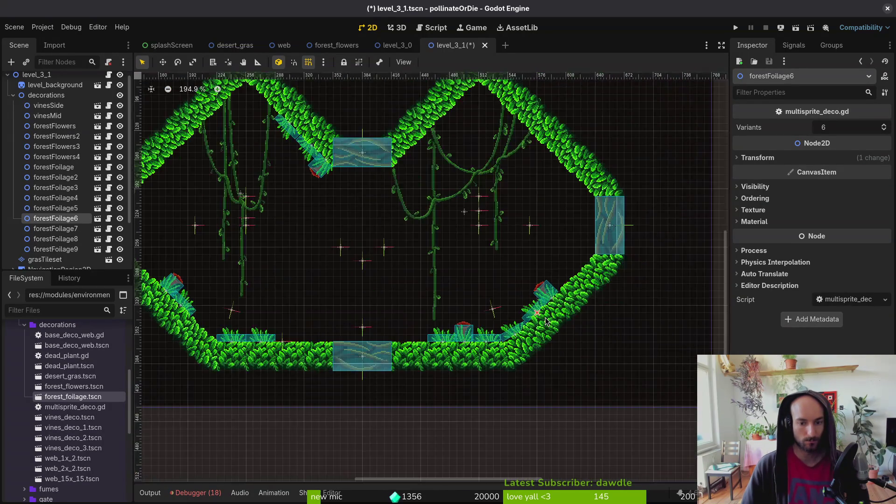
pyautogui.scroll(-2, 520, 308)
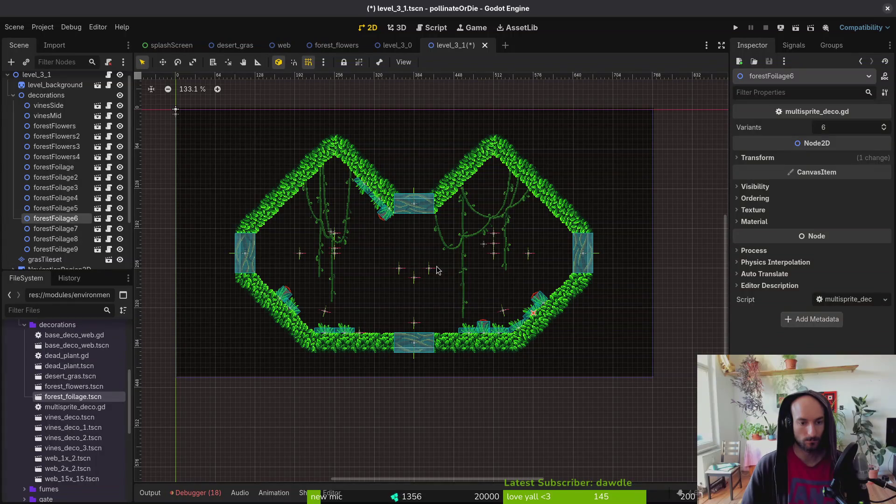
pyautogui.click(437, 269)
pyautogui.hotkey('ctrl', 's')
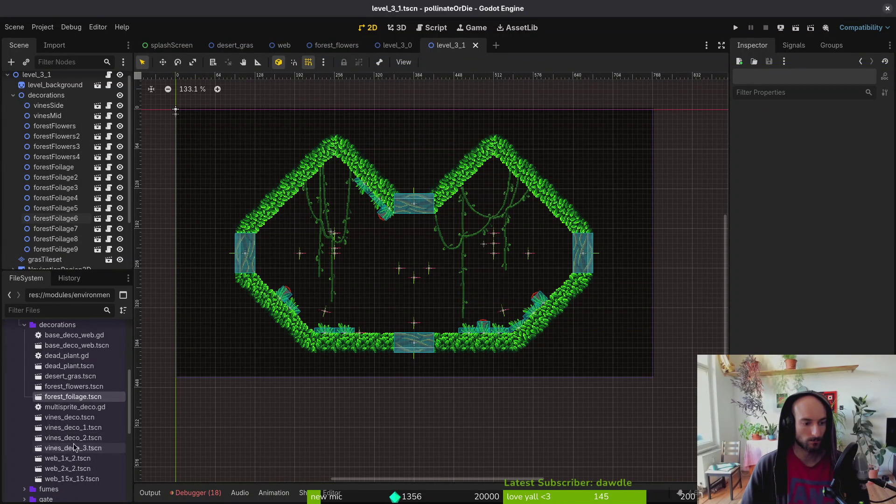
# Step: Hang a vines_deco_3 decoration under the right arch's ceiling
pyautogui.moveTo(73, 447)
pyautogui.mouseDown()
pyautogui.moveTo(450, 248)
pyautogui.moveTo(498, 187)
pyautogui.moveTo(481, 196)
pyautogui.moveTo(334, 177)
pyautogui.moveTo(322, 192)
pyautogui.moveTo(432, 329)
pyautogui.moveTo(508, 204)
pyautogui.moveTo(461, 243)
pyautogui.moveTo(251, 316)
pyautogui.mouseUp()
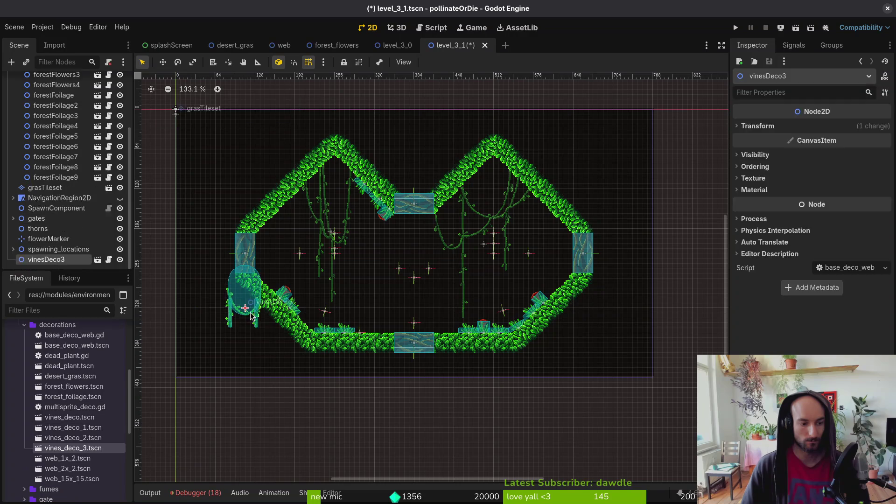
pyautogui.hotkey('ctrl', 'z')
pyautogui.moveTo(73, 428)
pyautogui.mouseDown()
pyautogui.moveTo(450, 206)
pyautogui.moveTo(489, 190)
pyautogui.moveTo(506, 193)
pyautogui.moveTo(498, 184)
pyautogui.mouseUp()
pyautogui.scroll(5, 490, 190)
pyautogui.moveTo(496, 186); pyautogui.dragTo(496, 185)
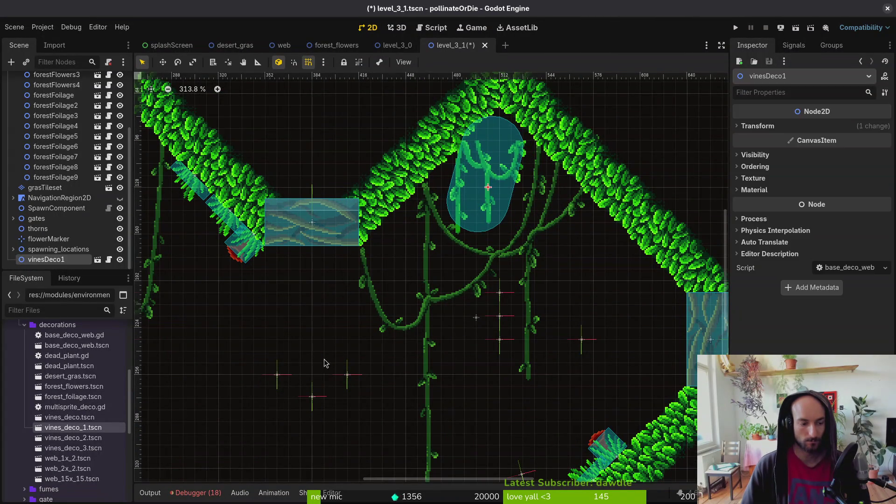
pyautogui.hotkey('ctrl', 'z')
pyautogui.moveTo(85, 448)
pyautogui.mouseDown()
pyautogui.moveTo(515, 184)
pyautogui.moveTo(492, 182)
pyautogui.mouseUp()
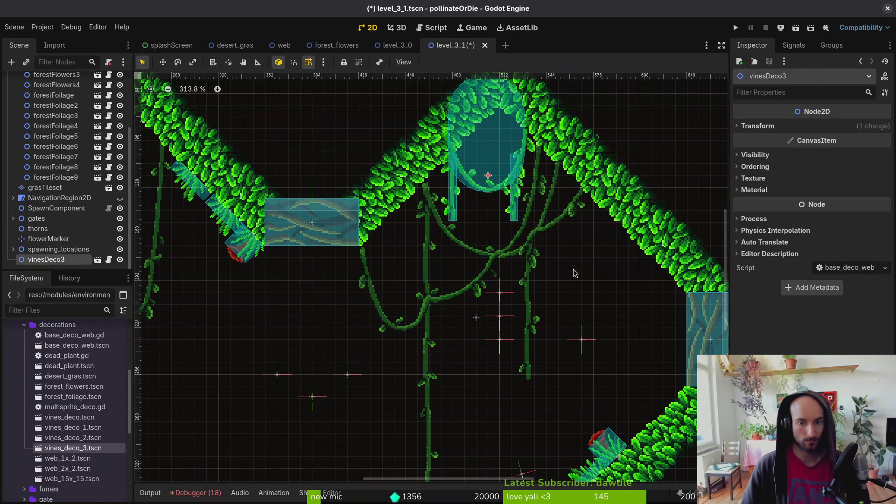
# Step: Hang a vines_deco_2 under the right slope's ceiling and move both vine nodes beside the foliage
pyautogui.moveTo(73, 437)
pyautogui.mouseDown()
pyautogui.moveTo(629, 313)
pyautogui.moveTo(628, 287)
pyautogui.mouseUp()
pyautogui.moveTo(615, 253); pyautogui.dragTo(597, 244)
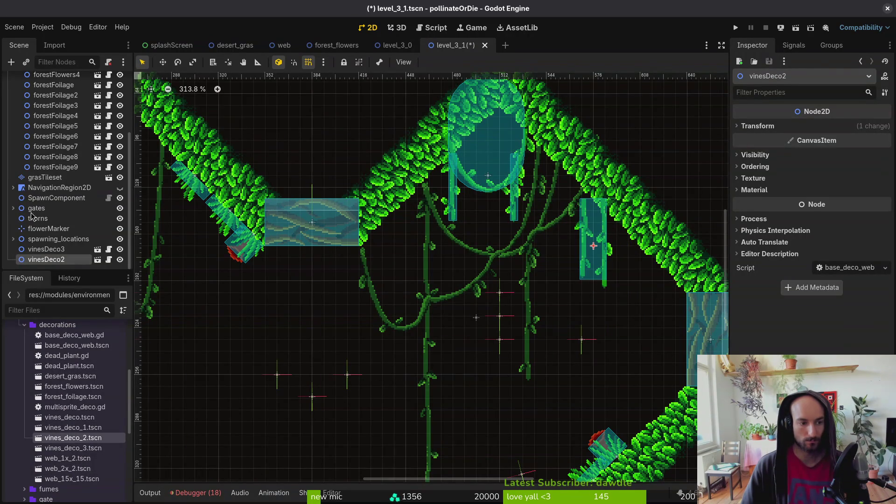
pyautogui.keyDown('ctrl'); pyautogui.click(41, 261); pyautogui.keyUp('ctrl')
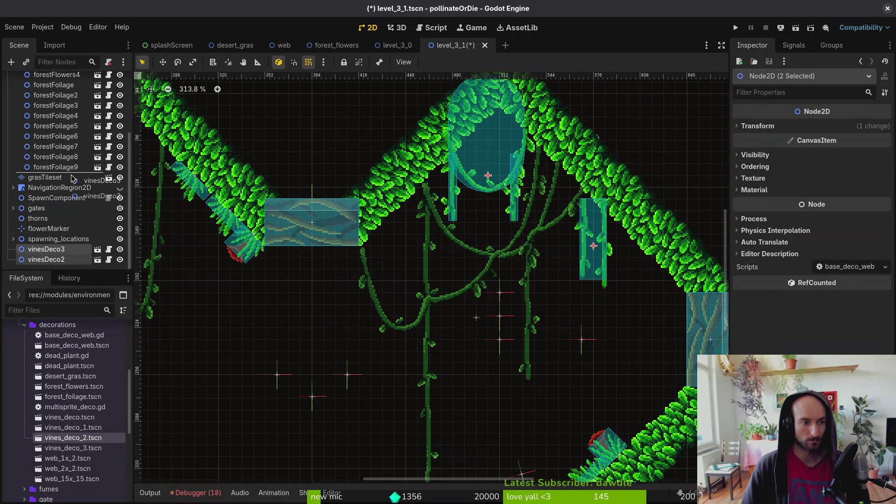
pyautogui.moveTo(76, 176); pyautogui.dragTo(76, 174)
pyautogui.scroll(-3, 510, 264)
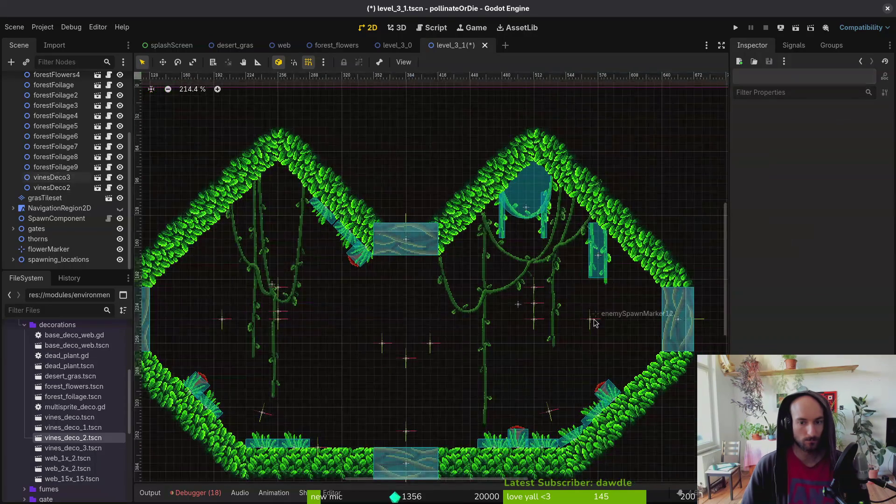
pyautogui.hscroll(3, 509, 264)
pyautogui.scroll(2, 517, 221)
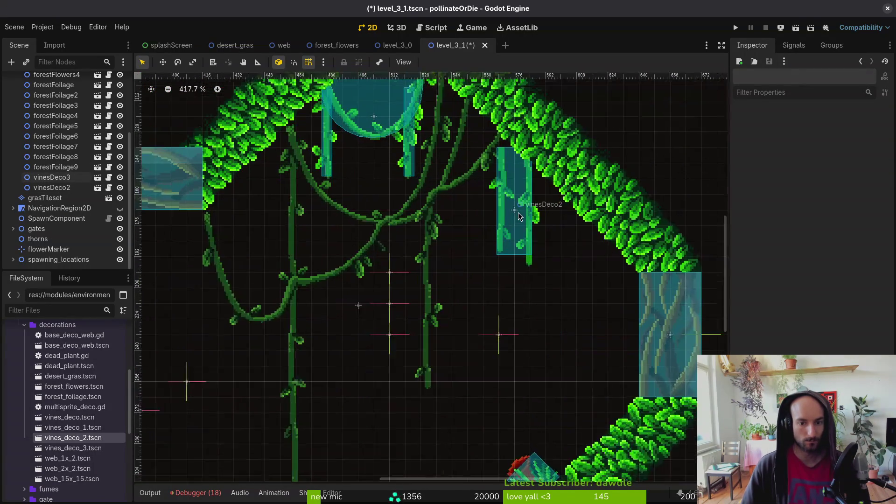
pyautogui.click(513, 205)
pyautogui.moveTo(513, 205); pyautogui.dragTo(515, 207)
# Step: Add another vines_deco_2 as vinesDeco4 against the central ceiling block, with the grid hidden
pyautogui.hscroll(-3, 504, 269)
pyautogui.hscroll(-3, 503, 269)
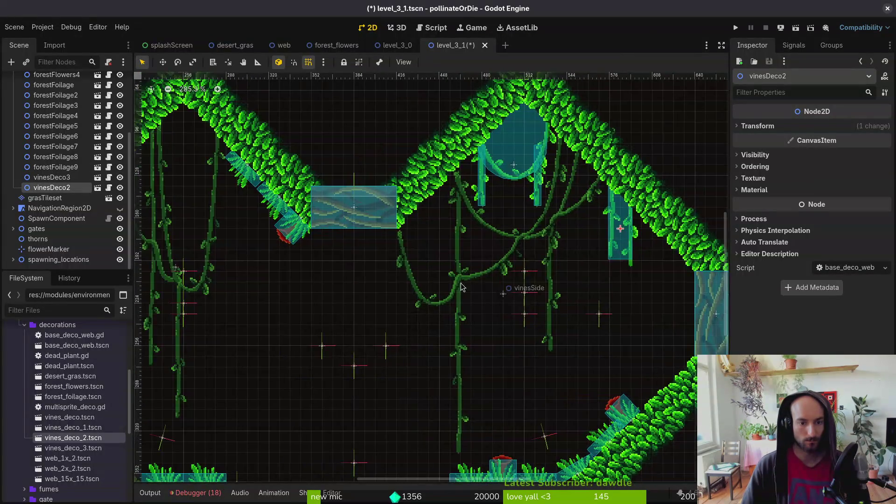
pyautogui.scroll(-1, 502, 270)
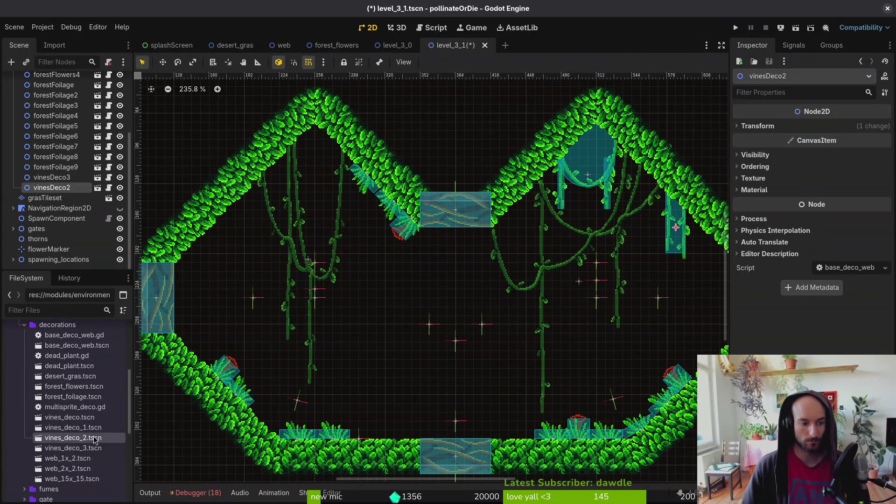
pyautogui.moveTo(95, 440)
pyautogui.mouseDown()
pyautogui.moveTo(550, 268)
pyautogui.moveTo(513, 250)
pyautogui.moveTo(497, 255)
pyautogui.moveTo(505, 246)
pyautogui.mouseUp()
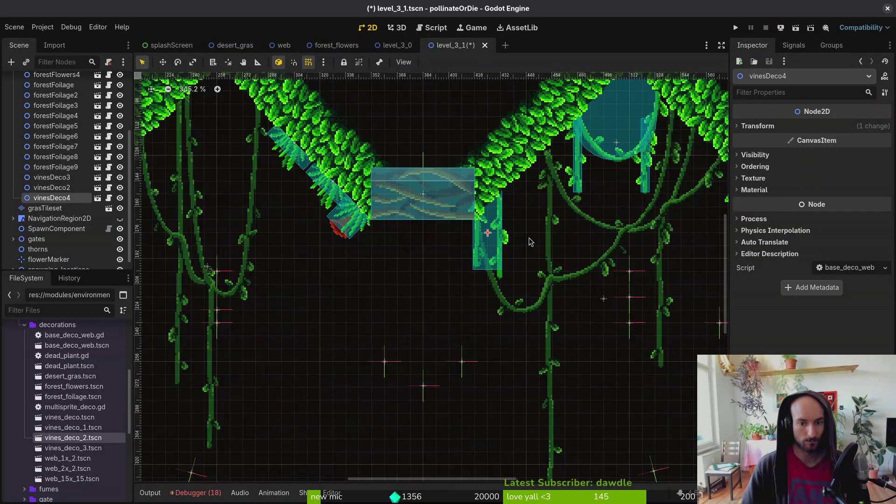
pyautogui.scroll(4, 496, 235)
pyautogui.press('#')
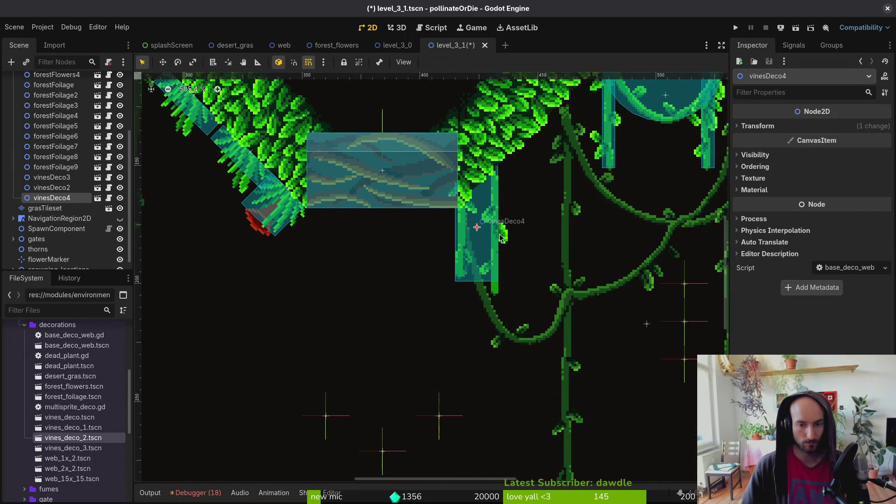
pyautogui.moveTo(501, 237); pyautogui.dragTo(524, 230)
pyautogui.scroll(-3, 516, 240)
pyautogui.scroll(2, 515, 247)
pyautogui.scroll(-5, 428, 312)
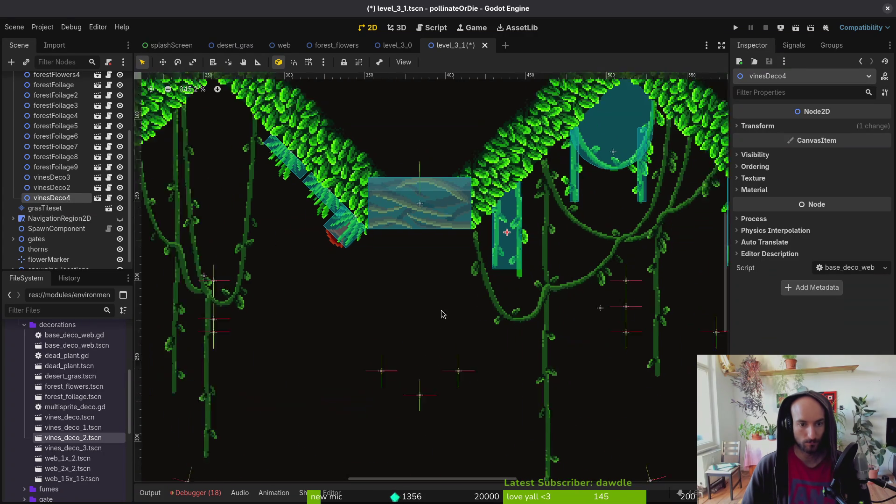
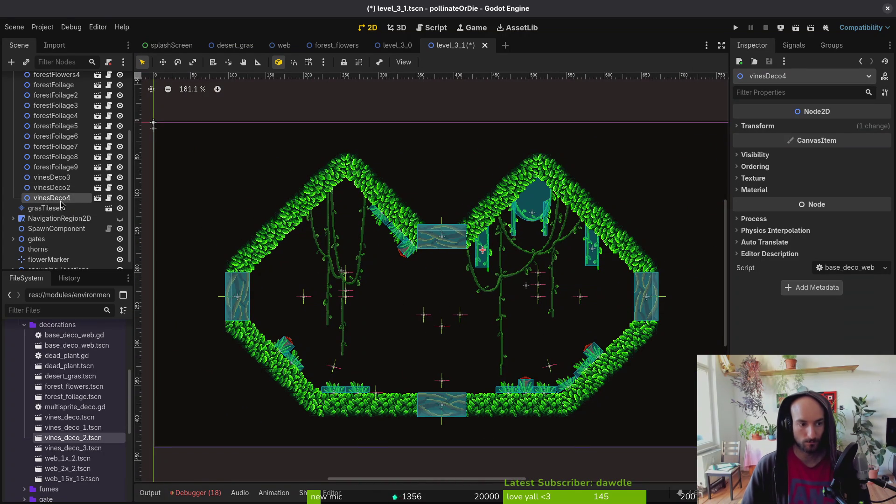
# Step: Add a vinesDeco5 hanging-vines instance and place it directly below vinesMid in the scene tree
pyautogui.scroll(4, 401, 287)
pyautogui.moveTo(92, 439)
pyautogui.mouseDown()
pyautogui.moveTo(415, 282)
pyautogui.moveTo(409, 276)
pyautogui.mouseUp()
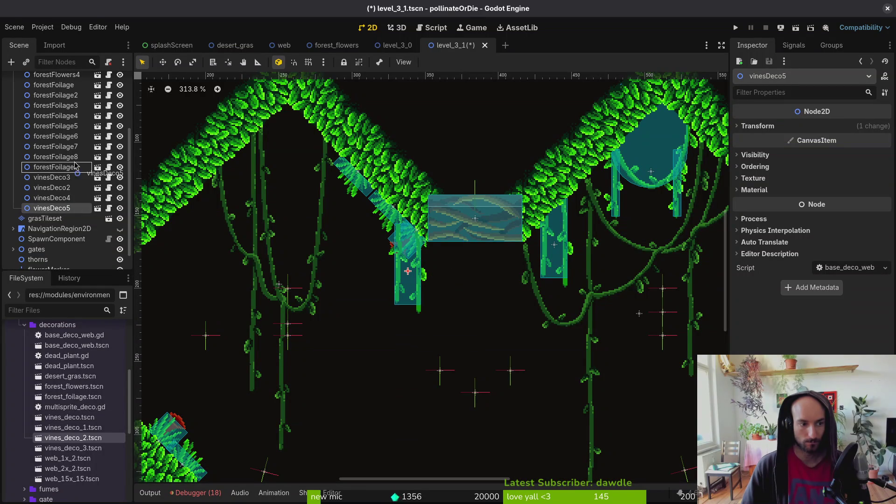
pyautogui.moveTo(74, 127); pyautogui.dragTo(74, 124)
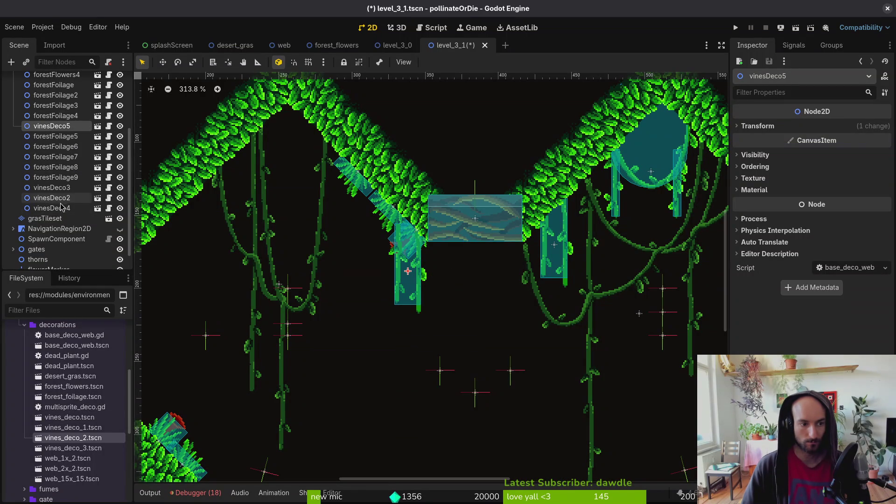
pyautogui.moveTo(60, 206)
pyautogui.mouseDown()
pyautogui.moveTo(58, 121)
pyautogui.moveTo(54, 138)
pyautogui.moveTo(54, 130)
pyautogui.mouseUp()
pyautogui.click(454, 305)
pyautogui.scroll(-6, 438, 325)
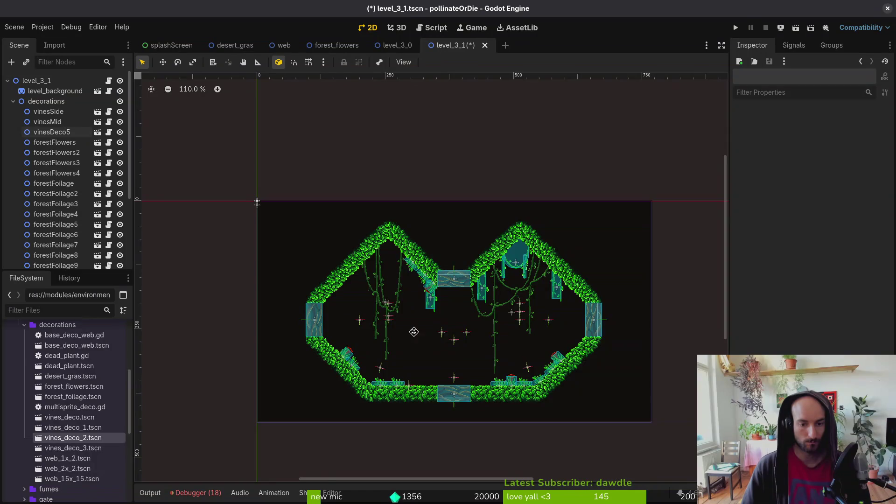
pyautogui.scroll(2, 414, 332)
pyautogui.click(411, 298)
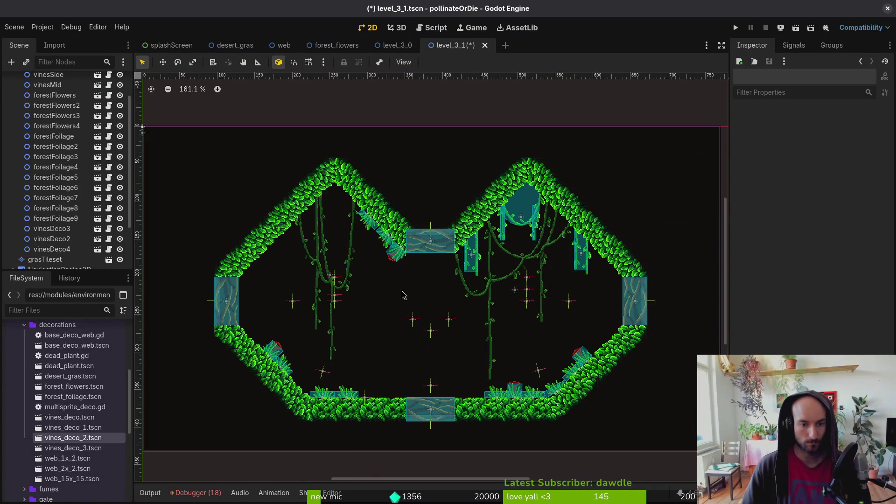
# Step: Save level_3_1 and collapse the decorations group
pyautogui.hotkey('ctrl', 's')
pyautogui.scroll(-2, 401, 313)
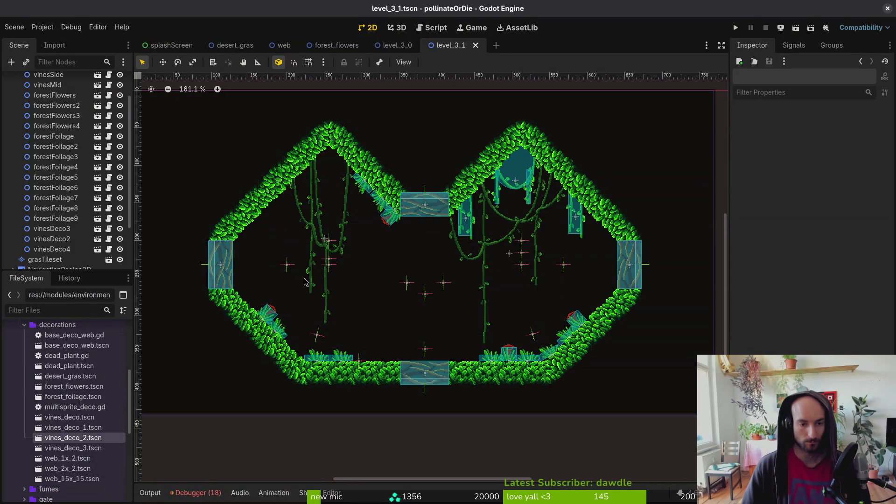
pyautogui.moveTo(390, 297); pyautogui.dragTo(383, 274)
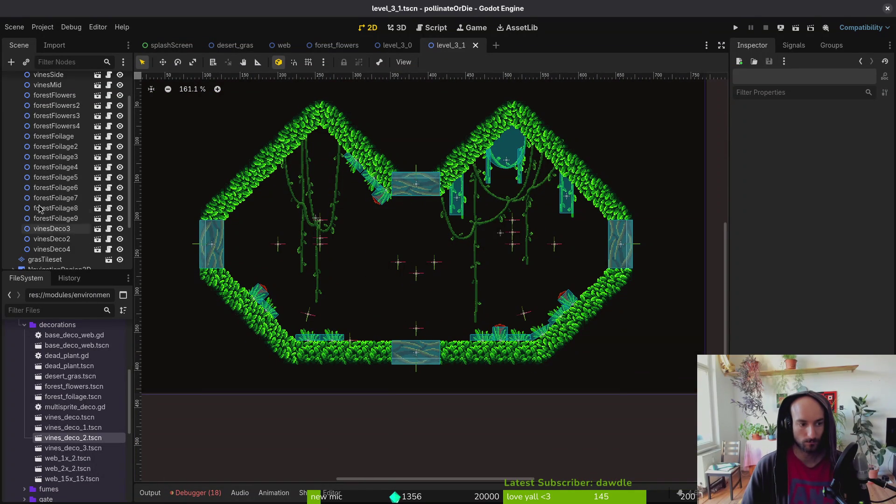
pyautogui.scroll(5, 39, 208)
pyautogui.click(13, 101)
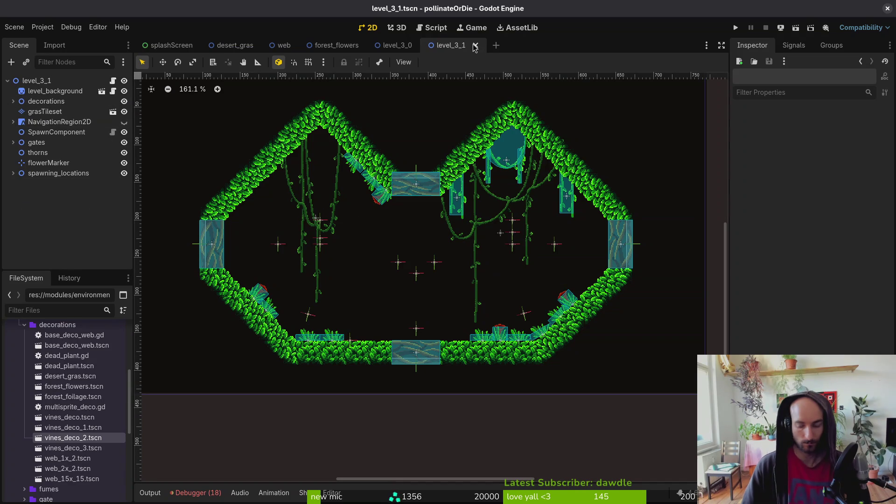
# Step: Quick-open level_3_2 by searching '3_2', then return to the level_3_1 scene
pyautogui.hotkey('ctrl', 'shift', 'o')
pyautogui.write('3_2')
pyautogui.press('Return')
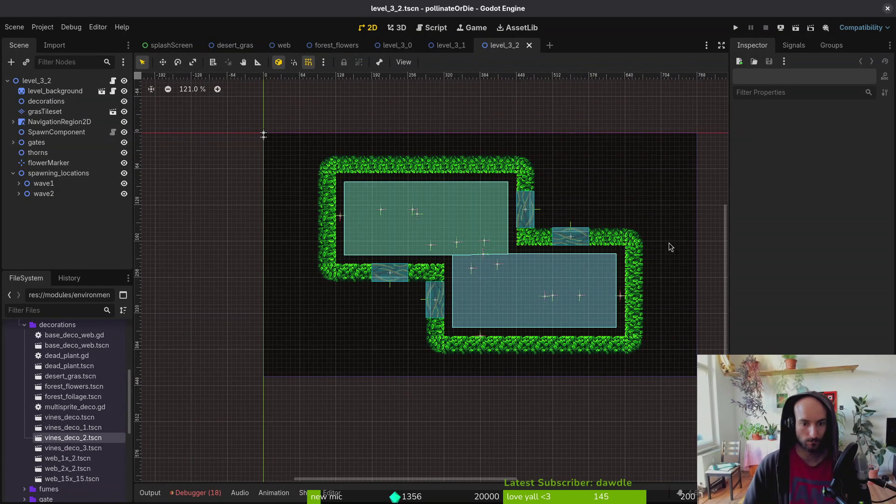
pyautogui.scroll(3, 474, 266)
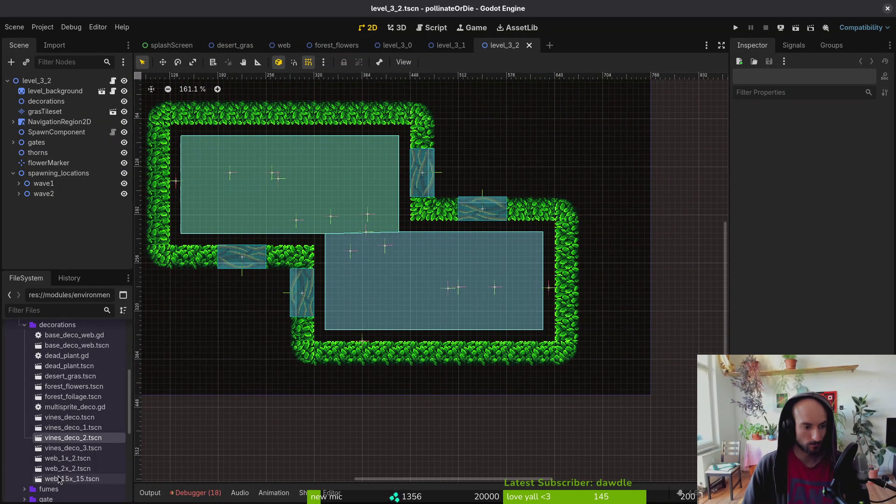
pyautogui.click(447, 46)
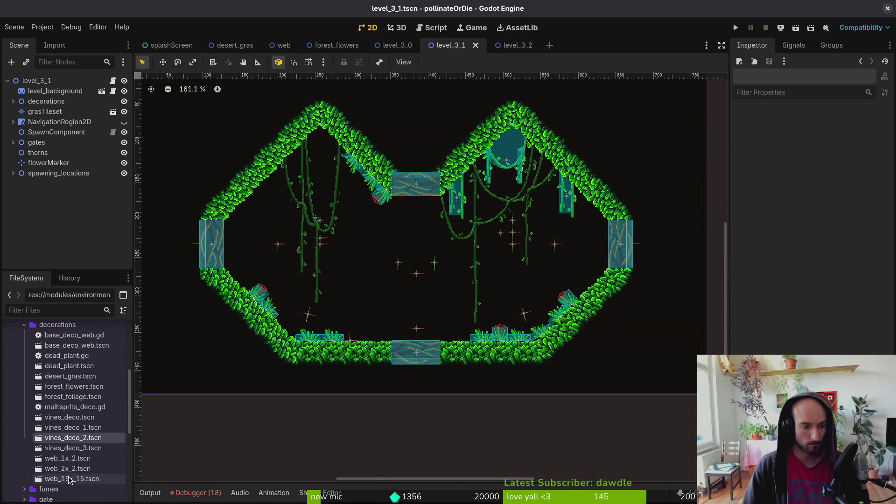
# Step: Drop a web2x2 cobweb into level_3_1, rotate it 45°, and move it into the left peak
pyautogui.moveTo(68, 468)
pyautogui.mouseDown()
pyautogui.moveTo(351, 186)
pyautogui.moveTo(308, 152)
pyautogui.mouseUp()
pyautogui.scroll(5, 330, 200)
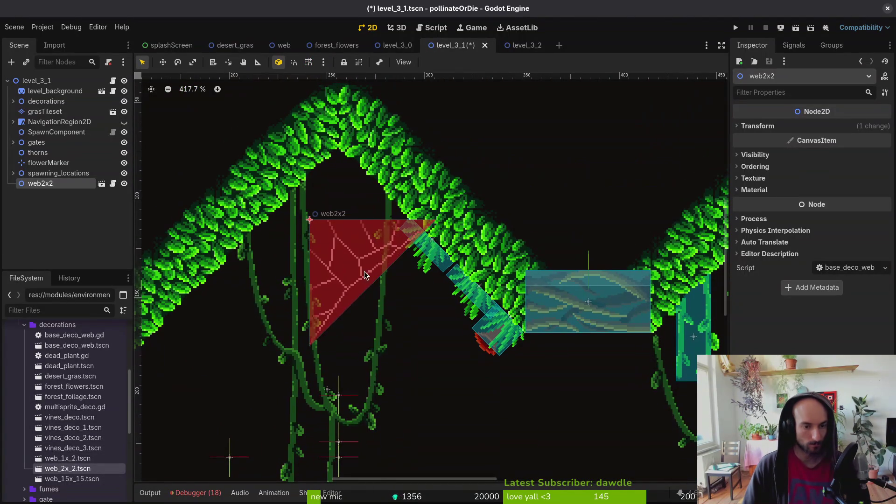
pyautogui.moveTo(382, 287); pyautogui.dragTo(308, 296)
pyautogui.scroll(-3, 336, 291)
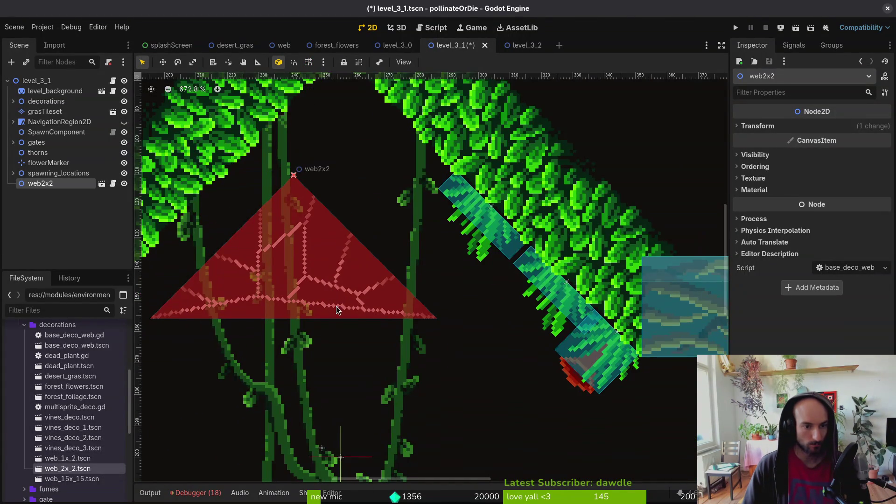
pyautogui.hscroll(5, 363, 268)
pyautogui.hscroll(-5, 337, 252)
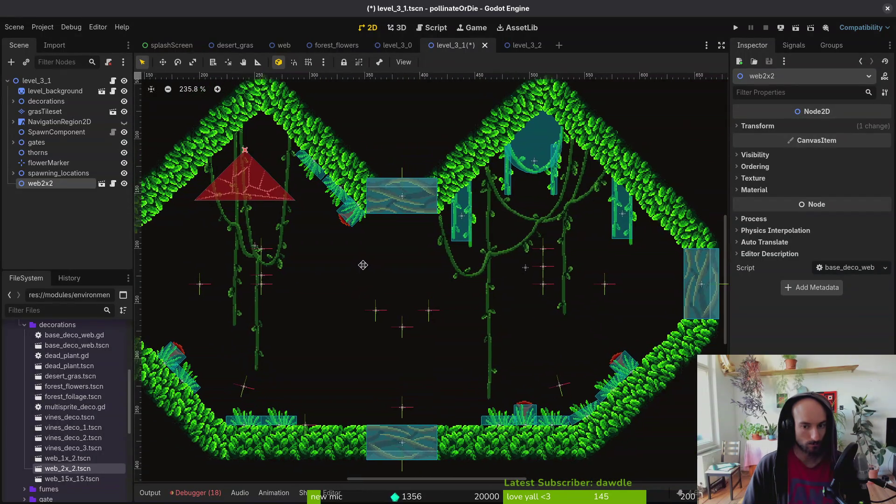
pyautogui.moveTo(357, 249)
pyautogui.mouseDown()
pyautogui.moveTo(375, 232)
pyautogui.moveTo(369, 210)
pyautogui.moveTo(363, 226)
pyautogui.moveTo(374, 211)
pyautogui.mouseUp()
# Step: Nest web2x2 under the decorations node and switch to level_3_2
pyautogui.scroll(4, 370, 210)
pyautogui.scroll(-5, 373, 211)
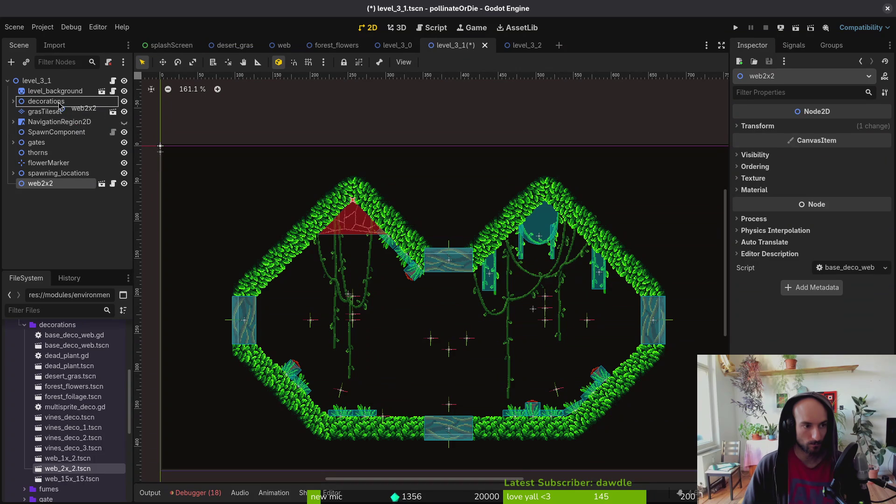
pyautogui.moveTo(60, 105); pyautogui.dragTo(60, 105)
pyautogui.scroll(5, 356, 267)
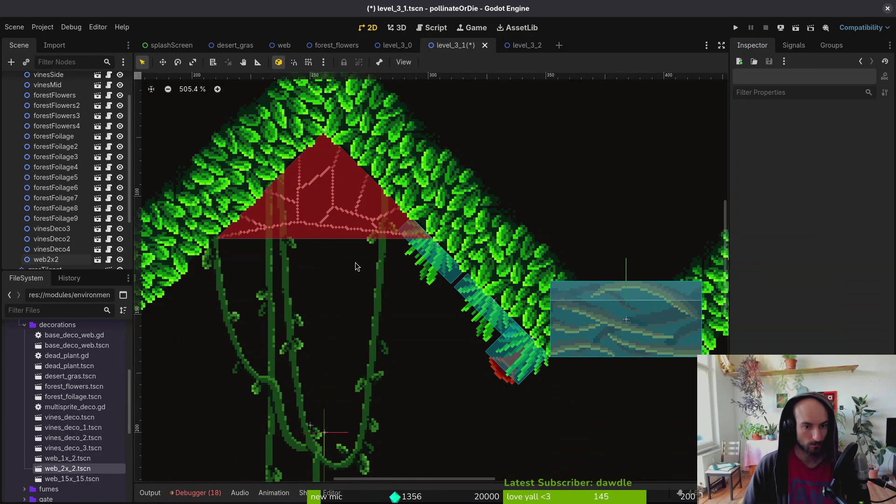
pyautogui.scroll(-6, 364, 239)
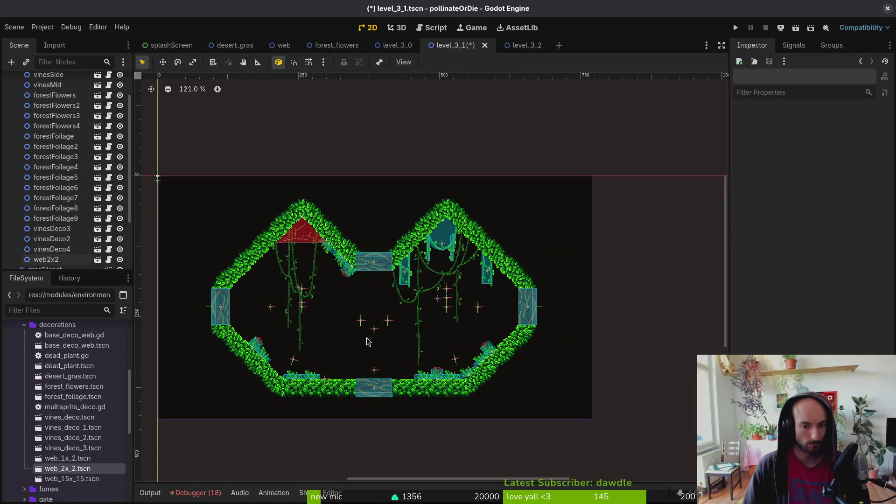
pyautogui.scroll(-2, 316, 293)
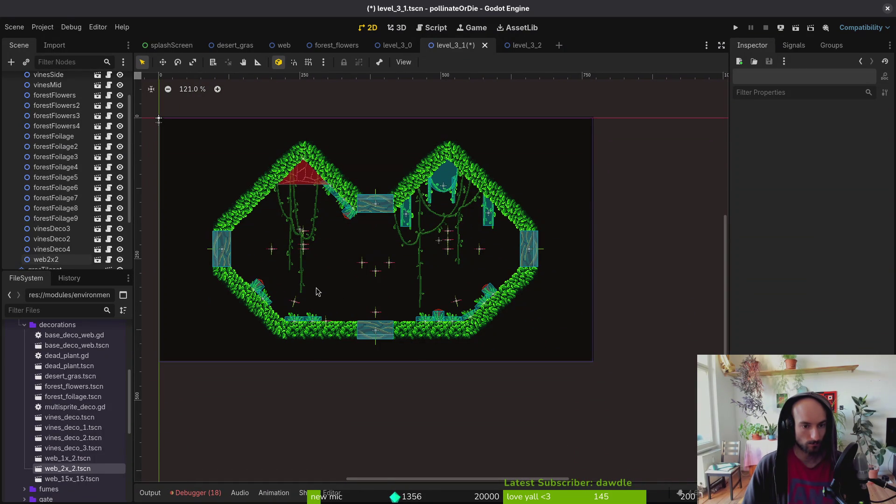
pyautogui.click(511, 45)
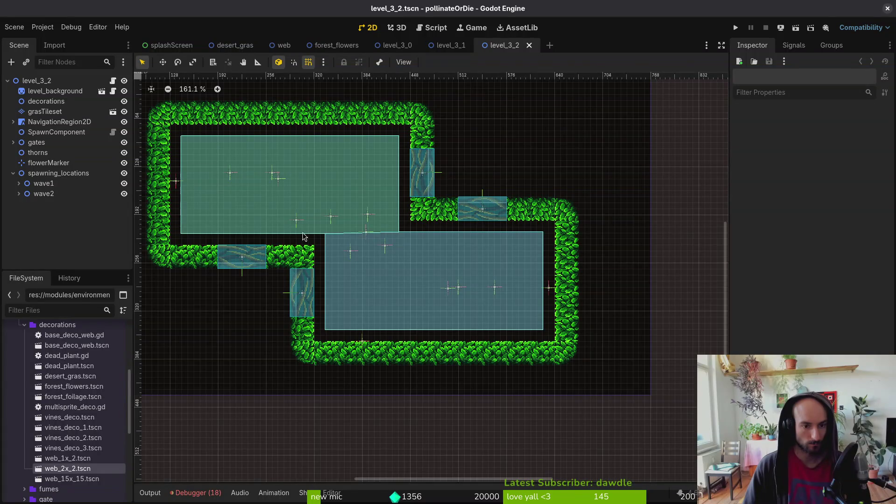
# Step: Move vines.gd, vines.tscn, vines_mid.tscn and vines_side.tscn into the decorations folder
pyautogui.hscroll(-3, 304, 237)
pyautogui.scroll(1, 303, 237)
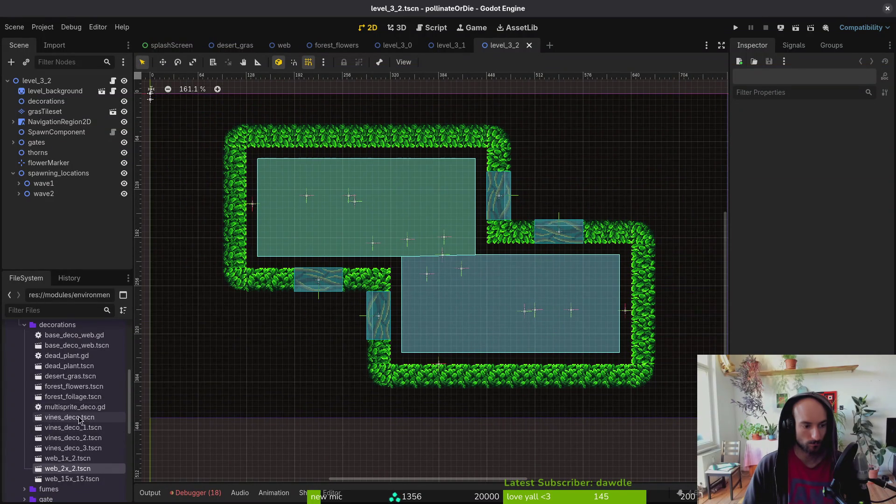
pyautogui.scroll(-5, 65, 462)
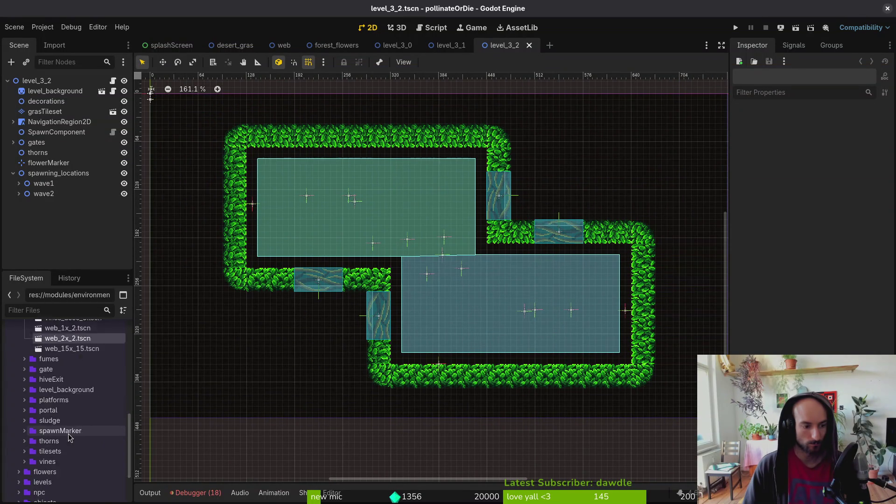
pyautogui.click(24, 441)
pyautogui.click(36, 450)
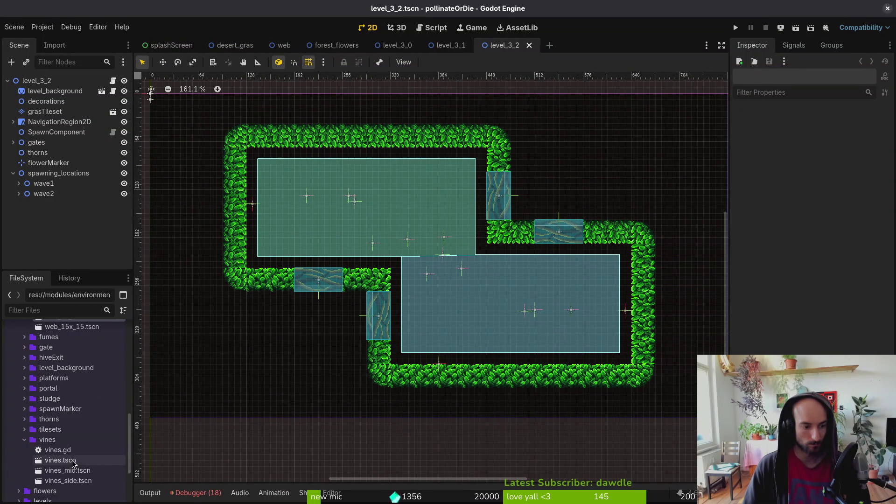
pyautogui.keyDown('shift'); pyautogui.click(67, 481); pyautogui.keyUp('shift')
pyautogui.scroll(1, 63, 455)
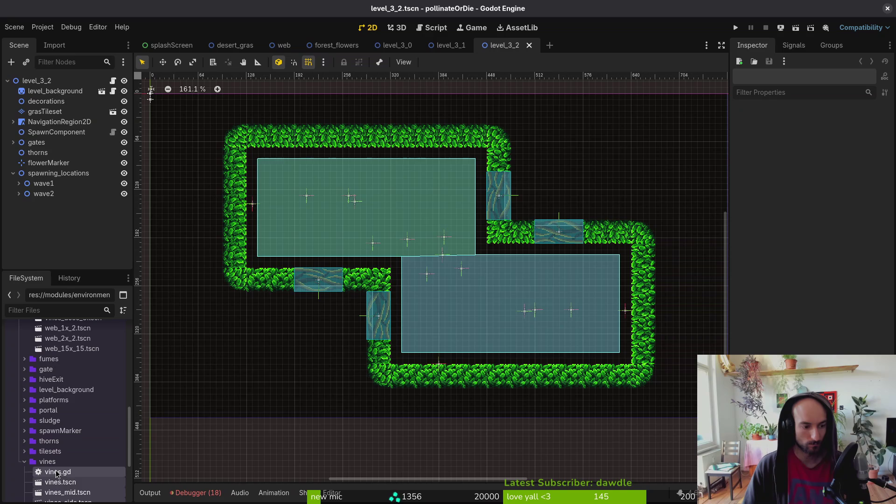
pyautogui.moveTo(56, 473)
pyautogui.mouseDown()
pyautogui.moveTo(72, 360)
pyautogui.moveTo(76, 368)
pyautogui.mouseUp()
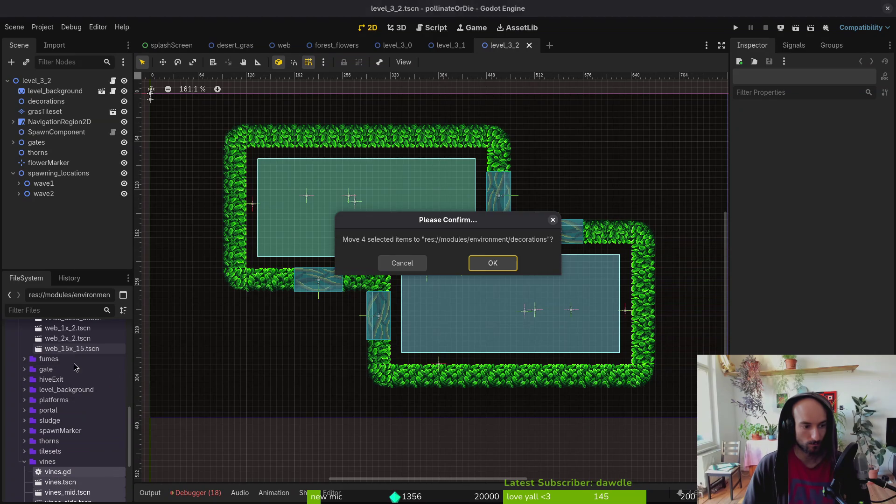
pyautogui.click(480, 264)
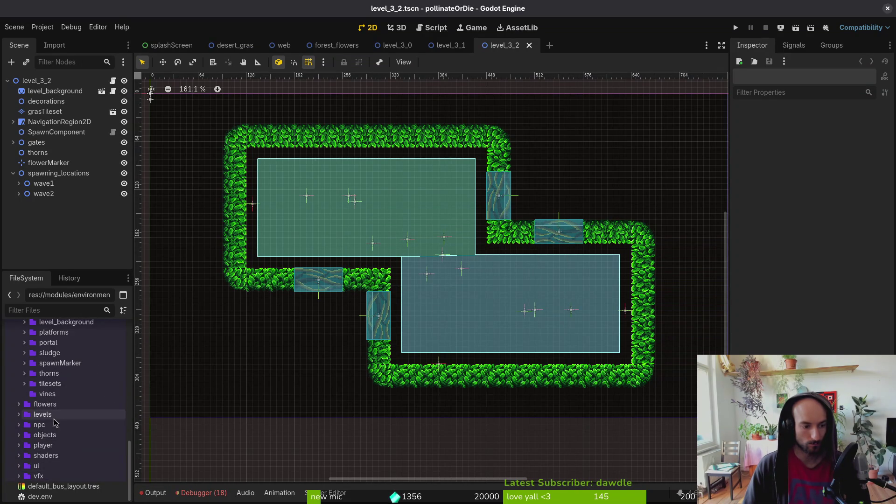
# Step: Delete the empty vines folder
pyautogui.click(48, 394)
pyautogui.press('Delete')
pyautogui.press('Return')
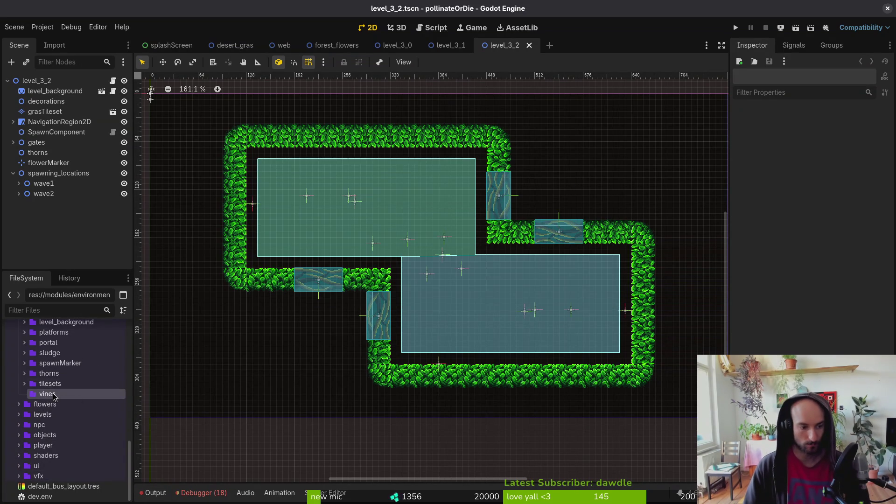
pyautogui.scroll(5, 77, 388)
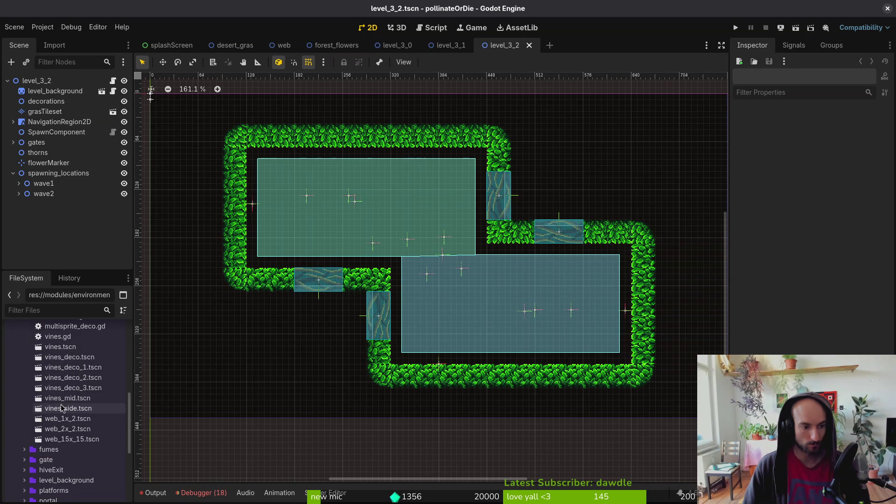
# Step: Add a middle vines piece, a vines_deco_3 and a vines_deco_1 under the ceilings, dropping the side-vines attempt
pyautogui.moveTo(68, 398)
pyautogui.mouseDown()
pyautogui.moveTo(426, 259)
pyautogui.moveTo(442, 228)
pyautogui.mouseUp()
pyautogui.scroll(2, 433, 236)
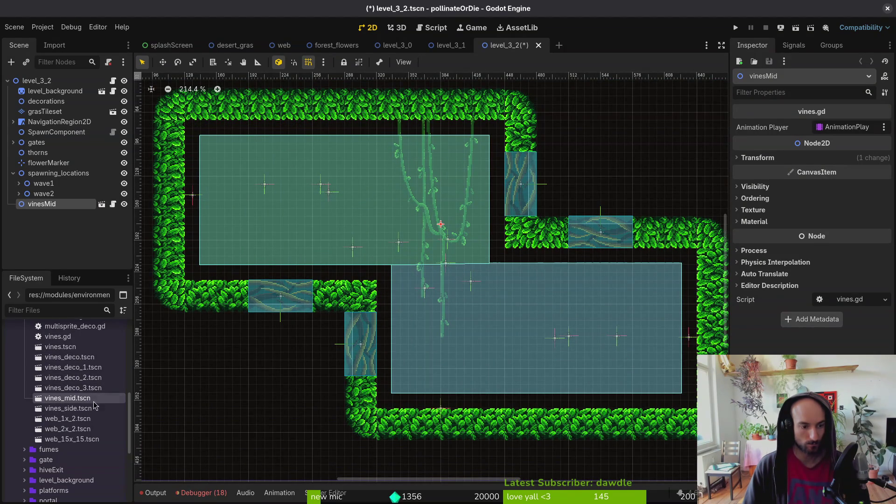
pyautogui.moveTo(75, 412)
pyautogui.mouseDown()
pyautogui.moveTo(613, 349)
pyautogui.moveTo(268, 224)
pyautogui.moveTo(422, 250)
pyautogui.moveTo(426, 268)
pyautogui.moveTo(414, 242)
pyautogui.moveTo(425, 296)
pyautogui.moveTo(429, 280)
pyautogui.moveTo(407, 222)
pyautogui.moveTo(356, 236)
pyautogui.moveTo(436, 295)
pyautogui.mouseUp()
pyautogui.press('Escape')
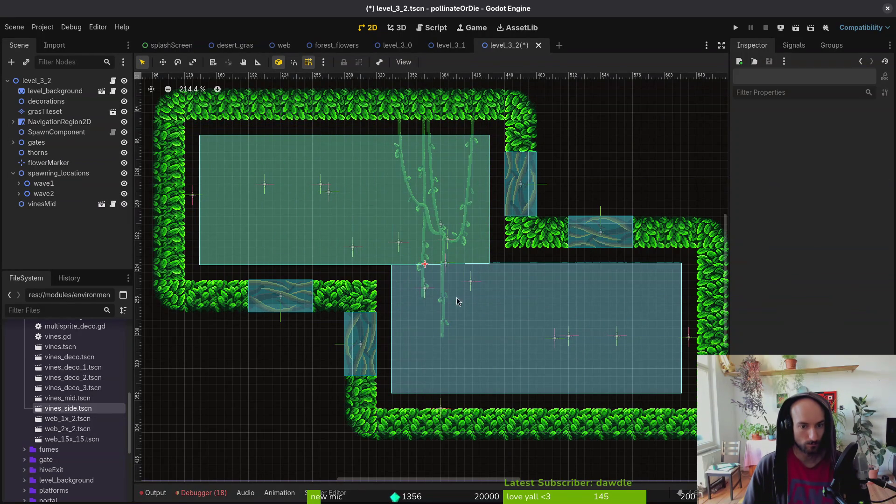
pyautogui.moveTo(73, 387)
pyautogui.mouseDown()
pyautogui.moveTo(289, 190)
pyautogui.moveTo(240, 176)
pyautogui.moveTo(232, 146)
pyautogui.moveTo(74, 379)
pyautogui.moveTo(291, 146)
pyautogui.mouseUp()
pyautogui.scroll(3, 262, 182)
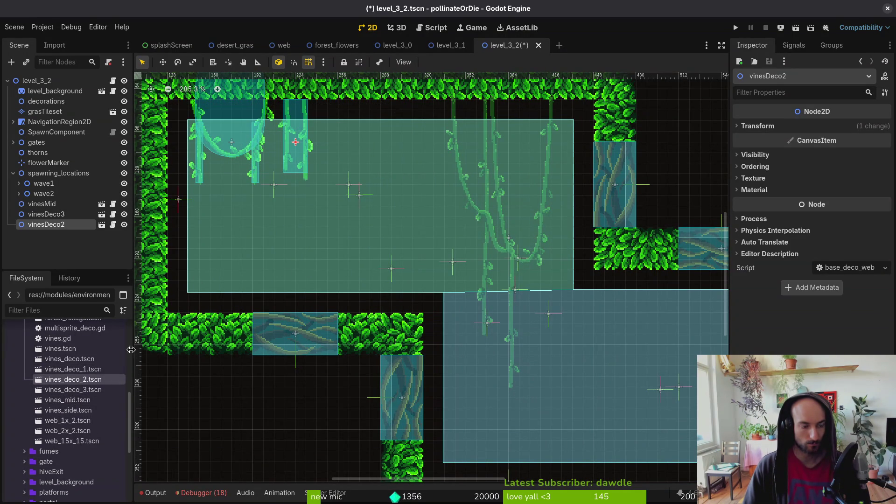
pyautogui.moveTo(73, 368)
pyautogui.mouseDown()
pyautogui.moveTo(523, 338)
pyautogui.moveTo(551, 356)
pyautogui.mouseUp()
pyautogui.hscroll(5, 584, 377)
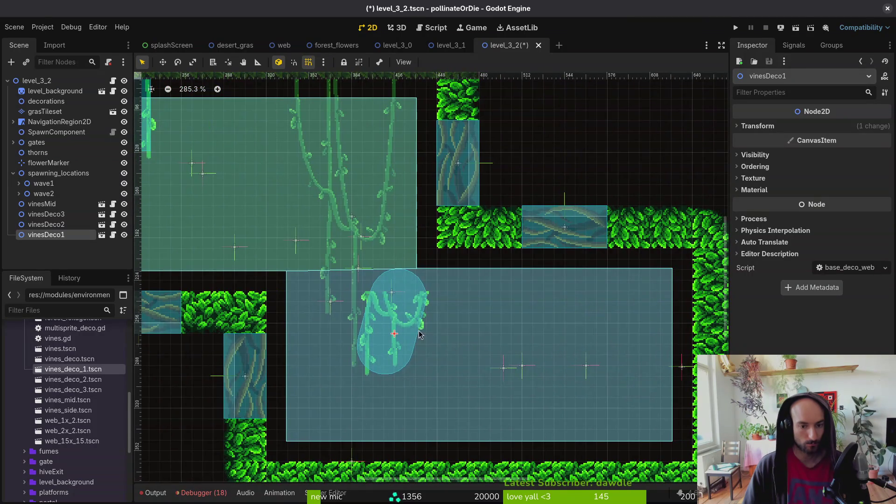
pyautogui.moveTo(406, 321)
pyautogui.mouseDown()
pyautogui.moveTo(428, 321)
pyautogui.moveTo(490, 276)
pyautogui.mouseUp()
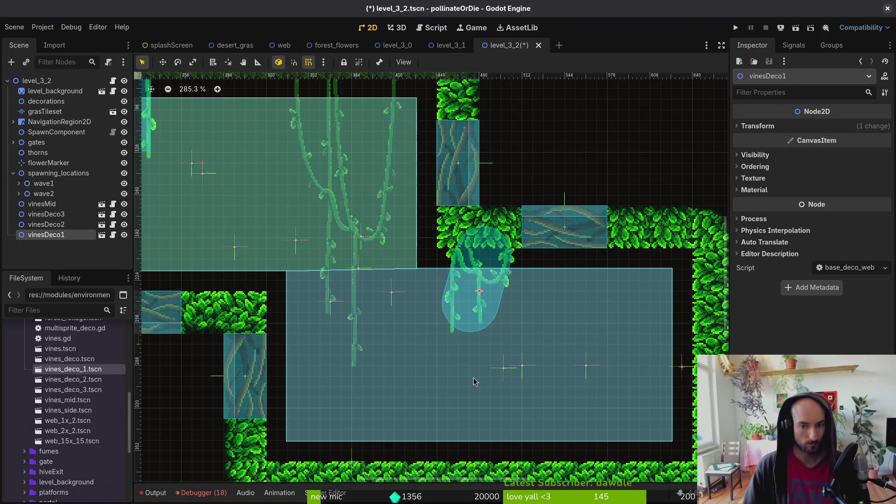
# Step: Hang vines_deco_3 under the right arch, vines_deco_2 and vines_deco_1 on the ceiling
pyautogui.moveTo(81, 392)
pyautogui.mouseDown()
pyautogui.moveTo(660, 292)
pyautogui.moveTo(651, 294)
pyautogui.mouseUp()
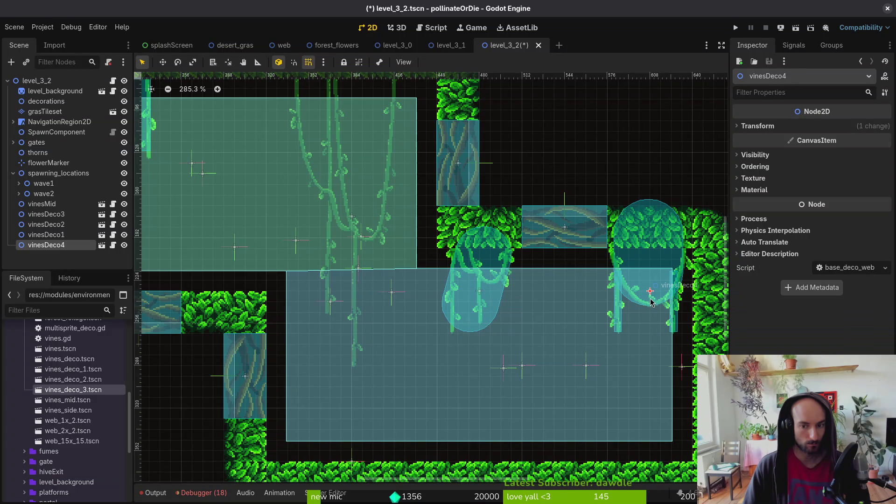
pyautogui.scroll(-5, 485, 339)
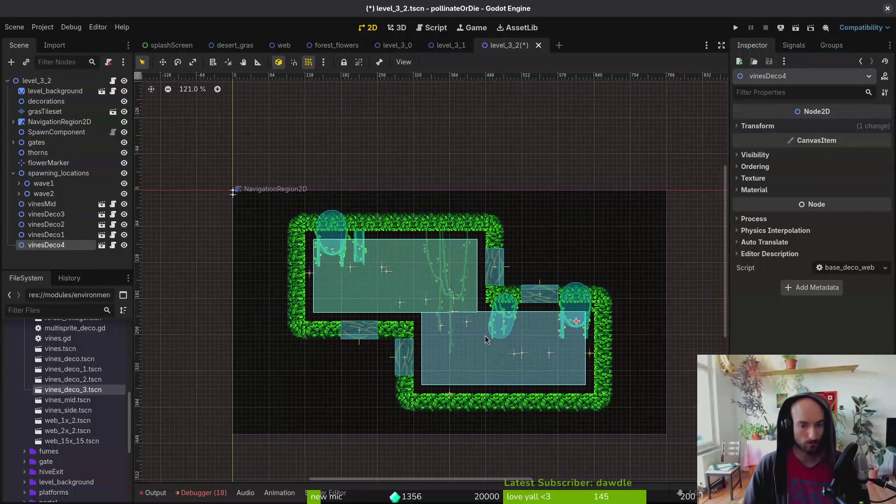
pyautogui.scroll(5, 427, 260)
pyautogui.moveTo(73, 379); pyautogui.dragTo(392, 258)
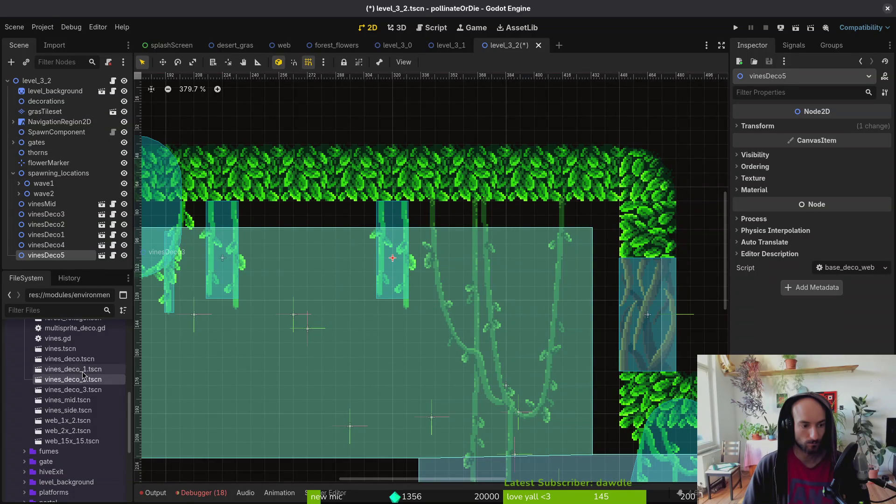
pyautogui.moveTo(83, 371)
pyautogui.mouseDown()
pyautogui.moveTo(554, 279)
pyautogui.moveTo(550, 258)
pyautogui.mouseUp()
pyautogui.scroll(-3, 364, 305)
pyautogui.click(46, 203)
# Step: Move all seven vines nodes under the decorations node
pyautogui.keyDown('shift'); pyautogui.click(46, 260); pyautogui.keyUp('shift')
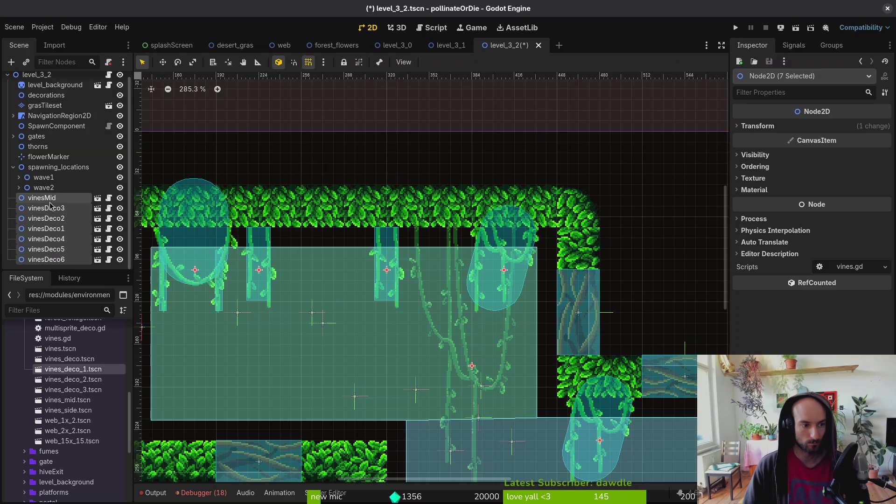
pyautogui.moveTo(49, 205); pyautogui.dragTo(52, 96)
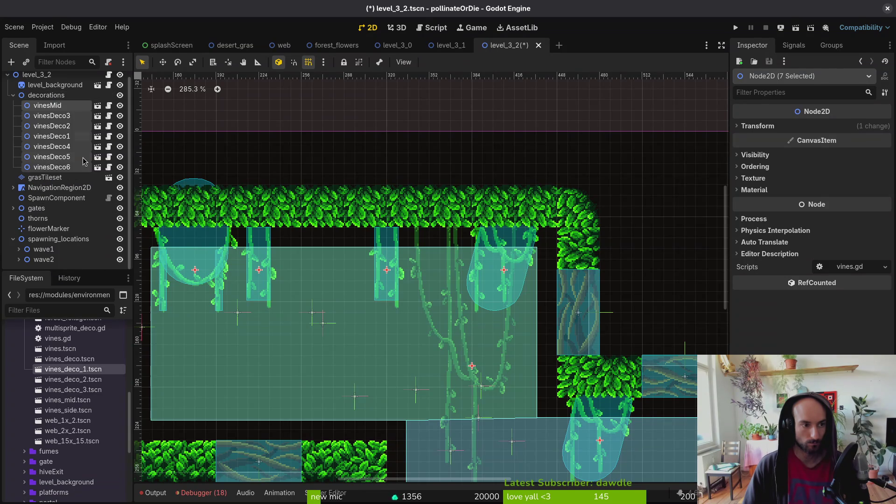
pyautogui.scroll(-4, 351, 308)
pyautogui.scroll(-4, 350, 309)
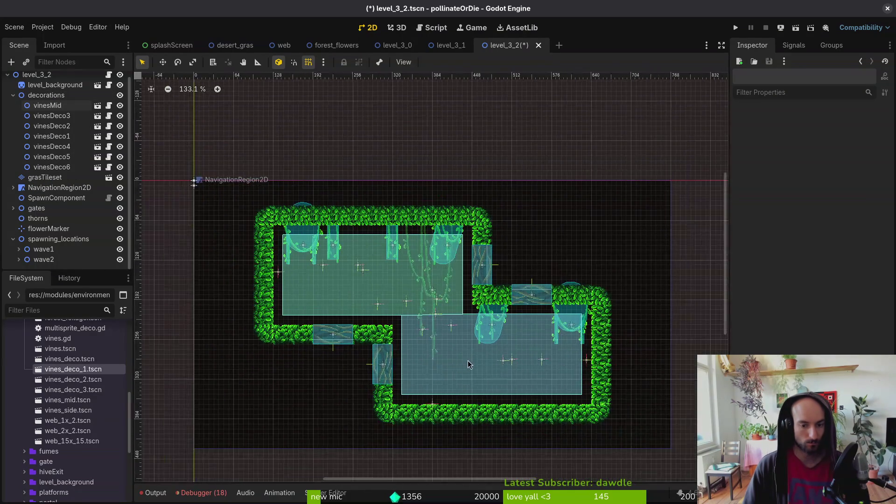
pyautogui.scroll(2, 75, 397)
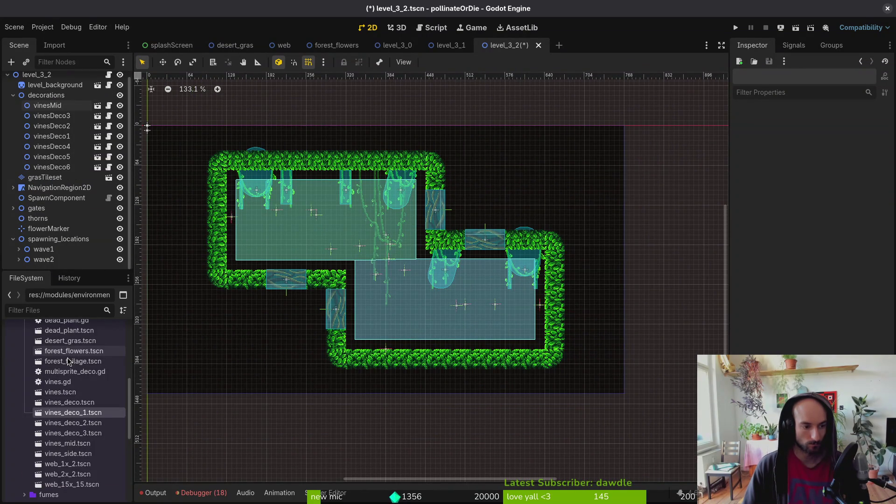
pyautogui.scroll(4, 417, 344)
# Step: Add two forest_foilage grass pieces and nest them under decorations
pyautogui.moveTo(73, 361); pyautogui.dragTo(416, 344)
pyautogui.scroll(5, 420, 333)
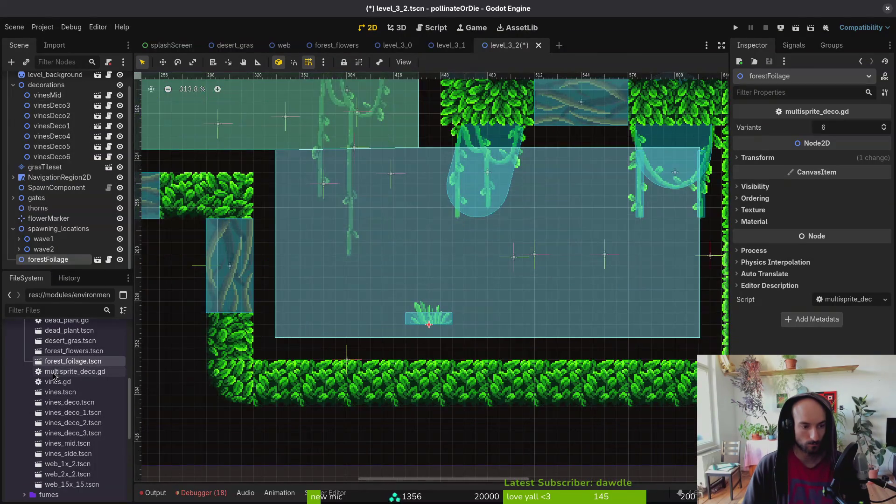
pyautogui.moveTo(63, 366); pyautogui.dragTo(481, 329)
pyautogui.keyDown('shift'); pyautogui.click(50, 250); pyautogui.keyUp('shift')
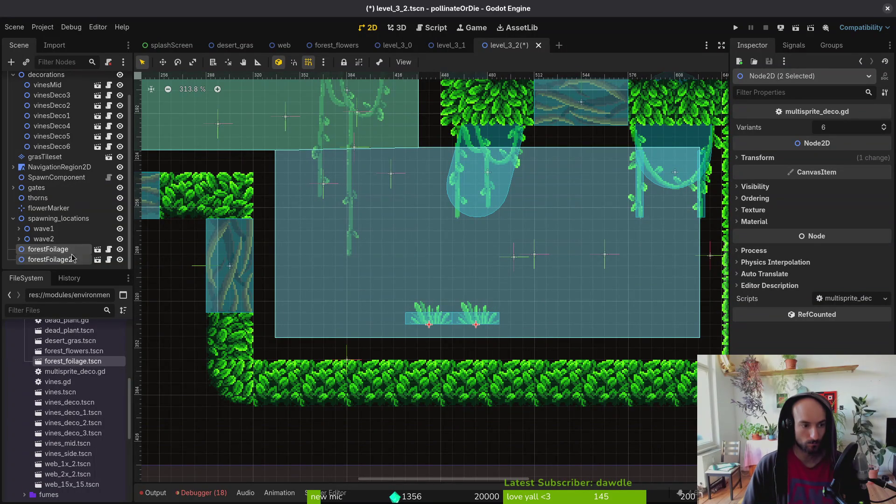
pyautogui.moveTo(67, 174); pyautogui.dragTo(46, 102)
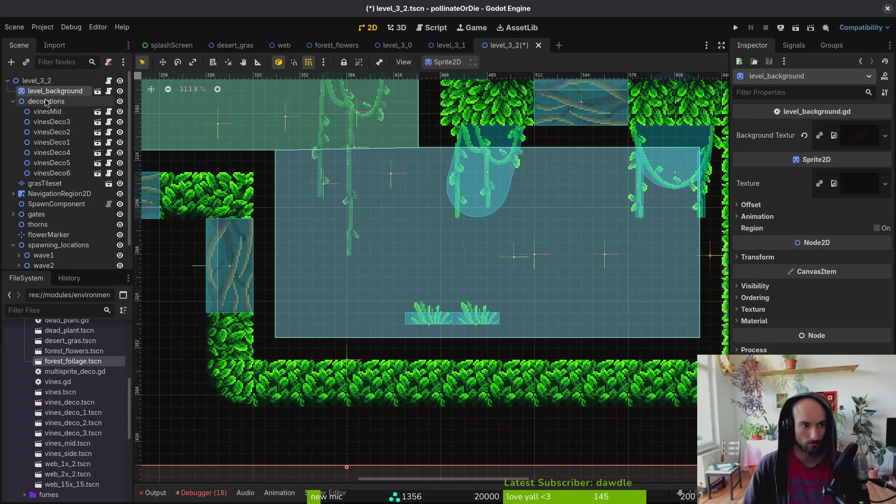
# Step: Duplicate the grass pair and offset the copies right and down
pyautogui.click(48, 101)
pyautogui.hotkey('ctrl', 'd')
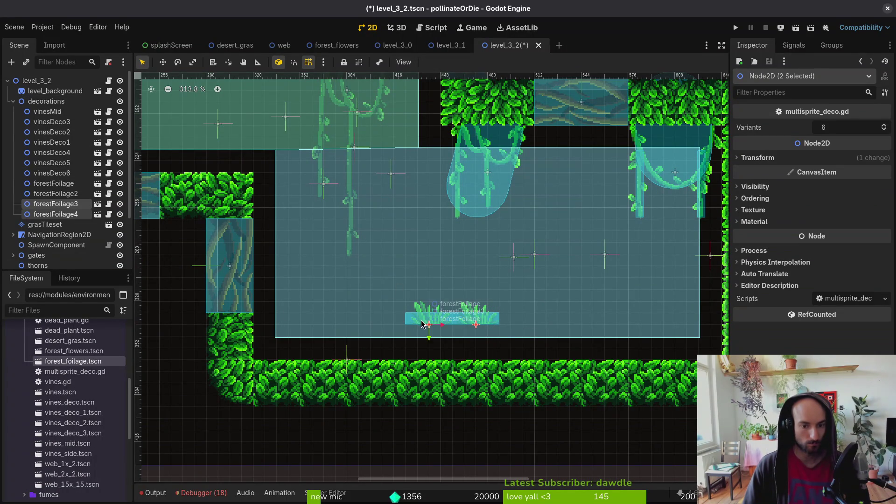
pyautogui.hotkey('shift', 'Down')
pyautogui.hotkey('shift', 'Down')
pyautogui.hotkey('shift', 'Right')
pyautogui.hotkey('shift', 'Right')
pyautogui.hotkey('shift', 'Right')
pyautogui.click(428, 324)
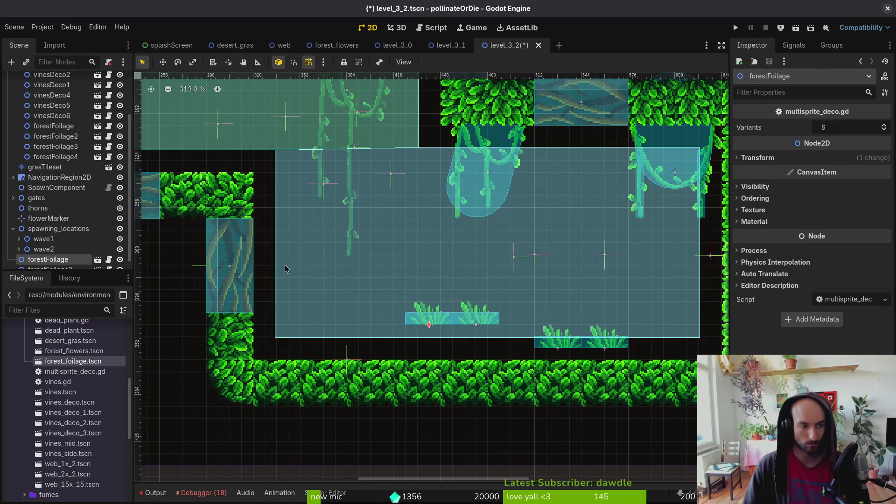
pyautogui.scroll(-3, 410, 271)
pyautogui.hscroll(3, 409, 271)
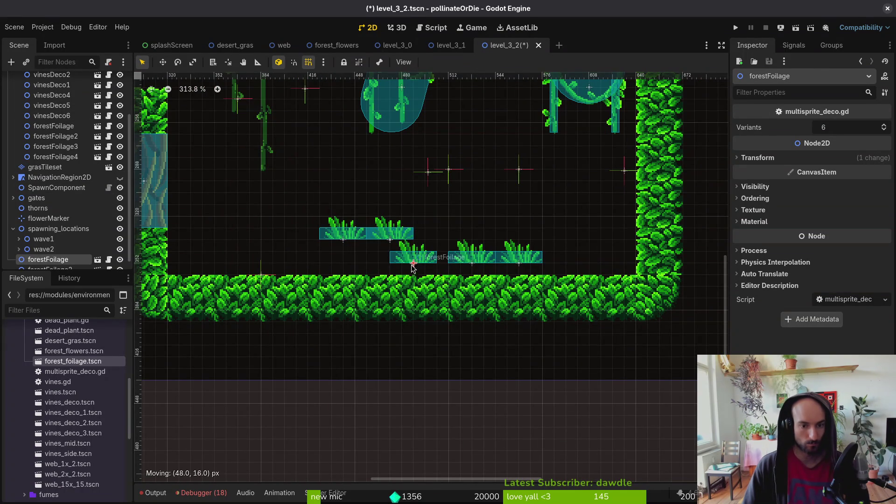
# Step: Spread the grass tufts along the floors, rotating one to sprout from the right wall
pyautogui.moveTo(527, 265); pyautogui.dragTo(575, 275)
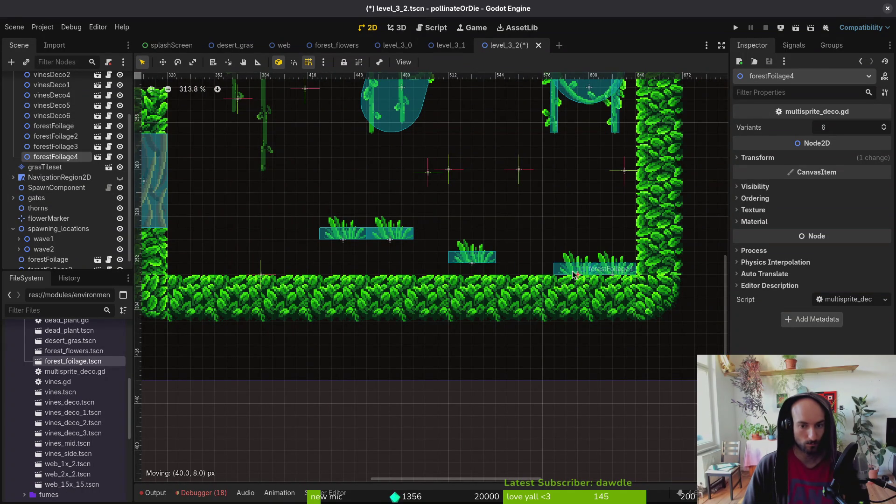
pyautogui.moveTo(455, 259)
pyautogui.mouseDown()
pyautogui.moveTo(518, 276)
pyautogui.moveTo(491, 275)
pyautogui.mouseUp()
pyautogui.moveTo(406, 240)
pyautogui.mouseDown()
pyautogui.moveTo(420, 261)
pyautogui.moveTo(199, 270)
pyautogui.mouseUp()
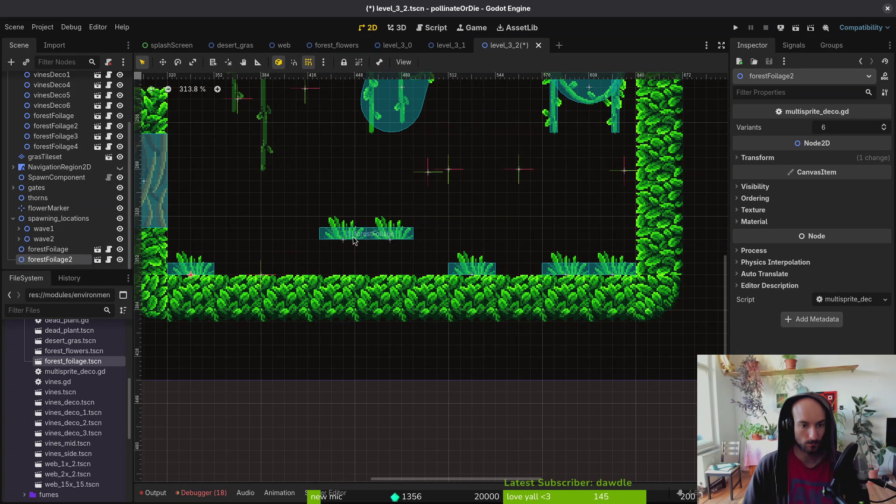
pyautogui.moveTo(353, 237); pyautogui.dragTo(302, 275)
pyautogui.moveTo(392, 235); pyautogui.dragTo(543, 237)
pyautogui.moveTo(532, 233)
pyautogui.mouseDown()
pyautogui.moveTo(531, 264)
pyautogui.moveTo(628, 244)
pyautogui.mouseUp()
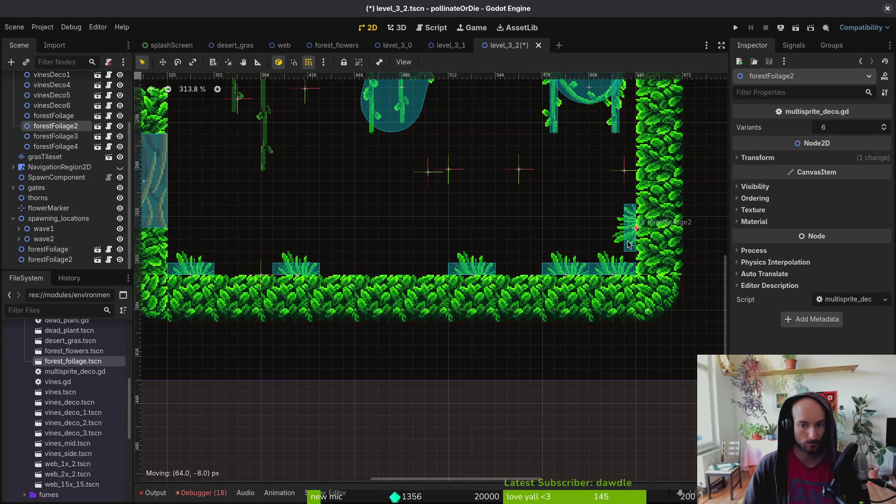
# Step: Reorder forestFoilage and forestFoilage2 among the other foliage under decorations
pyautogui.click(48, 249)
pyautogui.keyDown('shift'); pyautogui.click(50, 259); pyautogui.keyUp('shift')
pyautogui.moveTo(50, 259); pyautogui.dragTo(81, 187)
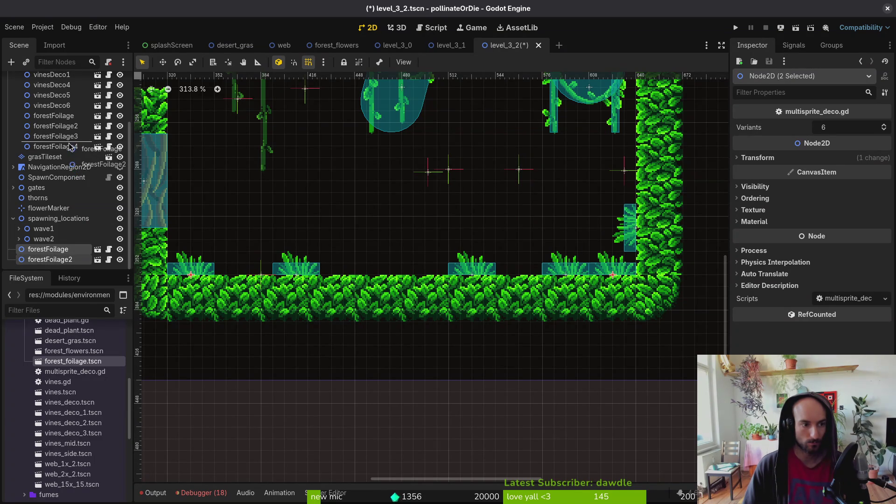
pyautogui.moveTo(69, 146); pyautogui.dragTo(69, 146)
# Step: Duplicate two tufts and set forestFoilage7 and forestFoilage8 on top of the left ledge
pyautogui.click(58, 196)
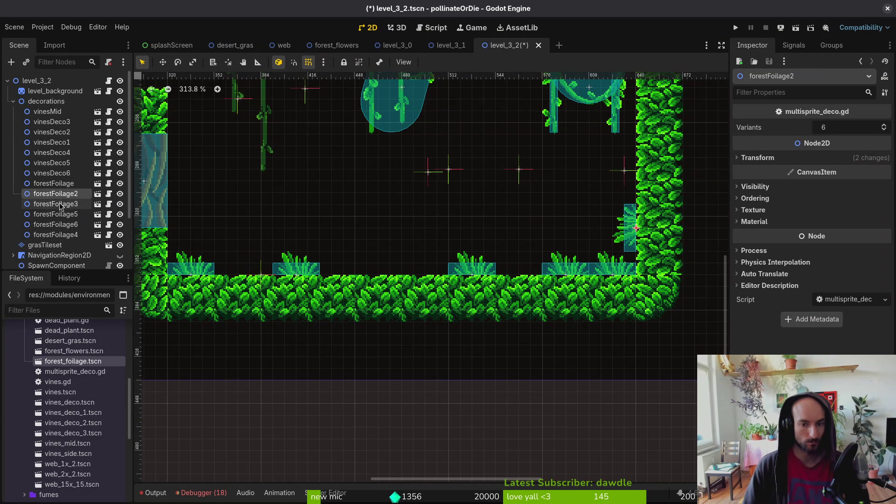
pyautogui.keyDown('shift'); pyautogui.click(59, 206); pyautogui.keyUp('shift')
pyautogui.click(66, 226)
pyautogui.keyDown('shift'); pyautogui.click(66, 236); pyautogui.keyUp('shift')
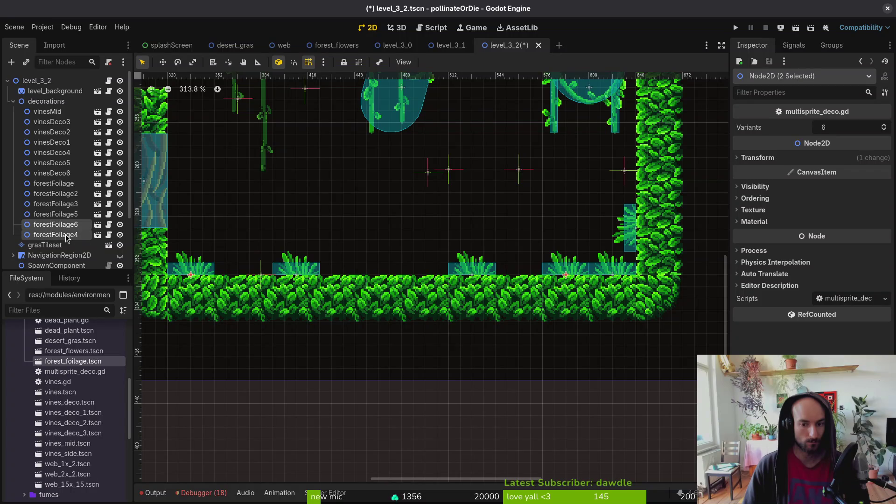
pyautogui.hotkey('ctrl', 'd')
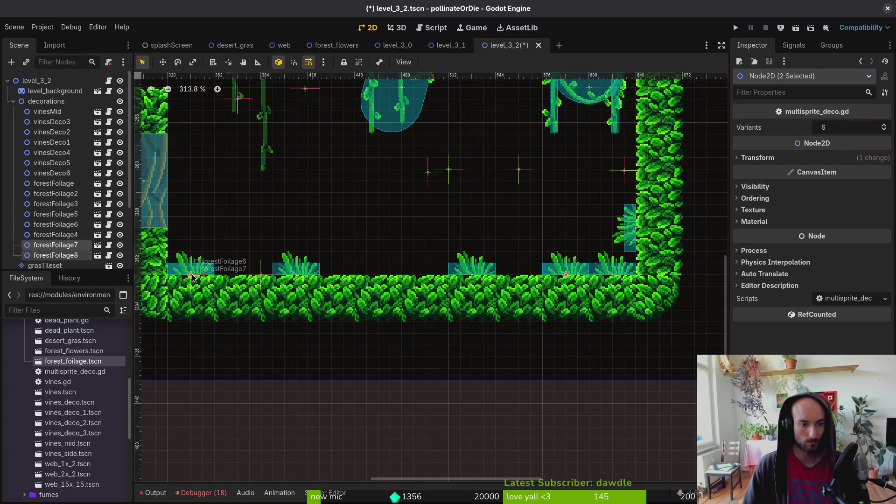
pyautogui.moveTo(192, 276); pyautogui.dragTo(227, 217)
pyautogui.click(648, 215)
pyautogui.moveTo(648, 215)
pyautogui.mouseDown()
pyautogui.moveTo(349, 189)
pyautogui.moveTo(588, 370)
pyautogui.mouseUp()
pyautogui.moveTo(525, 348); pyautogui.dragTo(339, 267)
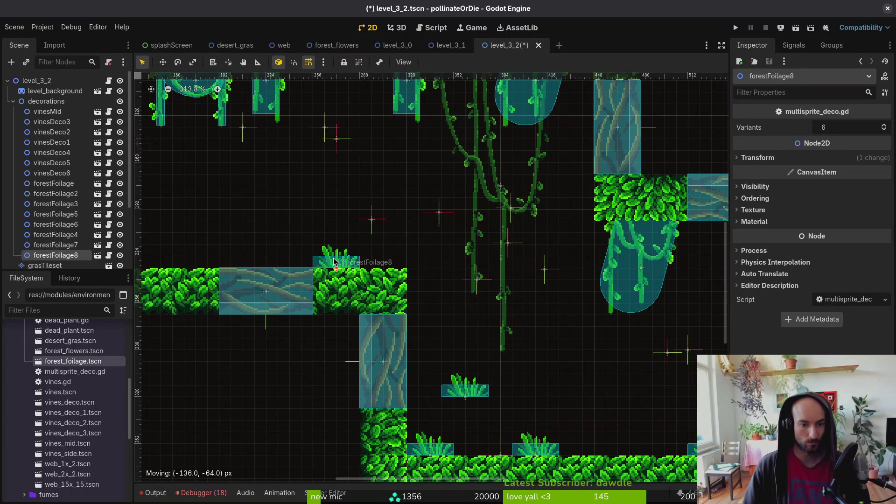
pyautogui.moveTo(469, 397); pyautogui.dragTo(396, 273)
pyautogui.moveTo(377, 262); pyautogui.dragTo(383, 267)
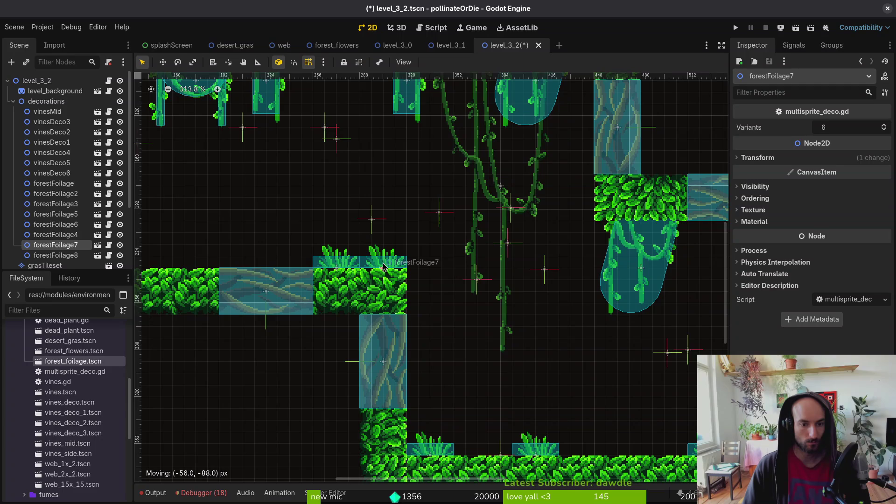
pyautogui.scroll(-4, 378, 267)
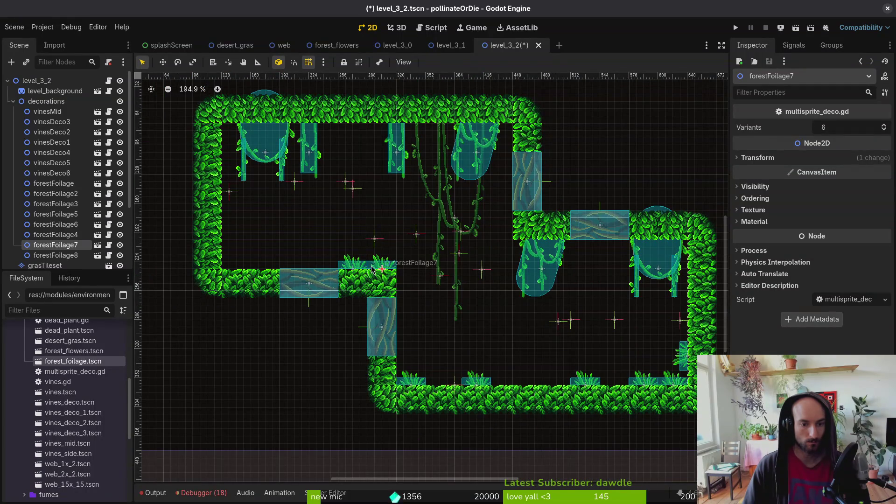
# Step: Clear the selection and save level_3_2
pyautogui.click(156, 219)
pyautogui.hotkey('ctrl', 's')
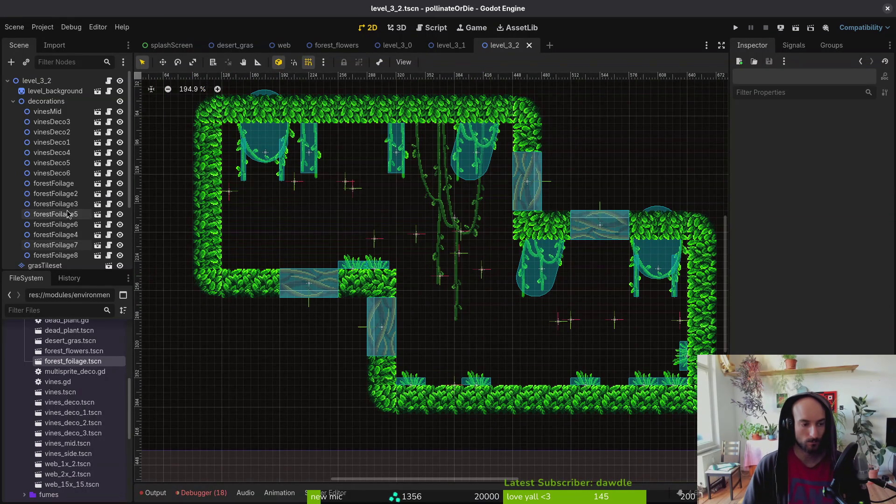
pyautogui.scroll(-3, 67, 214)
pyautogui.scroll(3, 48, 210)
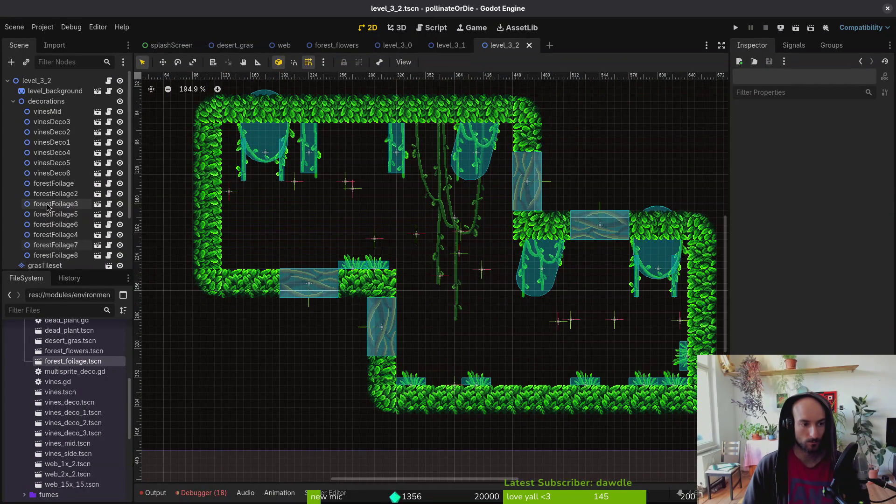
# Step: Add a new grass tuft tilted about 15° against the wall, briefly inspecting the forest_foilage scene
pyautogui.moveTo(198, 343); pyautogui.dragTo(512, 232)
pyautogui.moveTo(512, 233); pyautogui.dragTo(508, 244)
pyautogui.doubleClick(511, 247)
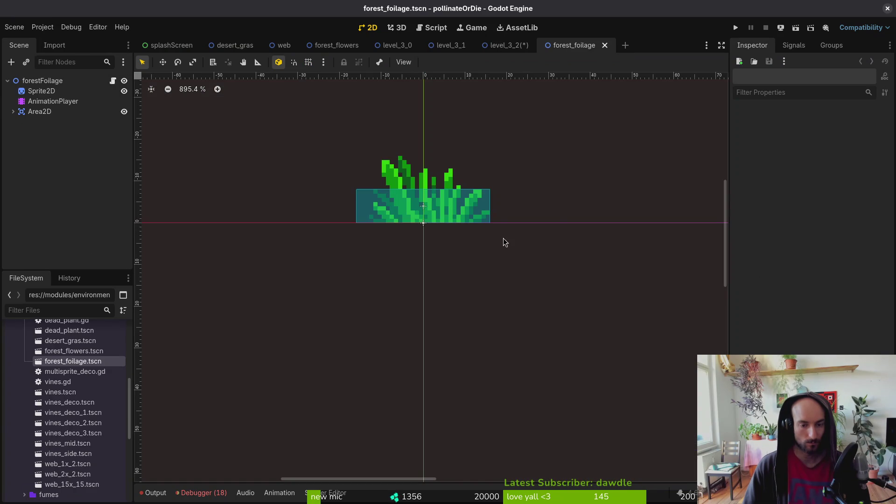
pyautogui.click(605, 43)
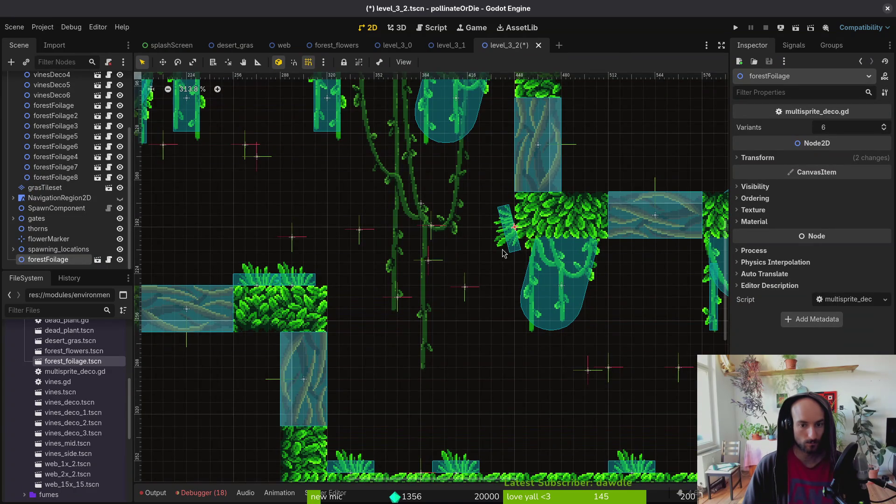
pyautogui.moveTo(508, 243); pyautogui.dragTo(507, 233)
pyautogui.scroll(-6, 485, 256)
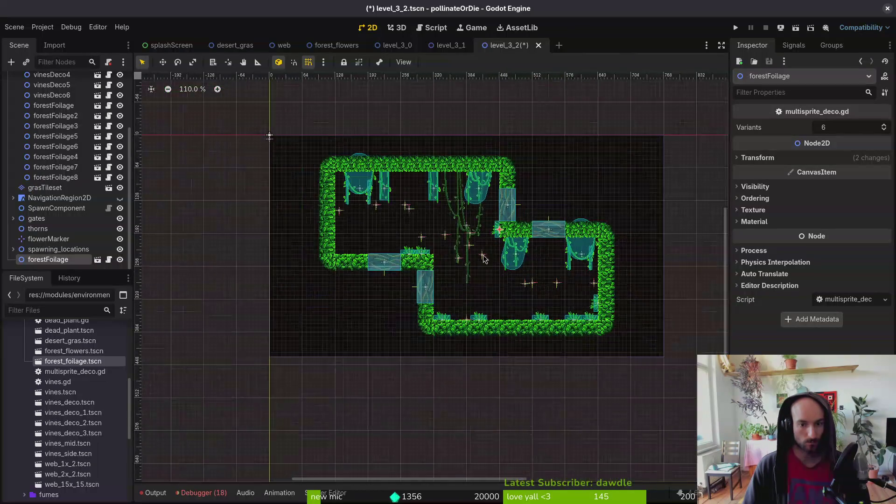
pyautogui.scroll(3, 56, 214)
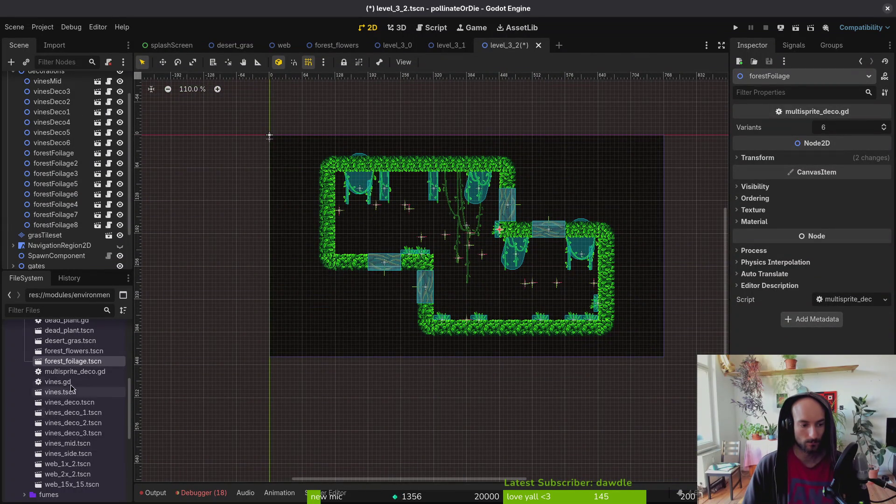
pyautogui.scroll(9, 327, 261)
# Step: Add forestFoilage9–11 under decorations, set them on the ledges, and place a forestFlowers instance
pyautogui.moveTo(69, 366)
pyautogui.mouseDown()
pyautogui.moveTo(327, 261)
pyautogui.moveTo(359, 259)
pyautogui.moveTo(368, 243)
pyautogui.mouseUp()
pyautogui.moveTo(70, 361); pyautogui.dragTo(418, 184)
pyautogui.keyDown('shift'); pyautogui.click(52, 240); pyautogui.keyUp('shift')
pyautogui.moveTo(63, 196); pyautogui.dragTo(56, 162)
pyautogui.click(372, 242)
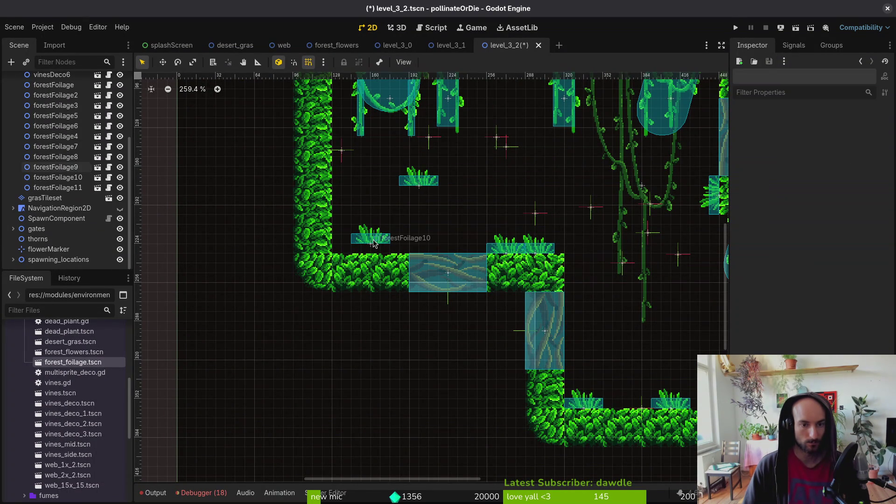
pyautogui.moveTo(372, 241)
pyautogui.mouseDown()
pyautogui.moveTo(375, 216)
pyautogui.moveTo(353, 194)
pyautogui.mouseUp()
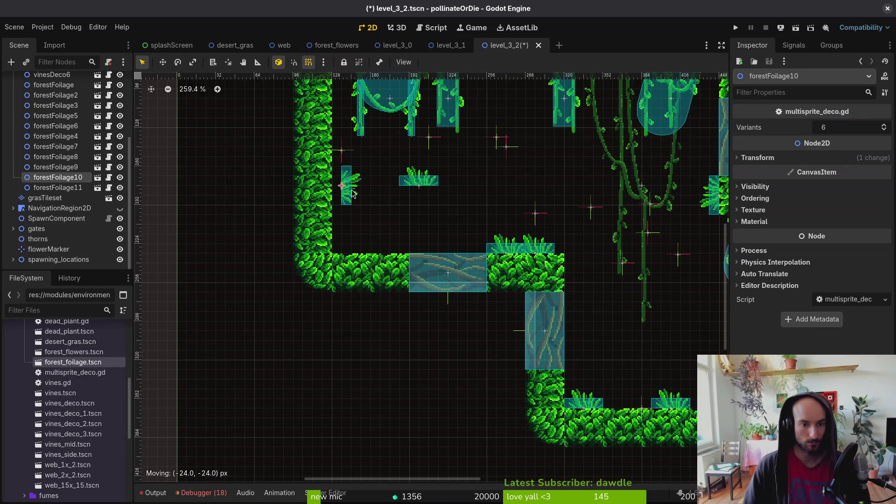
pyautogui.moveTo(423, 185); pyautogui.dragTo(383, 232)
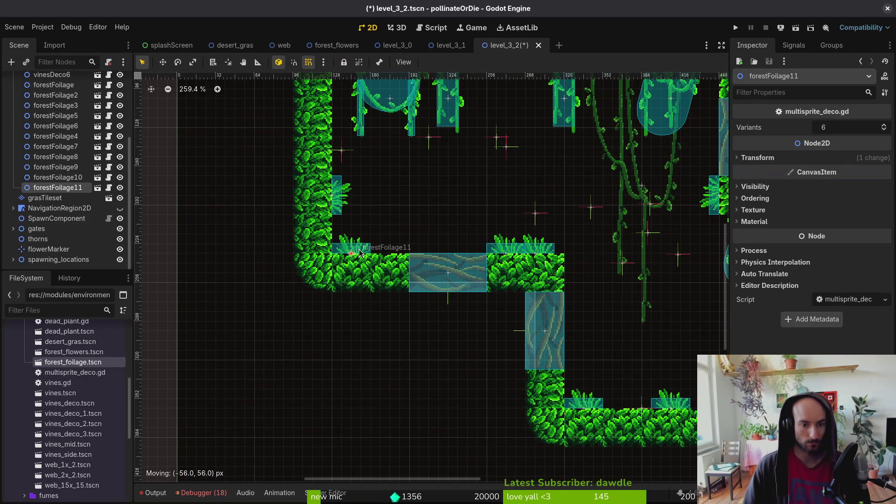
pyautogui.scroll(-5, 396, 223)
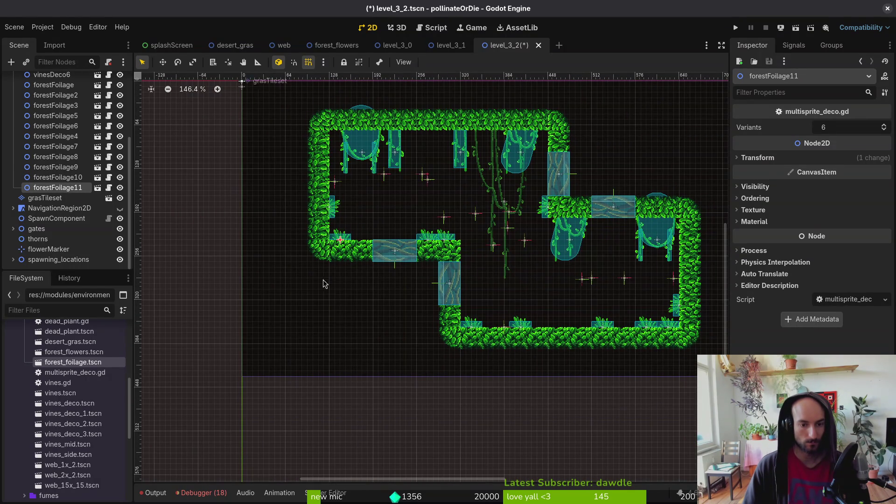
pyautogui.moveTo(74, 352)
pyautogui.mouseDown()
pyautogui.moveTo(388, 241)
pyautogui.moveTo(353, 243)
pyautogui.mouseUp()
pyautogui.scroll(5, 373, 240)
# Step: Move the new forest flower onto the lower-left ground and reposition two foliage tufts along the ledges
pyautogui.scroll(4, 353, 243)
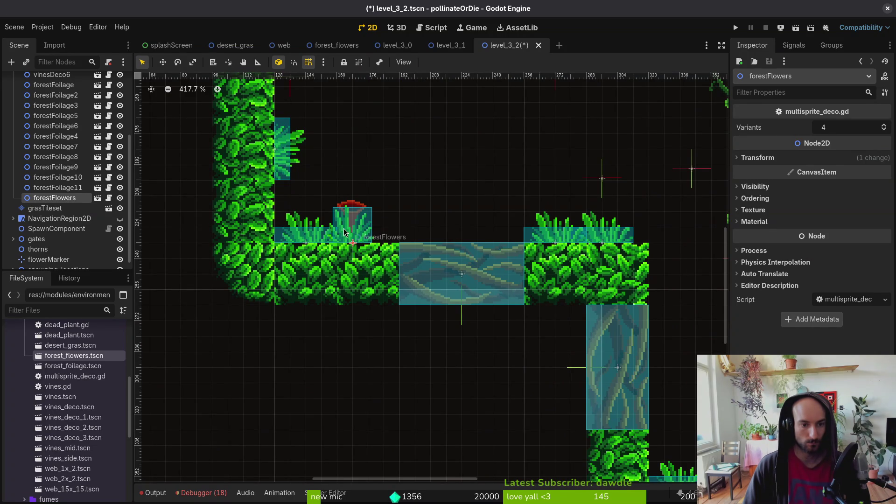
pyautogui.moveTo(344, 232); pyautogui.dragTo(344, 154)
pyautogui.moveTo(319, 246); pyautogui.dragTo(382, 246)
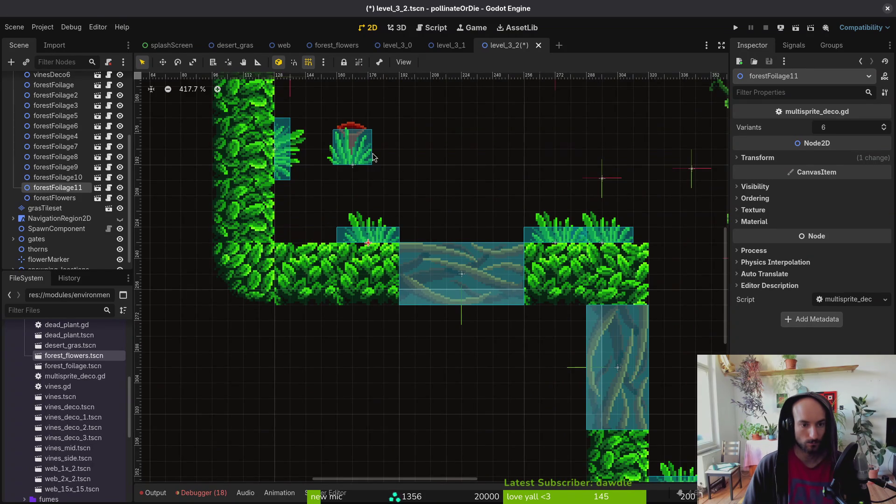
pyautogui.moveTo(373, 156)
pyautogui.mouseDown()
pyautogui.moveTo(334, 237)
pyautogui.moveTo(348, 237)
pyautogui.moveTo(338, 238)
pyautogui.mouseUp()
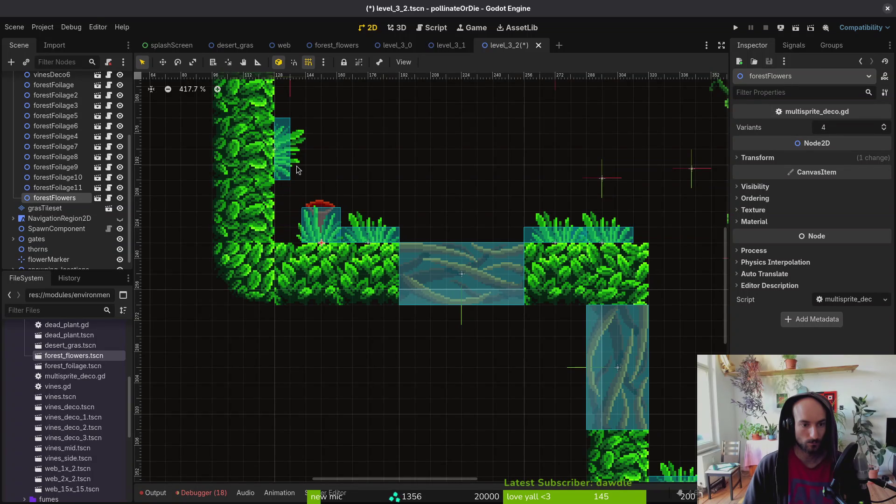
pyautogui.moveTo(297, 169); pyautogui.dragTo(285, 228)
pyautogui.scroll(-5, 299, 221)
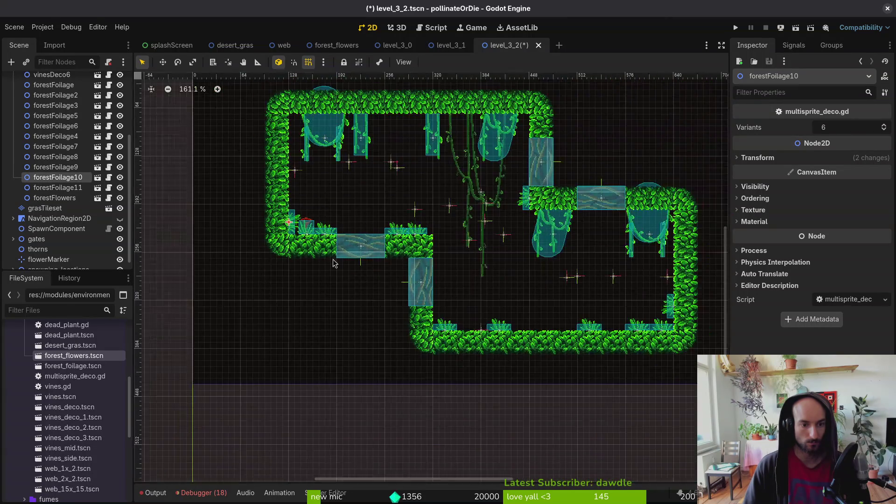
pyautogui.click(525, 311)
pyautogui.scroll(-1, 495, 315)
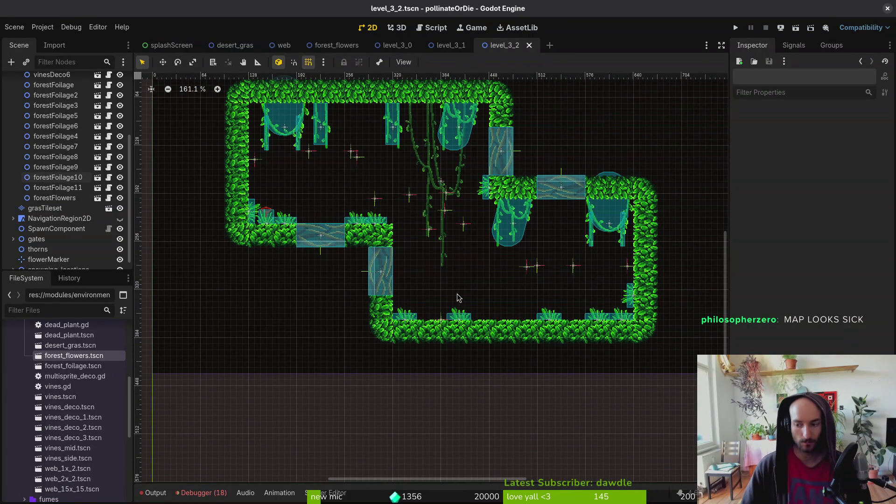
pyautogui.scroll(3, 480, 195)
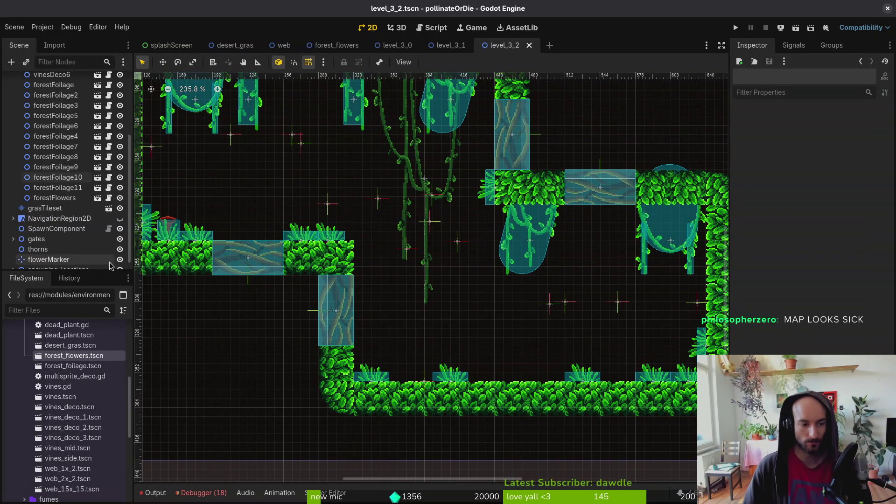
# Step: Add another forest flower to the level and shift a foliage tuft up and left
pyautogui.moveTo(79, 356)
pyautogui.mouseDown()
pyautogui.moveTo(422, 331)
pyautogui.moveTo(411, 382)
pyautogui.moveTo(625, 389)
pyautogui.moveTo(633, 376)
pyautogui.mouseUp()
pyautogui.scroll(2, 626, 390)
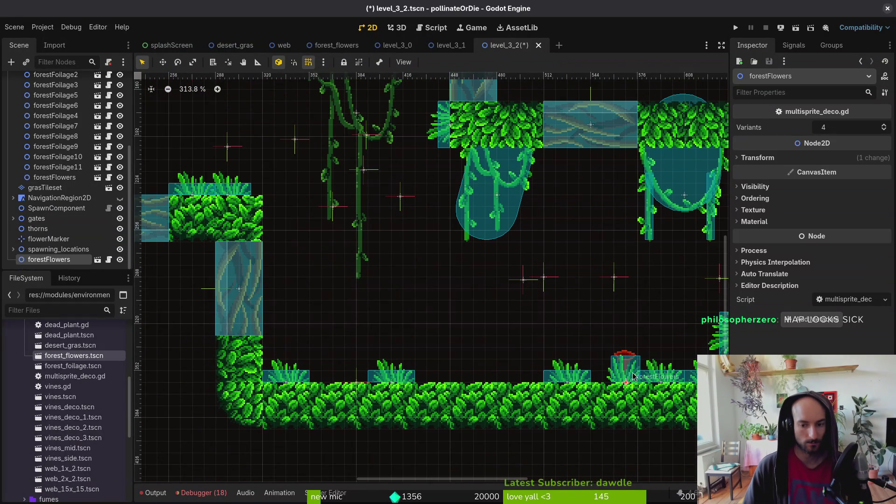
pyautogui.click(583, 378)
pyautogui.scroll(-5, 383, 287)
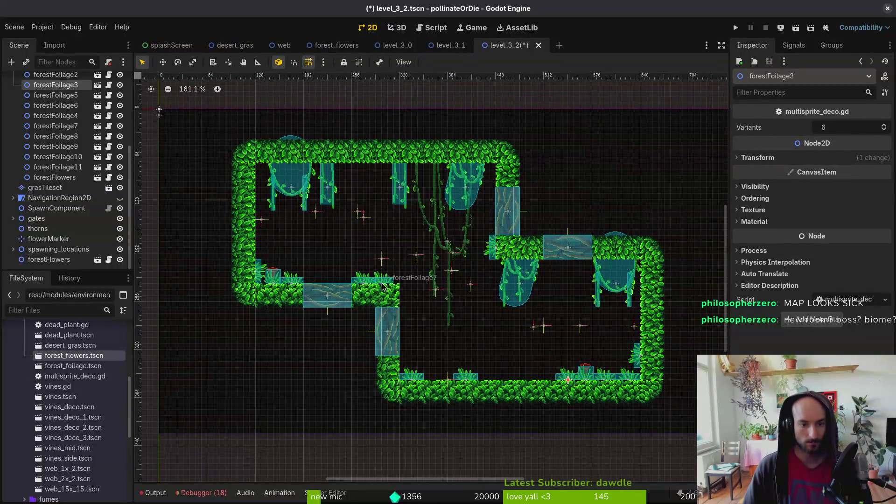
pyautogui.scroll(3, 382, 287)
pyautogui.moveTo(382, 286)
pyautogui.mouseDown()
pyautogui.moveTo(370, 164)
pyautogui.moveTo(373, 191)
pyautogui.moveTo(355, 140)
pyautogui.moveTo(370, 287)
pyautogui.mouseUp()
pyautogui.scroll(2, 383, 165)
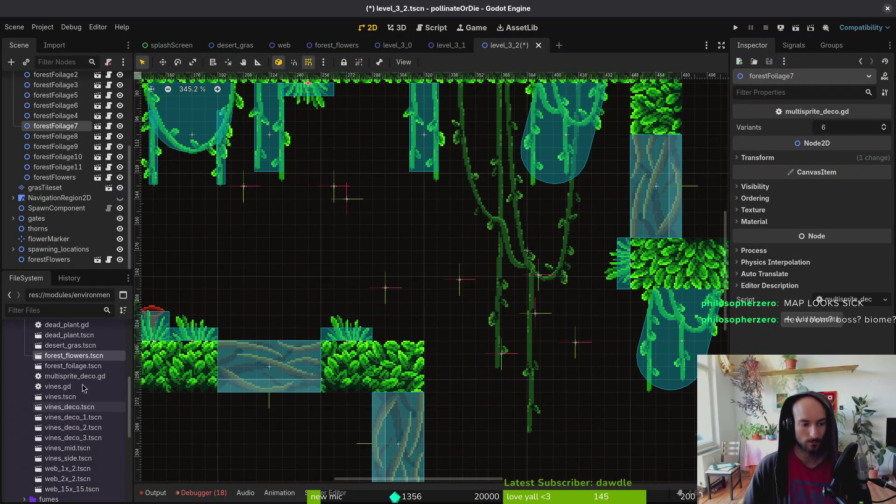
# Step: Place a second forest flower on the middle ledge, add a new foliage tuft, and nudge one right
pyautogui.moveTo(70, 359)
pyautogui.mouseDown()
pyautogui.moveTo(388, 344)
pyautogui.moveTo(391, 334)
pyautogui.mouseUp()
pyautogui.scroll(-4, 408, 331)
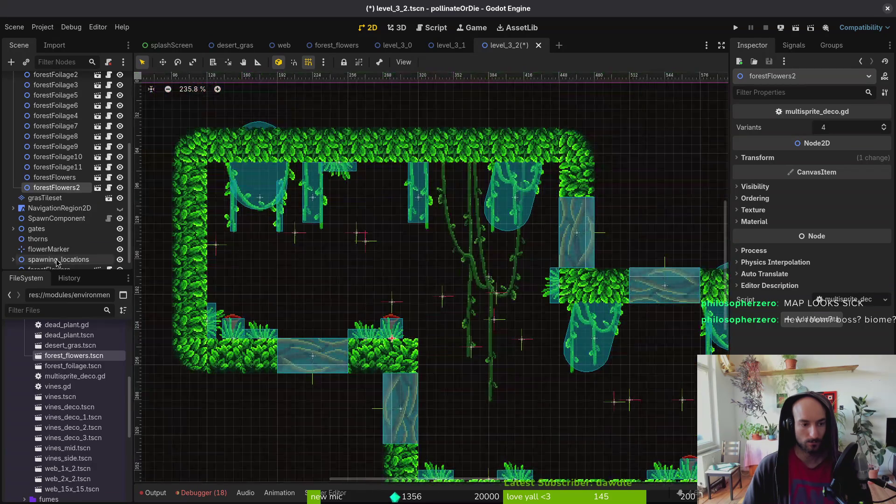
pyautogui.moveTo(72, 365)
pyautogui.mouseDown()
pyautogui.moveTo(426, 367)
pyautogui.moveTo(425, 351)
pyautogui.mouseUp()
pyautogui.scroll(5, 432, 379)
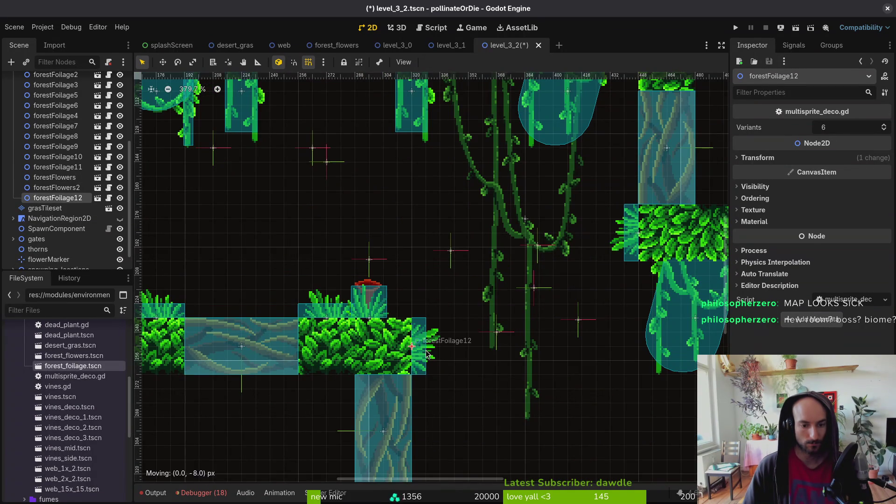
pyautogui.moveTo(335, 312)
pyautogui.mouseDown()
pyautogui.moveTo(375, 311)
pyautogui.moveTo(374, 299)
pyautogui.moveTo(348, 296)
pyautogui.mouseUp()
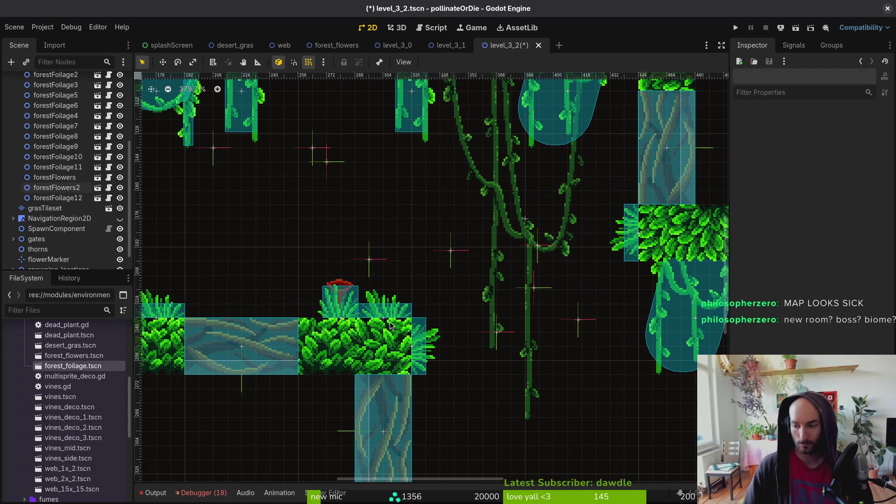
pyautogui.scroll(-4, 442, 324)
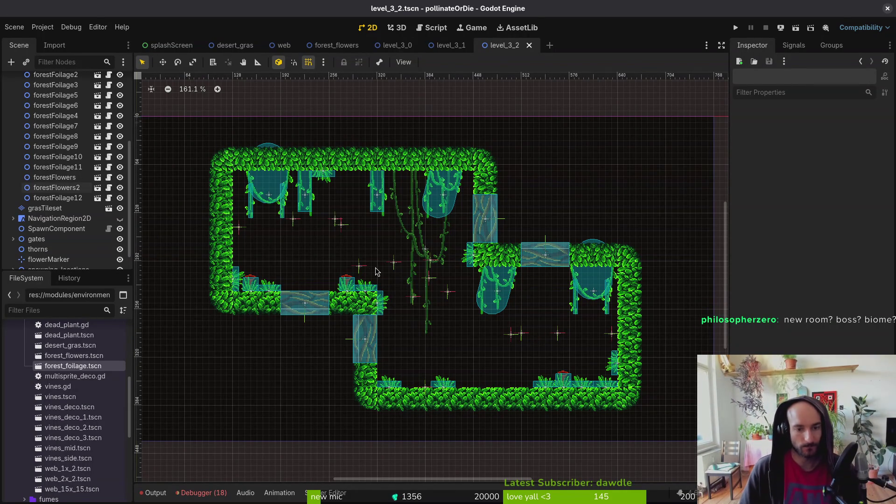
pyautogui.scroll(5, 6, 111)
# Step: Collapse the decorations group, run the game, and load a level from the debug selector
pyautogui.click(13, 101)
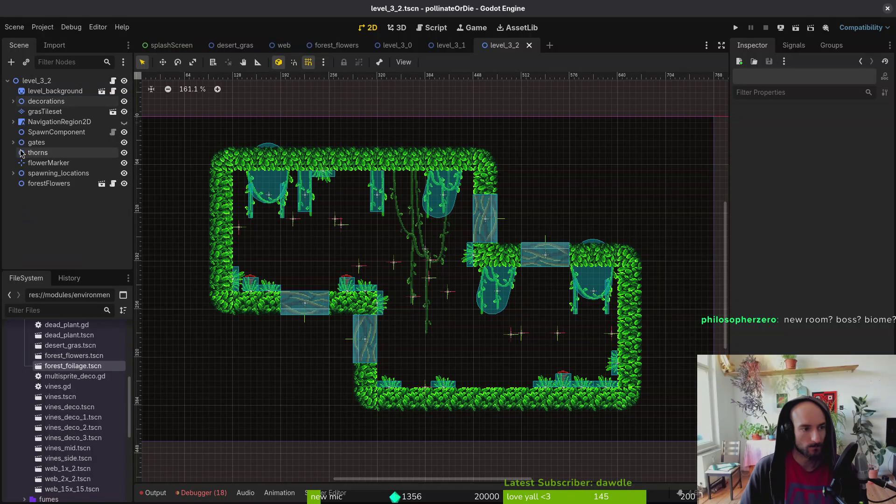
pyautogui.click(734, 28)
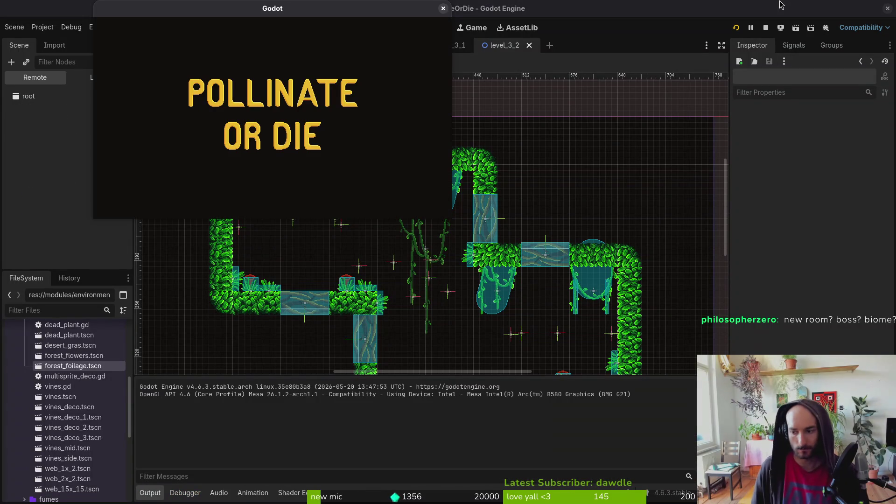
pyautogui.press('Return')
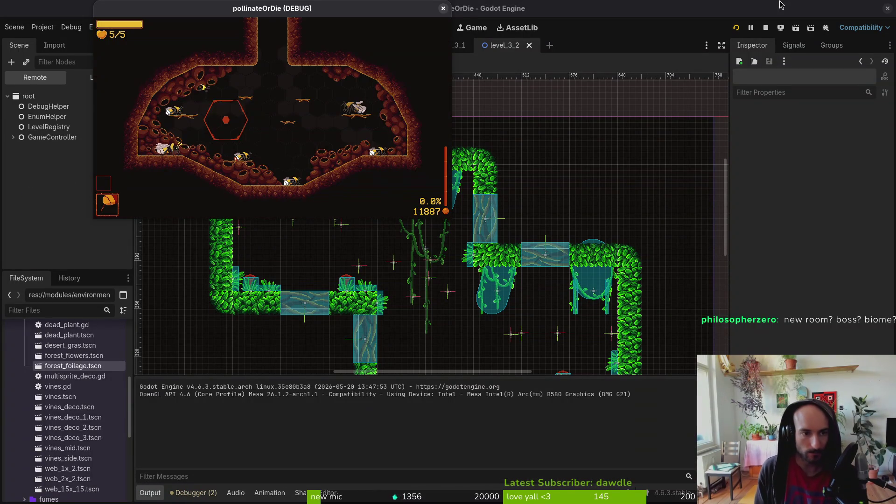
pyautogui.press('Escape')
pyautogui.press('Up')
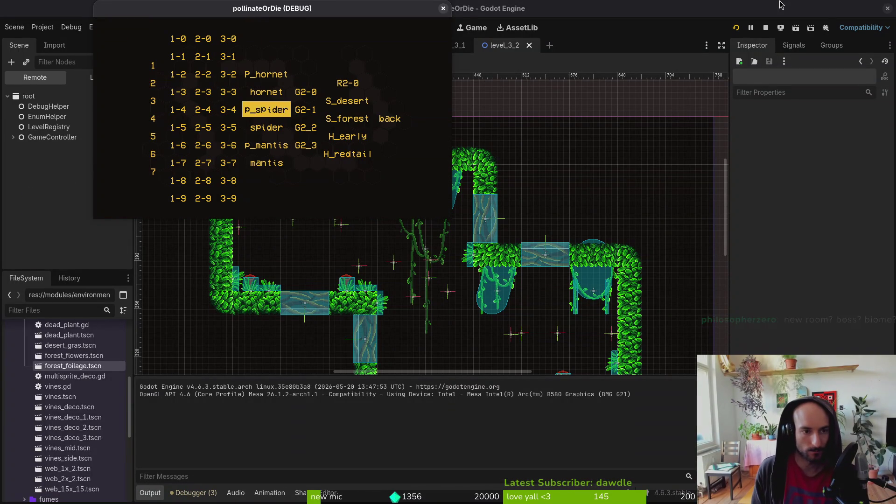
pyautogui.press('Return')
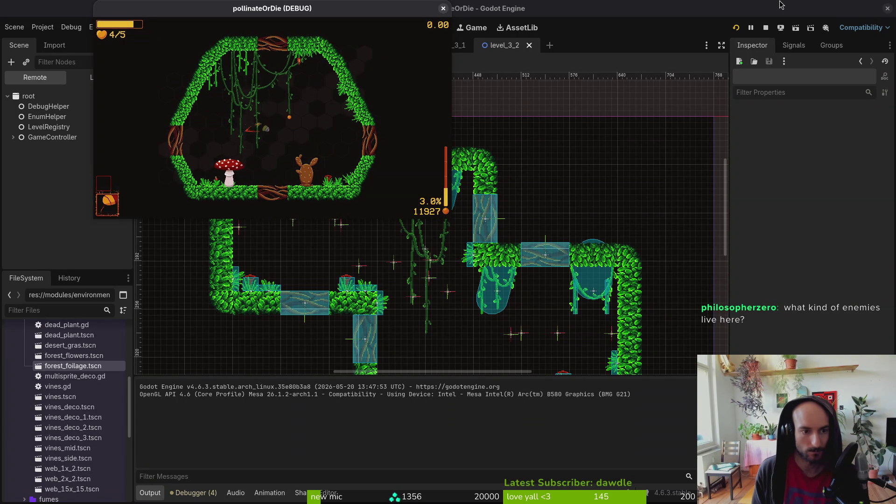
# Step: Go through the game's pause menu, debugging options and settings screen
pyautogui.press('Escape')
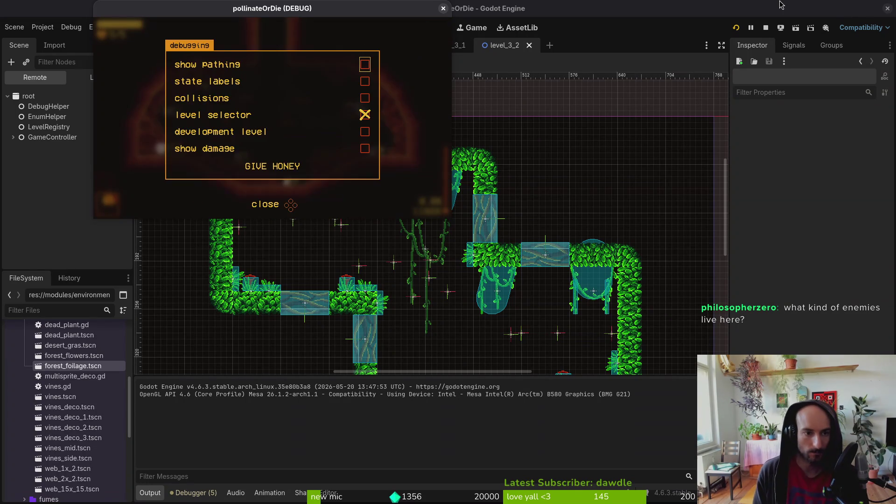
pyautogui.press('Escape')
pyautogui.press('Escape')
pyautogui.press('Down')
pyautogui.press('Return')
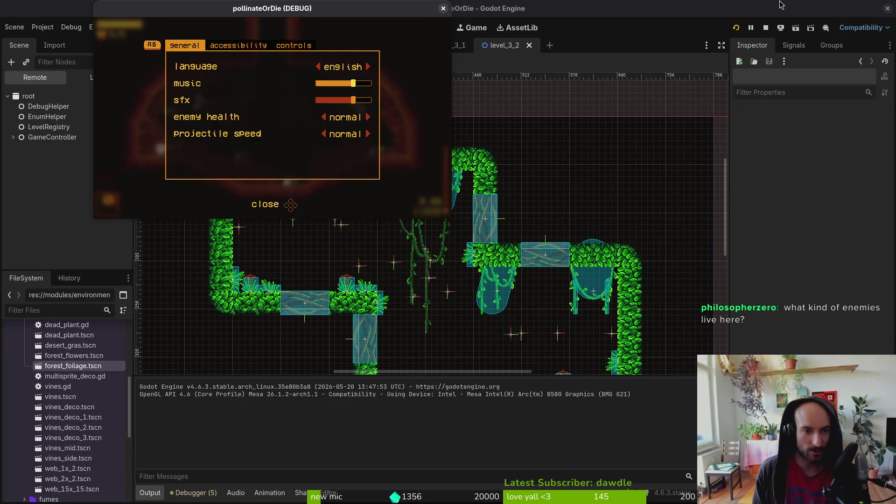
pyautogui.press('Escape')
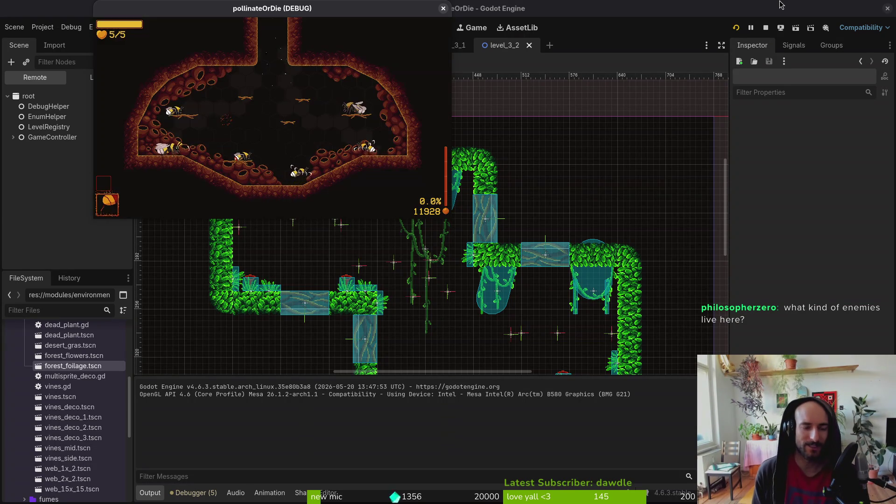
# Step: Load level 3-1 from the debug level selector, pause it, and maximize the game window
pyautogui.press('F1')
pyautogui.press('Up')
pyautogui.press('Left')
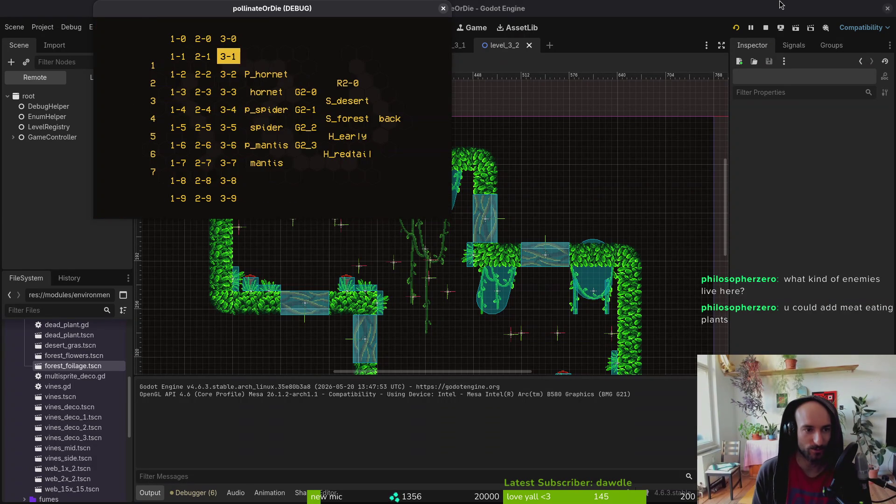
pyautogui.press('Return')
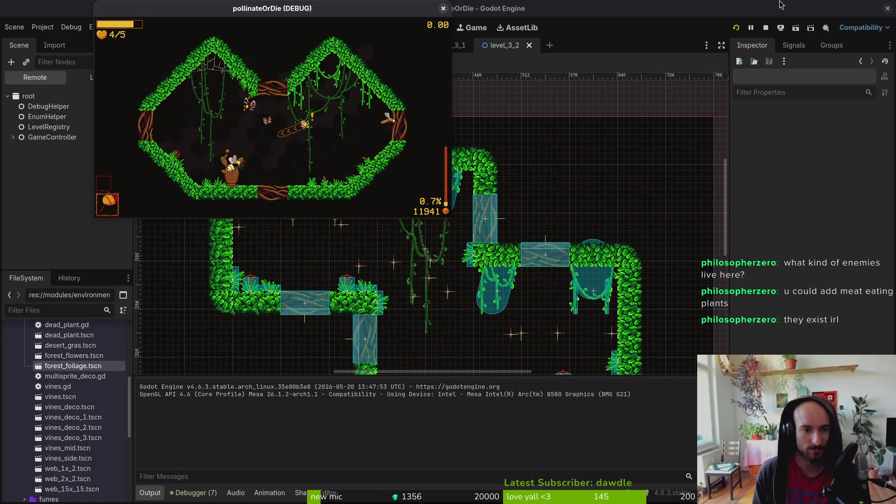
pyautogui.press('Escape')
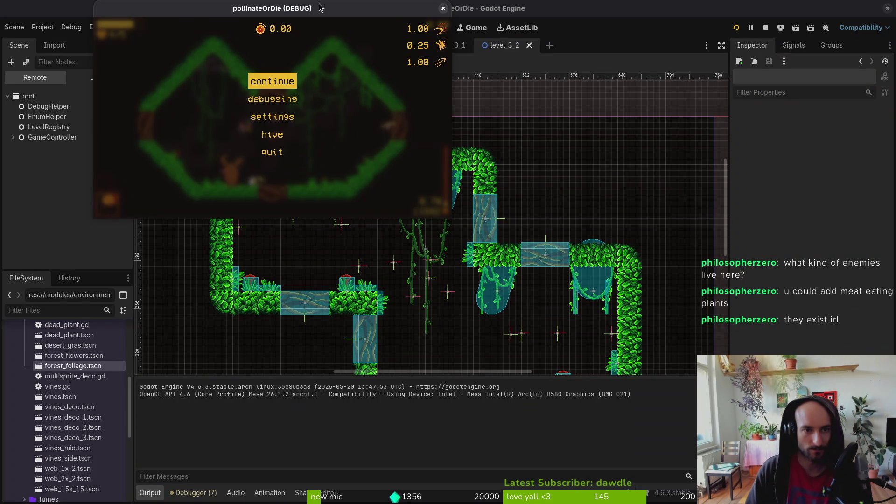
pyautogui.doubleClick(320, 8)
# Step: Resume play and fly and dash the bee around the cactus and over the pit
pyautogui.press('Escape')
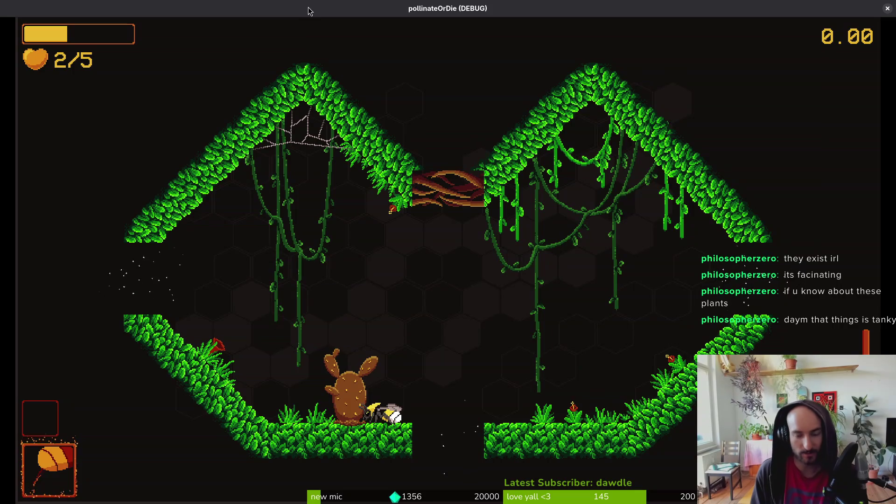
pyautogui.press('w')
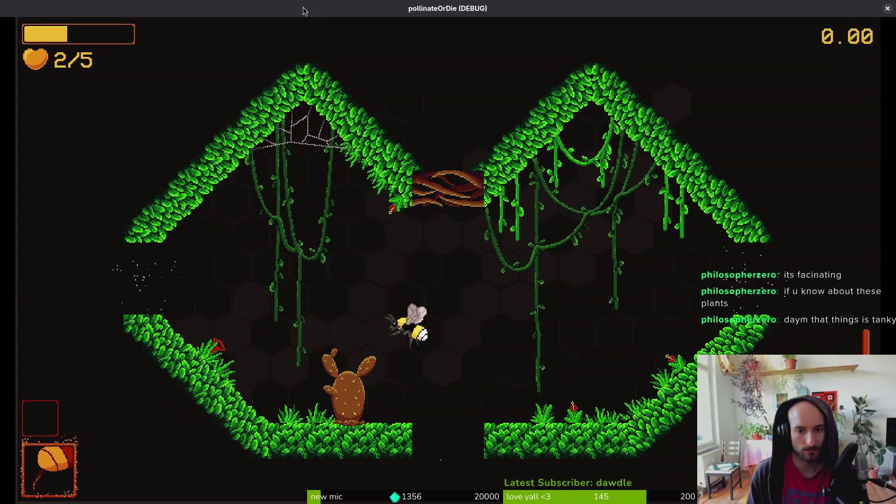
pyautogui.press('a')
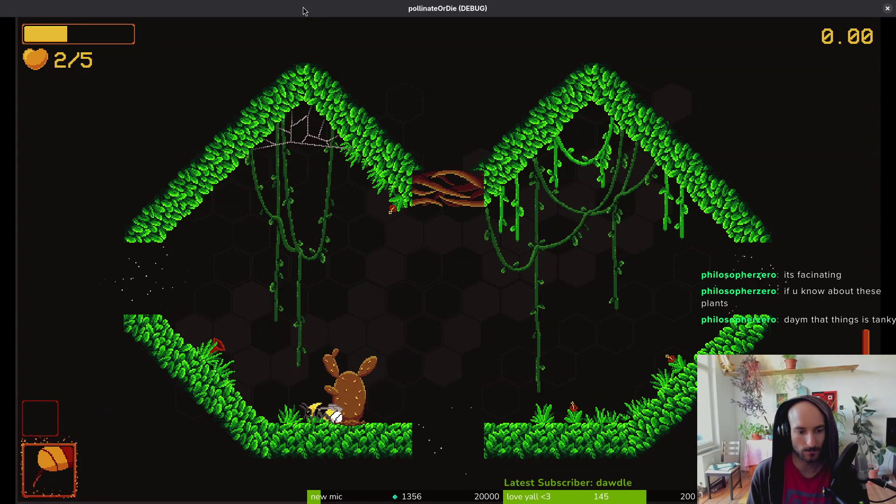
pyautogui.press('d')
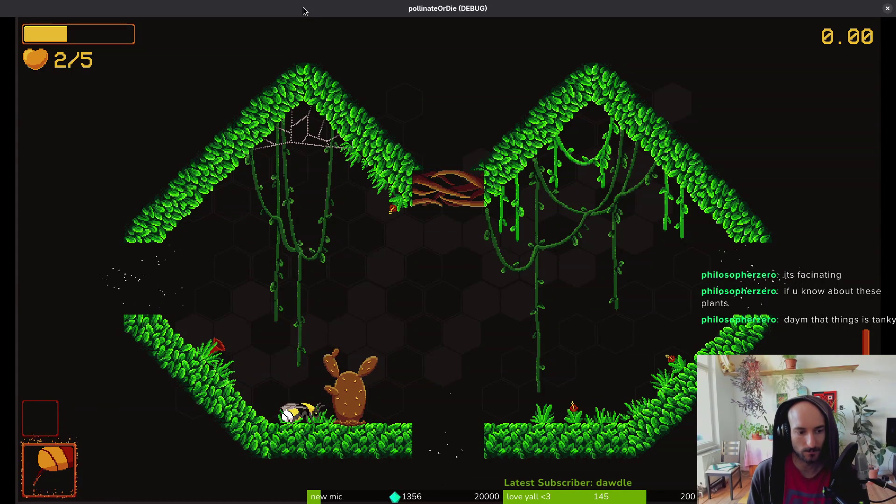
pyautogui.press('w')
pyautogui.press('d')
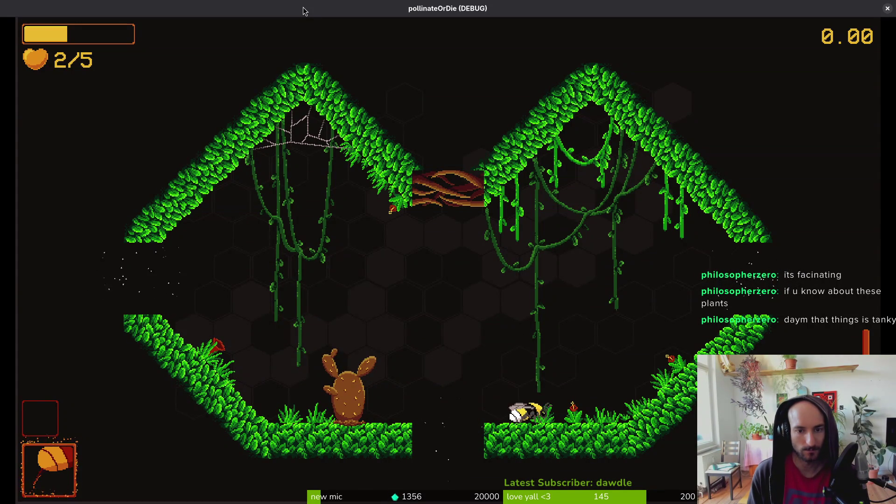
pyautogui.press('w')
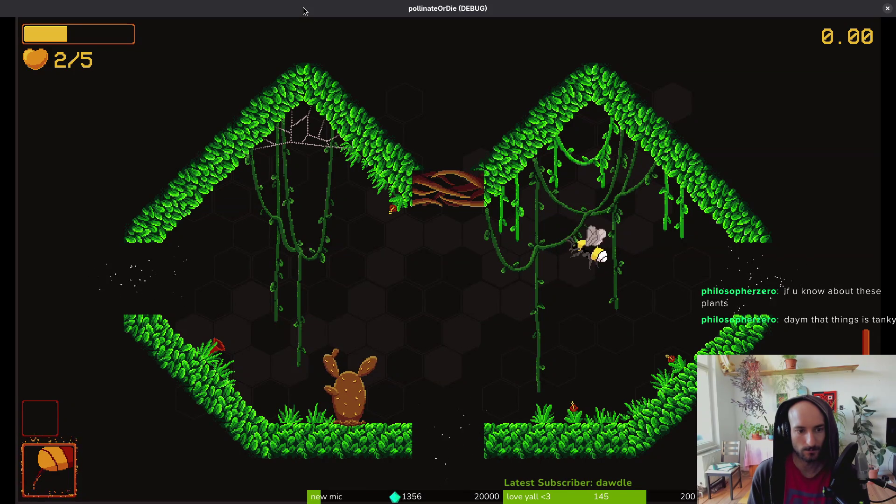
pyautogui.press('a')
pyautogui.press('shift')
pyautogui.press('d')
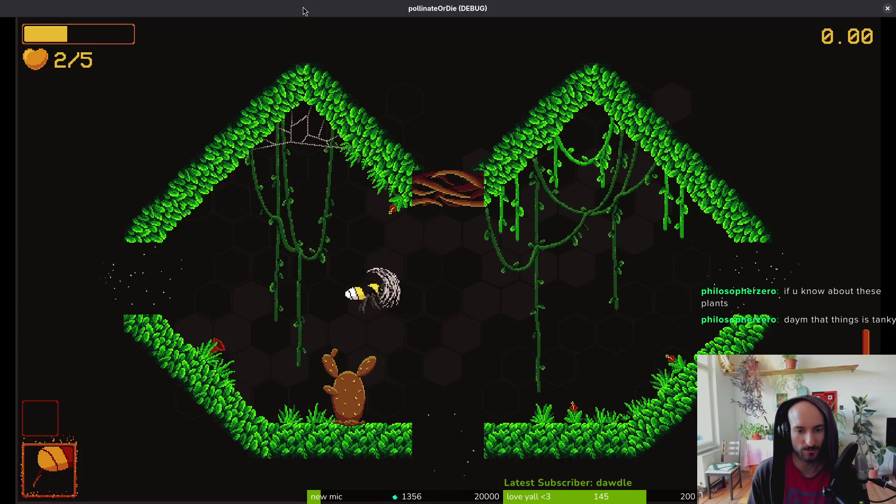
pyautogui.press('w')
pyautogui.press('shift')
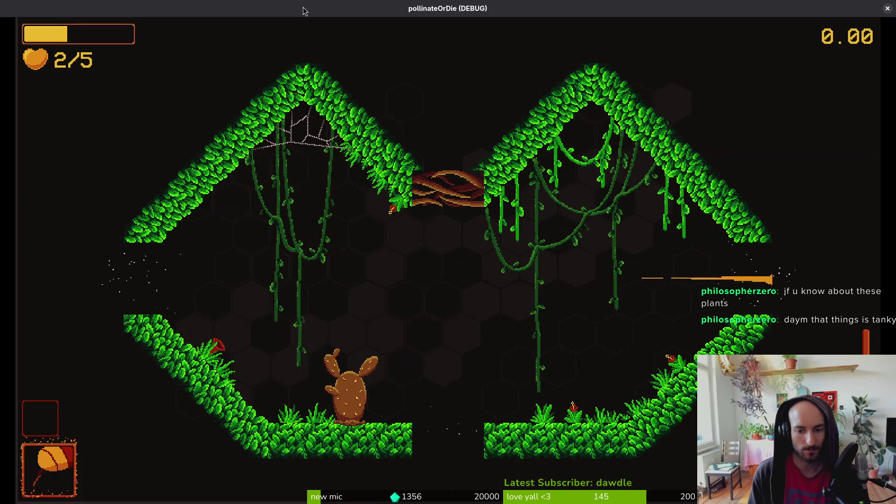
# Step: Drop into the next room, attack an enemy, and swing back past the cactus
pyautogui.press('s')
pyautogui.press('d')
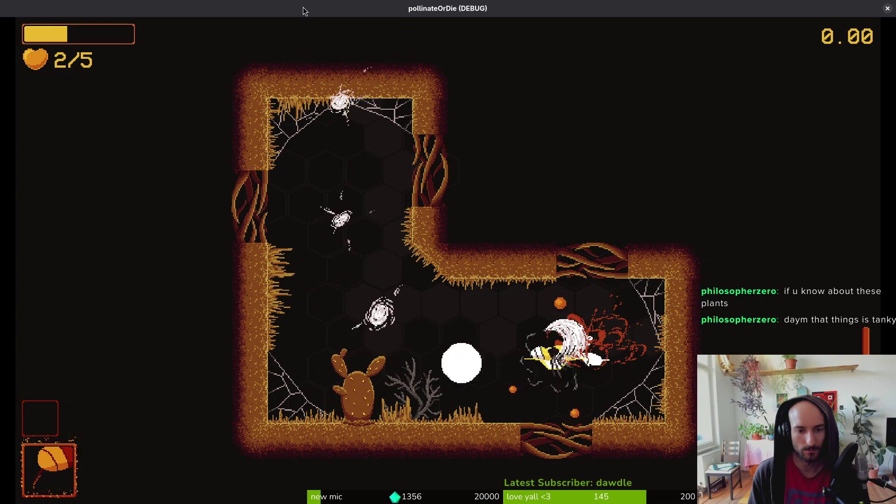
pyautogui.press('a')
pyautogui.press('w')
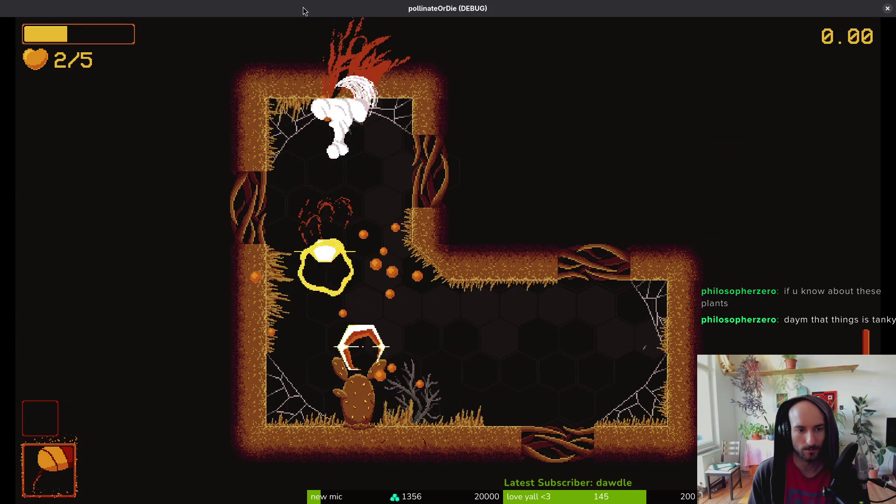
pyautogui.press('s')
pyautogui.press('d')
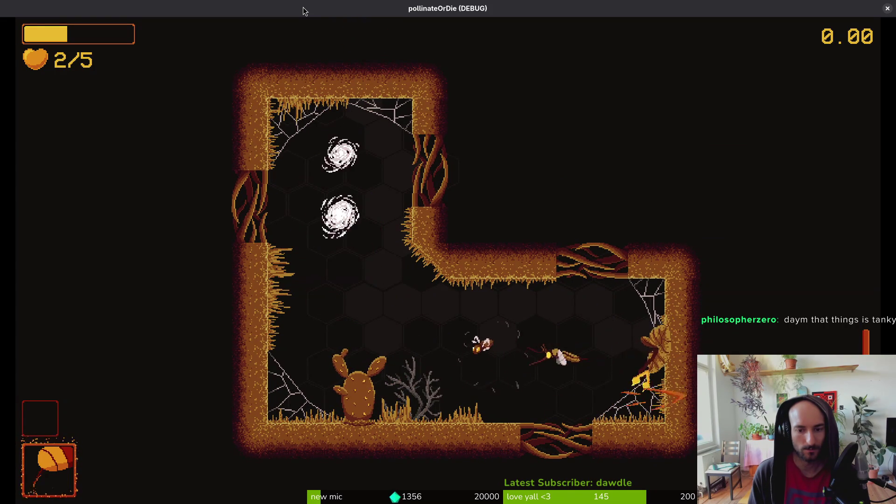
pyautogui.press('w')
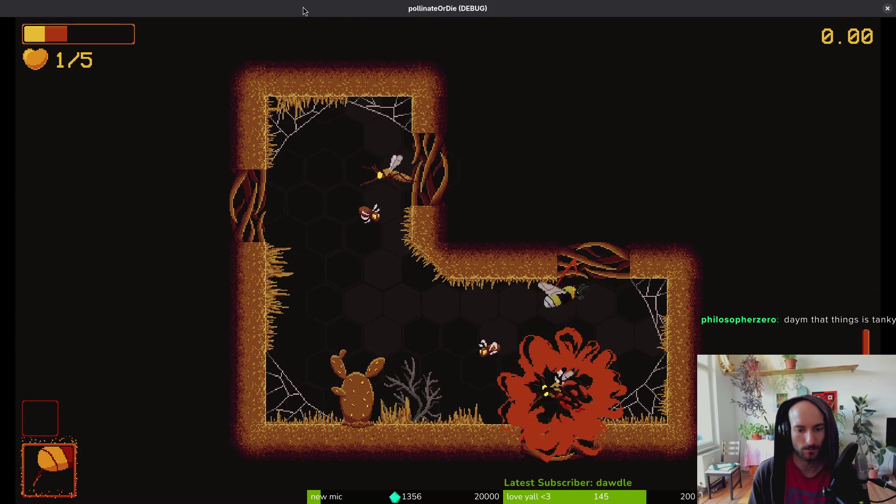
# Step: Slash through the enemy vines, then pollinate the cactus and collect its pollen upgrade
pyautogui.press('a')
pyautogui.press('w')
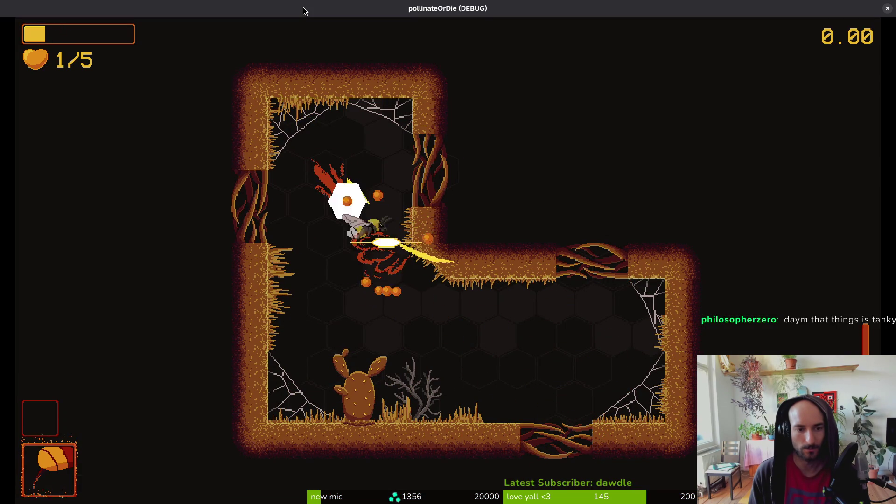
pyautogui.press('s')
pyautogui.press('d')
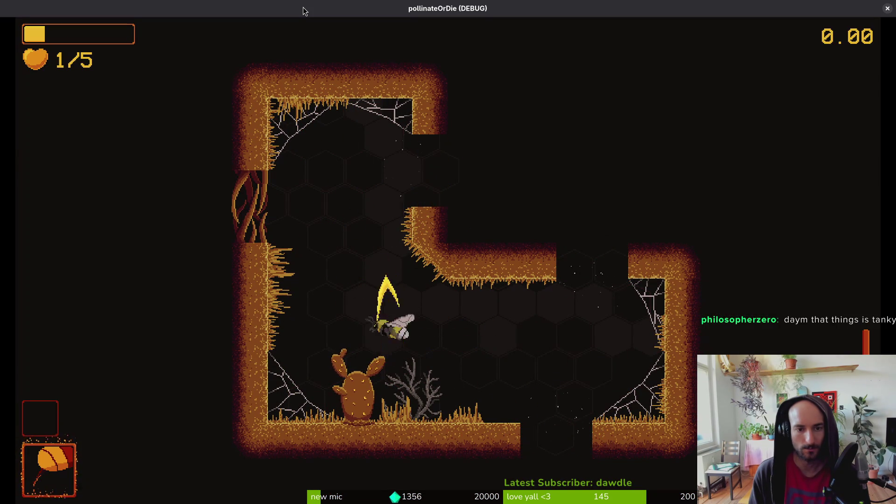
pyautogui.press('w')
pyautogui.press('a')
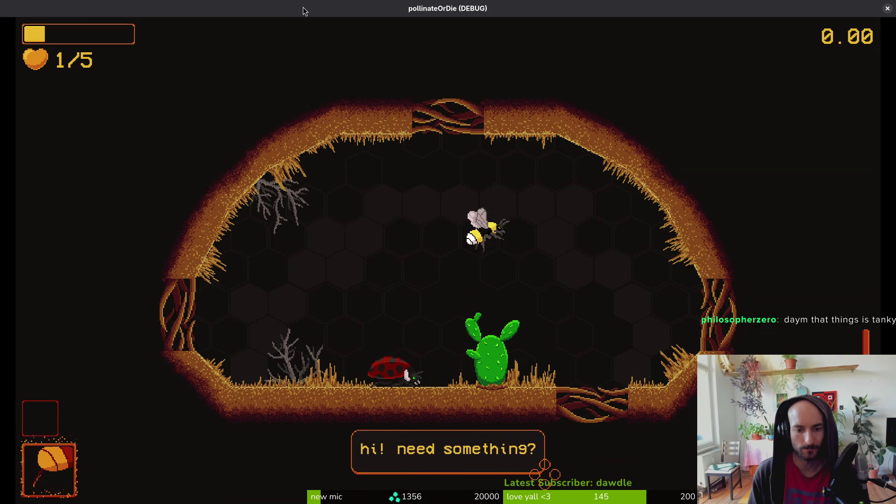
pyautogui.press('a')
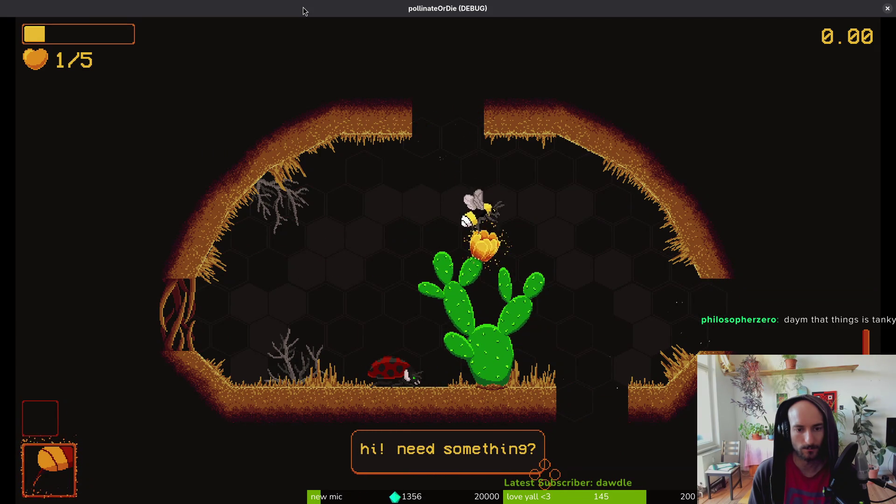
pyautogui.press('d')
pyautogui.press('d')
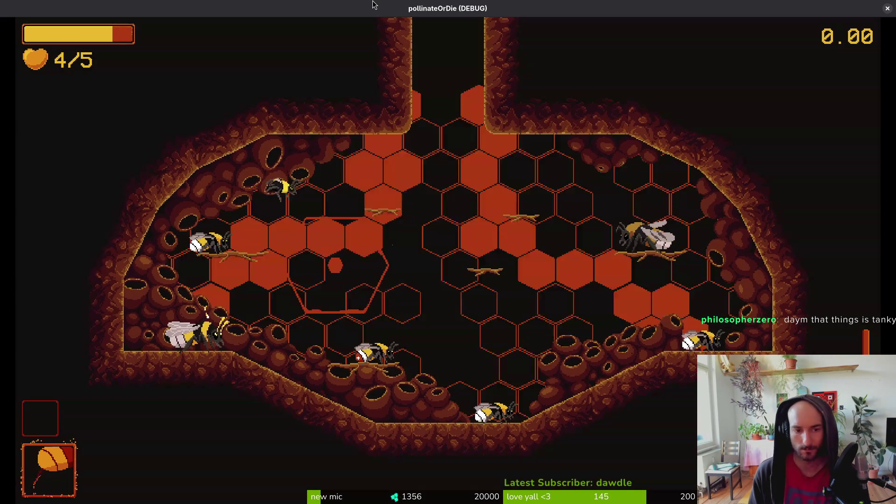
# Step: Navigate the debug level-select grid with the arrow keys to level 3-1 and load it
pyautogui.press('Escape')
pyautogui.press('Up')
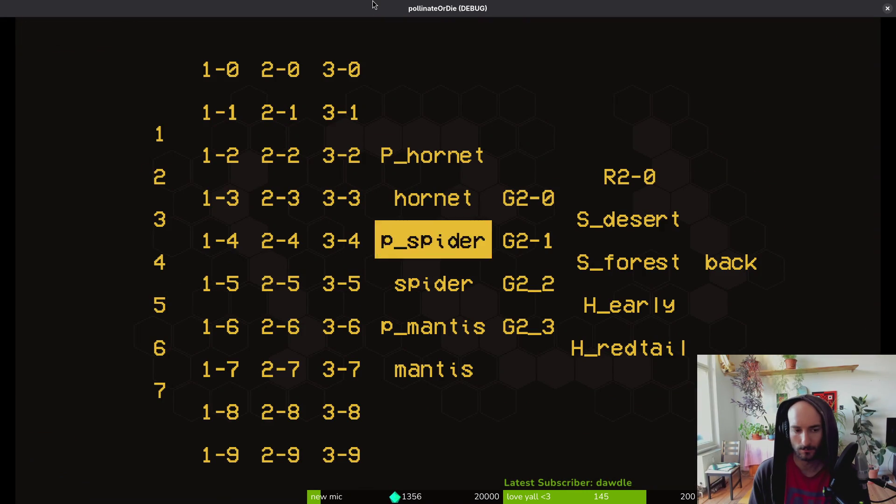
pyautogui.press('Left')
pyautogui.press('Up')
pyautogui.press('Right')
pyautogui.press('Right')
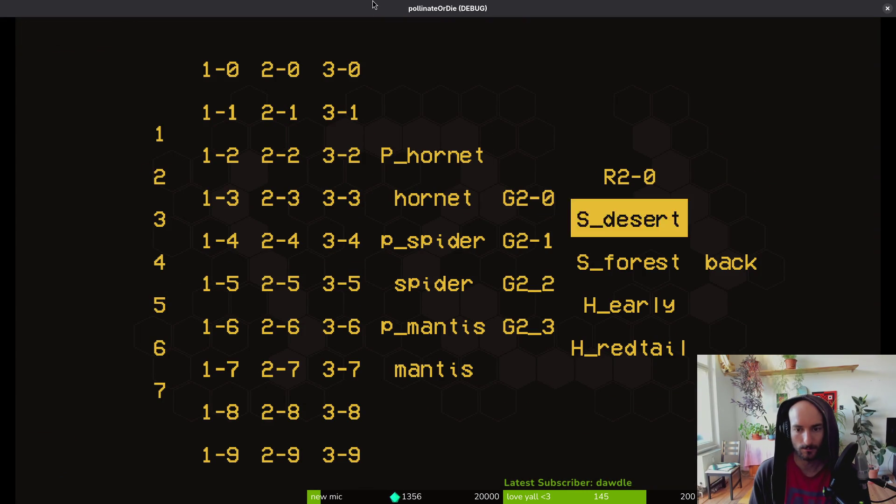
pyautogui.press('Right')
pyautogui.press('Return')
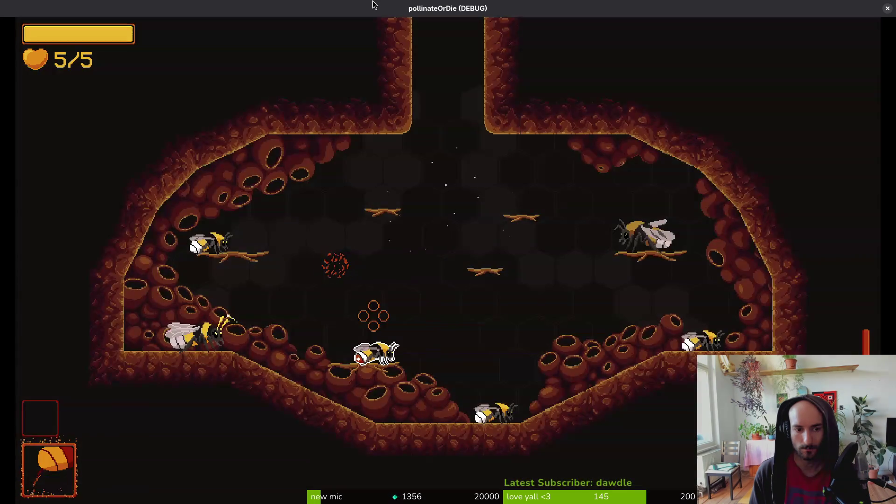
pyautogui.press('Escape')
pyautogui.press('Up')
pyautogui.press('Left')
pyautogui.press('Up')
pyautogui.press('Up')
pyautogui.press('Up')
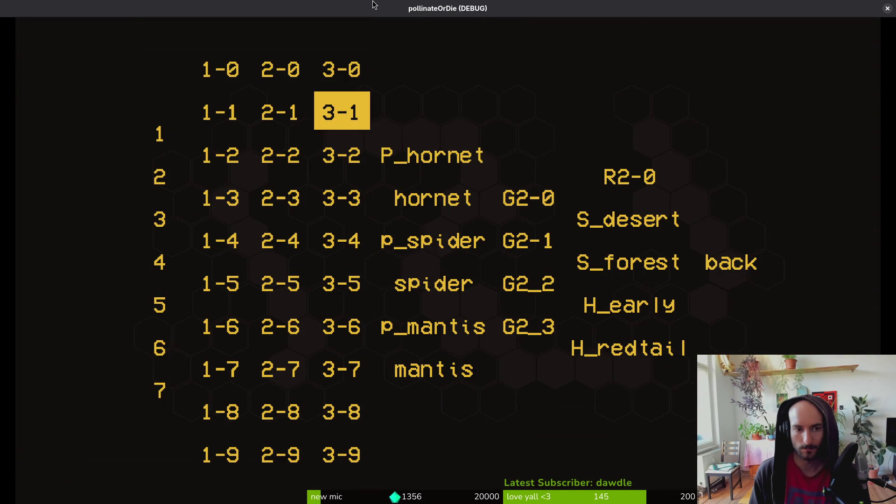
pyautogui.press('Return')
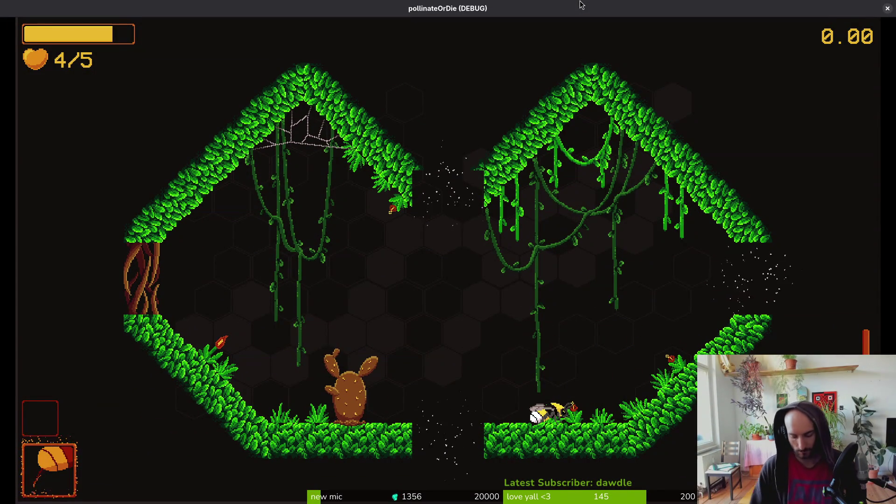
# Step: Close the game window and zoom out on the level_3_2 scene in the editor
pyautogui.click(887, 9)
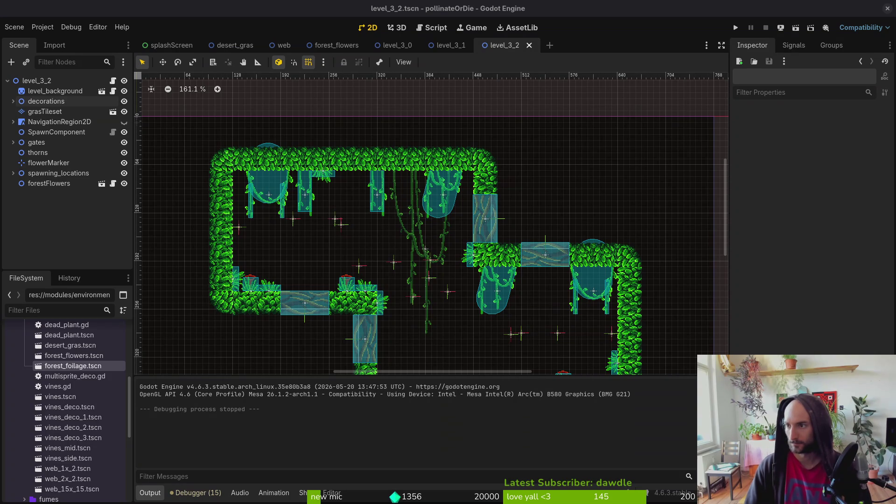
pyautogui.scroll(-3, 518, 234)
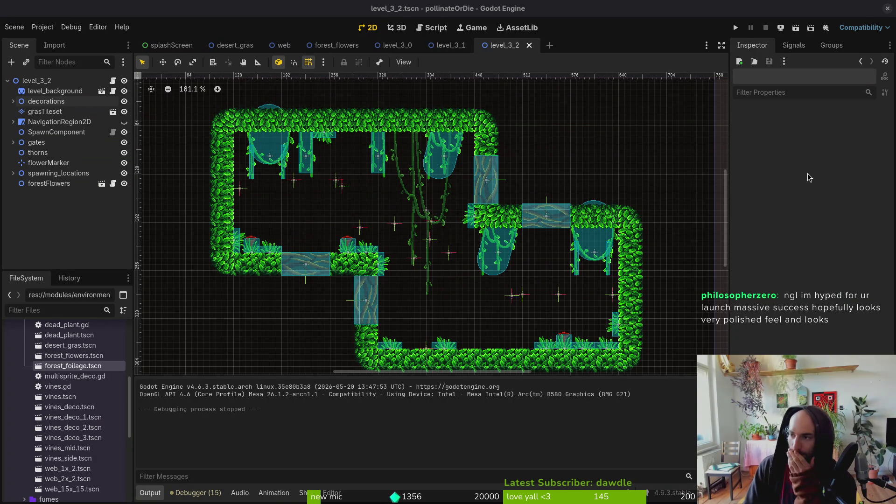
pyautogui.scroll(-1, 457, 254)
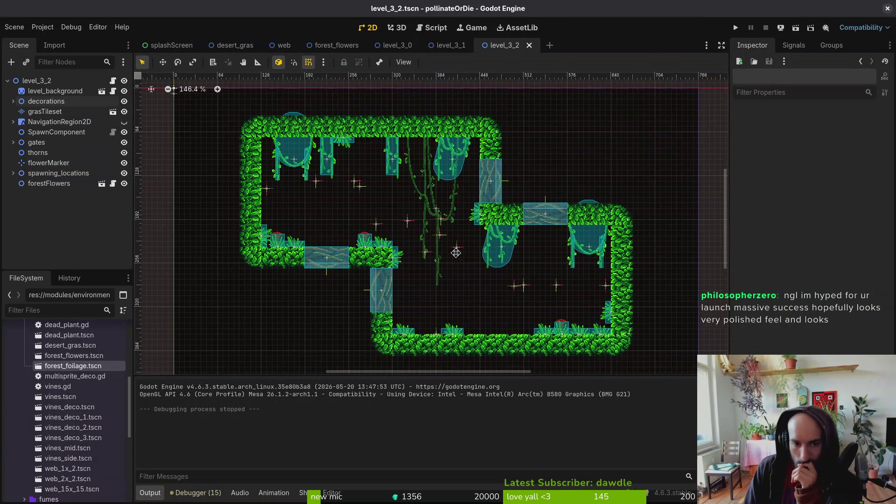
# Step: Nudge the level view up slightly and run the project again
pyautogui.moveTo(467, 256); pyautogui.dragTo(467, 251)
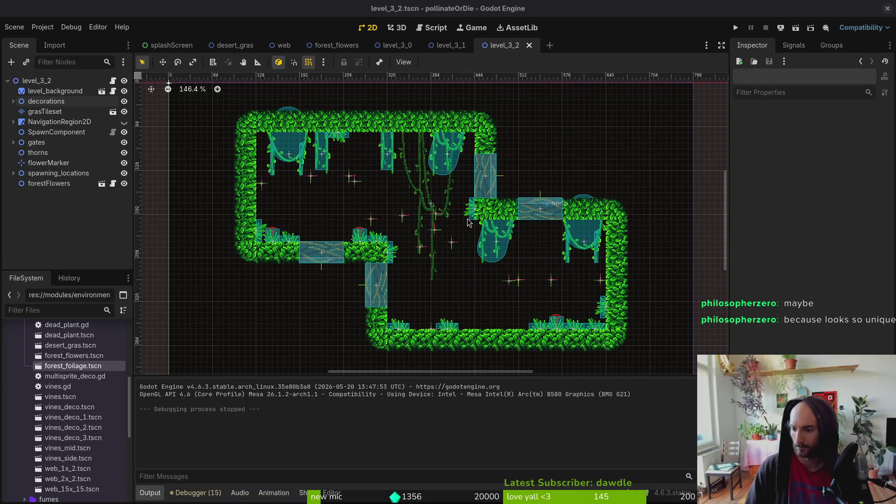
pyautogui.click(736, 27)
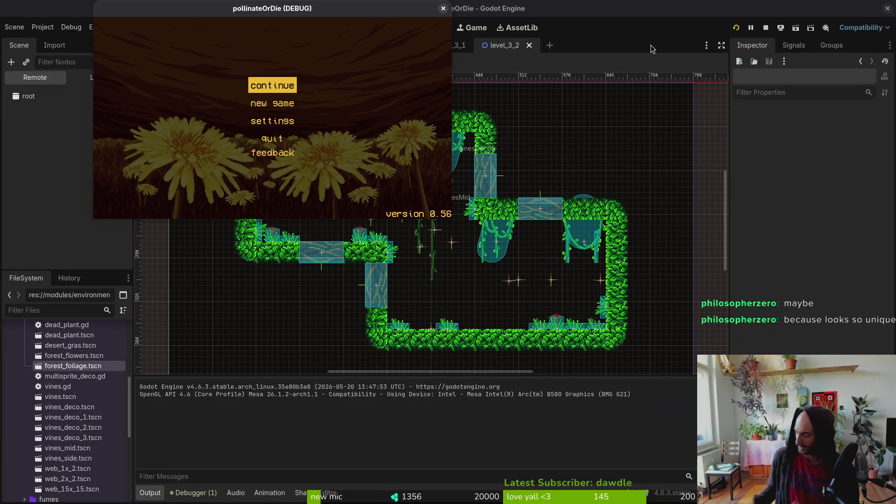
# Step: Maximize the game, continue the save, and clear both chambers' enemies to open the vine barriers
pyautogui.doubleClick(296, 10)
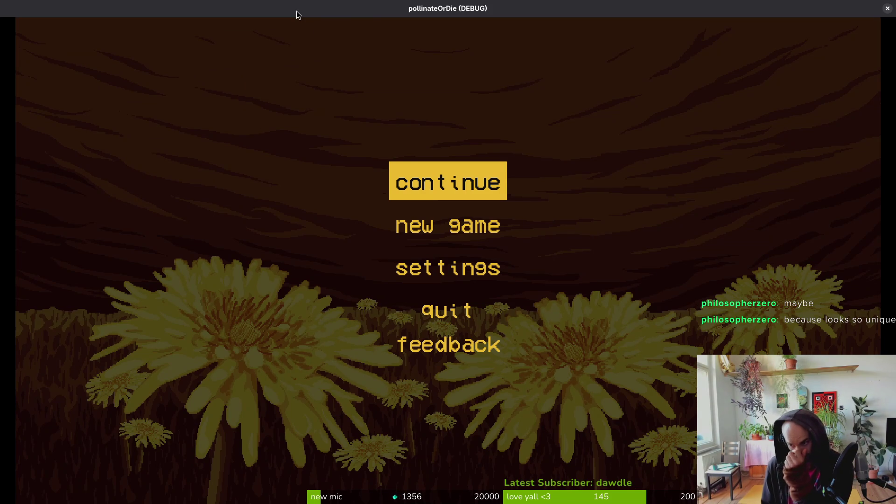
pyautogui.press('Return')
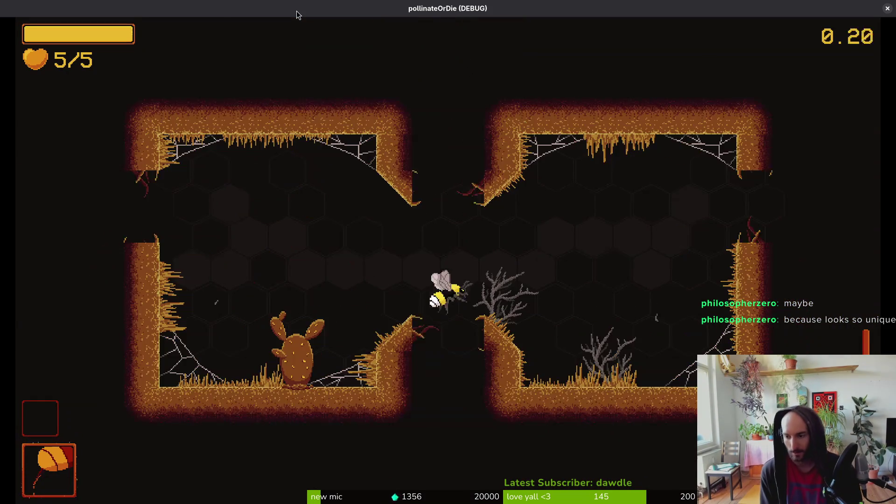
pyautogui.press('d')
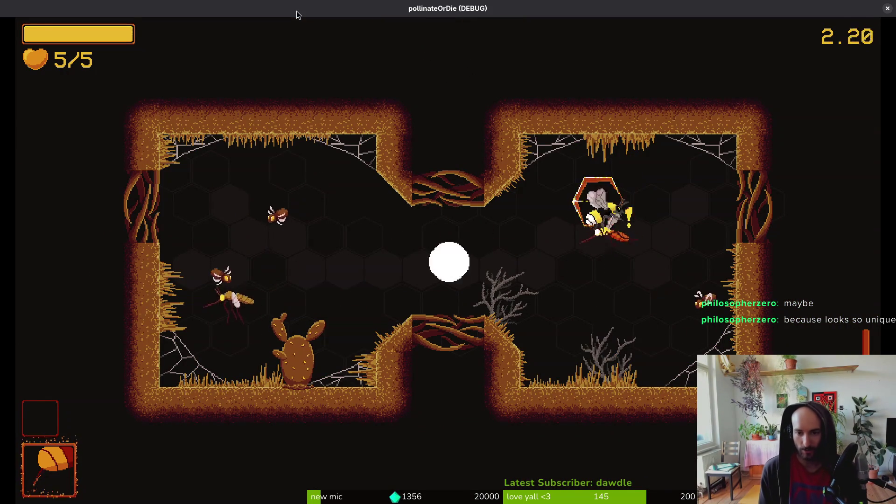
pyautogui.press('a')
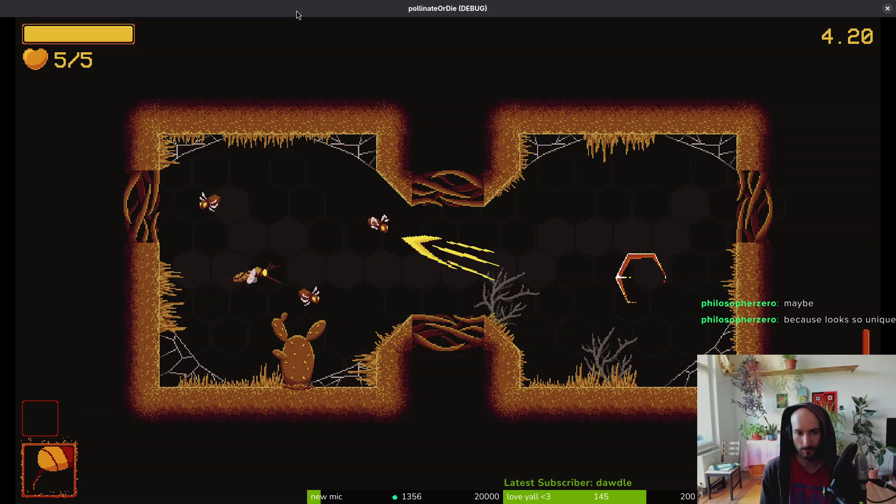
pyautogui.press('w')
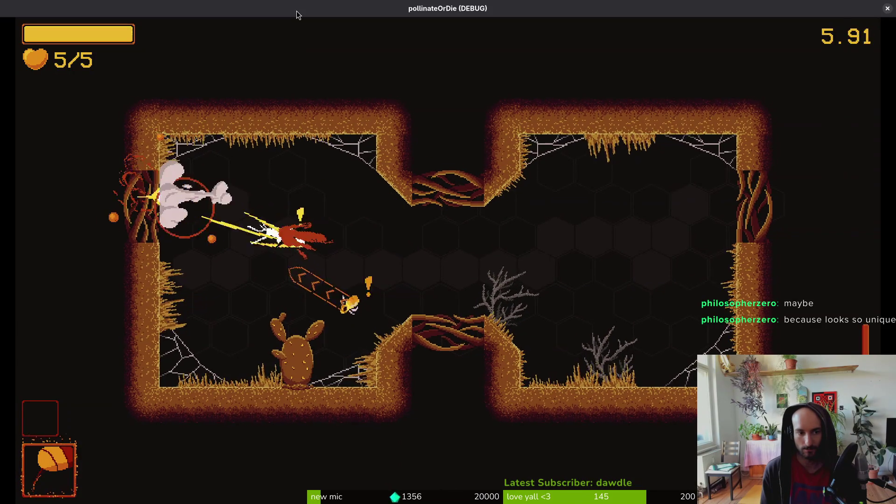
pyautogui.press('d')
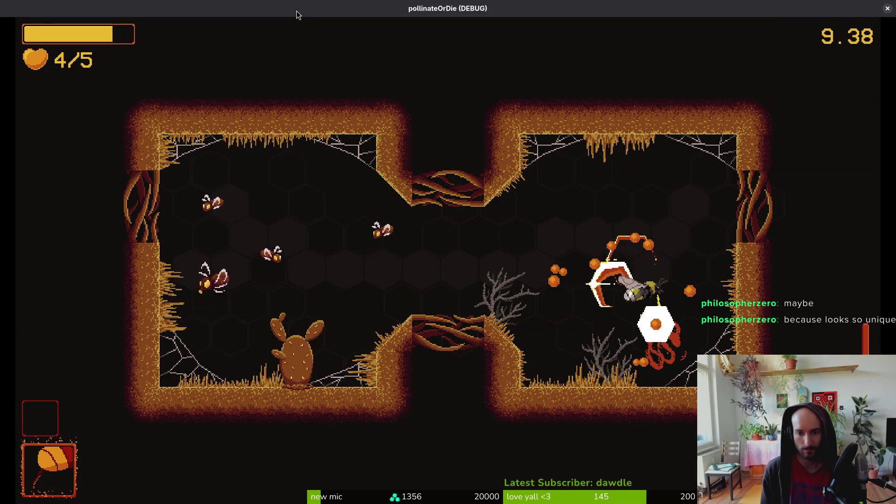
pyautogui.press('s')
pyautogui.press('a')
pyautogui.press('a')
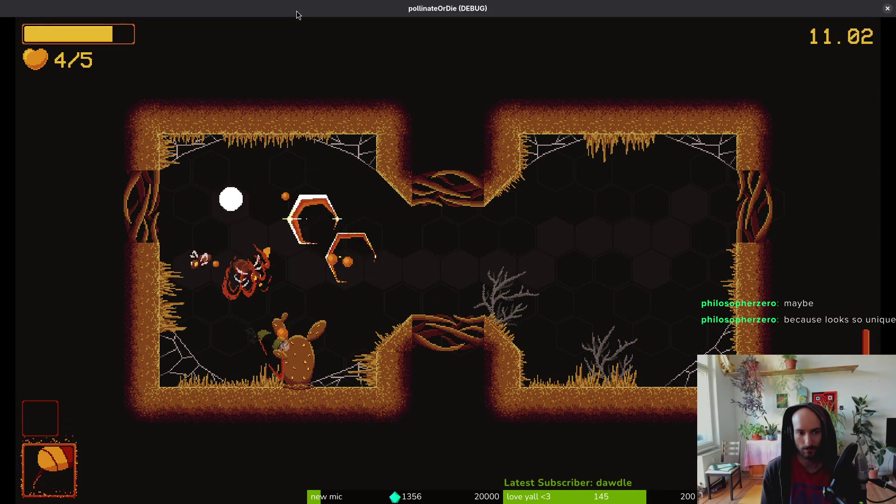
pyautogui.press('d')
pyautogui.press('w')
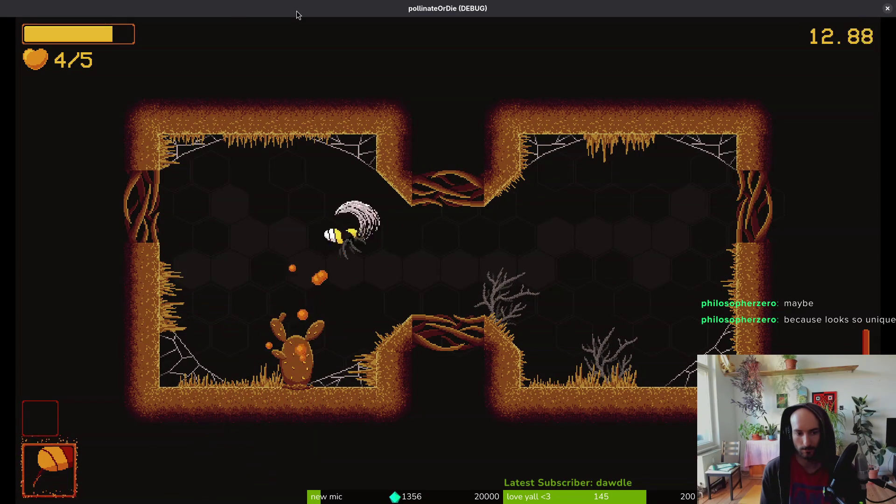
# Step: Fly up into the next room and fight the enemy near the cactus
pyautogui.press('d')
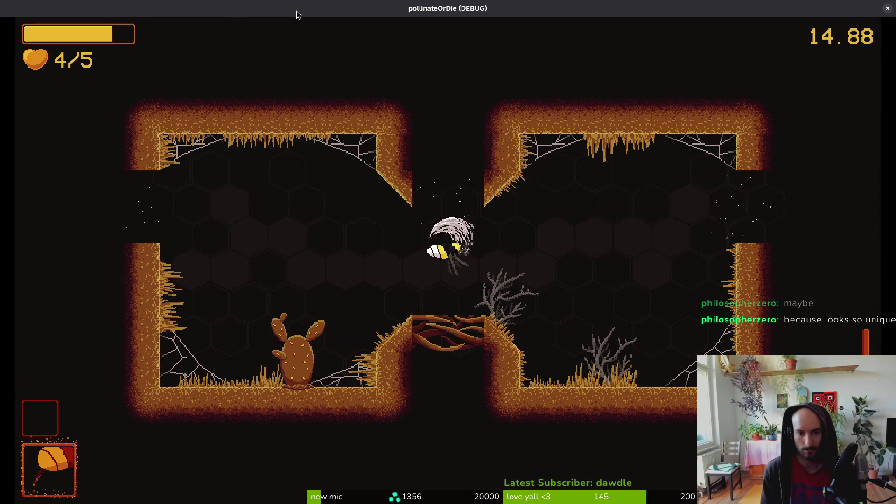
pyautogui.press('w')
pyautogui.press('w')
pyautogui.press('d')
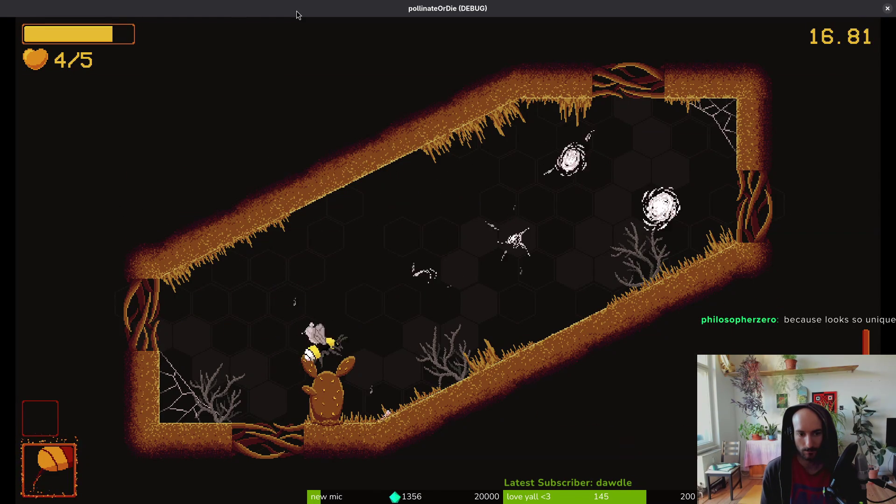
pyautogui.press('a')
pyautogui.press('s')
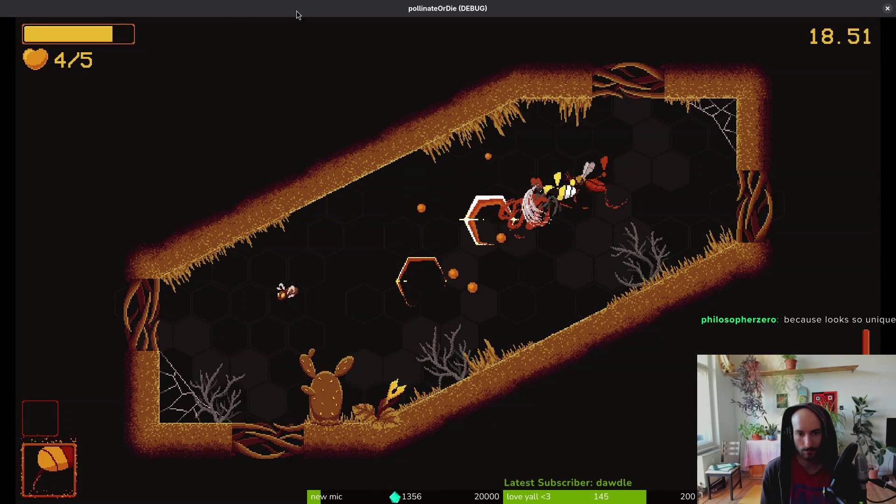
pyautogui.press('d')
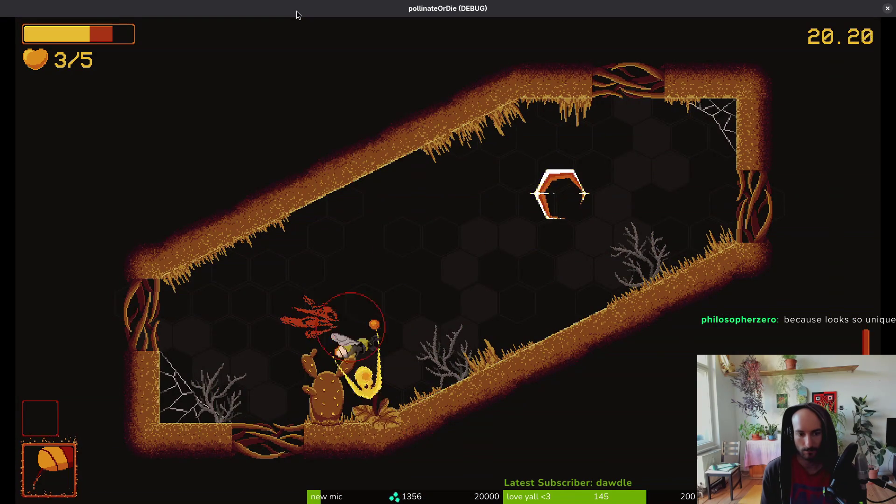
pyautogui.press('w')
pyautogui.press('d')
pyautogui.press('s')
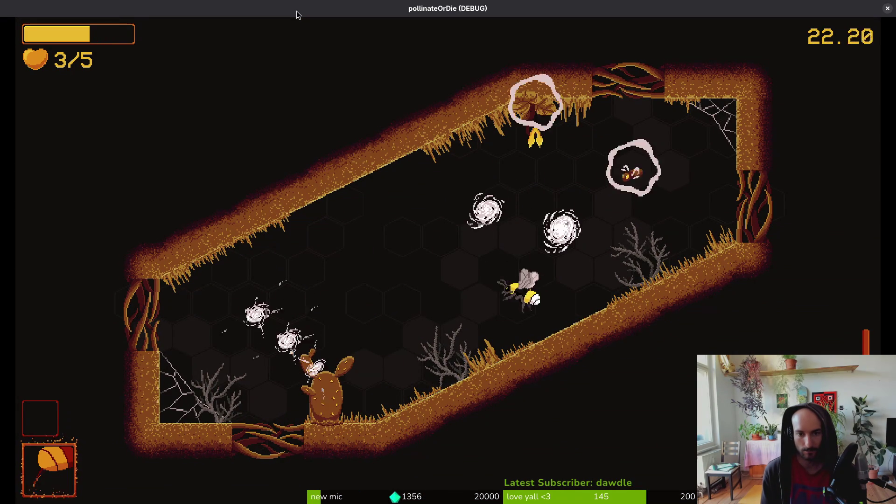
pyautogui.press('w')
# Step: Finish the cactus enemy, leave through the top exit, and quit to the main menu
pyautogui.press('d')
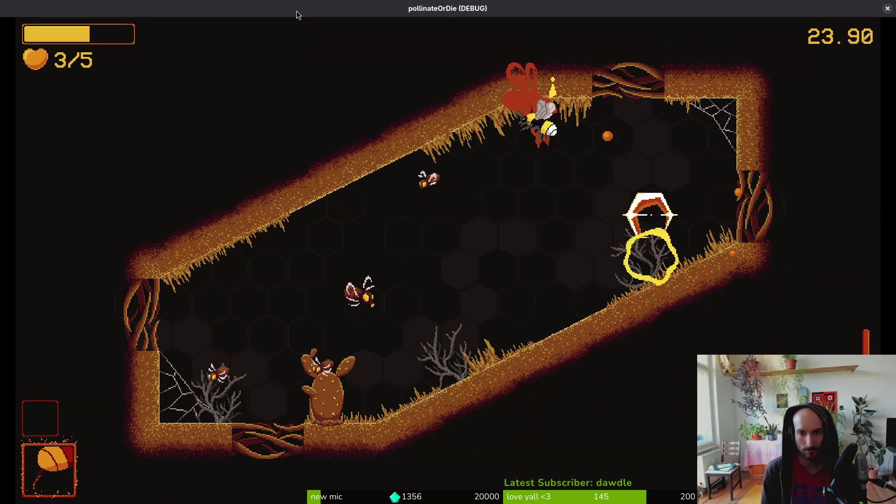
pyautogui.press('w')
pyautogui.press('a')
pyautogui.press('s')
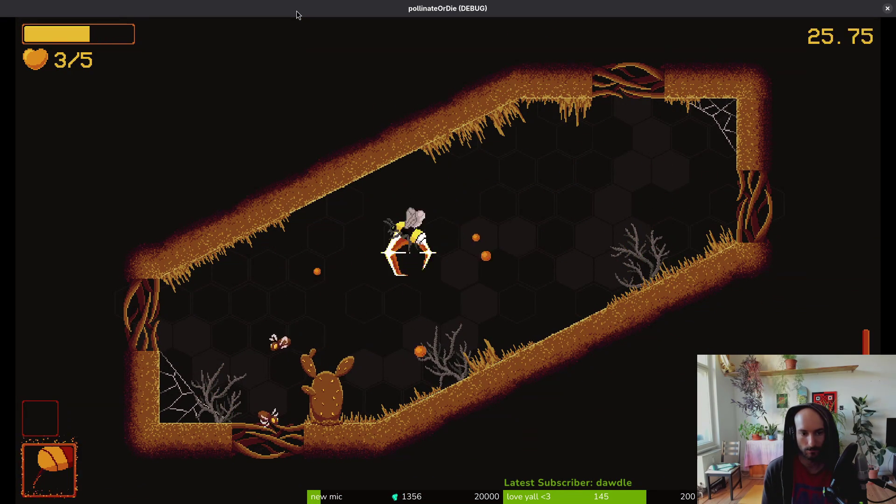
pyautogui.press('a')
pyautogui.press('d')
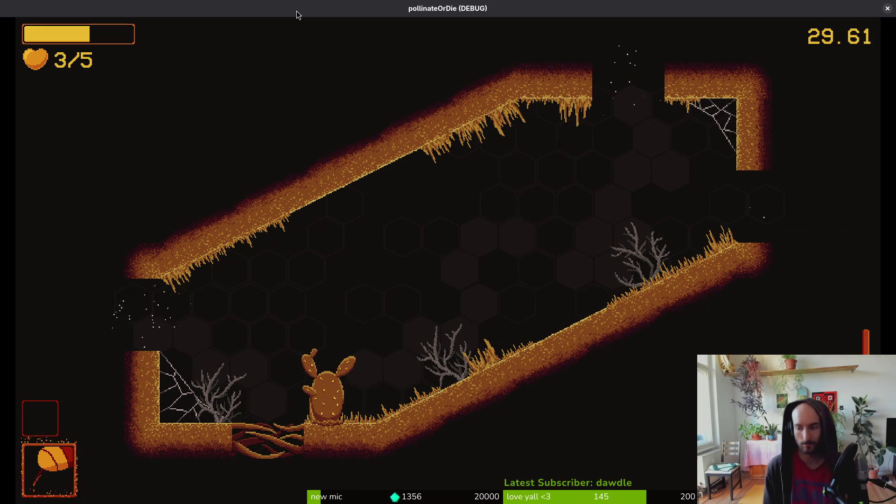
pyautogui.press('Escape')
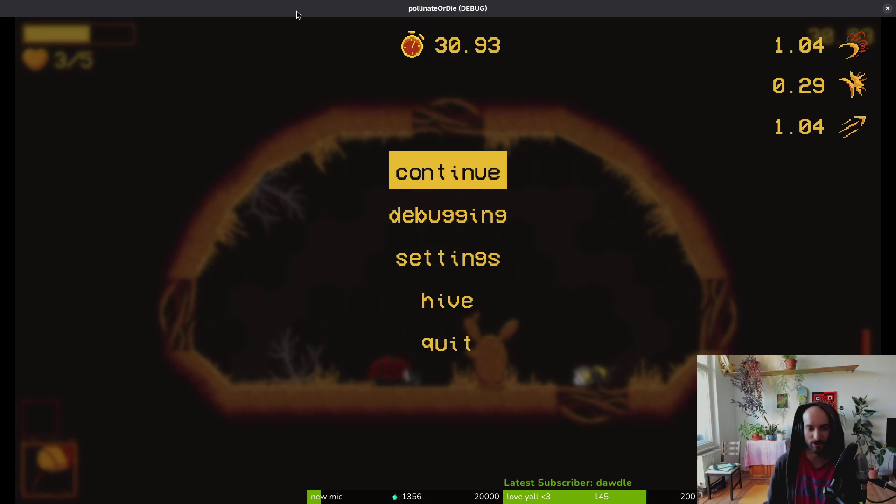
pyautogui.press('Up')
pyautogui.press('Return')
pyautogui.press('Return')
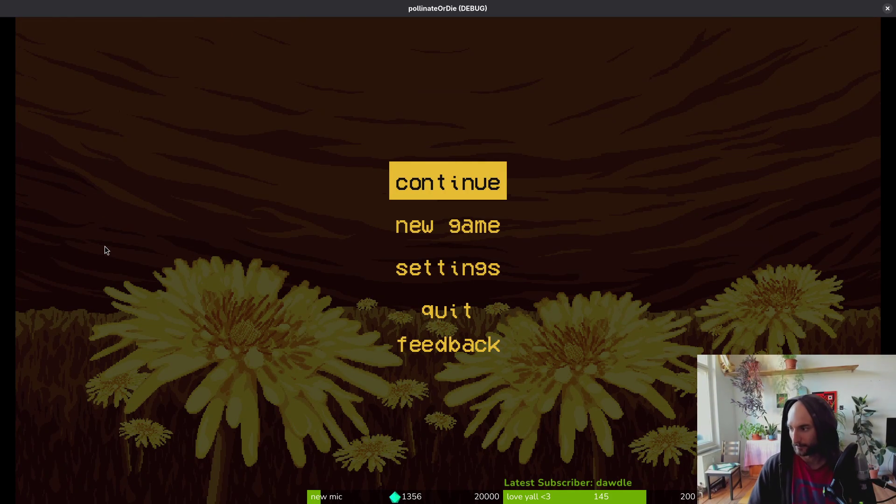
# Step: Close the game, run tig status, and view the level_3_2.tscn diff before quitting tig
pyautogui.hotkey('alt', 'F4')
pyautogui.write('tig status')
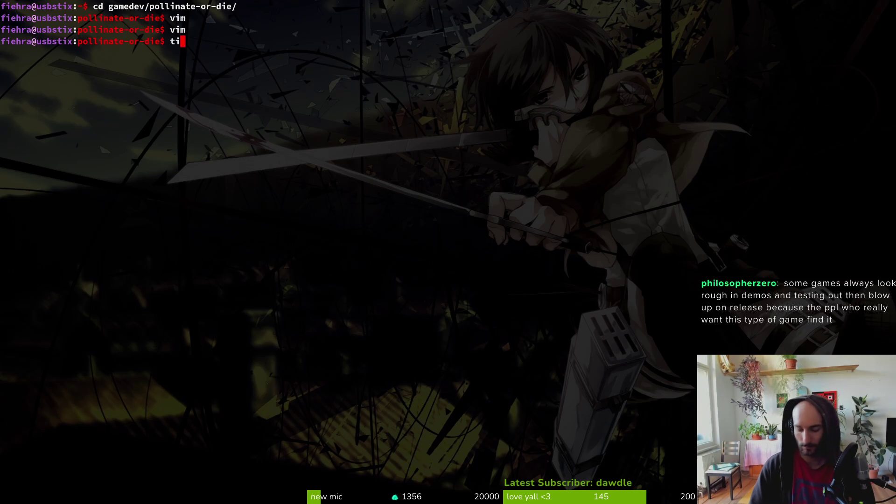
pyautogui.press('Return')
pyautogui.press('Down')
pyautogui.press('Down')
pyautogui.press('Down')
pyautogui.press('Down')
pyautogui.press('Down')
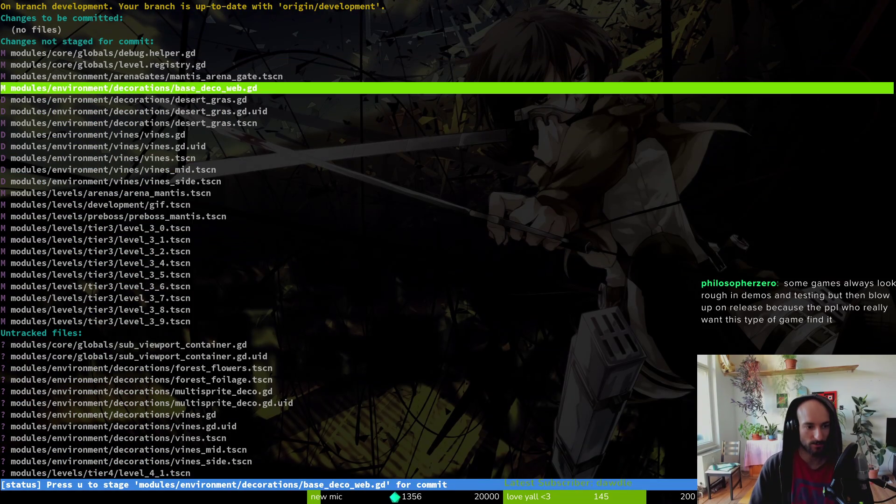
pyautogui.press('Up')
pyautogui.press('Up')
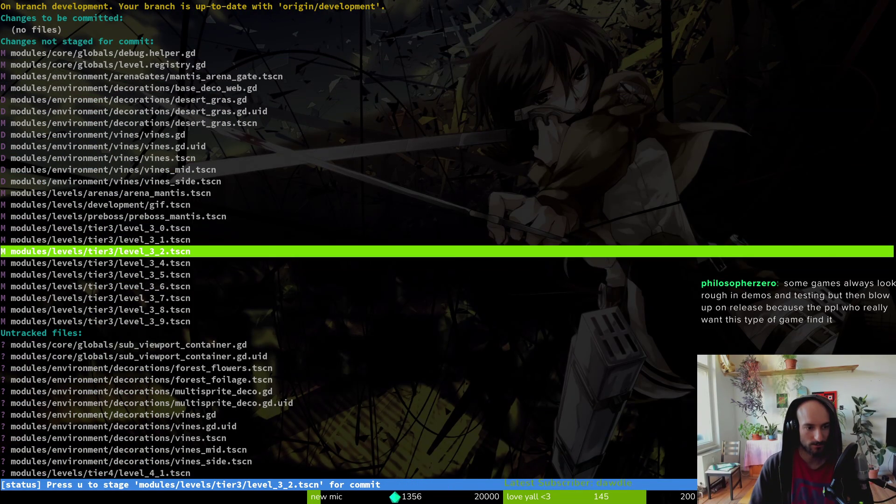
pyautogui.press('Return')
pyautogui.press('q')
pyautogui.press('q')
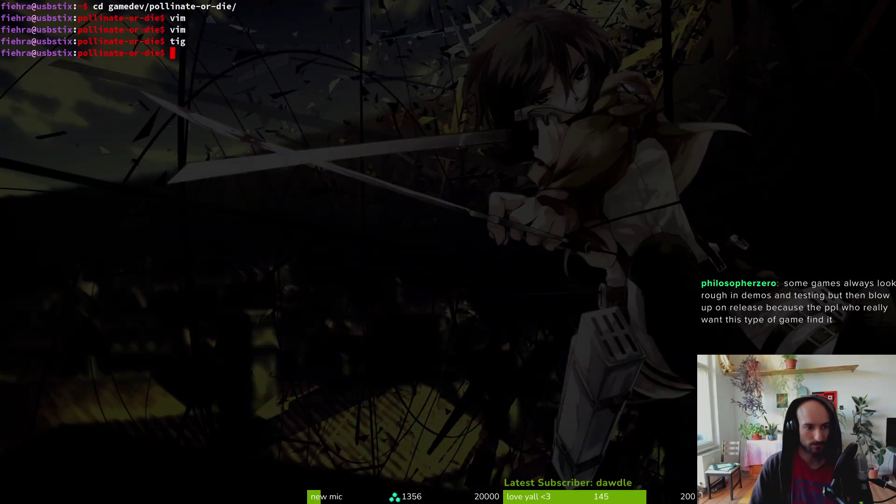
pyautogui.hotkey('alt', 'Tab')
# Step: Close the leftover game window and run the game again from the editor
pyautogui.click(887, 9)
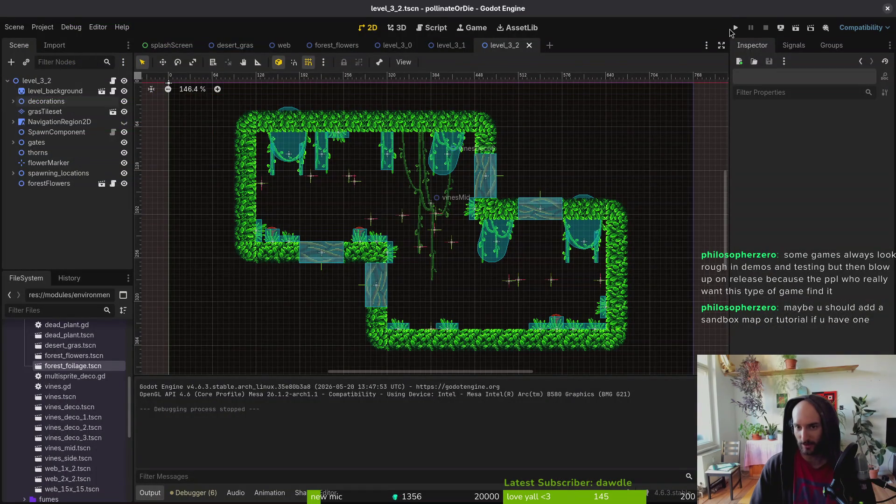
pyautogui.click(735, 27)
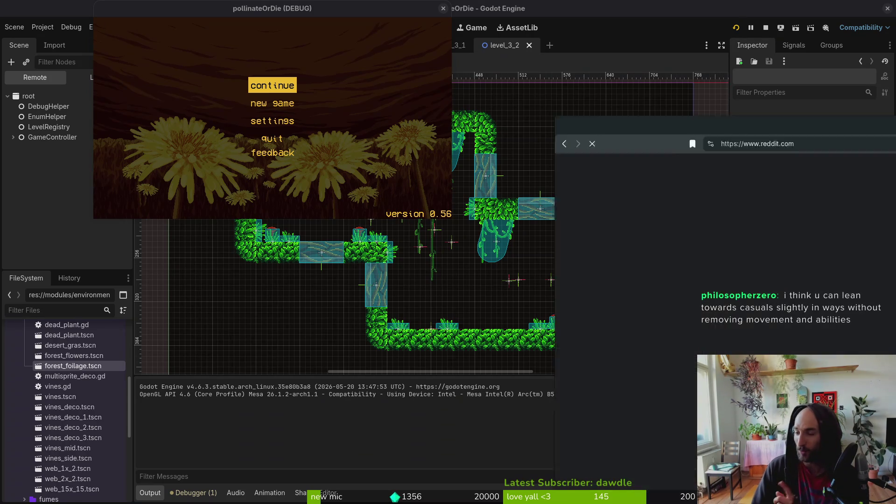
# Step: Open the Pollinate or Die review video linked in Reddit chat, then close the Reddit tab
pyautogui.hotkey('alt', 'Tab')
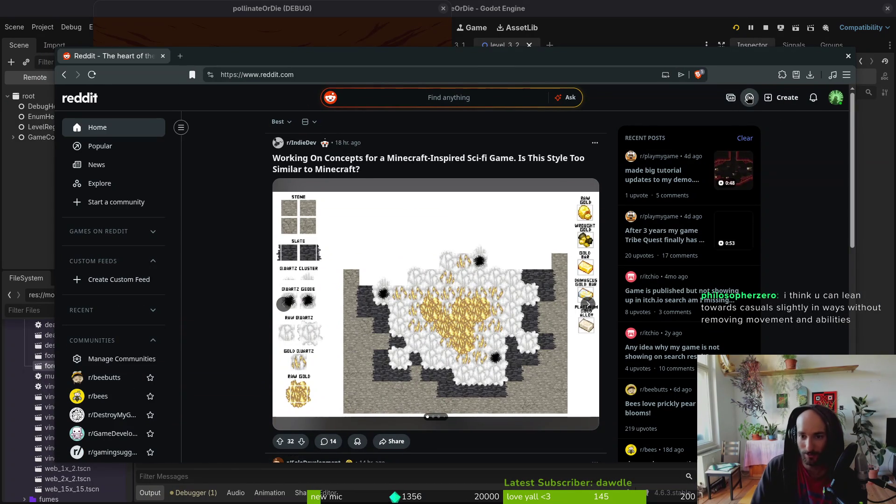
pyautogui.click(749, 97)
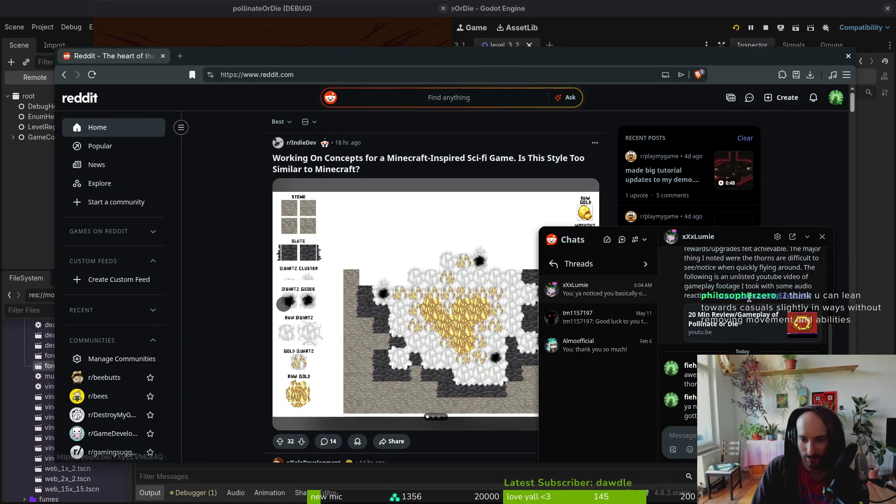
pyautogui.click(760, 322)
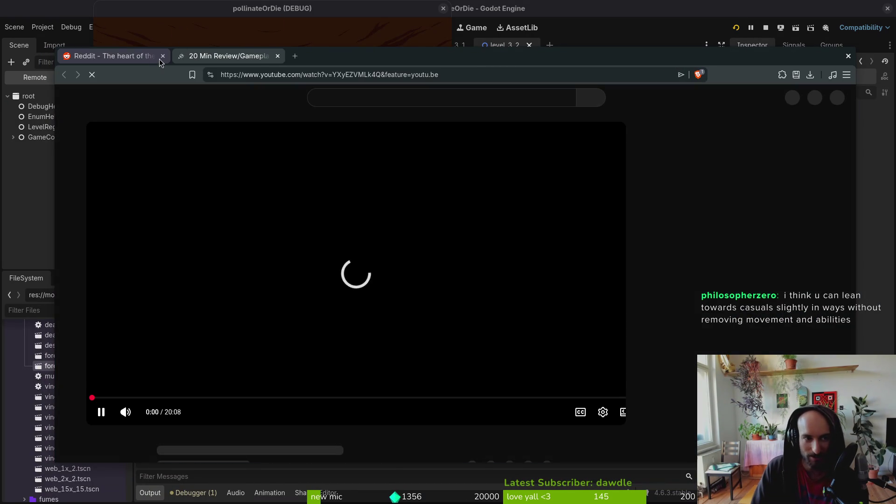
pyautogui.click(160, 58)
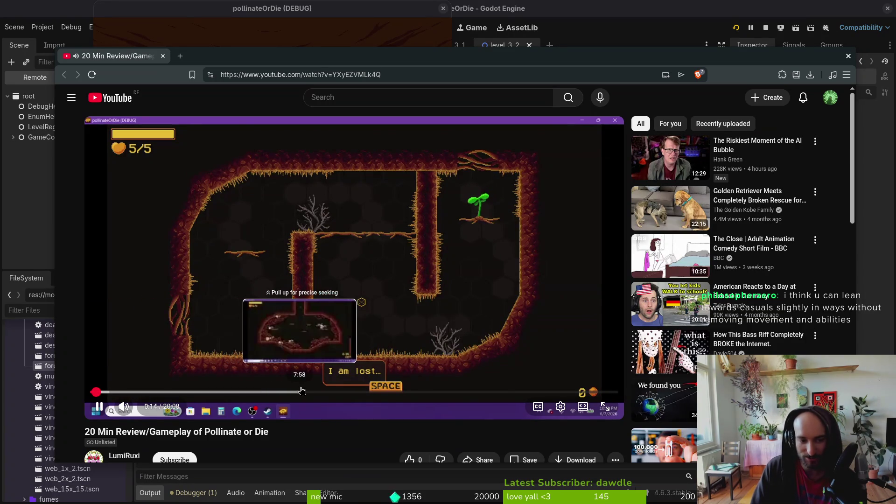
# Step: Scrub the review video ahead through 7:20, 10:37, 12:43 and 15:11 to about 16:24
pyautogui.click(284, 391)
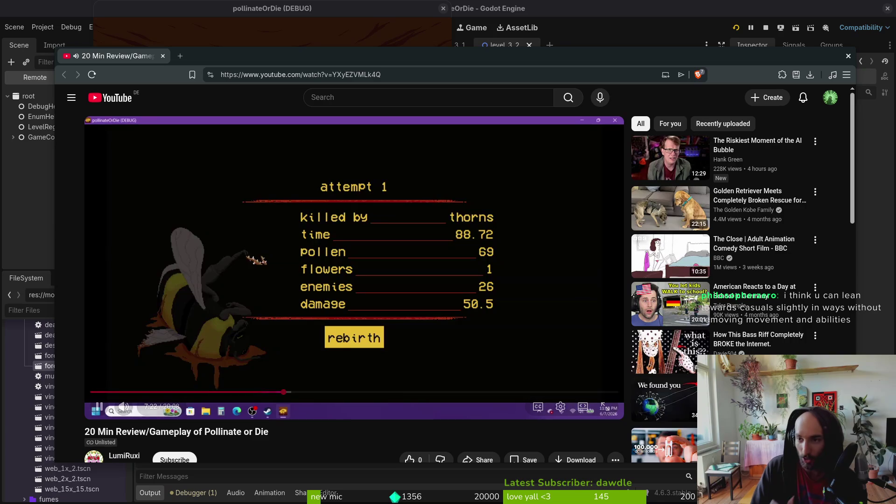
pyautogui.moveTo(722, 308)
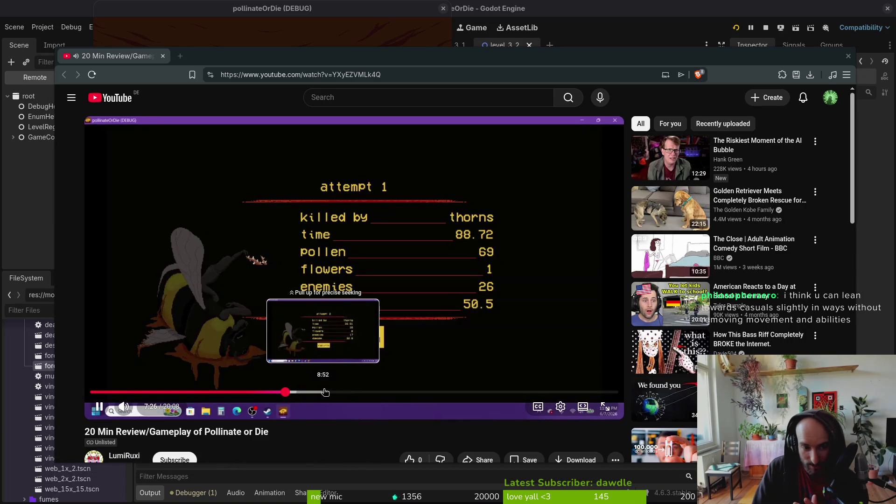
pyautogui.click(323, 392)
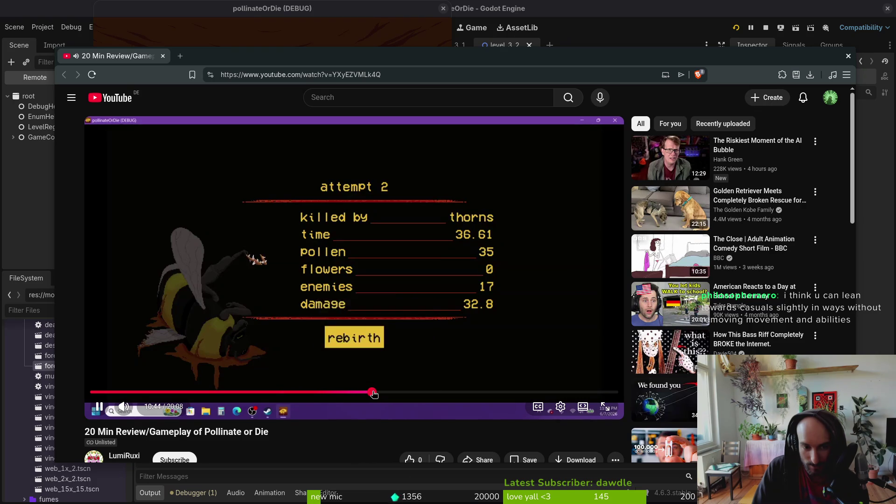
pyautogui.click(371, 393)
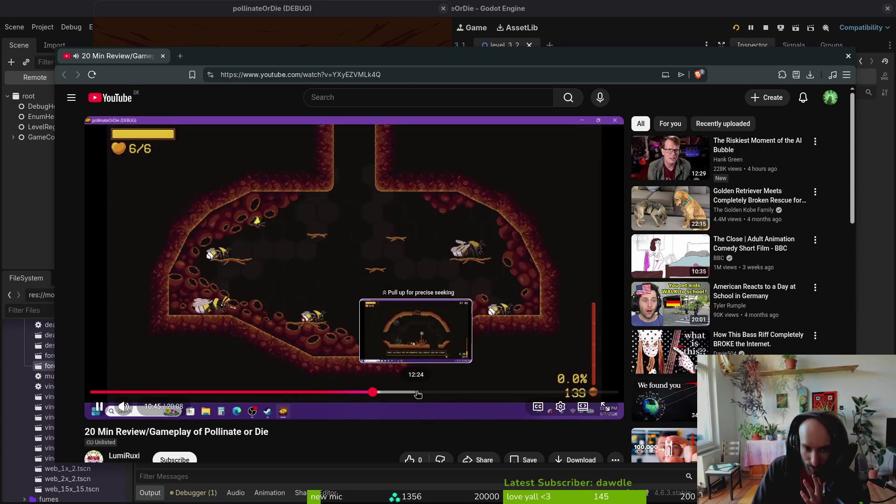
pyautogui.click(425, 393)
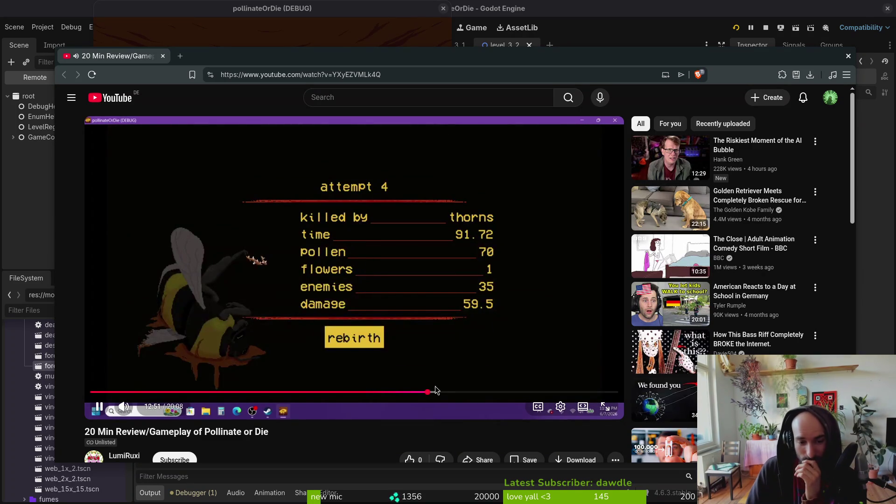
pyautogui.click(488, 392)
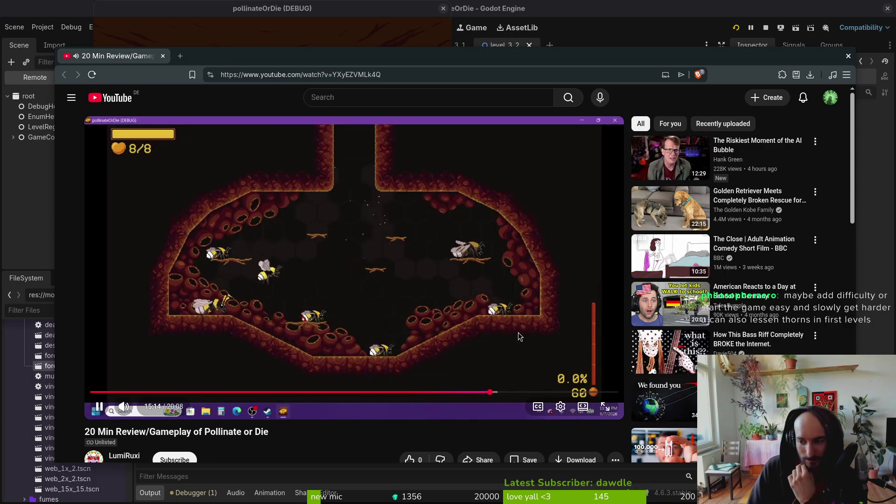
pyautogui.click(521, 392)
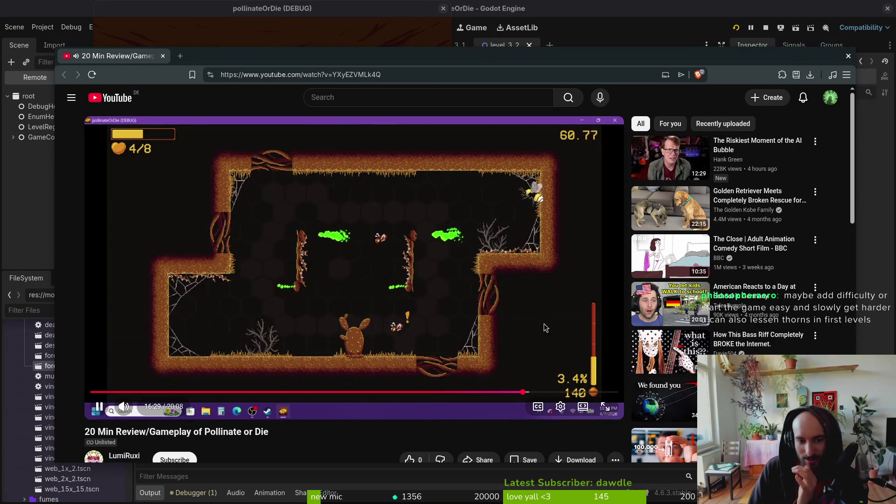
# Step: Close the browser, return to Aseprite, and open thornsTiny.aseprite from the aseprite folder
pyautogui.click(849, 56)
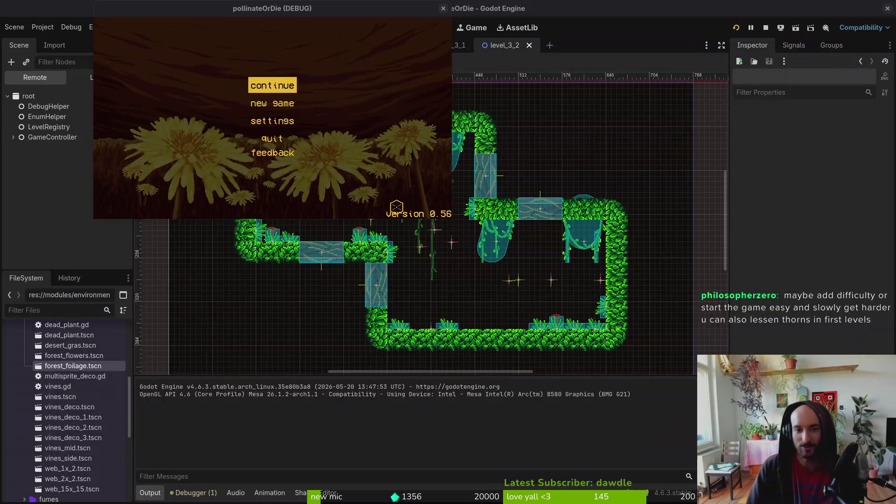
pyautogui.hotkey('alt', 'Tab')
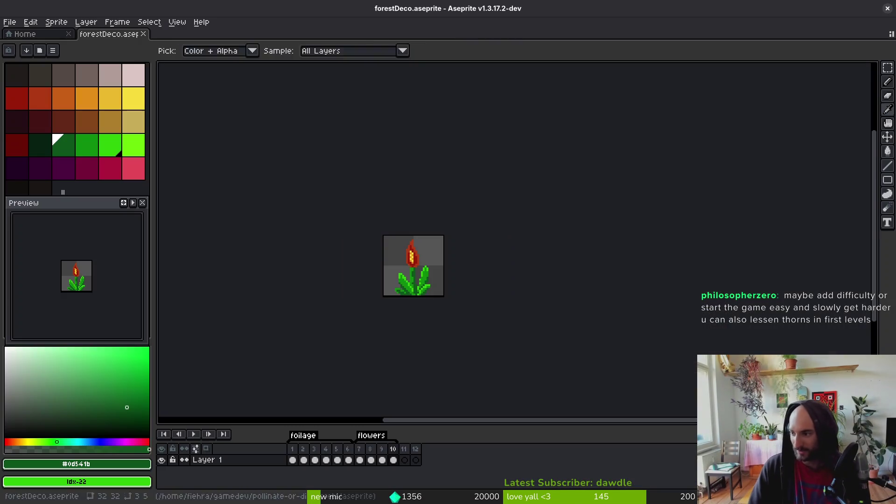
pyautogui.click(9, 22)
pyautogui.click(19, 44)
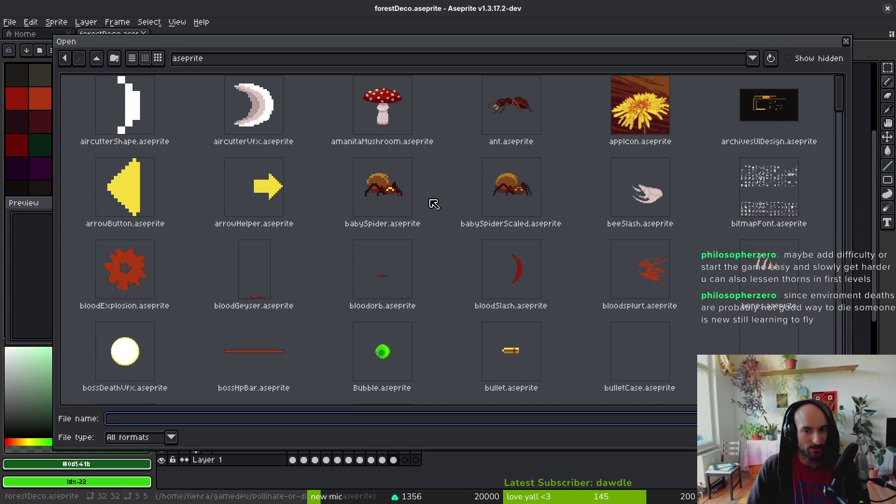
pyautogui.scroll(-10, 597, 247)
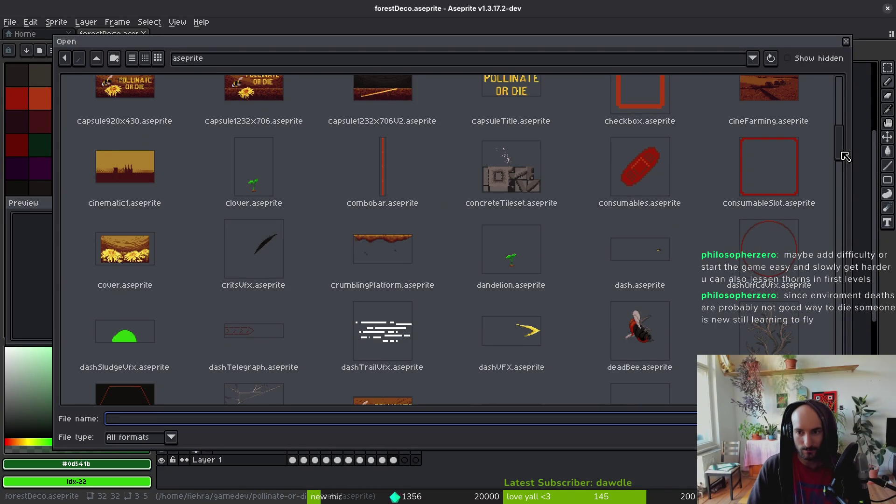
pyautogui.moveTo(844, 156)
pyautogui.mouseDown()
pyautogui.moveTo(850, 291)
pyautogui.moveTo(838, 337)
pyautogui.moveTo(806, 319)
pyautogui.mouseUp()
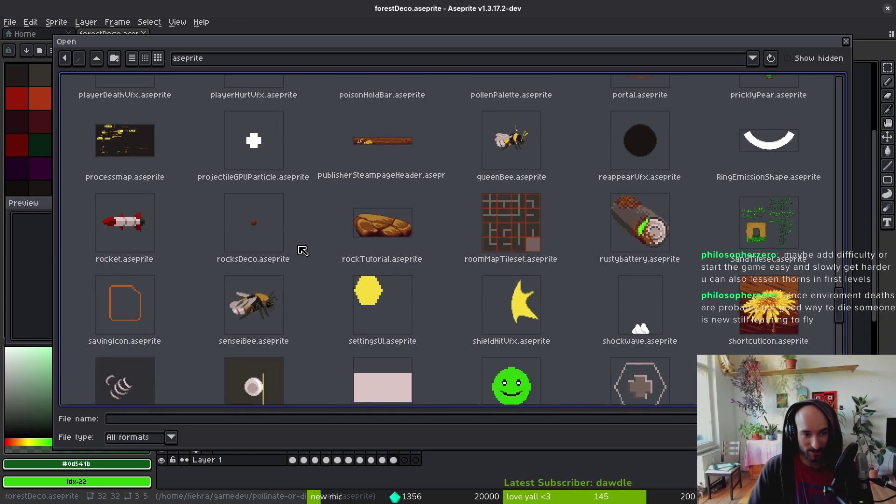
pyautogui.scroll(-10, 303, 250)
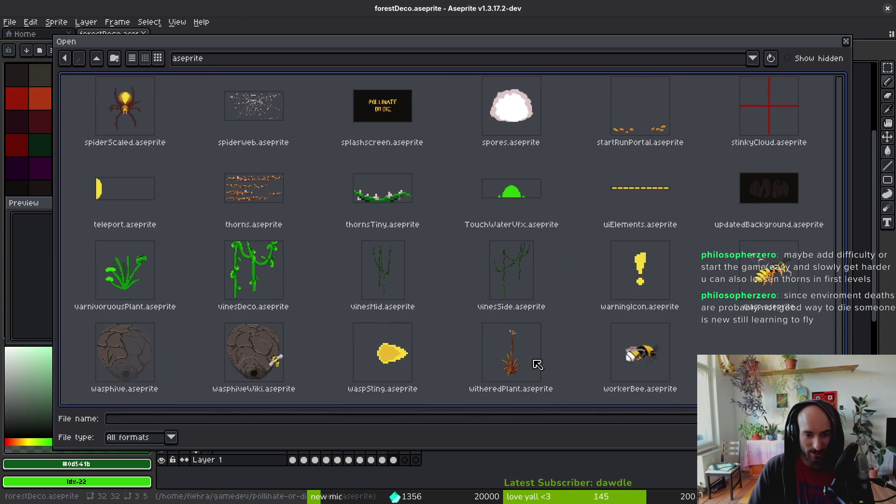
pyautogui.click(252, 187)
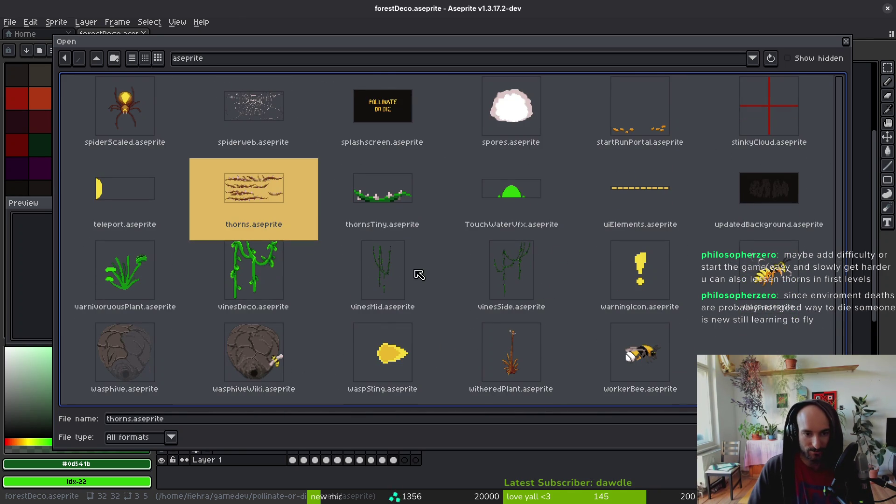
pyautogui.click(375, 202)
pyautogui.doubleClick(375, 202)
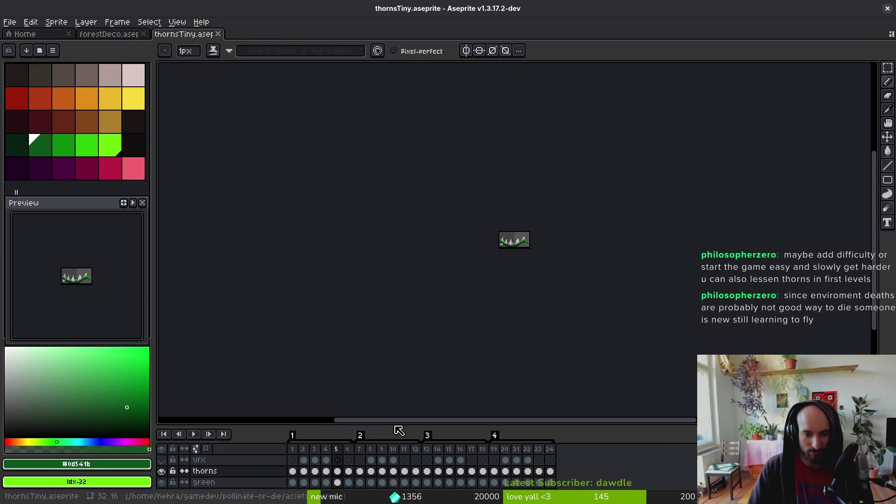
# Step: Replace the pale pink thorn colour with white across all 24 thorns cels
pyautogui.moveTo(392, 425)
pyautogui.mouseDown()
pyautogui.moveTo(394, 296)
pyautogui.moveTo(394, 314)
pyautogui.mouseUp()
pyautogui.scroll(7, 488, 236)
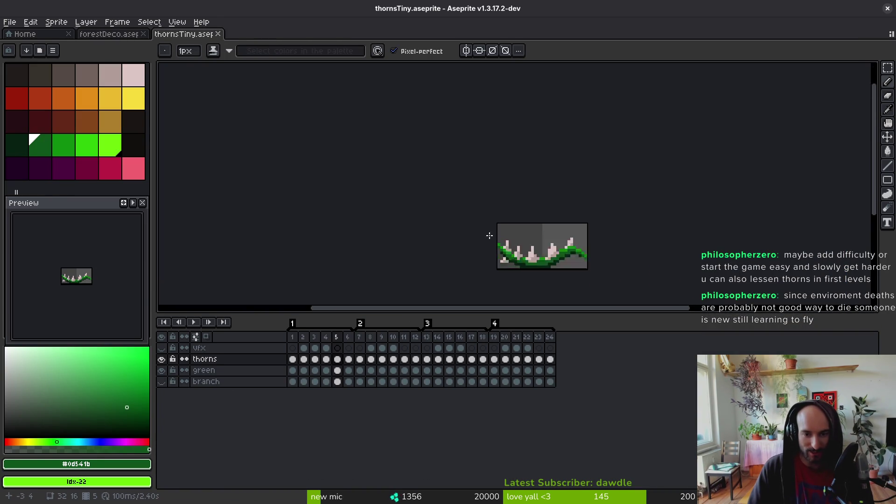
pyautogui.keyDown('alt'); pyautogui.click(483, 147); pyautogui.keyUp('alt')
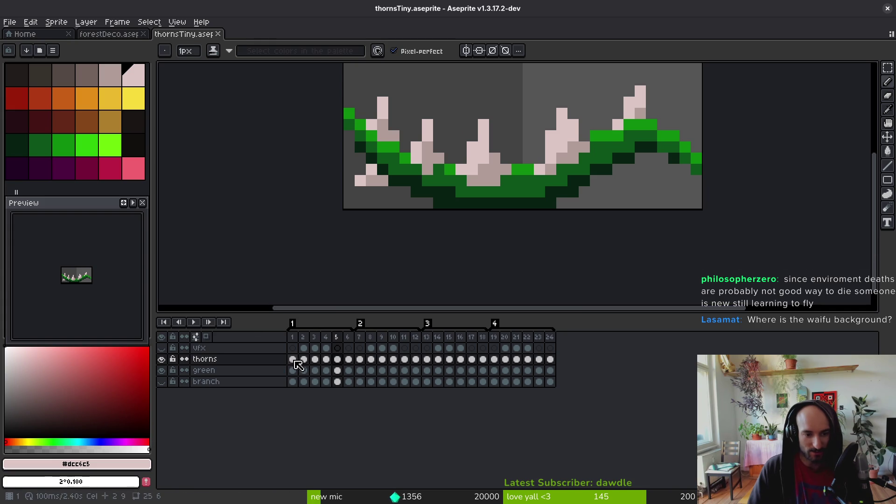
pyautogui.moveTo(295, 361); pyautogui.dragTo(555, 362)
pyautogui.hotkey('shift', 'r')
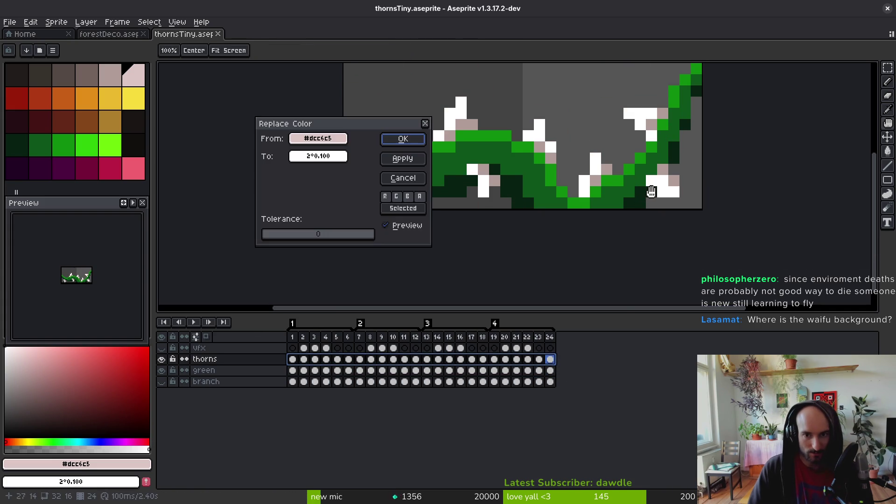
pyautogui.press('Escape')
# Step: Replace the greyish thorn shade colour across all 24 thorns cels as well
pyautogui.click(110, 74)
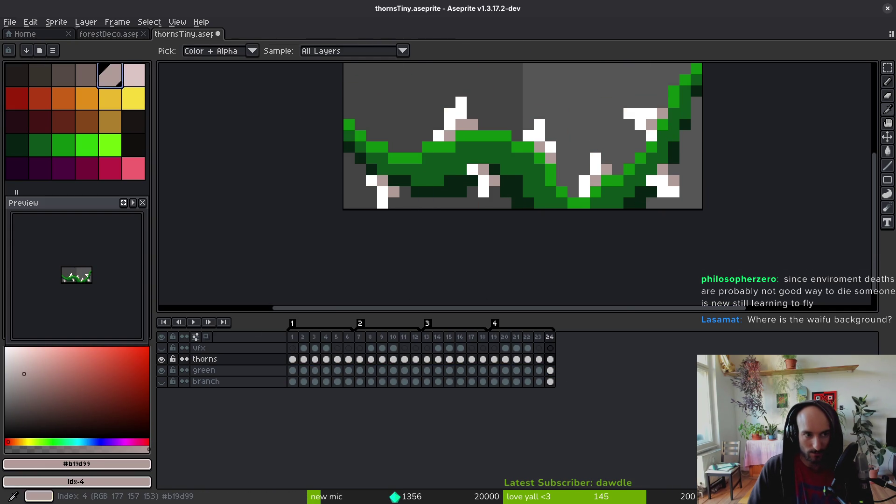
pyautogui.moveTo(293, 359); pyautogui.dragTo(560, 360)
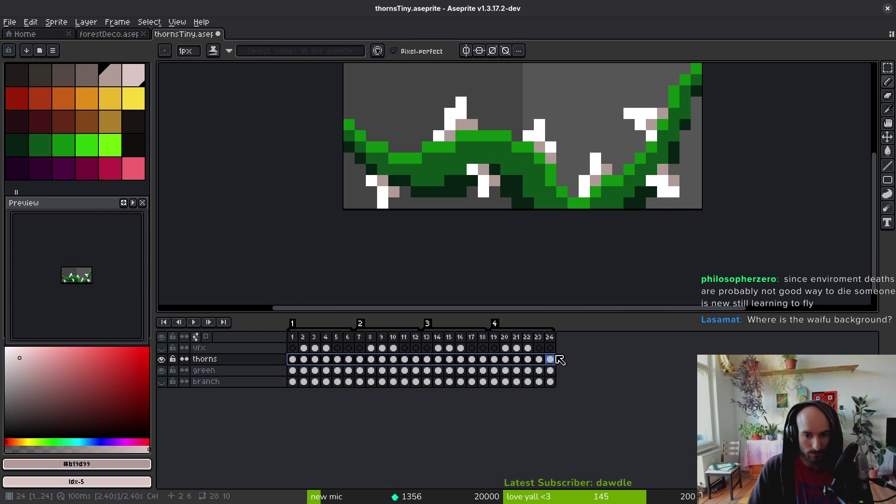
pyautogui.hotkey('shift', 'r')
pyautogui.click(402, 139)
# Step: Hide the green layer to reveal the brown branch and step through frames to check the thorns
pyautogui.scroll(-4, 529, 194)
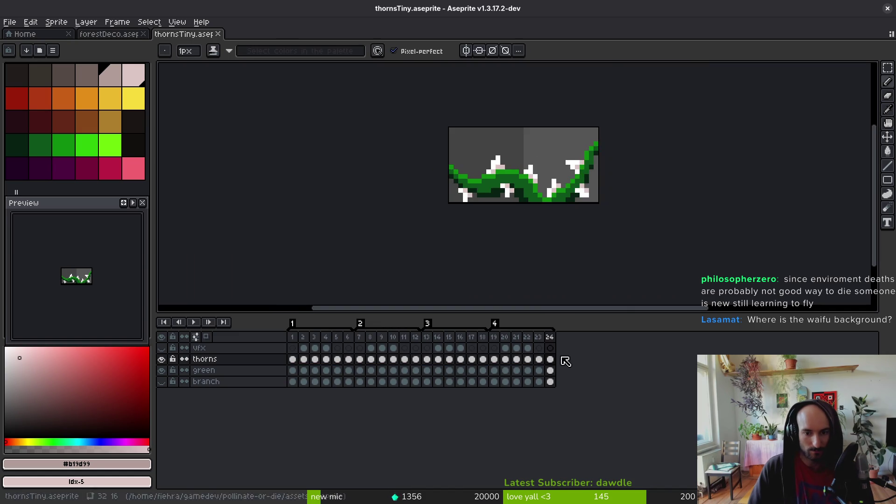
pyautogui.scroll(-2, 546, 205)
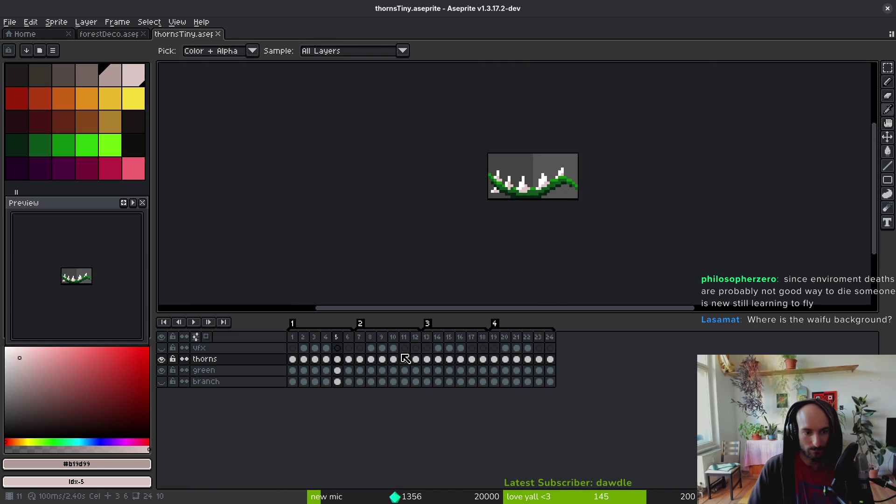
pyautogui.click(162, 370)
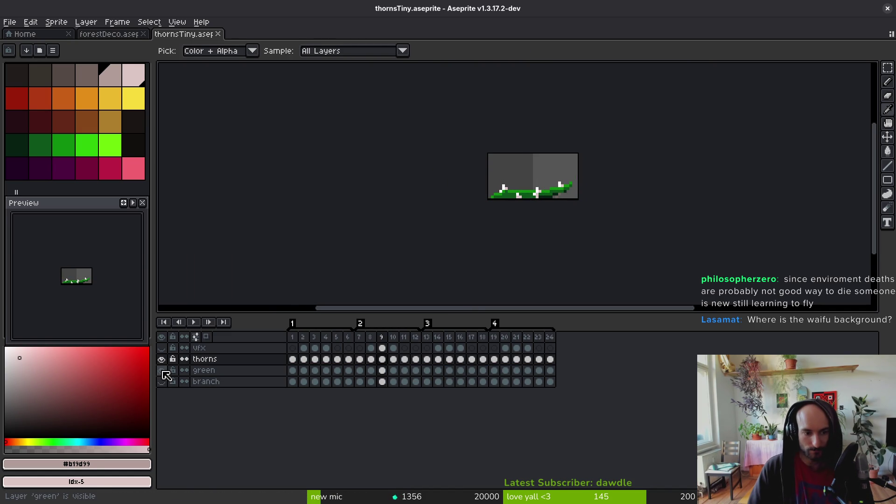
pyautogui.press('Left')
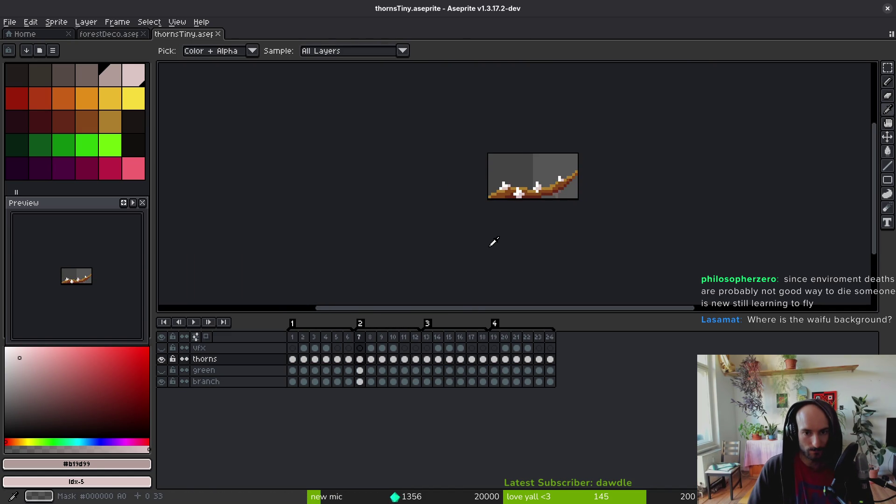
pyautogui.press('Left')
pyautogui.press('Right')
pyautogui.press('Right')
pyautogui.press('Right')
pyautogui.press('Left')
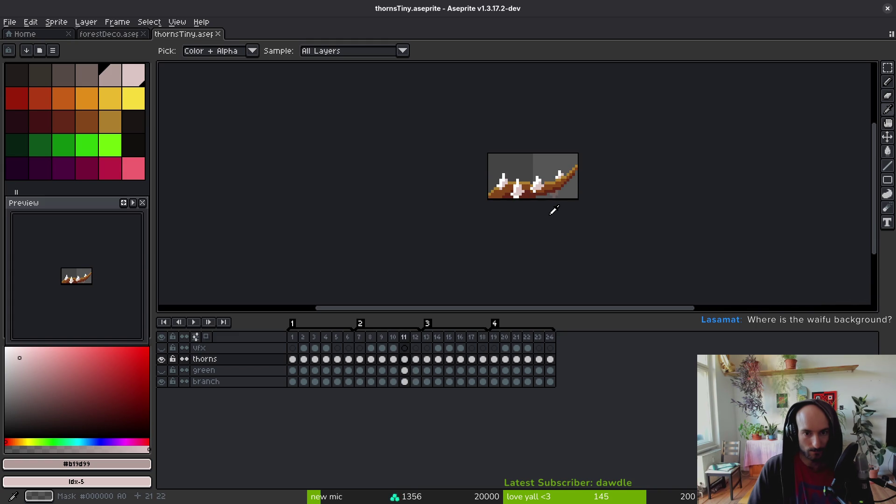
# Step: Save thornsTiny.aseprite, pick the gold branch colour, and save again
pyautogui.hotkey('ctrl', 's')
pyautogui.press('i')
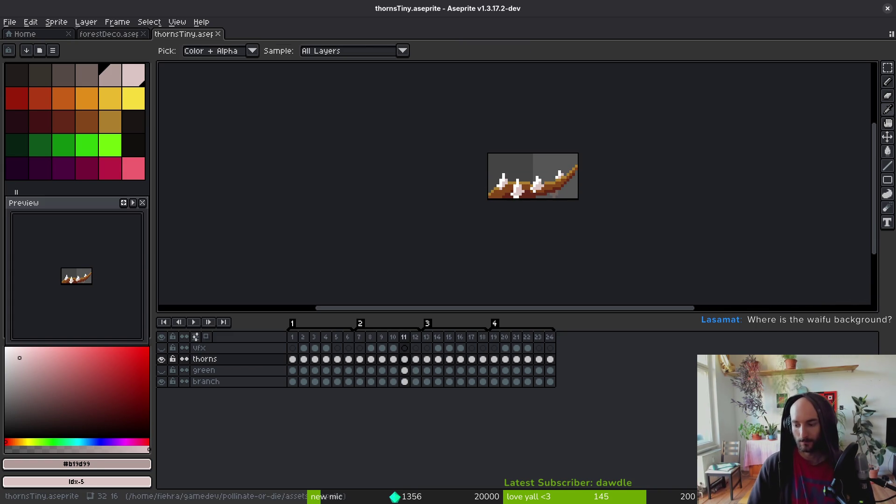
pyautogui.press('super')
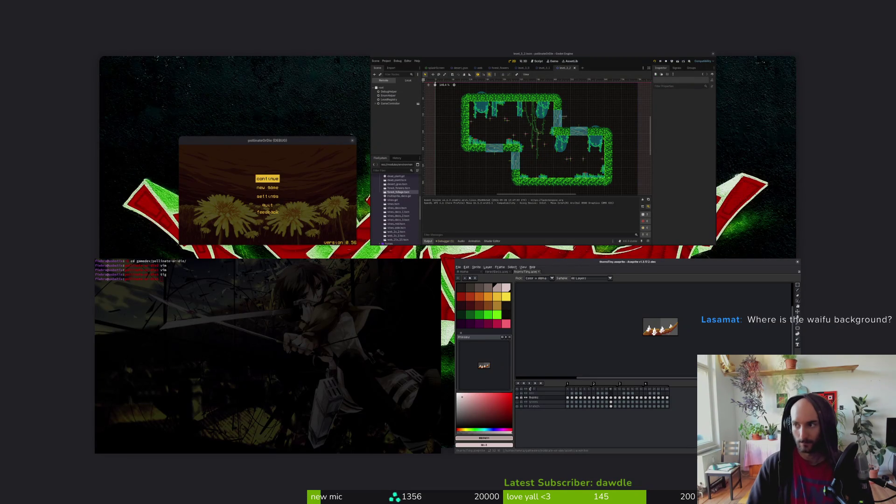
pyautogui.press('super')
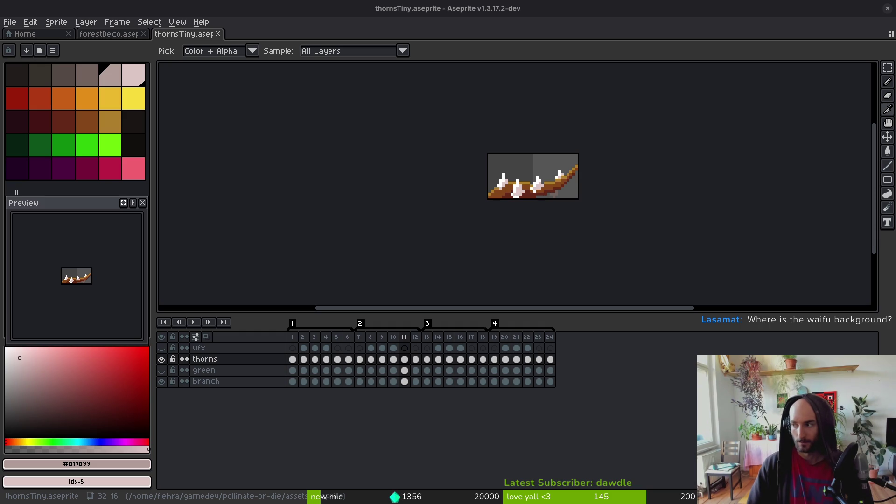
pyautogui.press('b')
pyautogui.scroll(8, 536, 210)
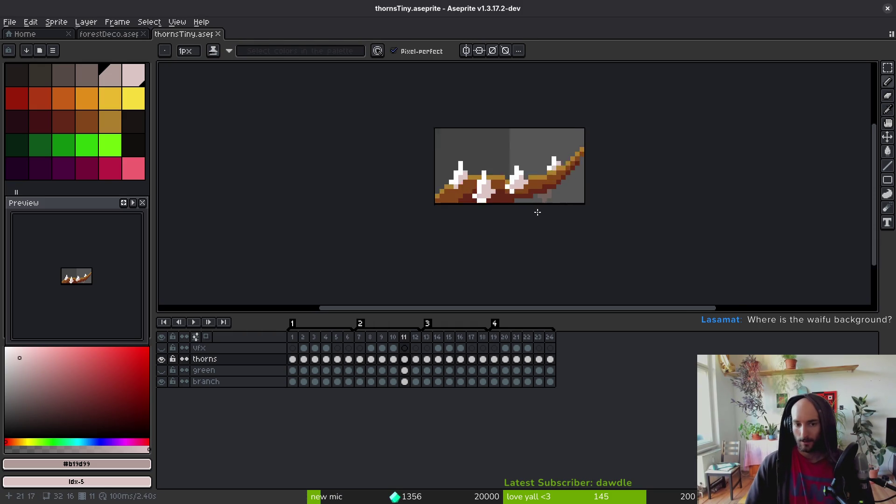
pyautogui.keyDown('alt'); pyautogui.click(485, 198); pyautogui.keyUp('alt')
pyautogui.scroll(-8, 509, 219)
pyautogui.hotkey('ctrl', 's')
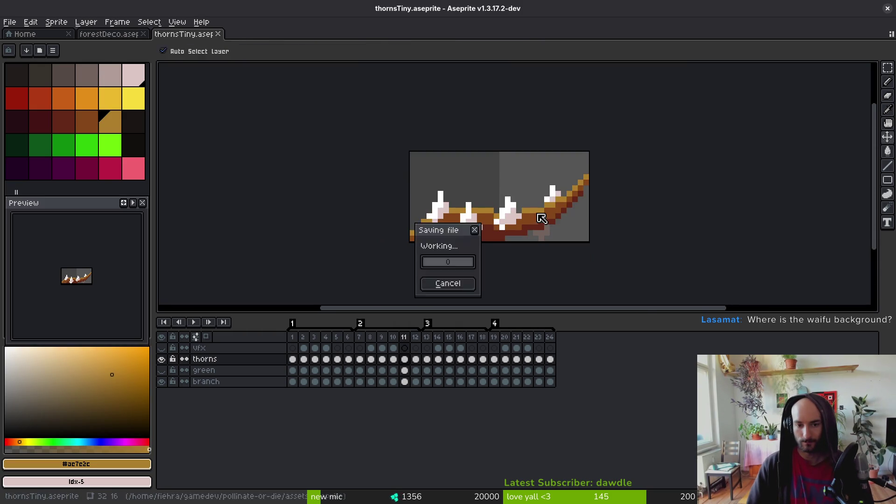
# Step: Start a sprite sheet export and browse its output file to the art/environment folder
pyautogui.hotkey('ctrl', 'e')
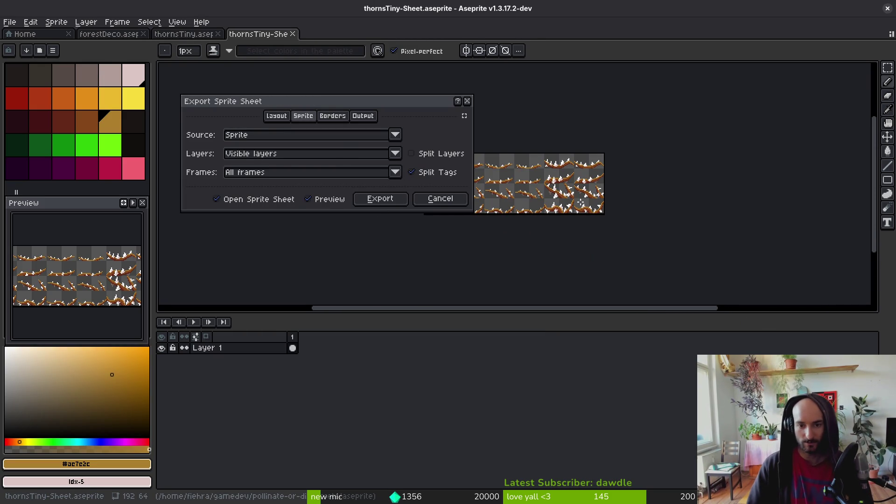
pyautogui.click(387, 201)
pyautogui.hotkey('ctrl', 'alt', 'shift', 's')
pyautogui.click(225, 41)
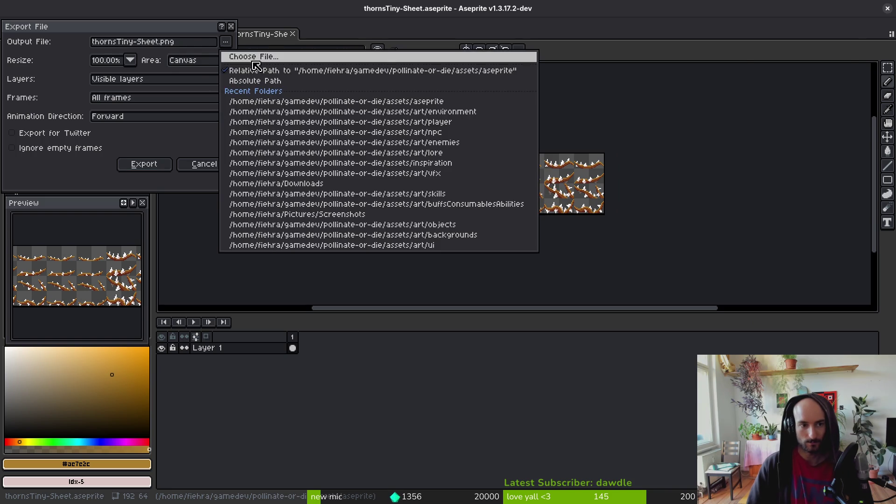
pyautogui.click(243, 55)
pyautogui.click(96, 58)
pyautogui.doubleClick(114, 113)
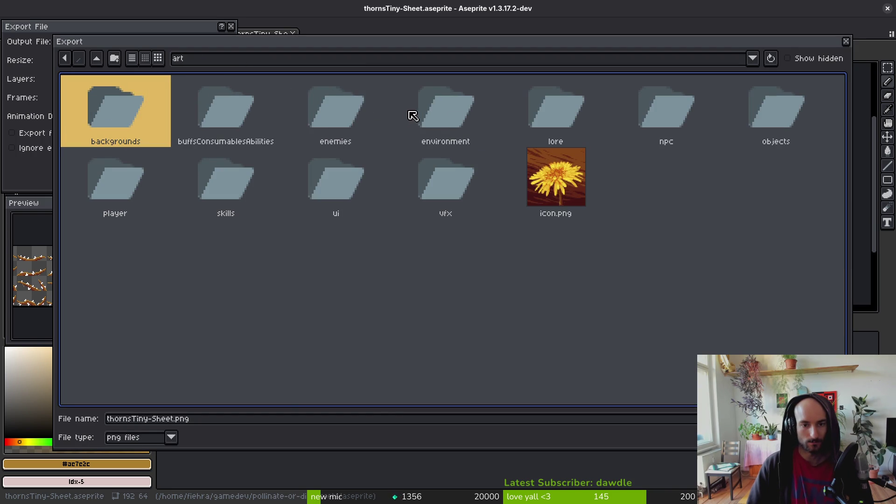
pyautogui.doubleClick(466, 116)
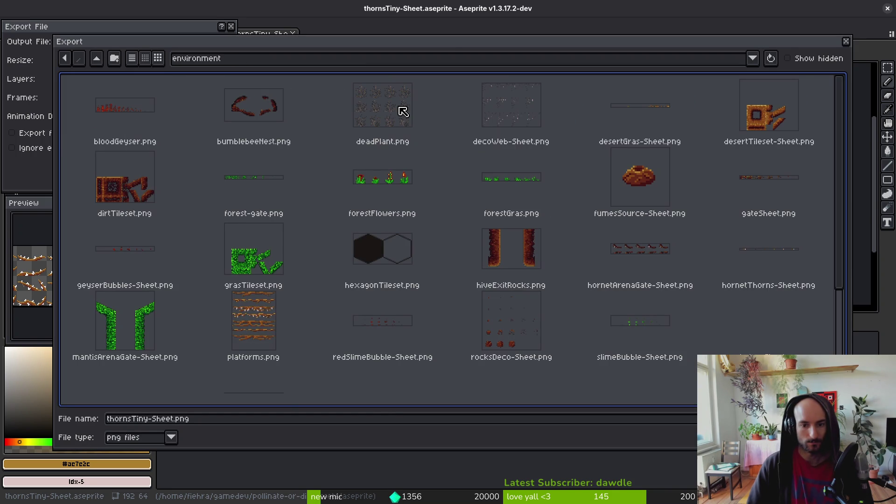
# Step: Overwrite thorns.png with the exported sheet and close the sheet tab
pyautogui.scroll(-3, 468, 196)
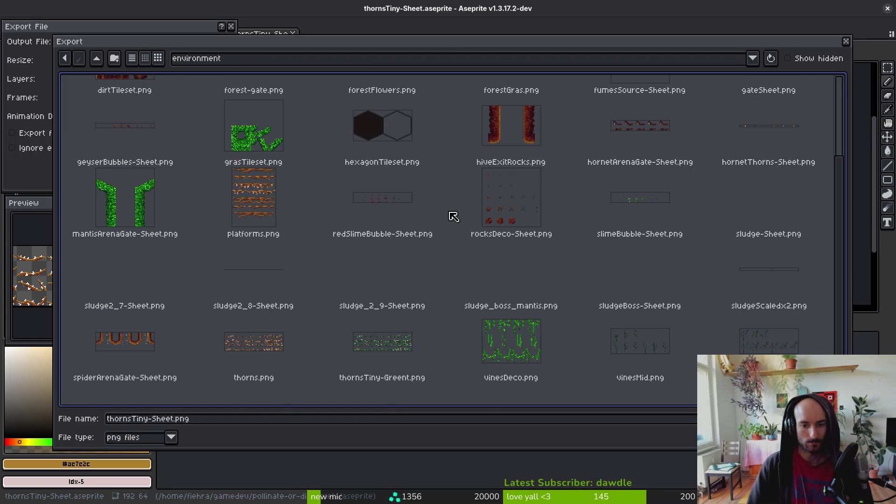
pyautogui.click(298, 369)
pyautogui.scroll(-2, 308, 348)
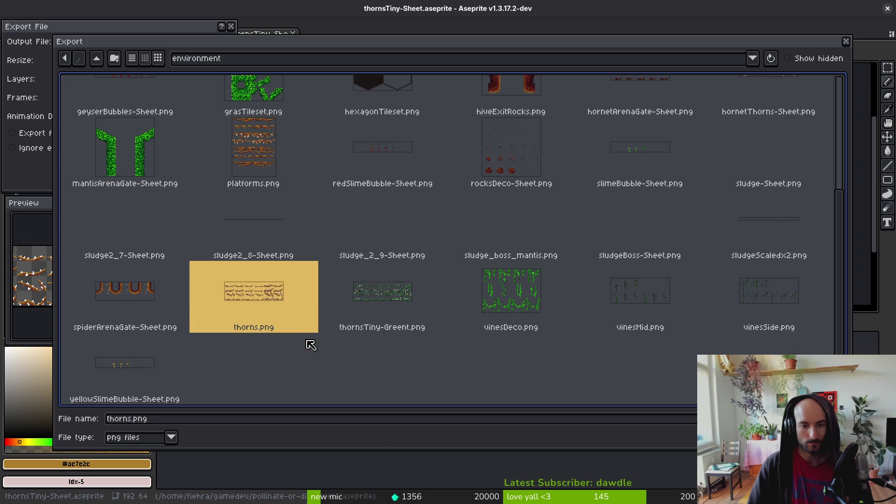
pyautogui.click(263, 368)
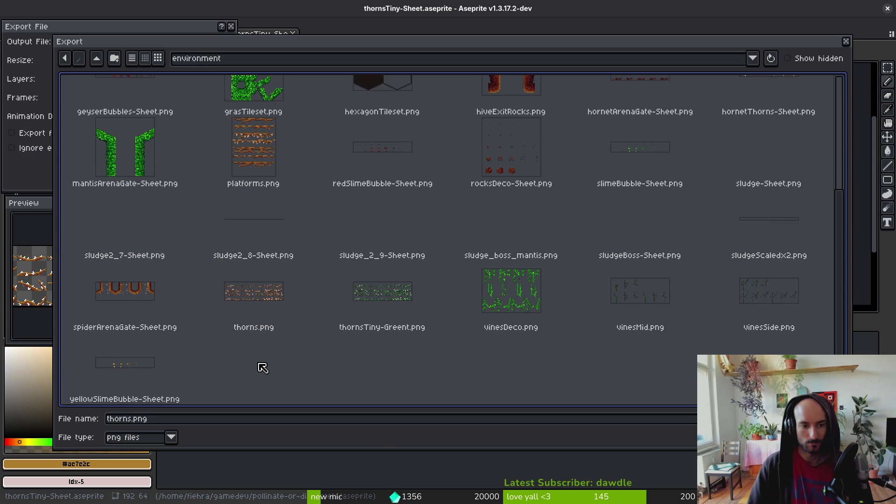
pyautogui.doubleClick(257, 308)
pyautogui.click(384, 282)
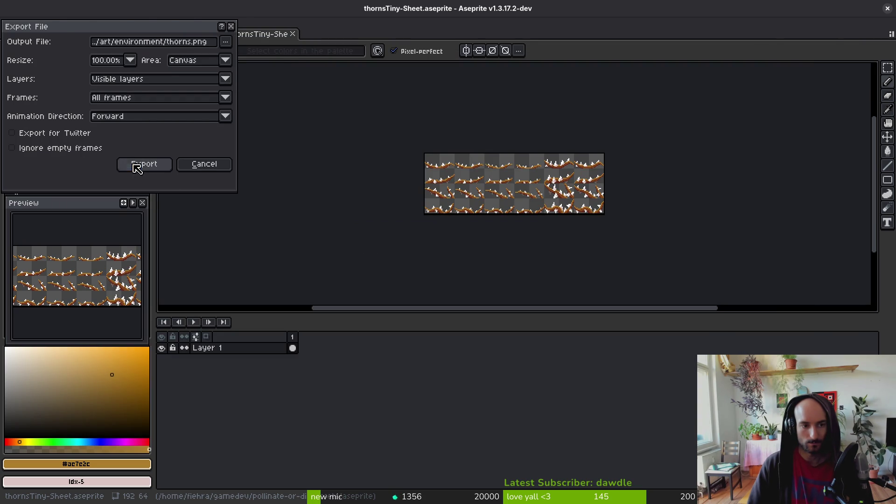
pyautogui.click(134, 163)
pyautogui.middleClick(257, 37)
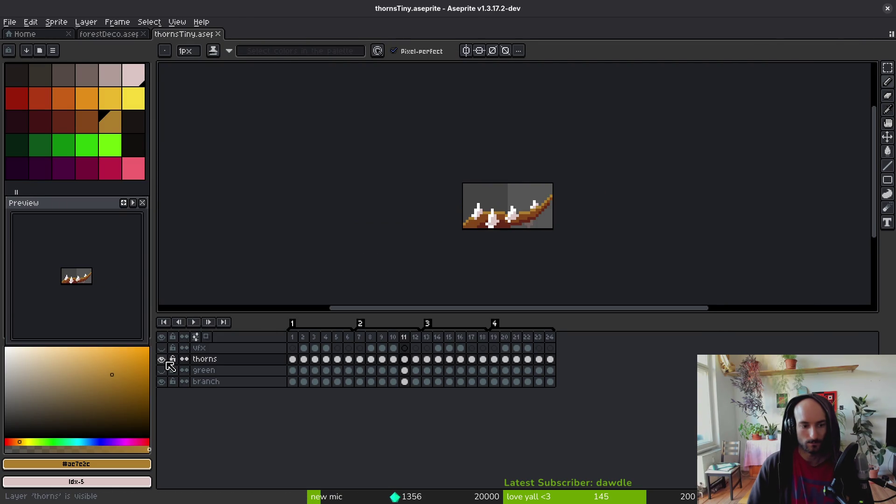
# Step: Make the green layer visible again and cancel the sprite sheet export
pyautogui.click(161, 370)
pyautogui.hotkey('ctrl', 'e')
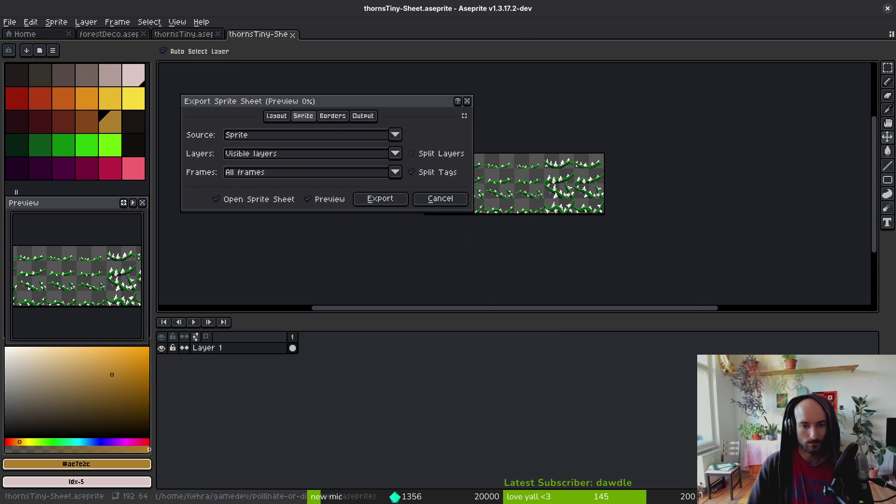
pyautogui.scroll(3, 532, 213)
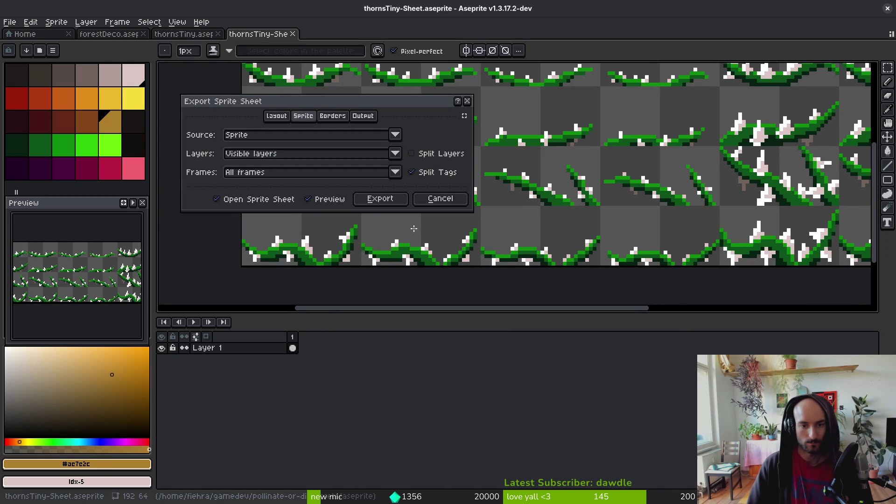
pyautogui.click(429, 200)
# Step: Replace colour #71625d with palette colour idx-4 across all 24 thorns cels
pyautogui.click(371, 359)
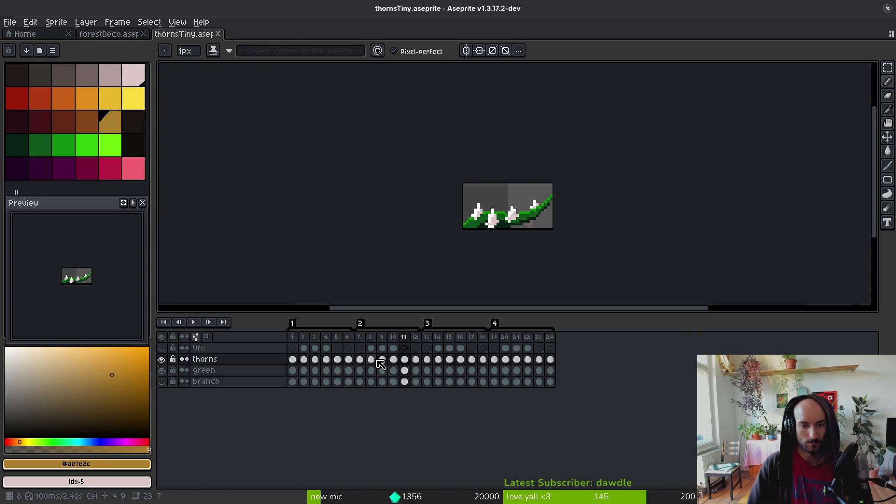
pyautogui.scroll(4, 513, 224)
pyautogui.click(563, 223)
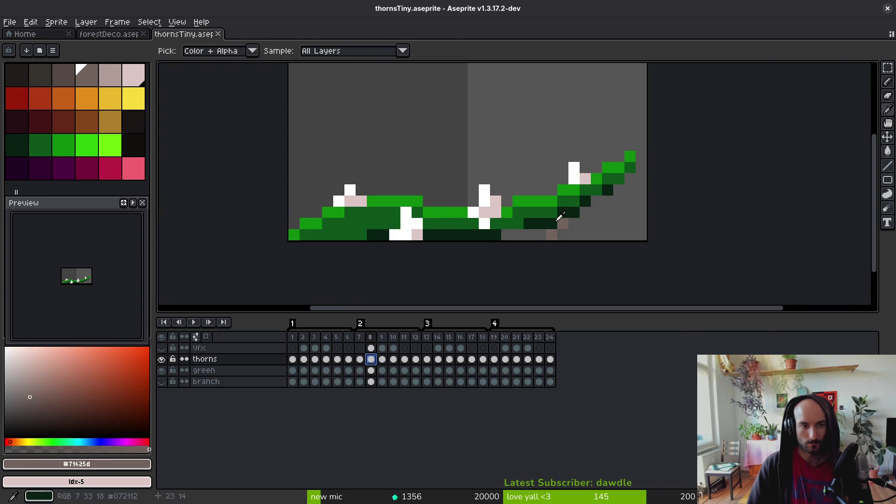
pyautogui.click(102, 77)
pyautogui.press('b')
pyautogui.moveTo(551, 359); pyautogui.dragTo(295, 362)
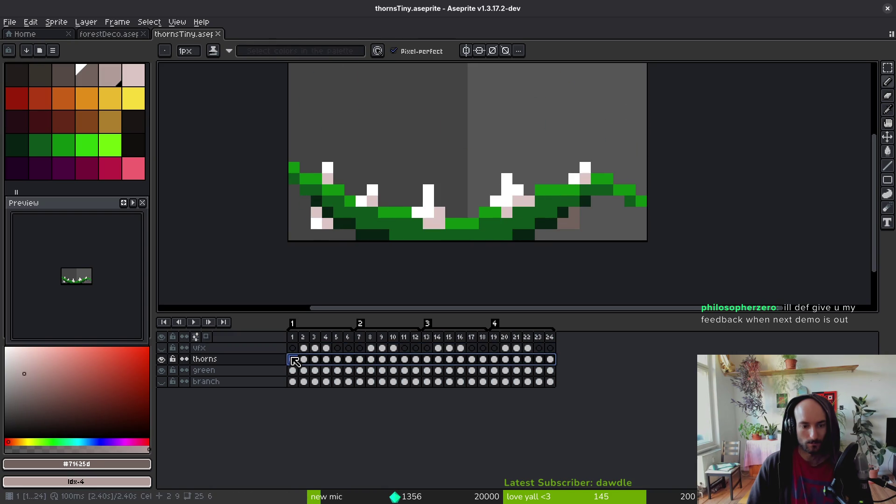
pyautogui.hotkey('shift', 'r')
pyautogui.scroll(-4, 563, 219)
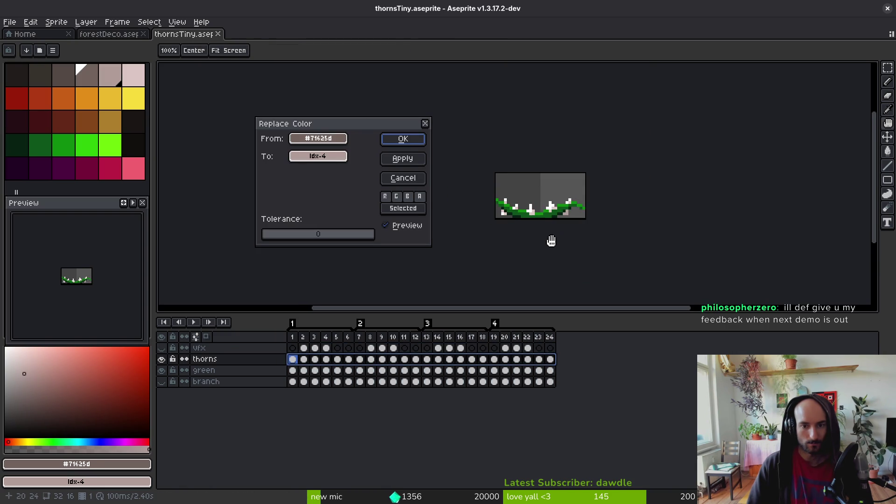
pyautogui.press('Return')
# Step: Pan the sprite back into view and select the whole sprite
pyautogui.scroll(4, 496, 213)
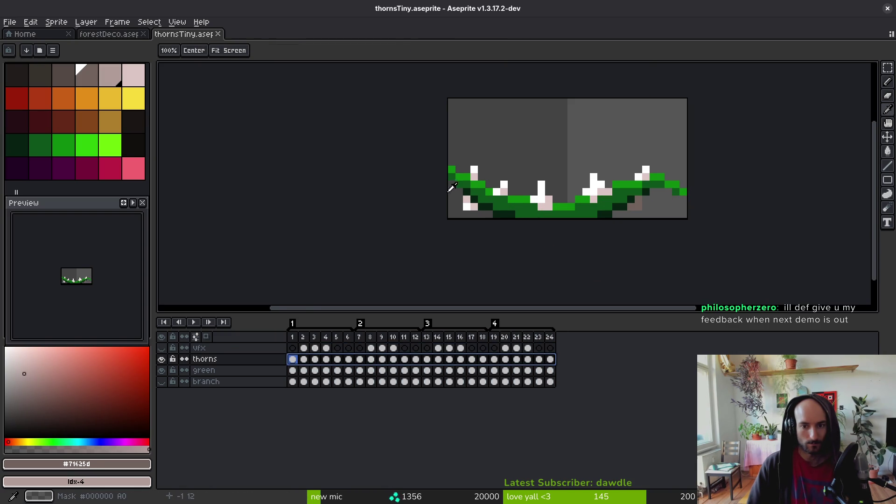
pyautogui.moveTo(559, 223); pyautogui.dragTo(540, 232)
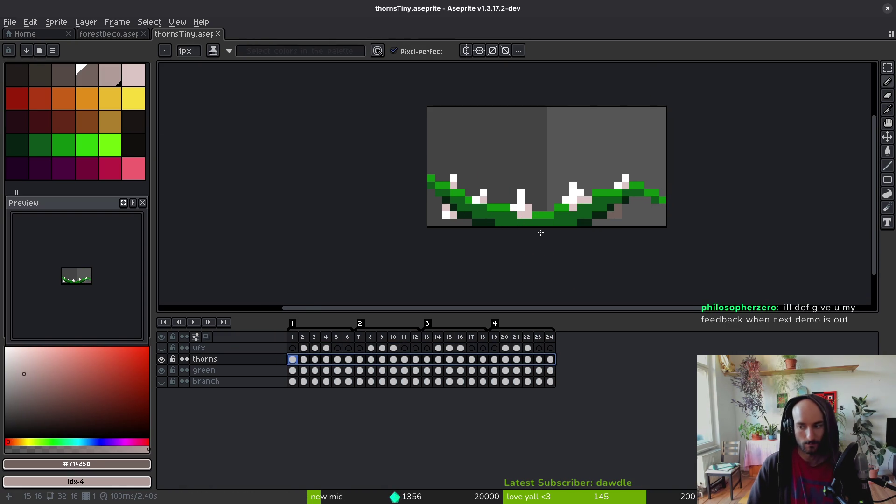
pyautogui.hscroll(2, 420, 226)
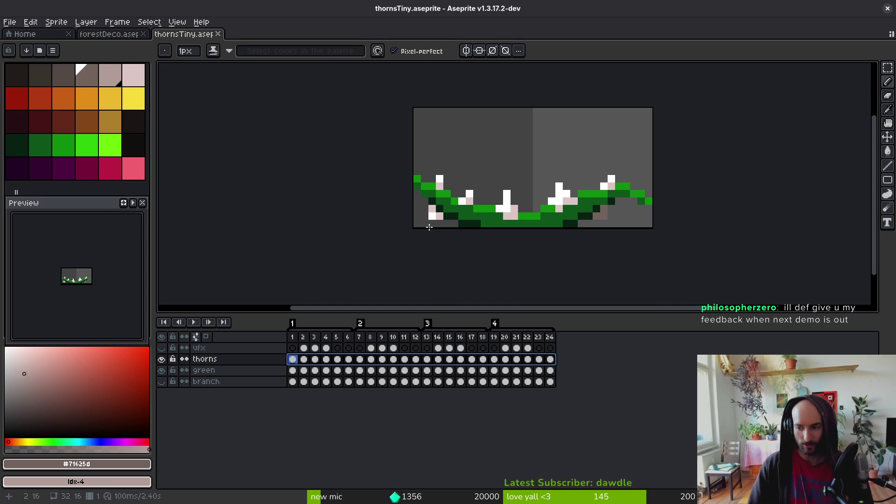
pyautogui.hscroll(1, 429, 227)
pyautogui.hotkey('ctrl', 'a')
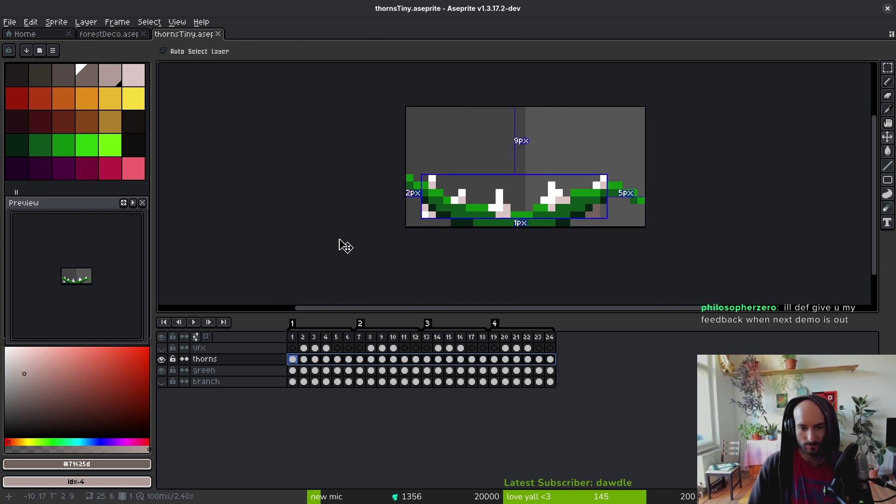
pyautogui.hotkey('ctrl', 'e')
# Step: Export the frames as a sprite sheet, browsing the output to art/environment
pyautogui.click(376, 201)
pyautogui.hotkey('ctrl', 'alt', 'shift', 's')
pyautogui.click(225, 41)
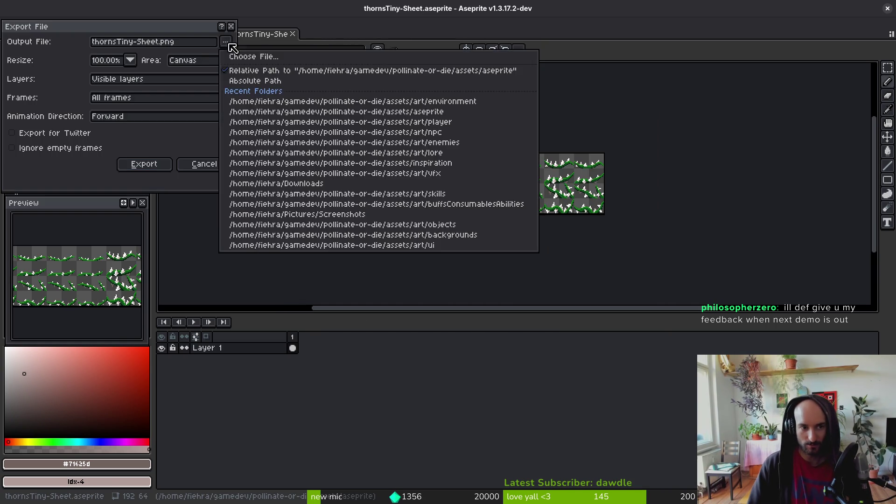
pyautogui.click(252, 56)
pyautogui.click(96, 58)
pyautogui.doubleClick(112, 127)
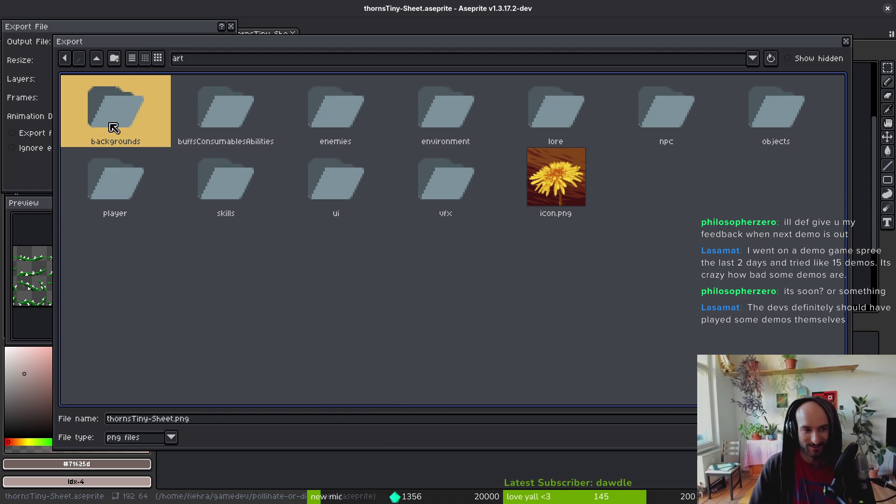
pyautogui.doubleClick(445, 115)
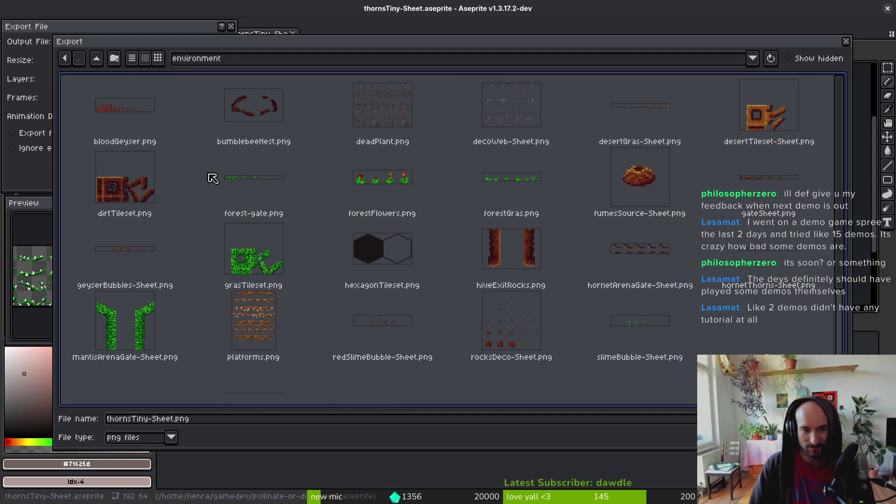
# Step: Overwrite thornsTiny-Greent.png with the sheet, close the sheet tab, and switch to Godot
pyautogui.scroll(-3, 692, 328)
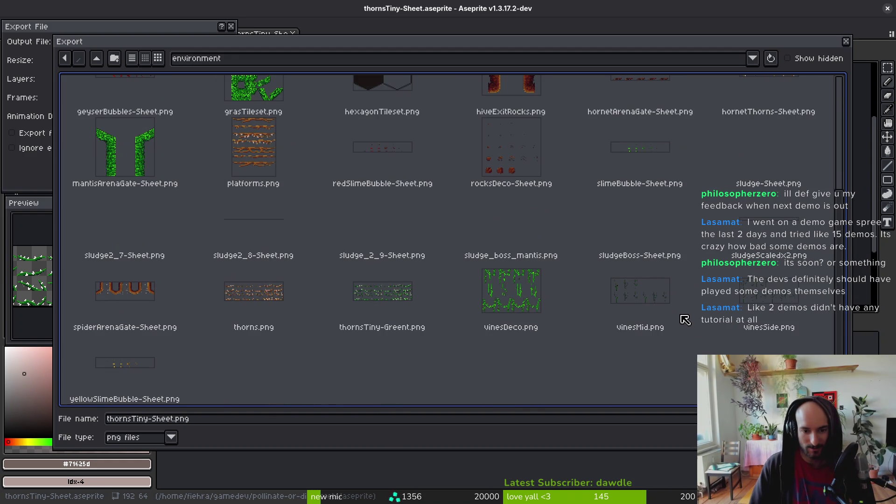
pyautogui.click(371, 294)
pyautogui.doubleClick(396, 286)
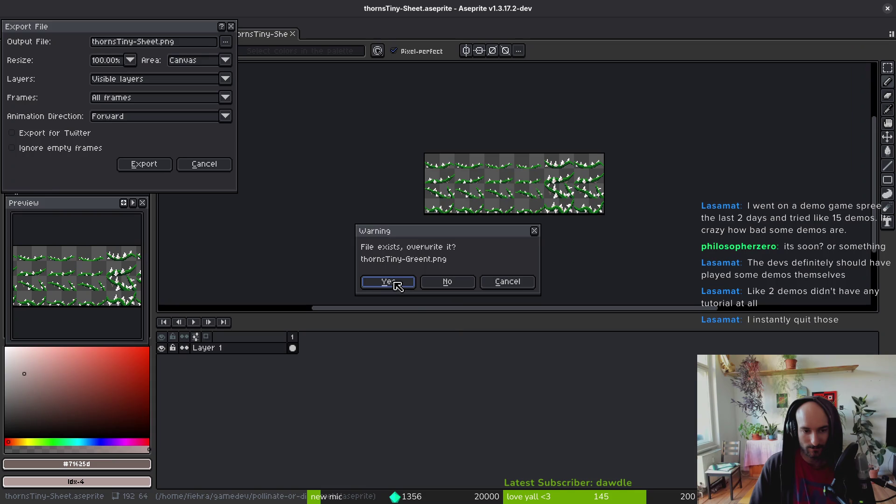
pyautogui.click(395, 283)
pyautogui.click(143, 164)
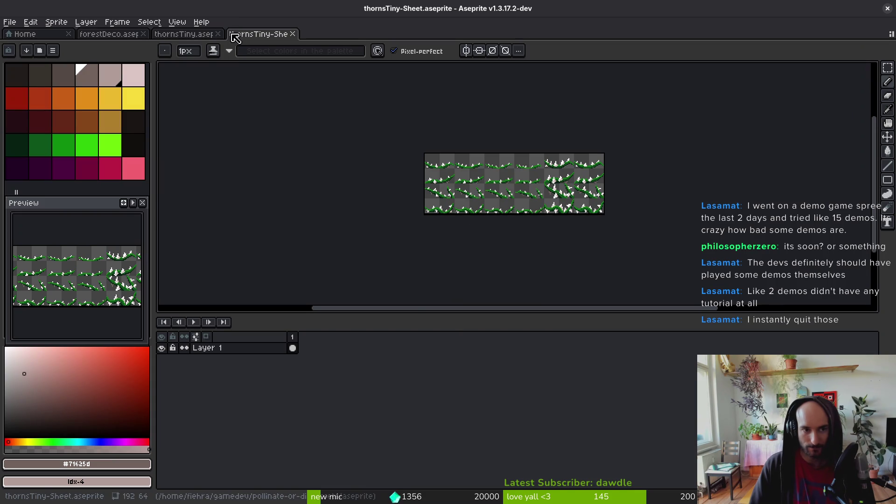
pyautogui.click(293, 34)
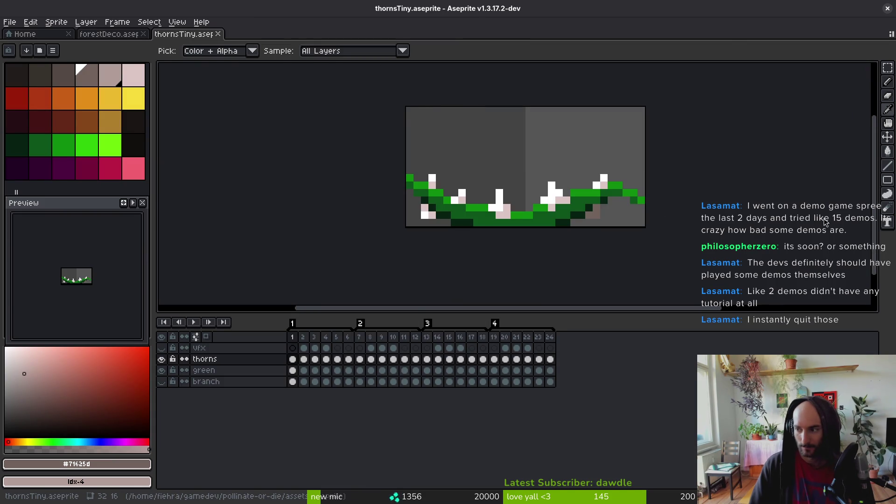
pyautogui.hotkey('alt', 'Tab')
# Step: Run the game from Godot, maximize its window and continue the saved game
pyautogui.click(737, 30)
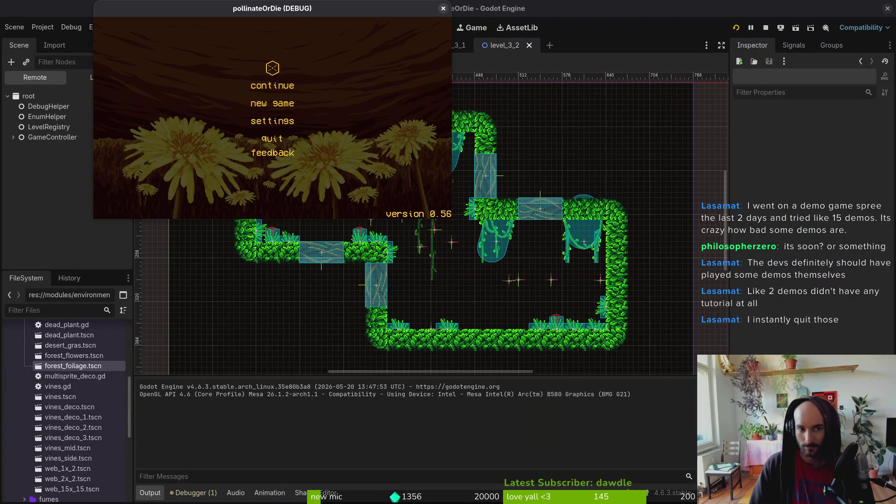
pyautogui.doubleClick(294, 15)
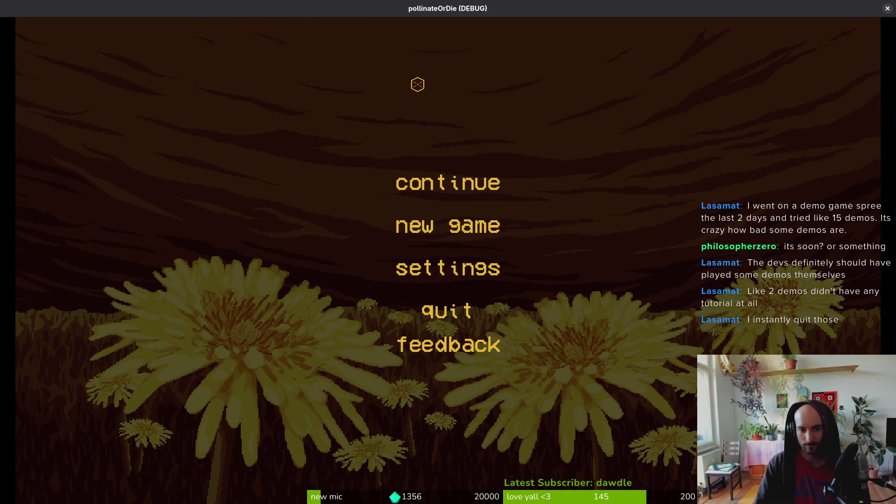
pyautogui.click(448, 182)
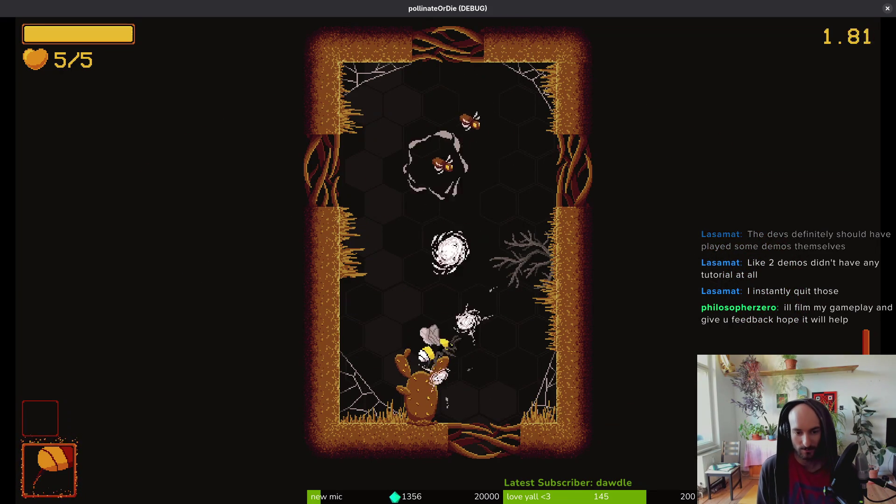
# Step: Fly the bee up and down the shaft, attacking the creatures near the cactus
pyautogui.press('w')
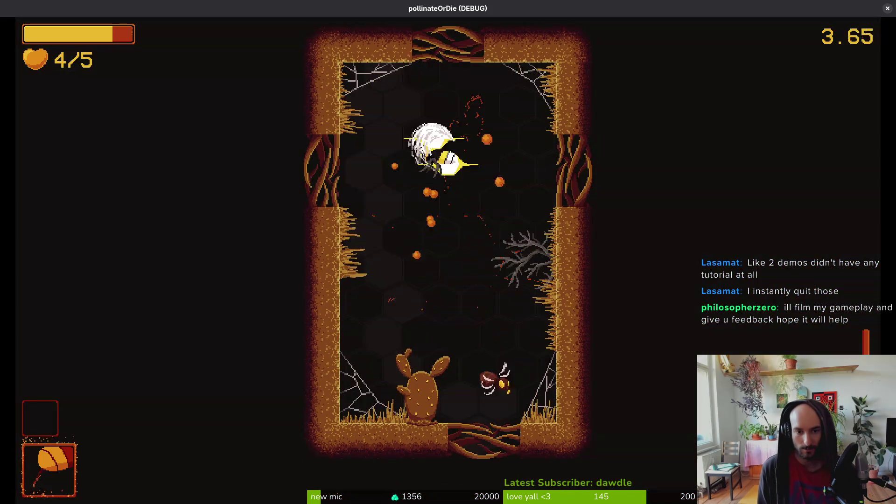
pyautogui.press('s')
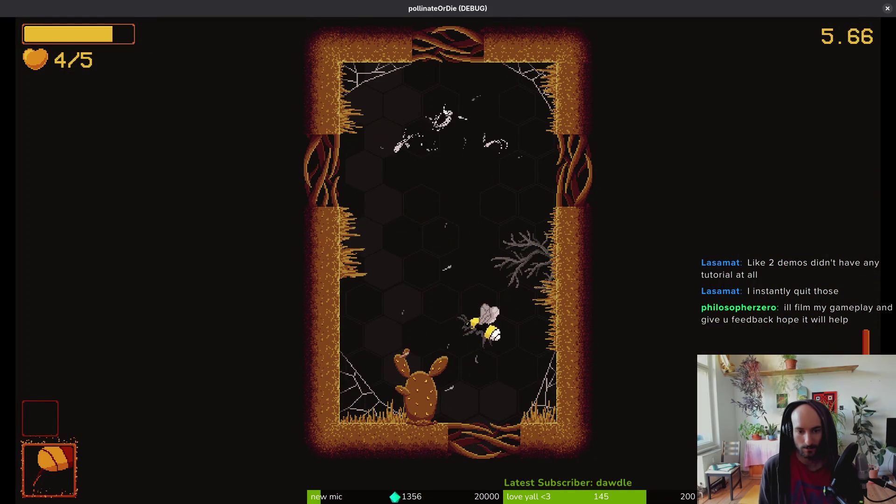
pyautogui.press('s')
pyautogui.press('w')
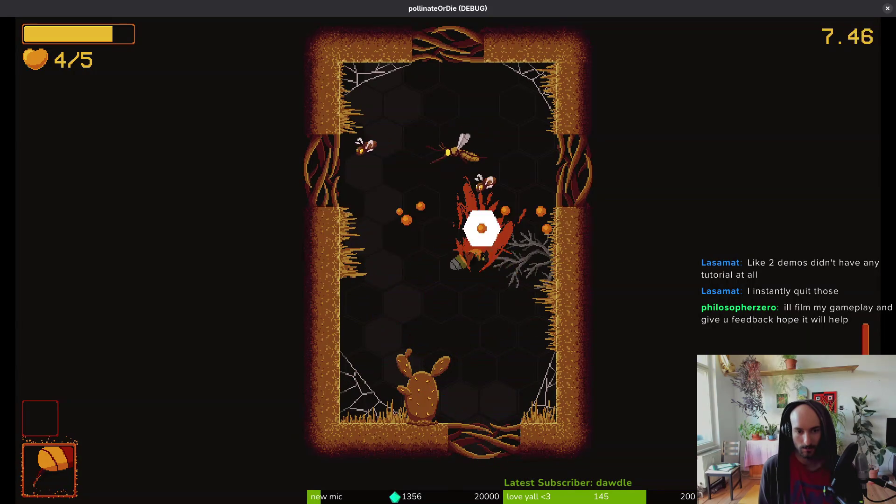
pyautogui.press('a')
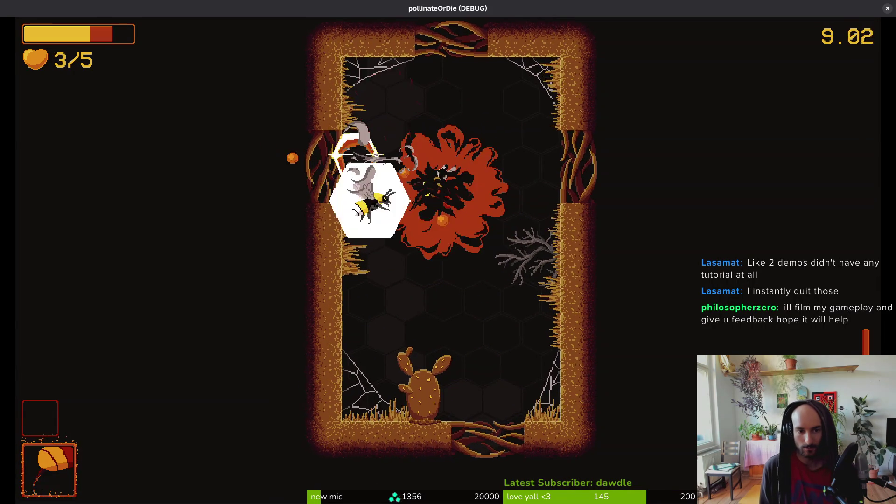
pyautogui.press('s')
pyautogui.press('w')
pyautogui.press('a')
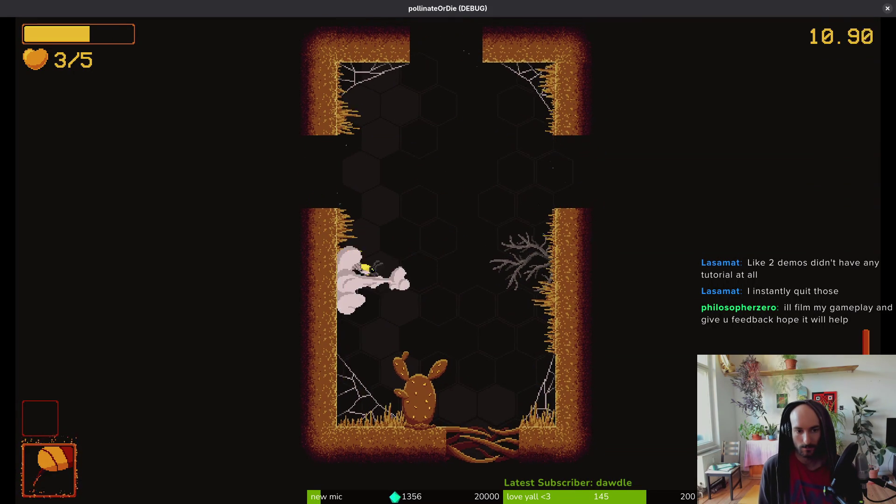
pyautogui.press('d')
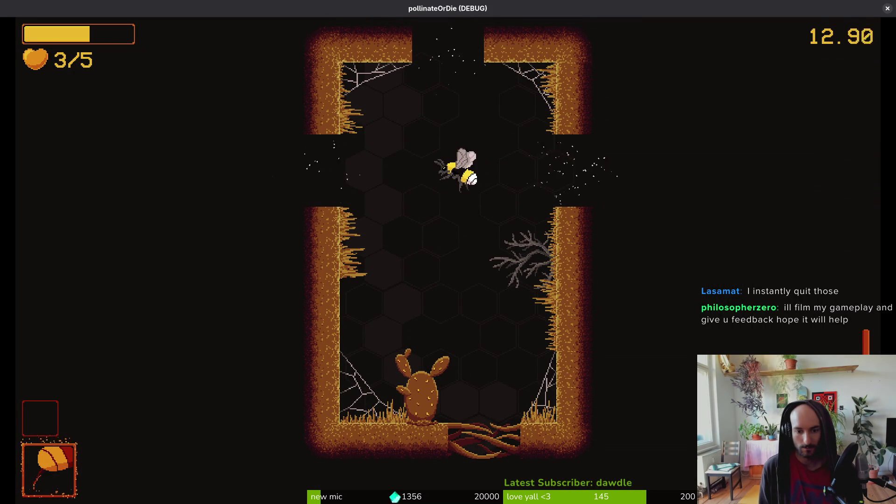
# Step: Clear the dragonflies and spawning enemies in the next room, then leave through the right exit
pyautogui.press('d')
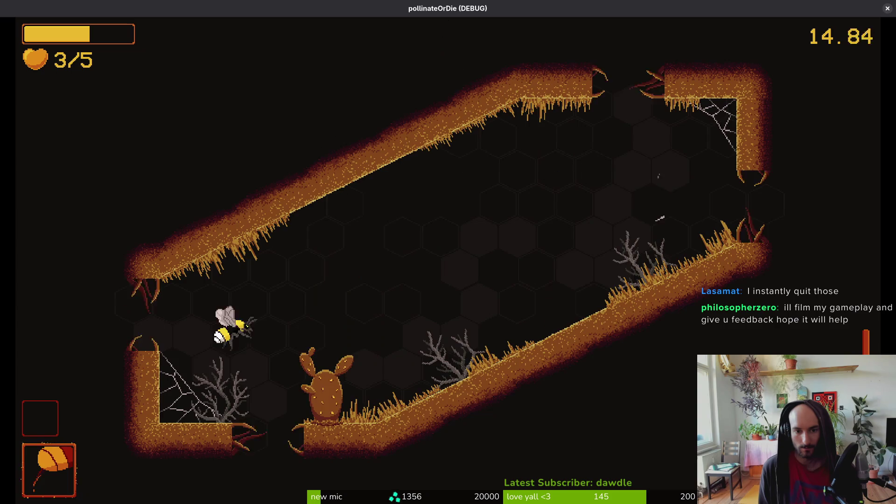
pyautogui.press('d')
pyautogui.press('w')
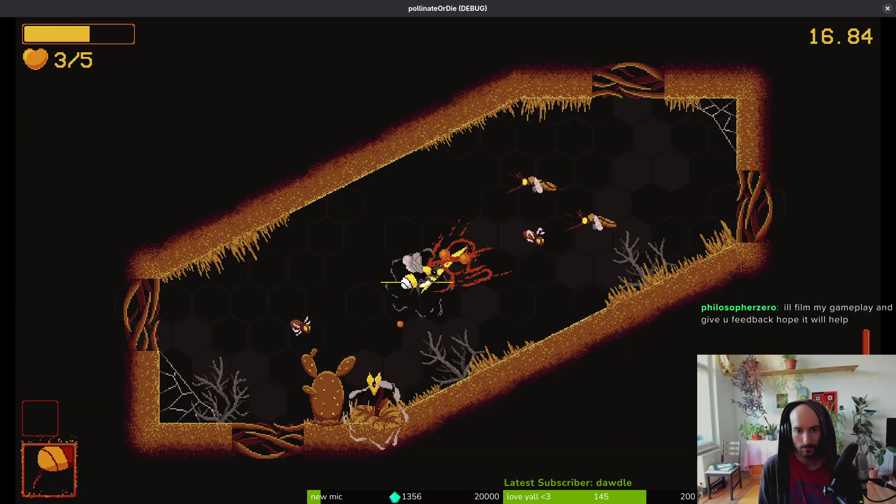
pyautogui.press('d')
pyautogui.press('a')
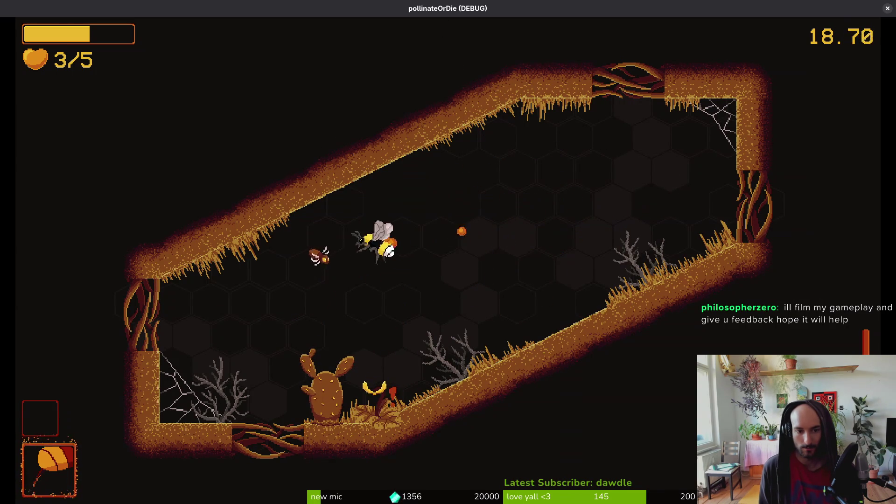
pyautogui.press('a')
pyautogui.press('s')
pyautogui.press('d')
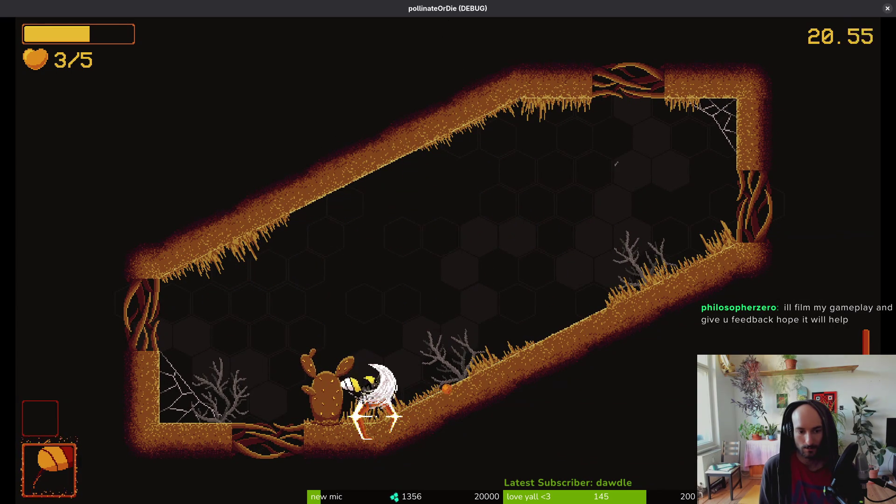
pyautogui.press('w')
pyautogui.press('s')
pyautogui.press('d')
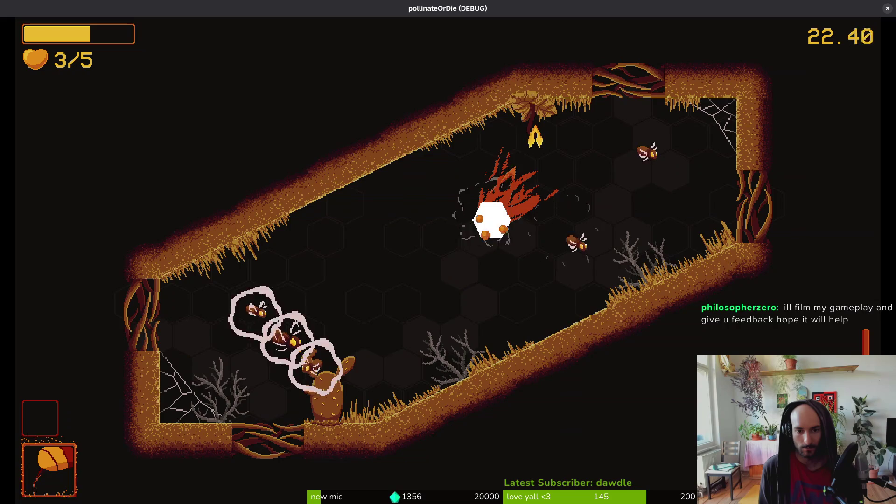
pyautogui.press('w')
pyautogui.press('d')
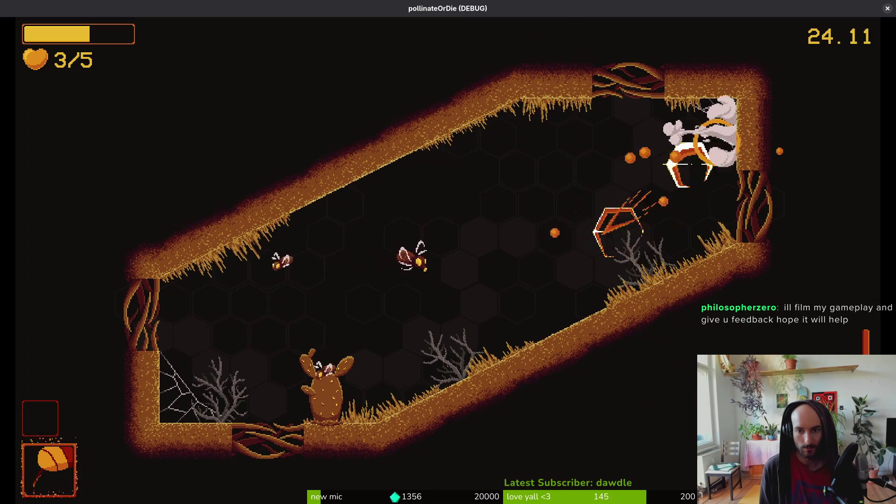
pyautogui.press('a')
pyautogui.press('s')
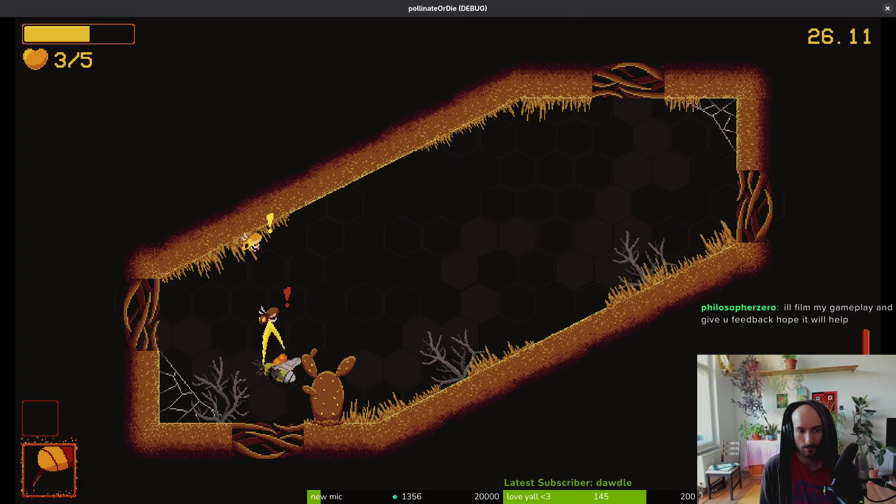
pyautogui.press('w')
pyautogui.press('d')
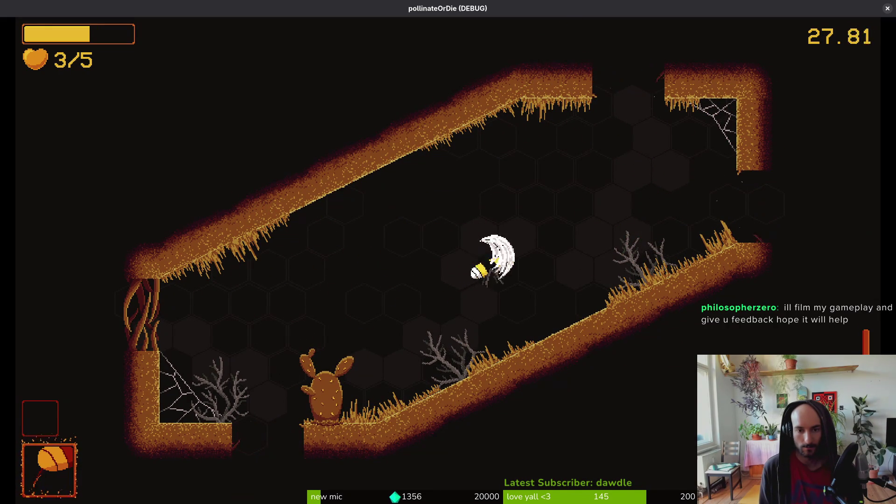
pyautogui.press('d')
pyautogui.press('w')
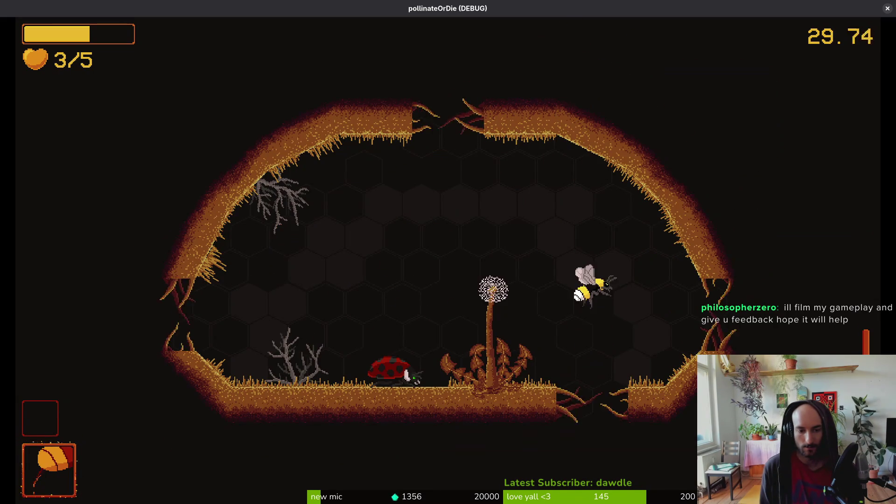
pyautogui.press('d')
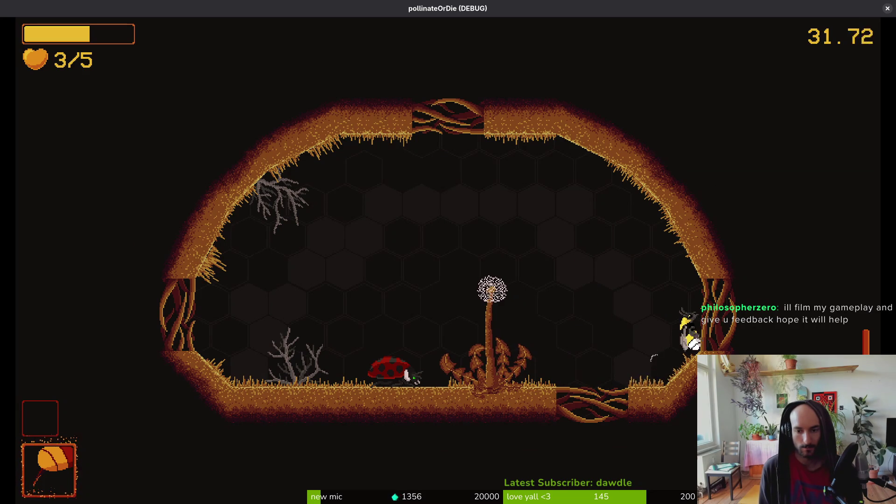
pyautogui.press('w')
pyautogui.press('d')
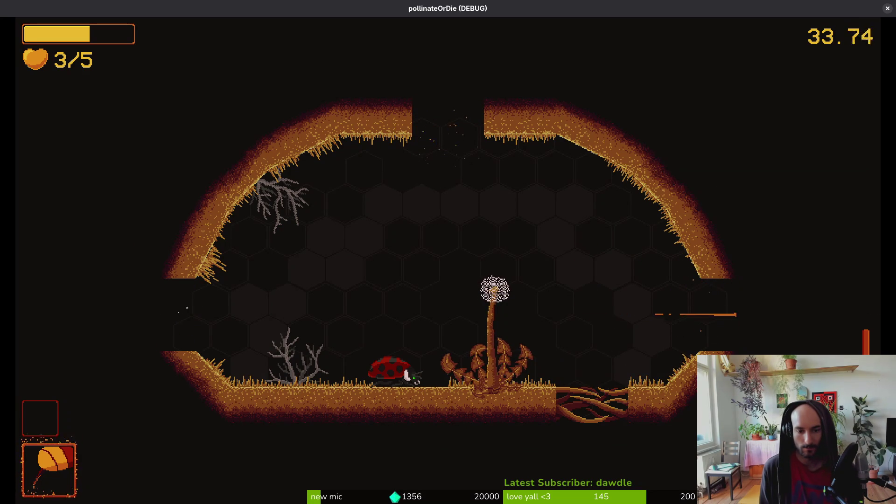
# Step: Survive the cactus arena's waves, shooting and slashing the mosquitoes and wasps
pyautogui.press('d')
pyautogui.press('w')
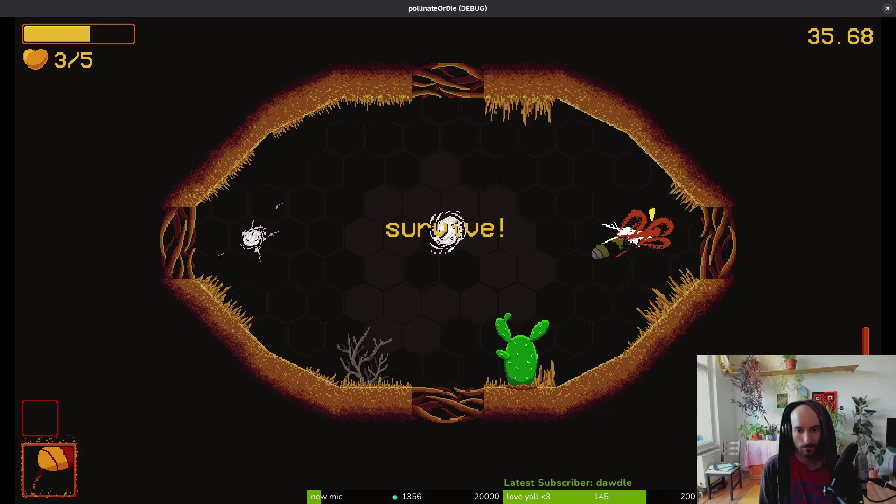
pyautogui.press('a')
pyautogui.press('s')
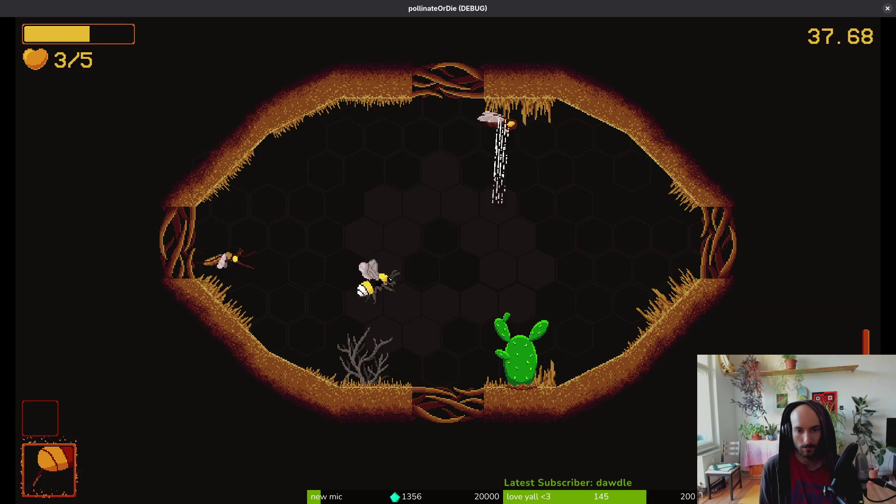
pyautogui.press('w')
pyautogui.press('d')
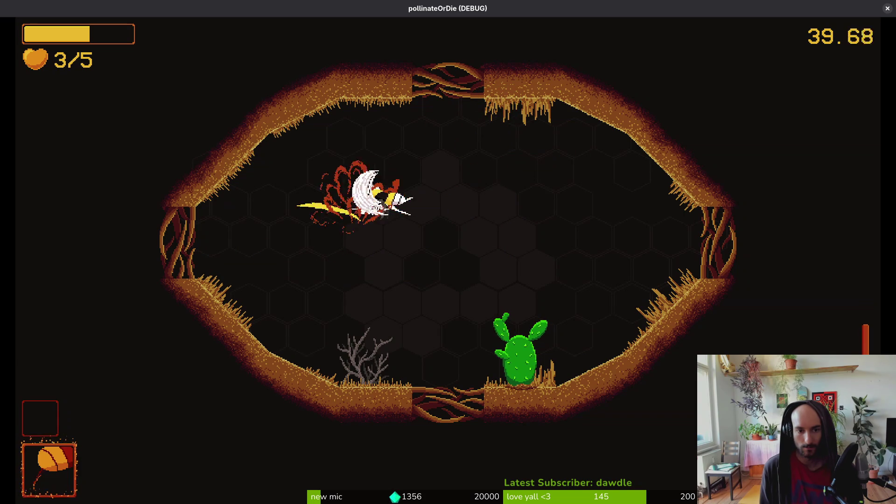
pyautogui.press('s')
pyautogui.press('d')
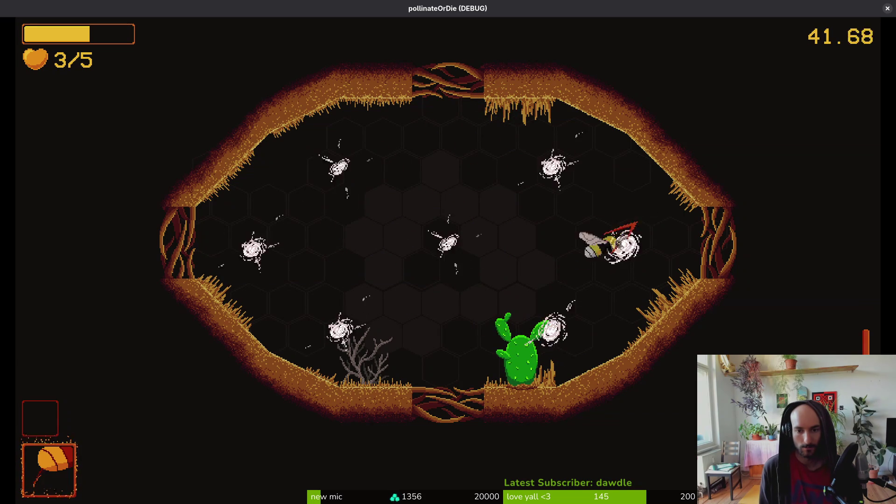
pyautogui.click(544, 186)
pyautogui.press('a')
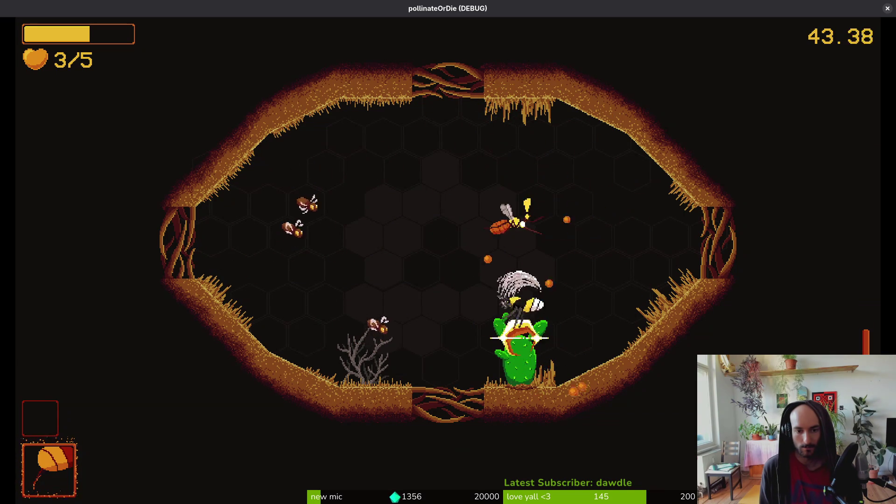
pyautogui.press('w')
pyautogui.press('a')
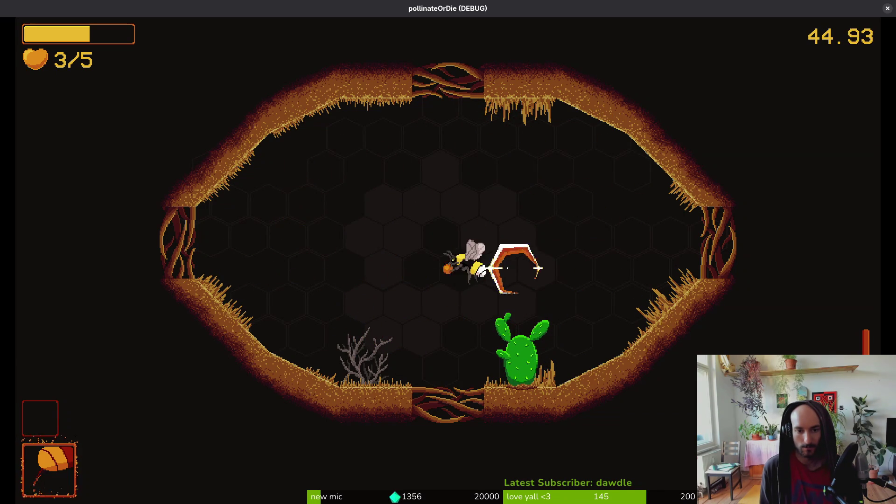
pyautogui.press('s')
pyautogui.press('d')
pyautogui.press('w')
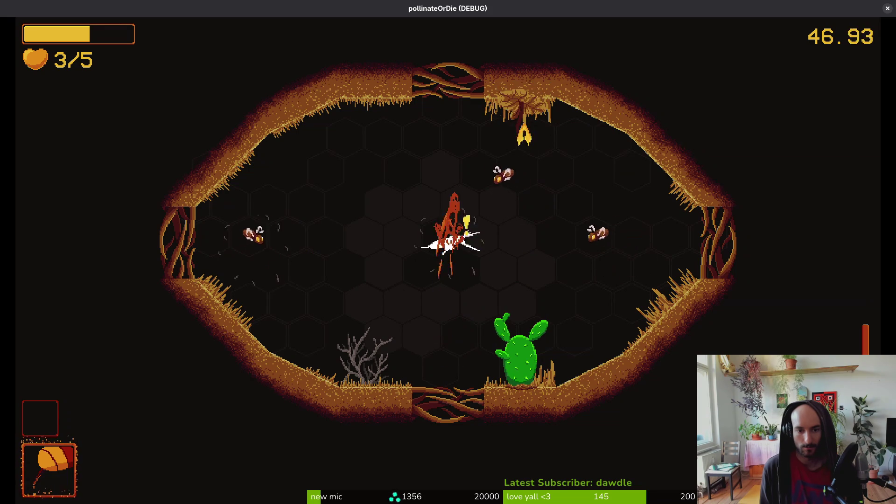
pyautogui.press('d')
pyautogui.press('a')
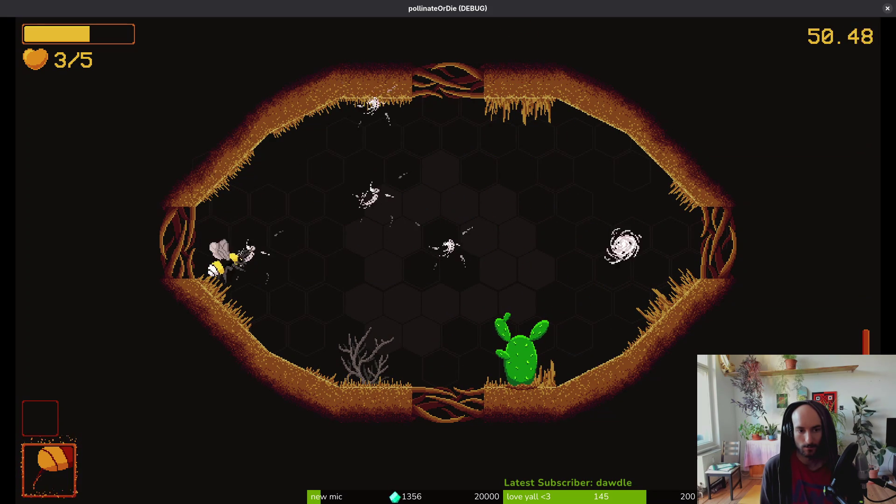
pyautogui.press('s')
pyautogui.press('d')
pyautogui.press('w')
pyautogui.press('d')
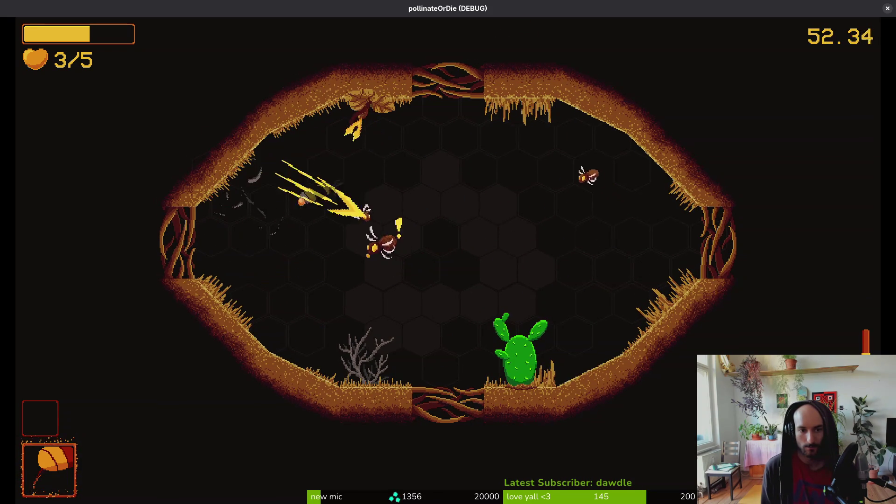
pyautogui.press('w')
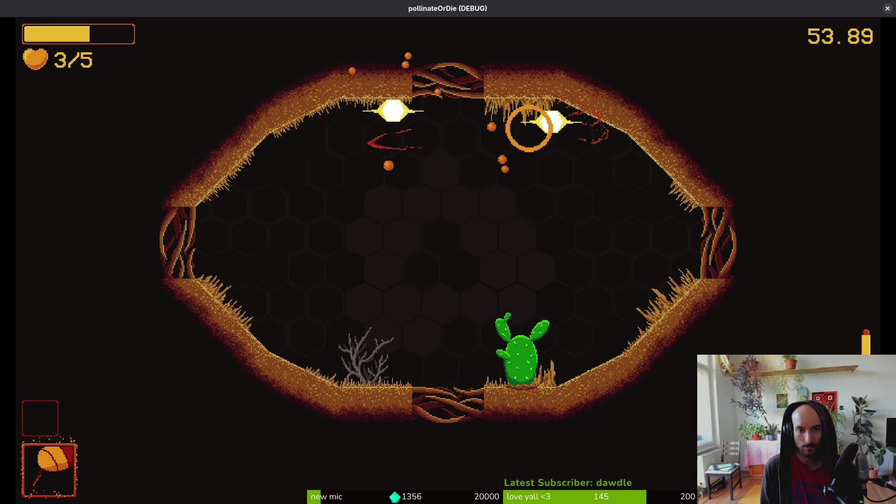
# Step: Finish the last arena enemies, pollinate the cactus flower, and take the +25% slash upgrade
pyautogui.press('s')
pyautogui.press('a')
pyautogui.press('a')
pyautogui.press('d')
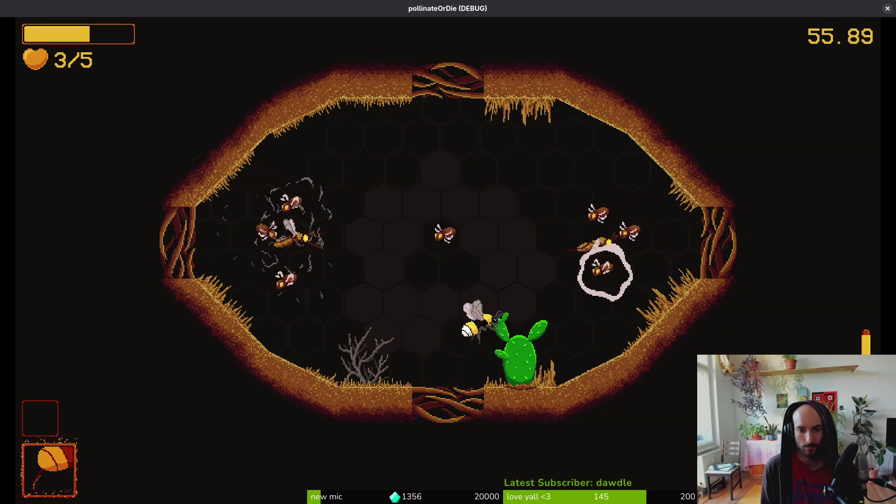
pyautogui.press('a')
pyautogui.press('w')
pyautogui.press('s')
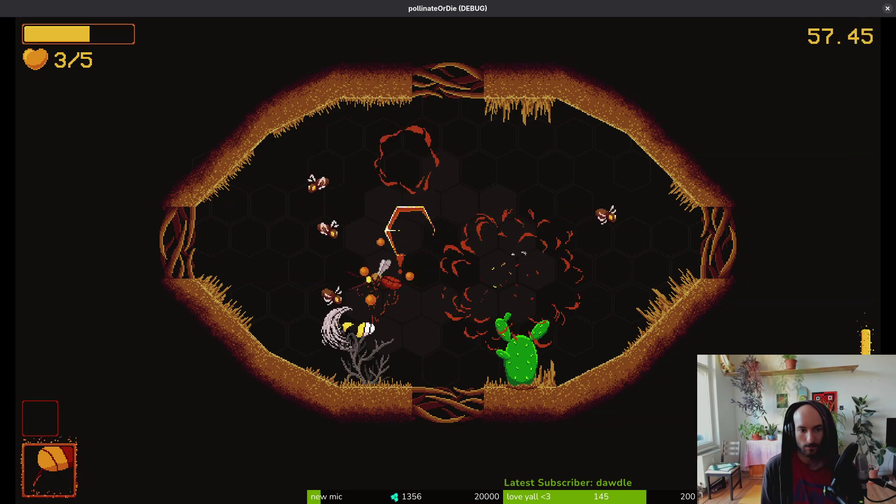
pyautogui.press('a')
pyautogui.press('w')
pyautogui.press('d')
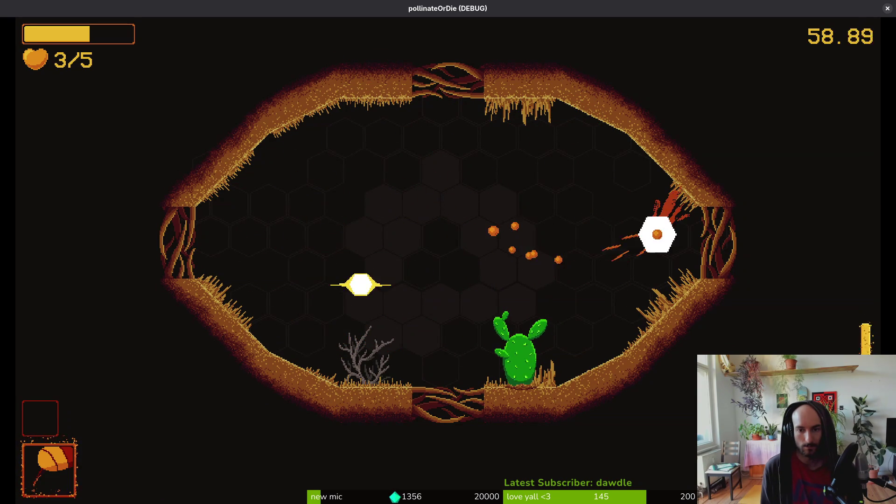
pyautogui.press('w')
pyautogui.press('s')
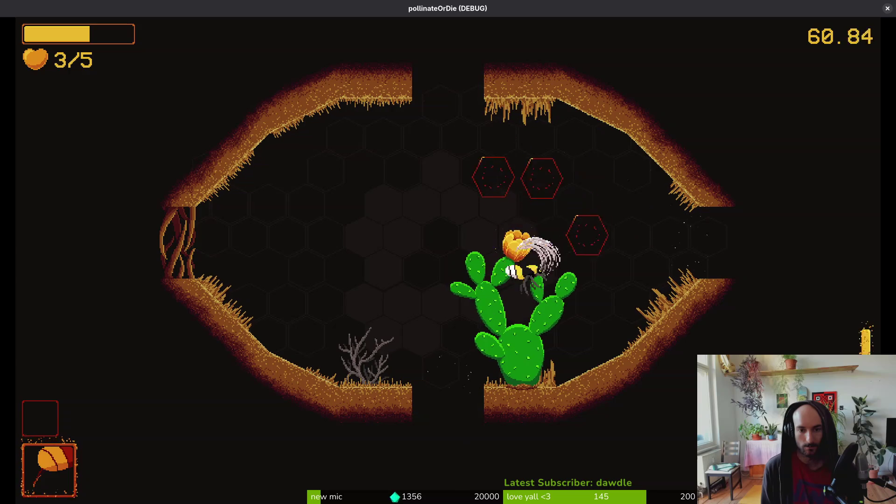
pyautogui.press('d')
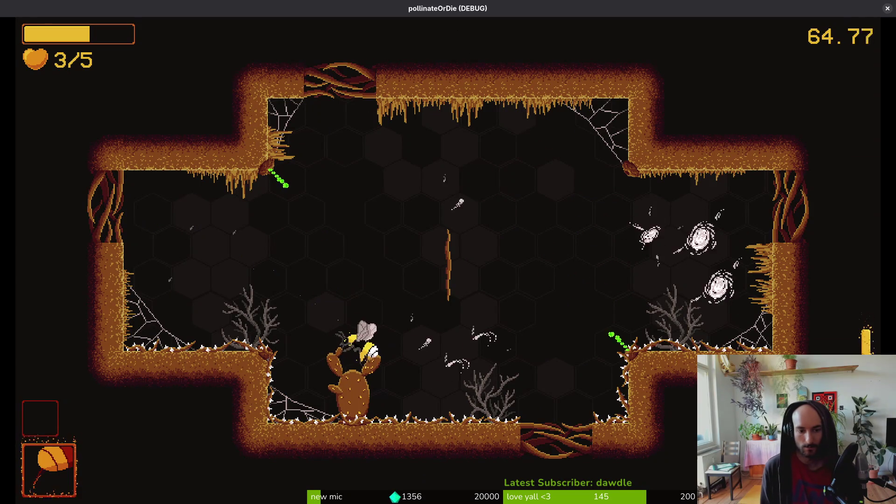
# Step: Slash the enemies along the left wall and centre of the cobwebbed thorn cave
pyautogui.press('w')
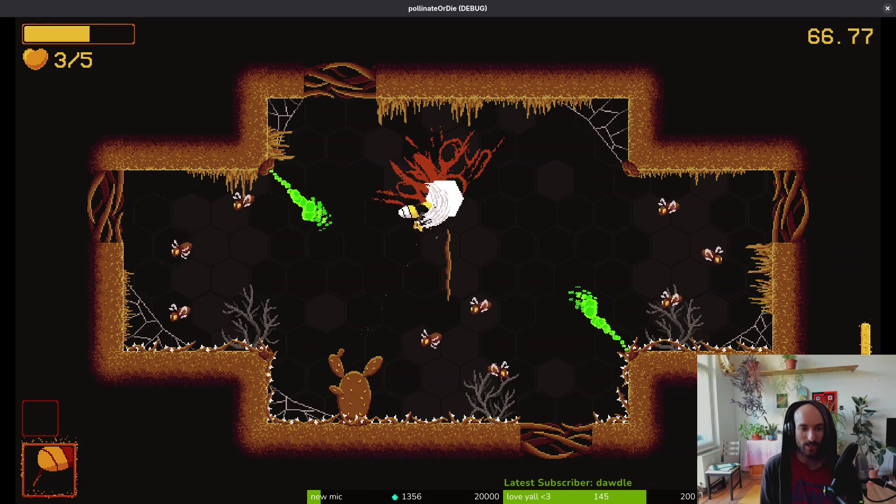
pyautogui.press('d')
pyautogui.press('s')
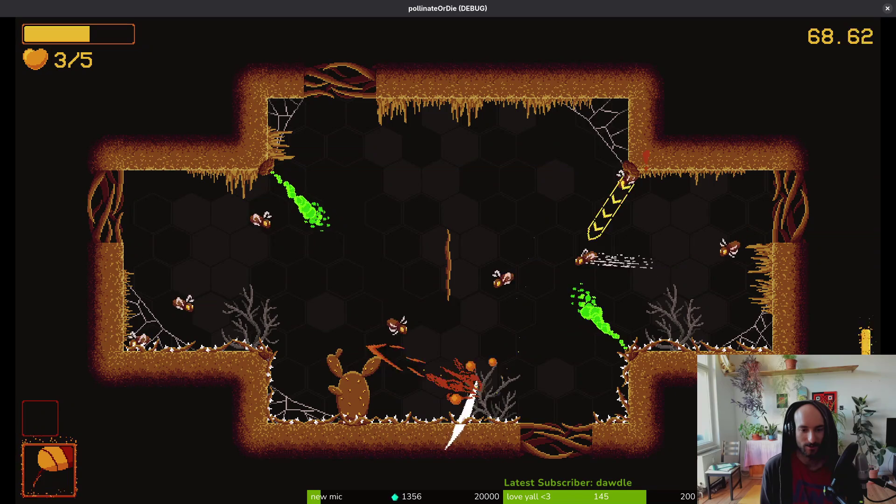
pyautogui.press('a')
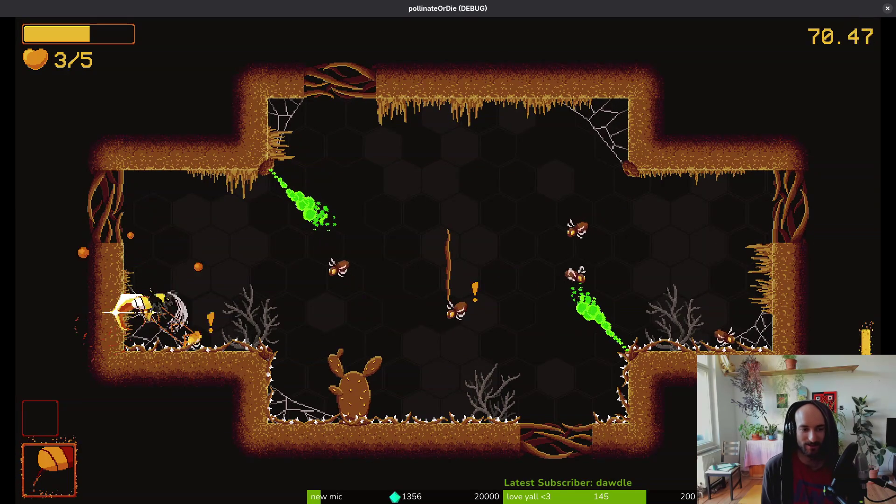
pyautogui.press('w')
pyautogui.press('s')
pyautogui.press('d')
pyautogui.press('a')
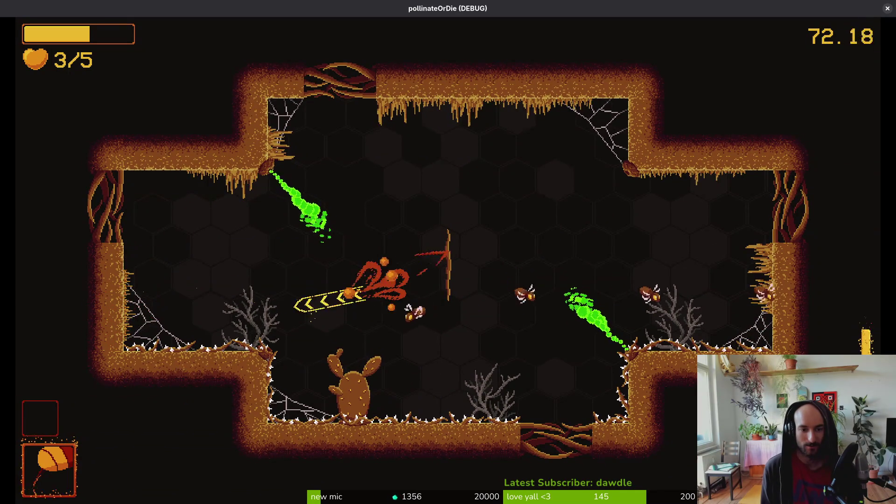
pyautogui.press('w')
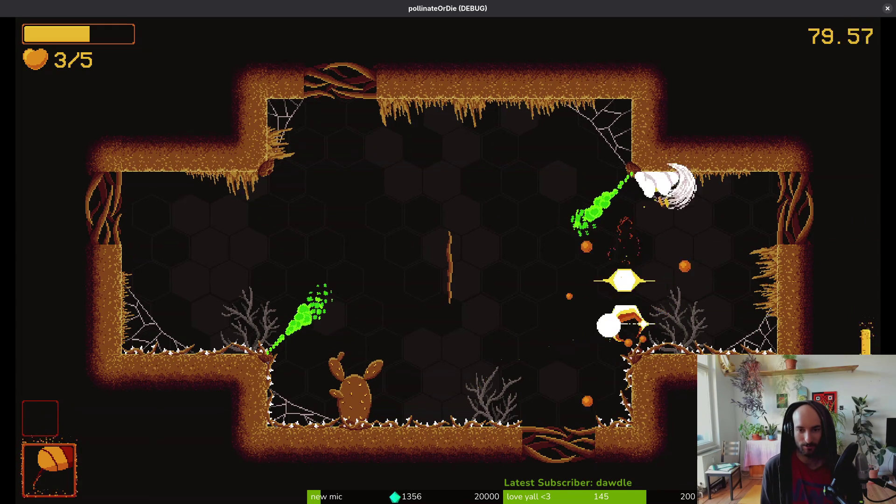
# Step: Hunt down the remaining mosquitoes on the right and floor until the last enemy falls
pyautogui.press('w')
pyautogui.press('a')
pyautogui.press('w')
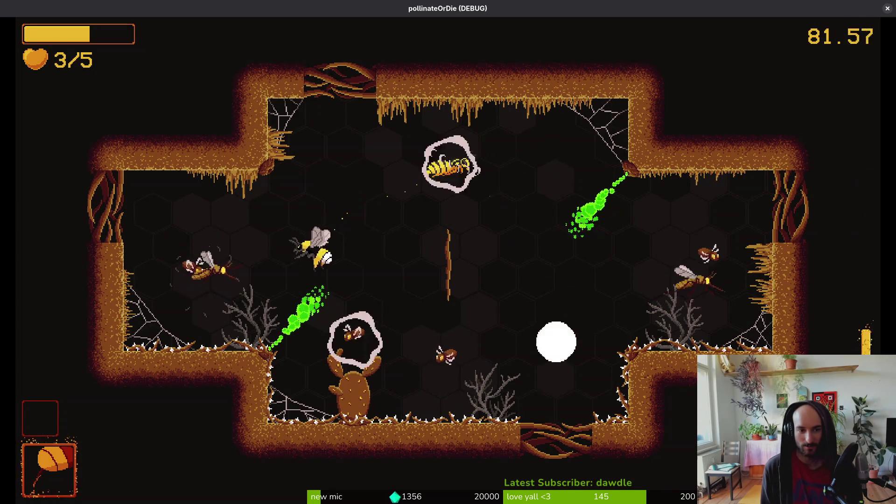
pyautogui.press('a')
pyautogui.press('d')
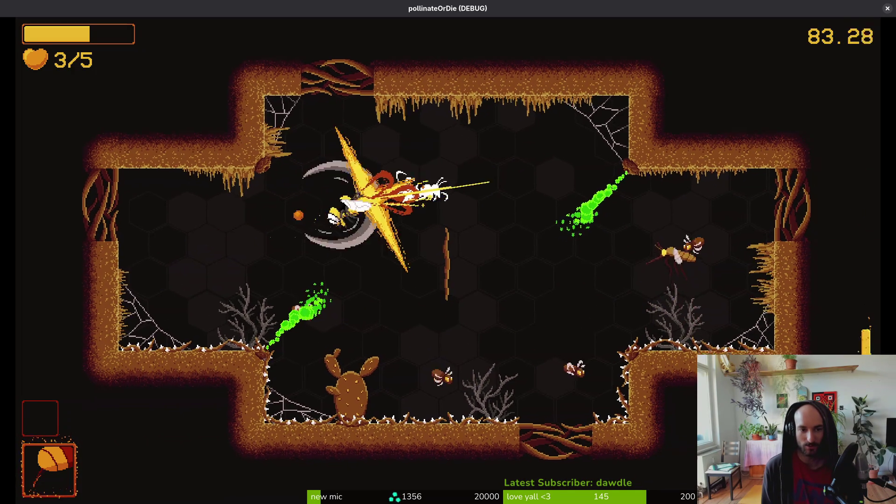
pyautogui.press('s')
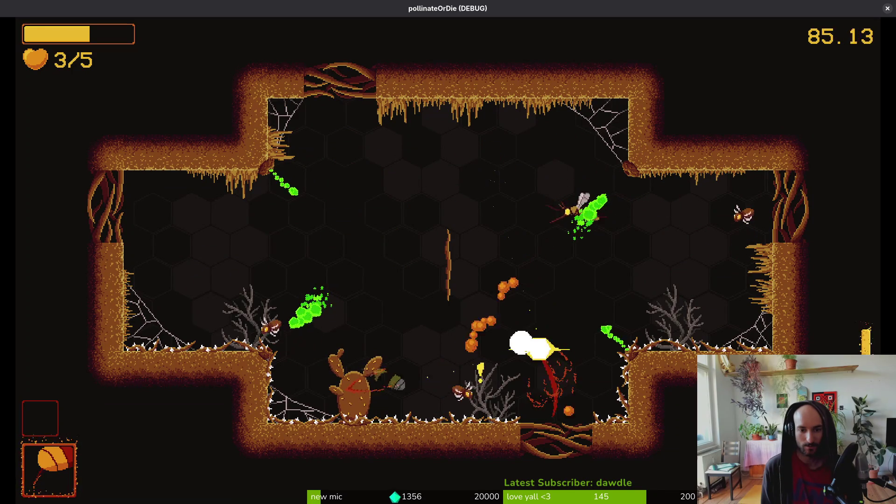
pyautogui.press('a')
pyautogui.press('w')
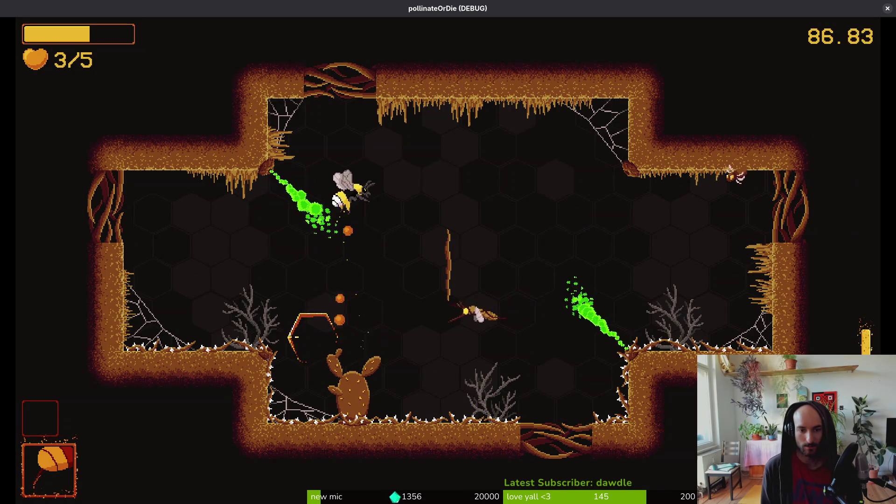
pyautogui.press('d')
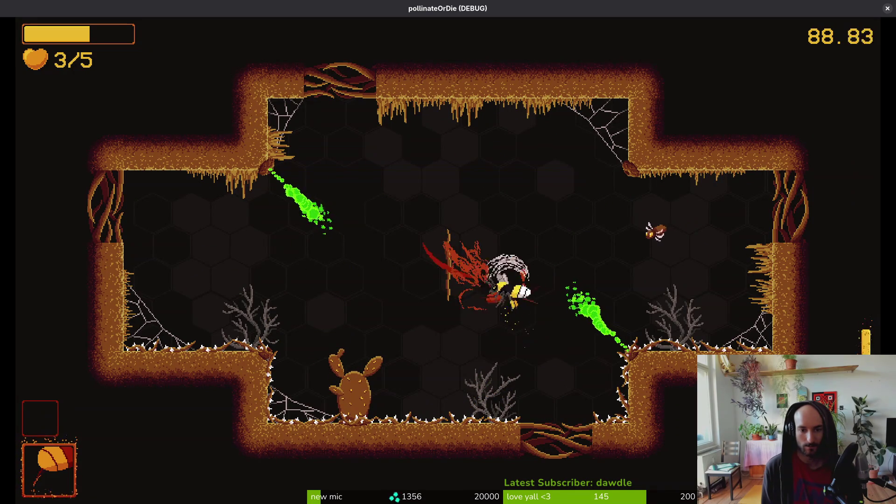
pyautogui.press('w')
pyautogui.press('s')
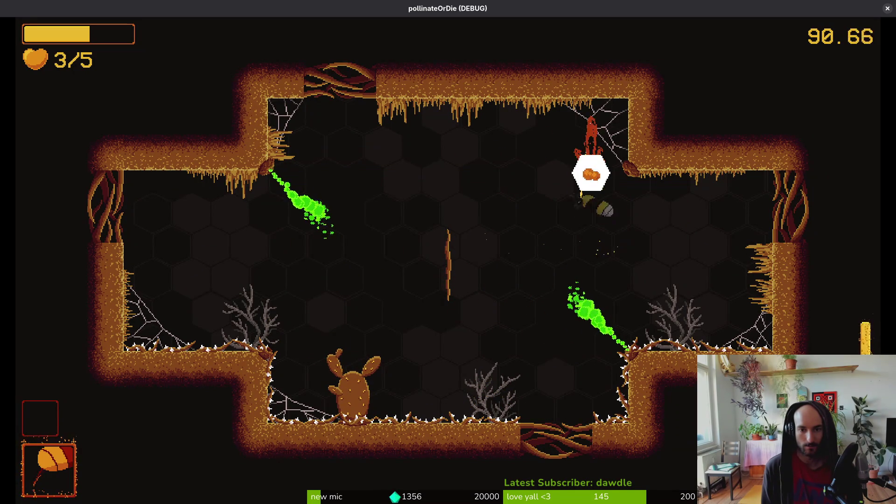
pyautogui.press('s')
pyautogui.press('a')
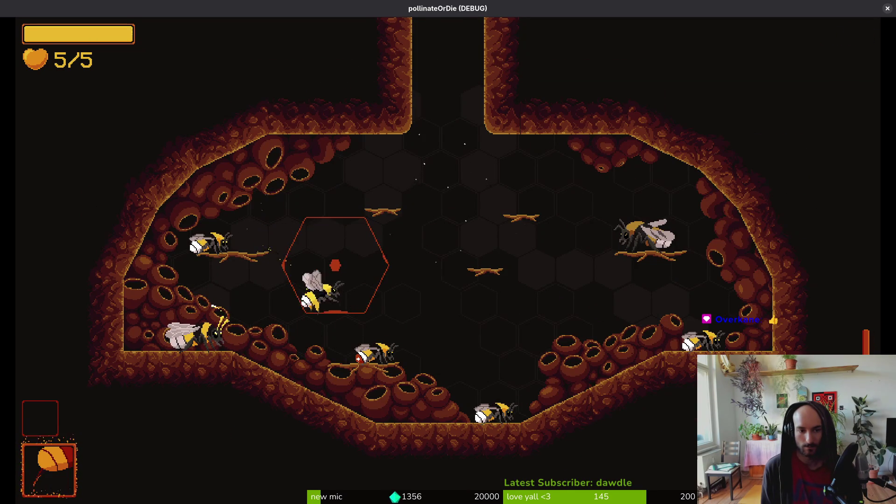
# Step: Bring up the debug level-select menu, browse the level list, then switch back to Aseprite
pyautogui.press('Escape')
pyautogui.press('Up')
pyautogui.press('Left')
pyautogui.press('Left')
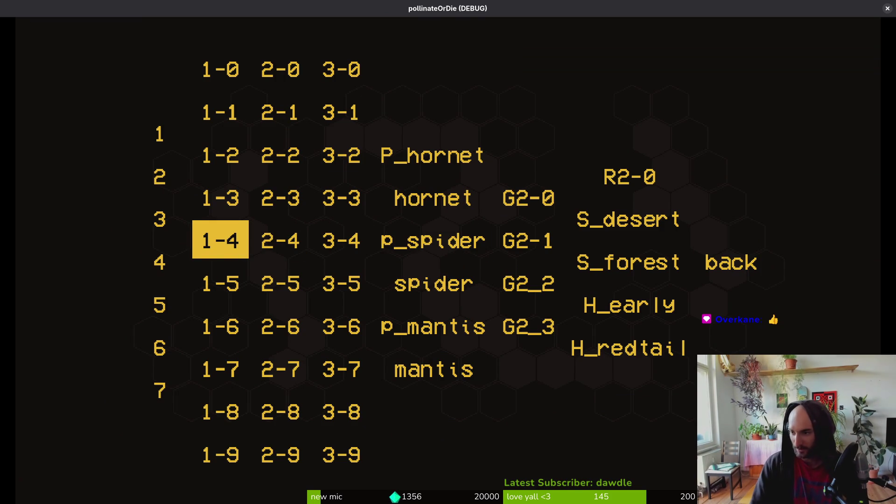
pyautogui.hotkey('alt', 'Tab')
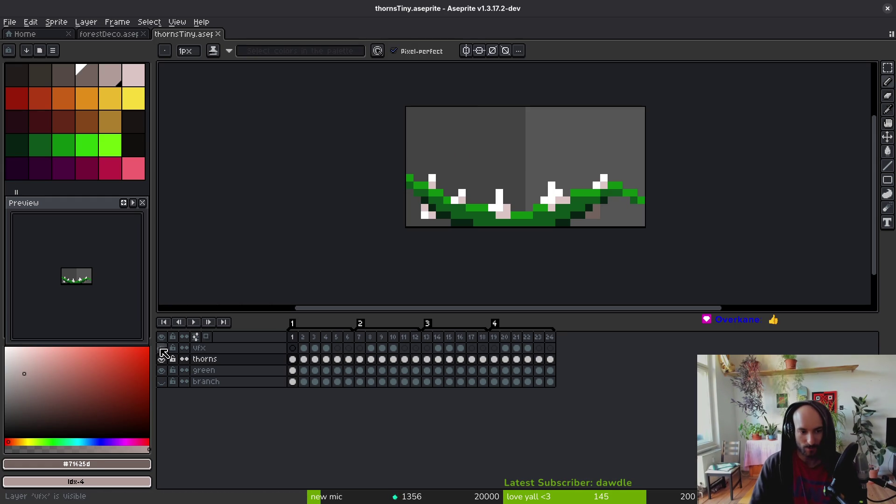
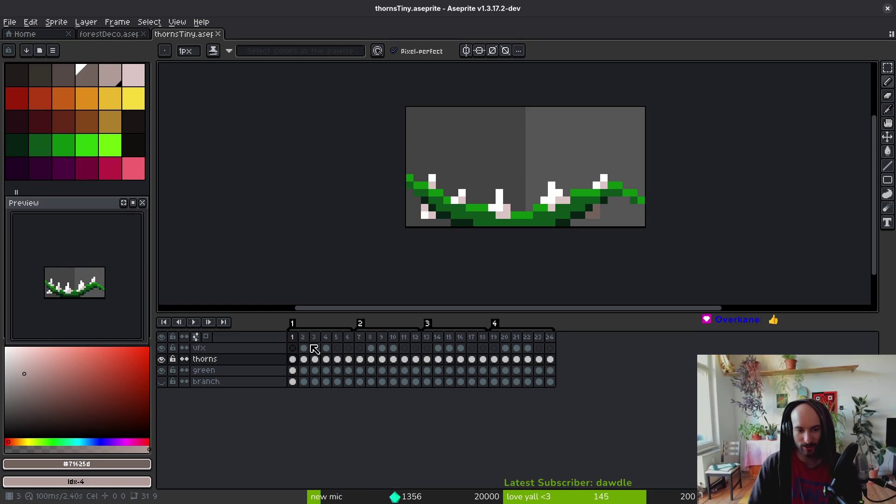
# Step: Select thorns frames 1–3 on all layers, then switch to the running game
pyautogui.moveTo(299, 345)
pyautogui.mouseDown()
pyautogui.moveTo(344, 345)
pyautogui.moveTo(310, 351)
pyautogui.mouseUp()
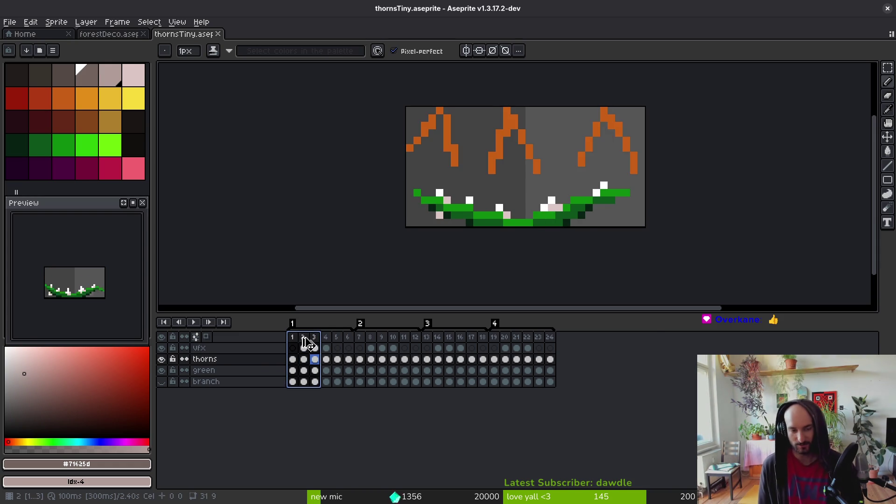
pyautogui.hotkey('alt', 'Tab')
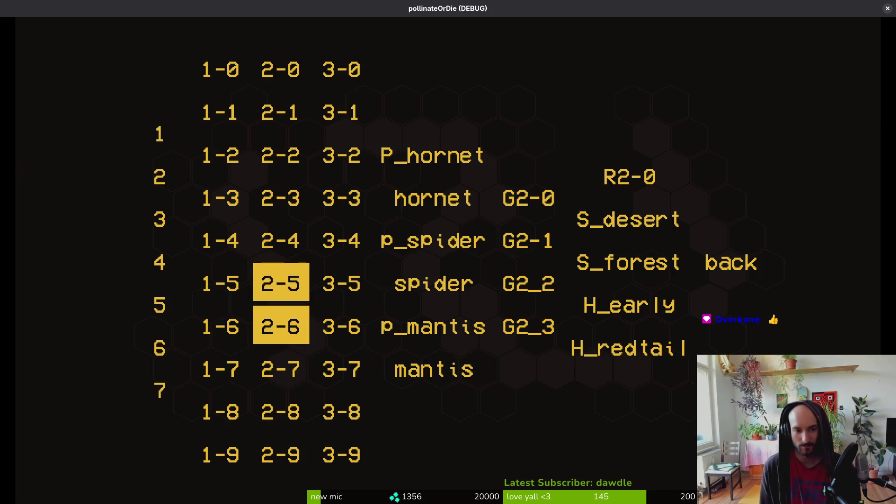
# Step: Load level 2-6 and fly the bee between the floor and the ceiling
pyautogui.click(281, 324)
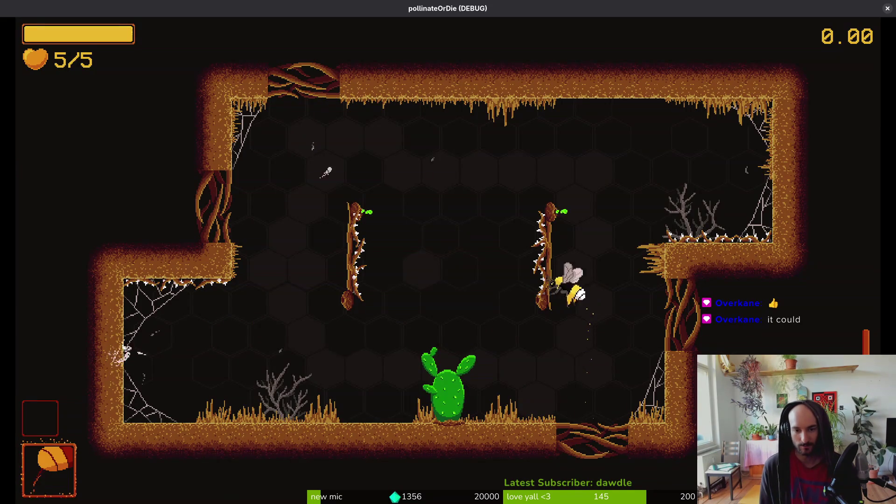
pyautogui.press('a')
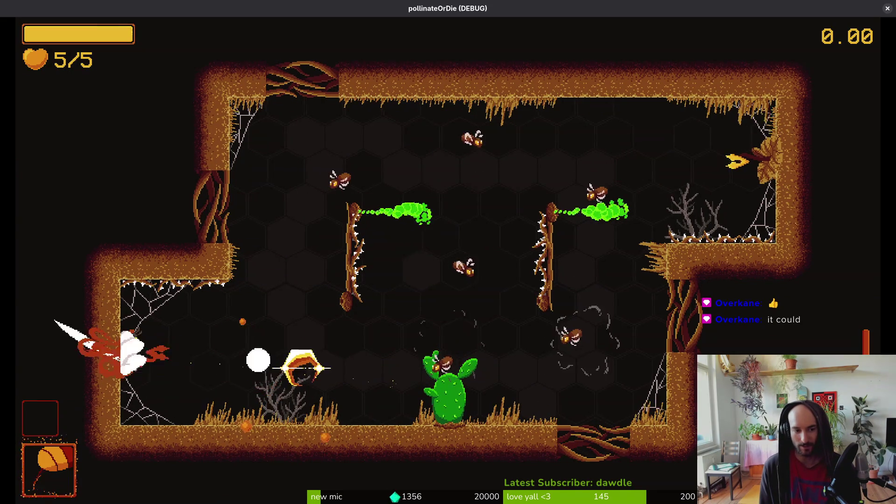
pyautogui.press('d')
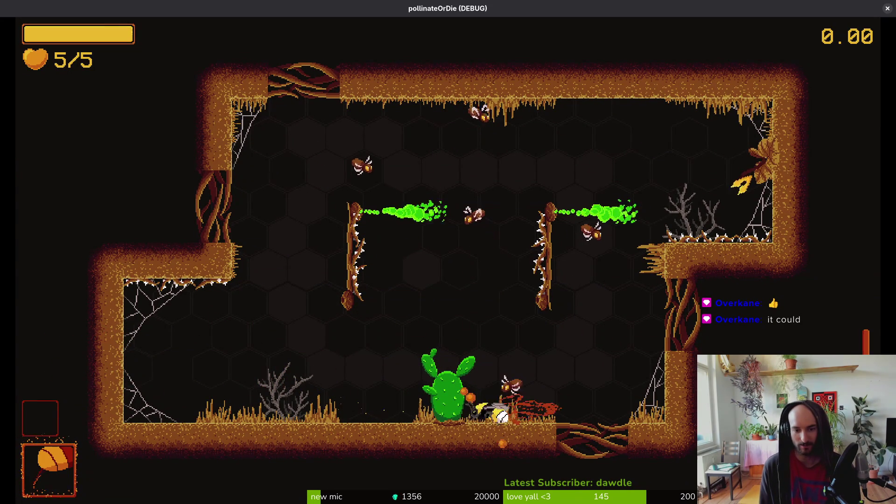
pyautogui.press('w')
pyautogui.press('a')
pyautogui.press('d')
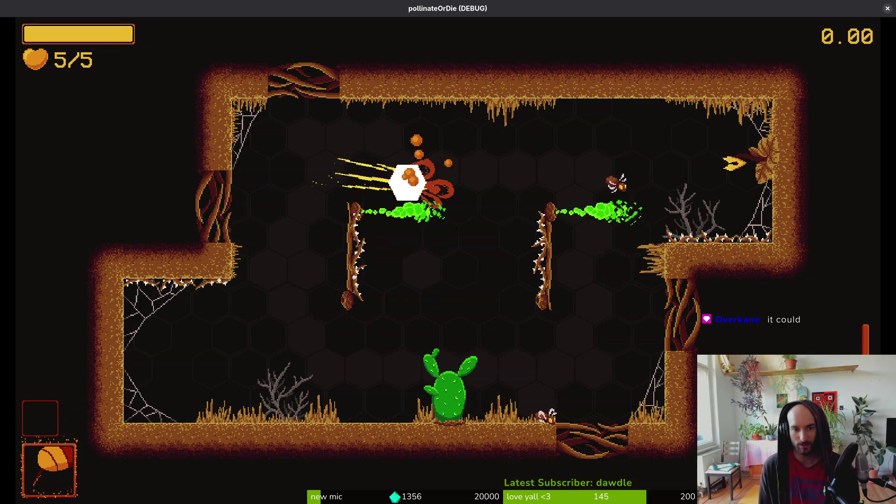
pyautogui.press('s')
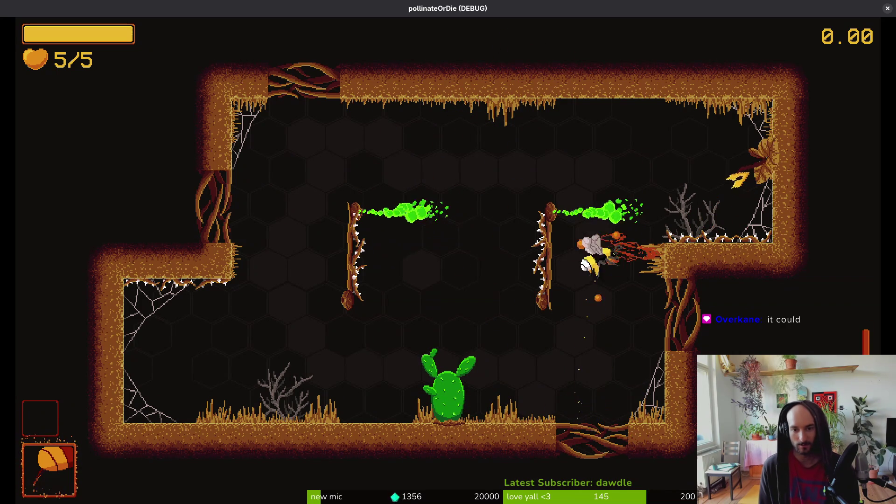
# Step: Fly through the upper level and web cave, then return to level select
pyautogui.press('a')
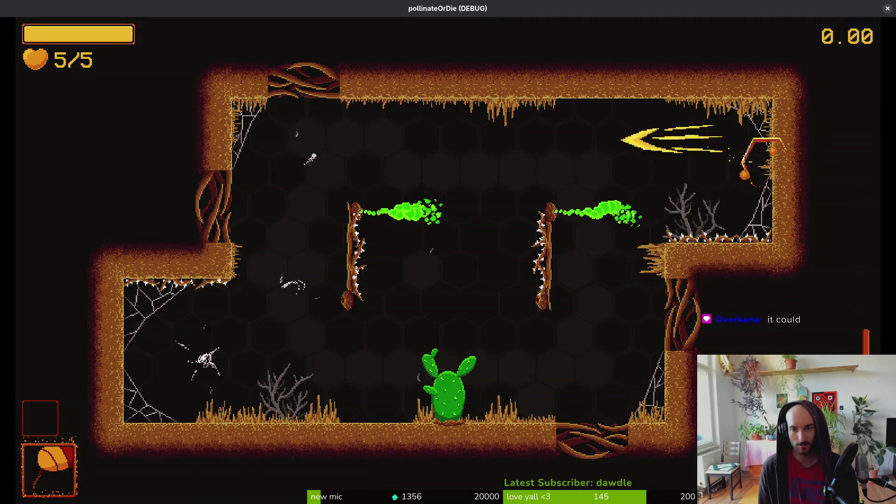
pyautogui.press('a')
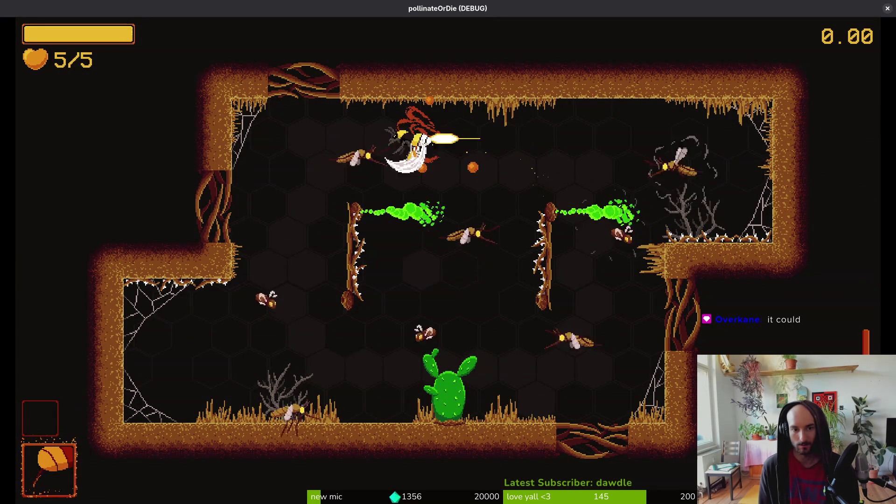
pyautogui.press('a')
pyautogui.press('s')
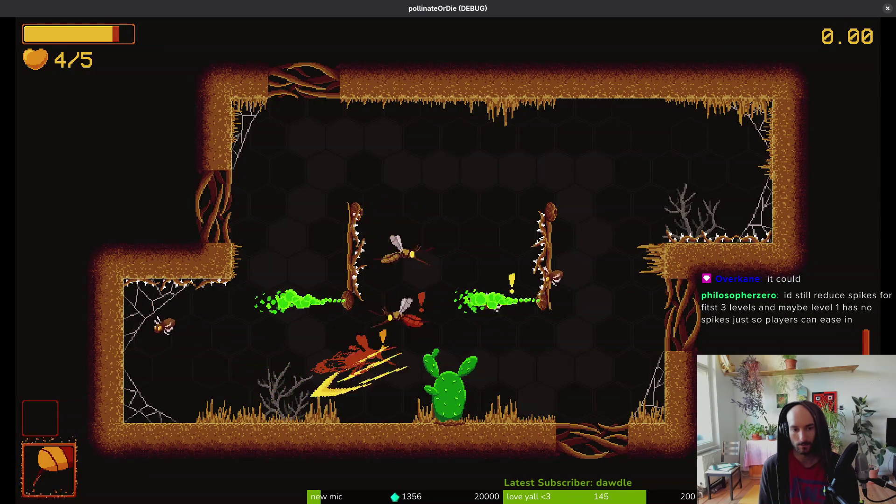
pyautogui.press('a')
pyautogui.press('d')
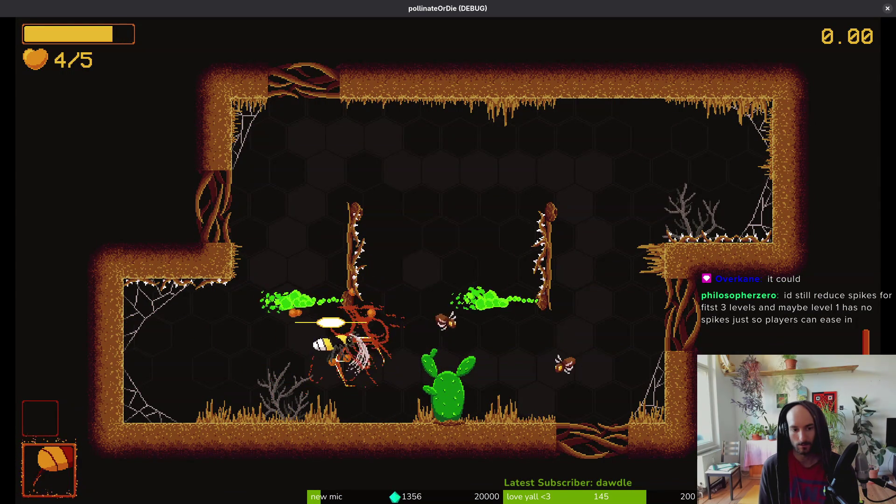
pyautogui.press('w')
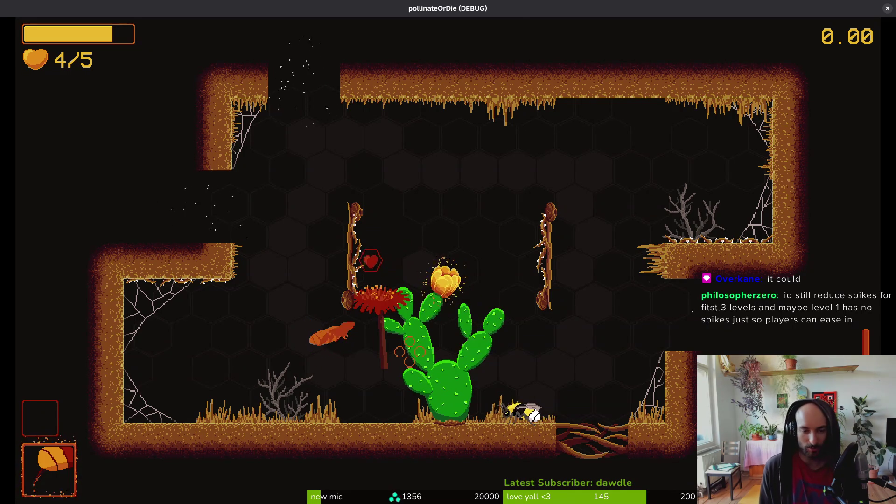
pyautogui.press('Escape')
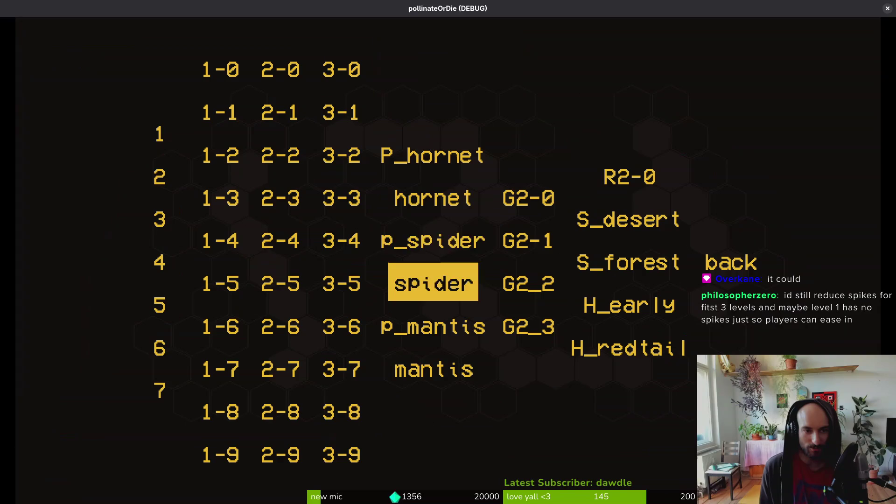
# Step: Load a level, back out, then load the earlier cave level from the debug menu
pyautogui.press('Left')
pyautogui.press('Left')
pyautogui.press('Left')
pyautogui.press('Up')
pyautogui.press('Return')
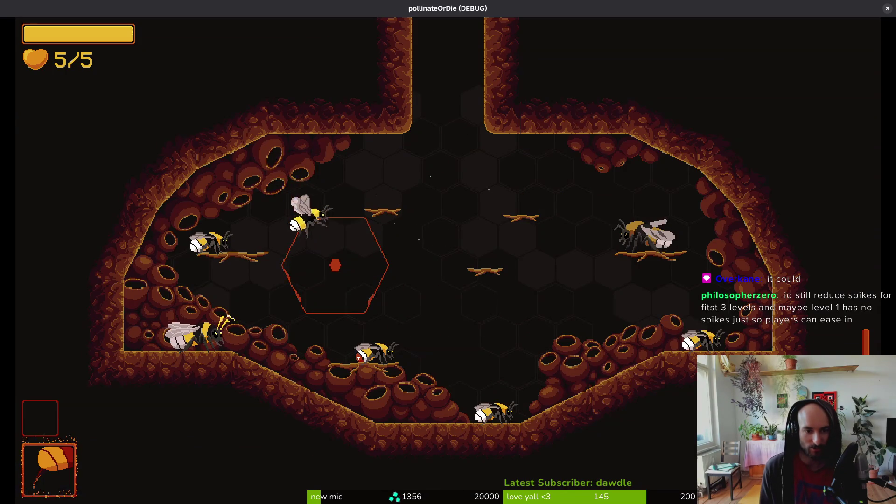
pyautogui.press('Escape')
pyautogui.press('Left')
pyautogui.press('Left')
pyautogui.press('Left')
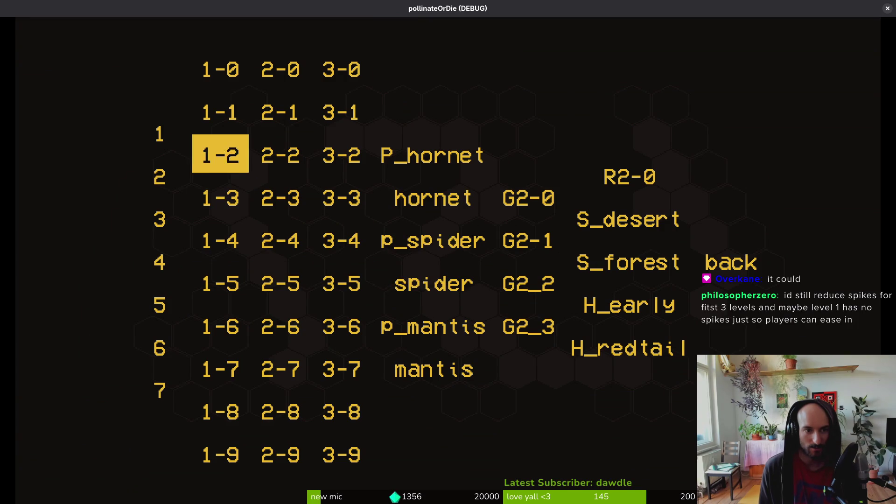
pyautogui.press('Up')
pyautogui.press('Return')
# Step: Fly around the cave dashing at and finishing off the mosquitoes
pyautogui.press('Up')
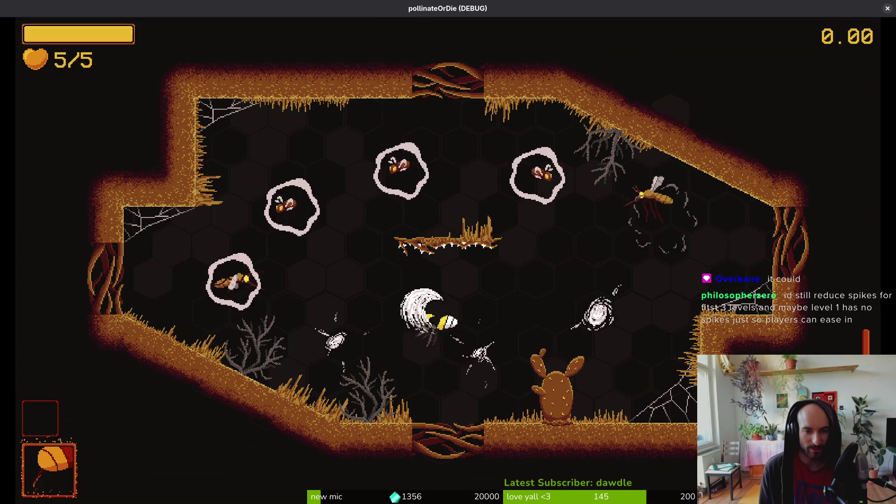
pyautogui.press('space')
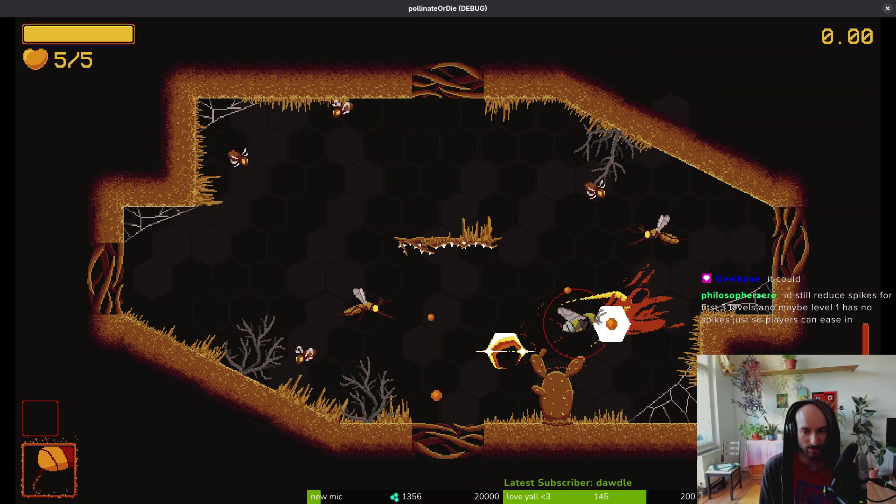
pyautogui.press('Up')
pyautogui.press('Left')
pyautogui.press('space')
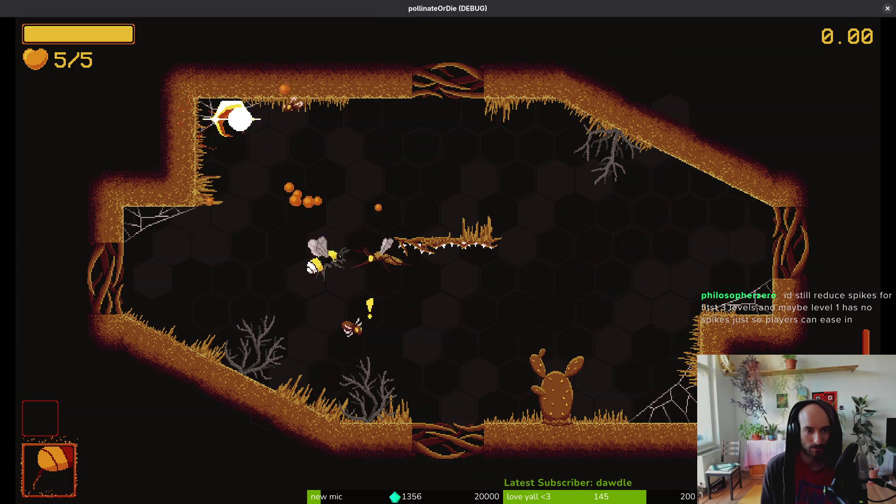
pyautogui.press('Down')
pyautogui.press('Up')
pyautogui.press('Left')
pyautogui.press('space')
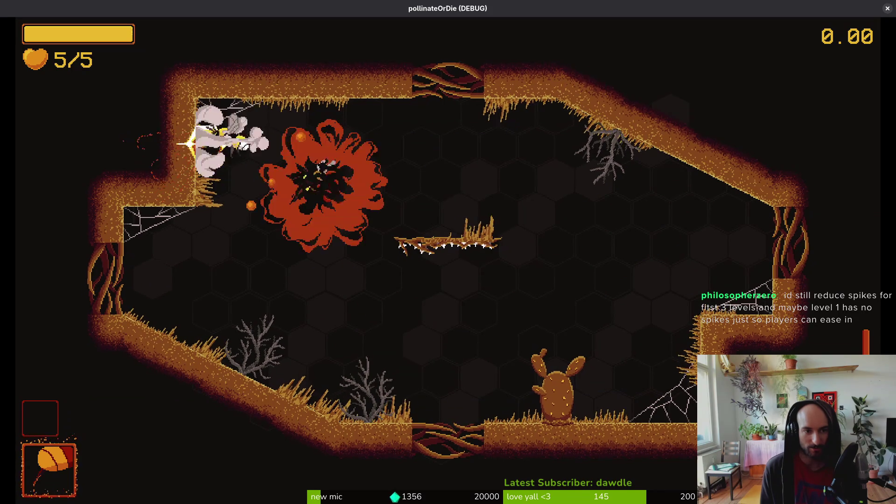
pyautogui.press('Down')
pyautogui.press('Down')
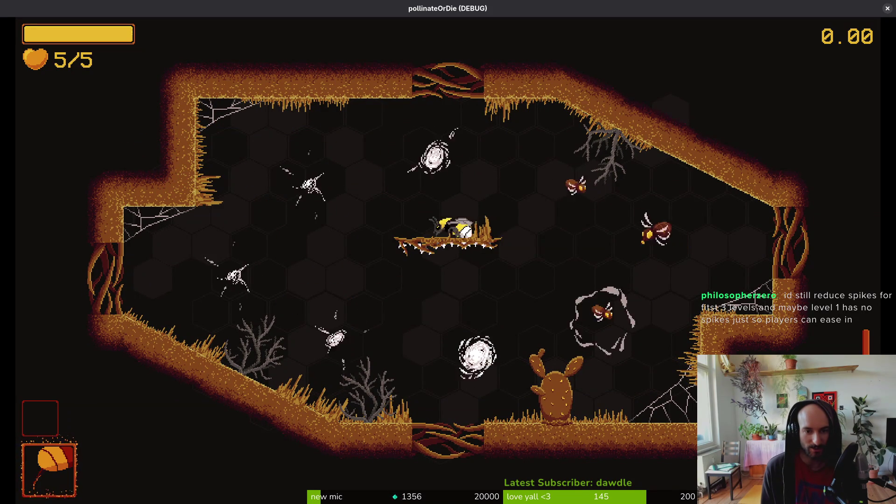
# Step: Fight the flies around the thorny central ledge until the level is cleared
pyautogui.press('Right')
pyautogui.press('space')
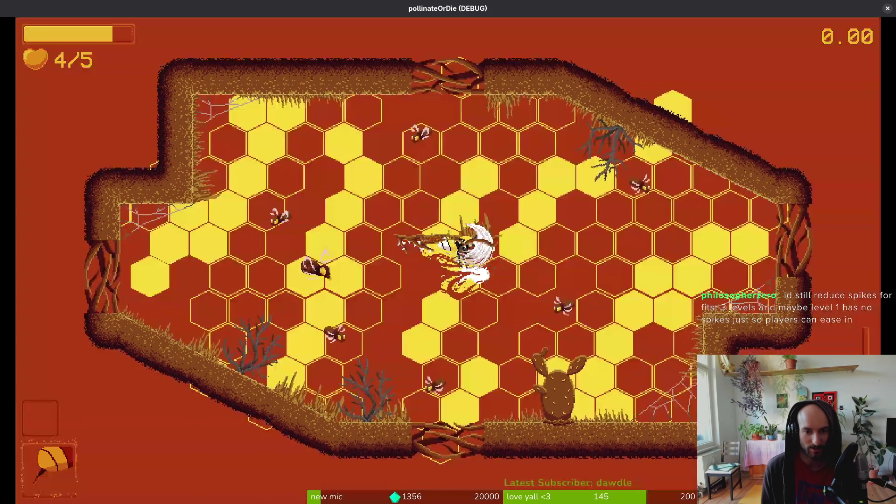
pyautogui.press('Up')
pyautogui.press('Right')
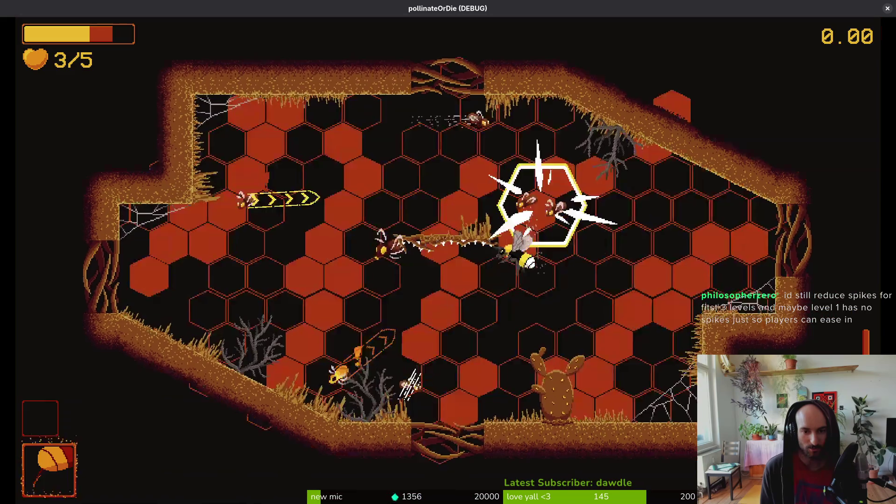
pyautogui.press('Left')
pyautogui.press('space')
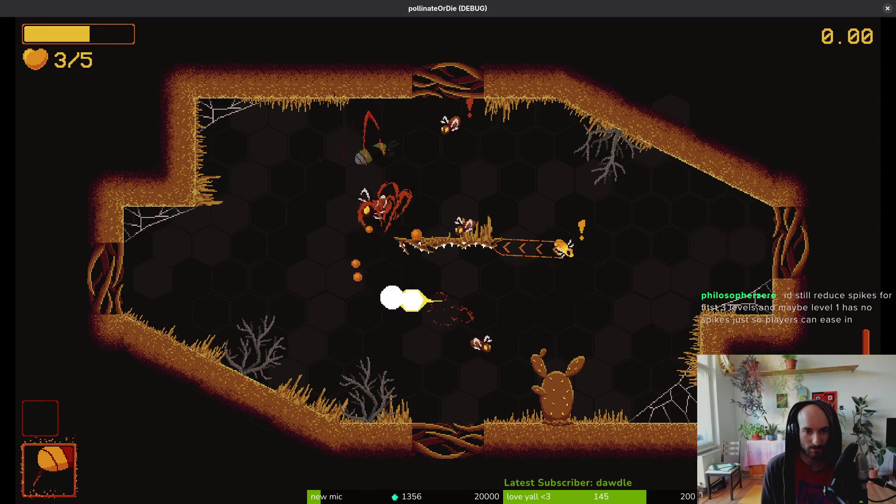
pyautogui.press('Up')
pyautogui.press('space')
pyautogui.press('Right')
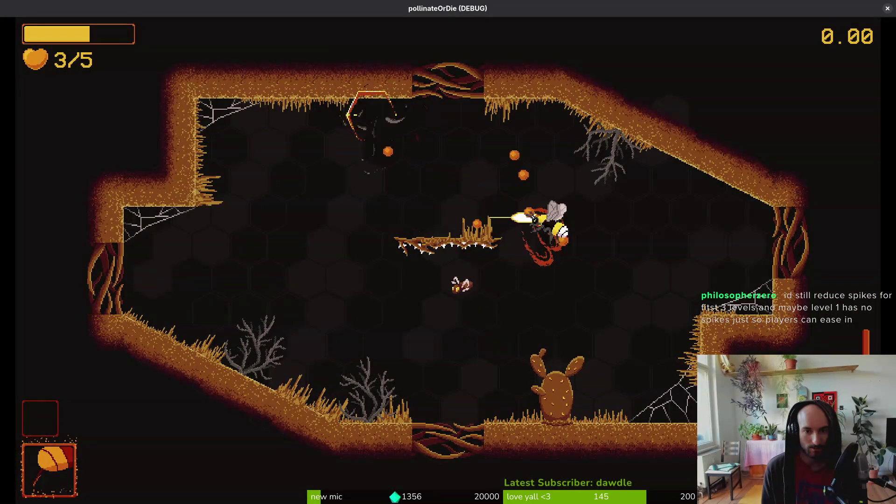
pyautogui.press('Down')
pyautogui.press('Right')
pyautogui.press('Up')
pyautogui.press('Left')
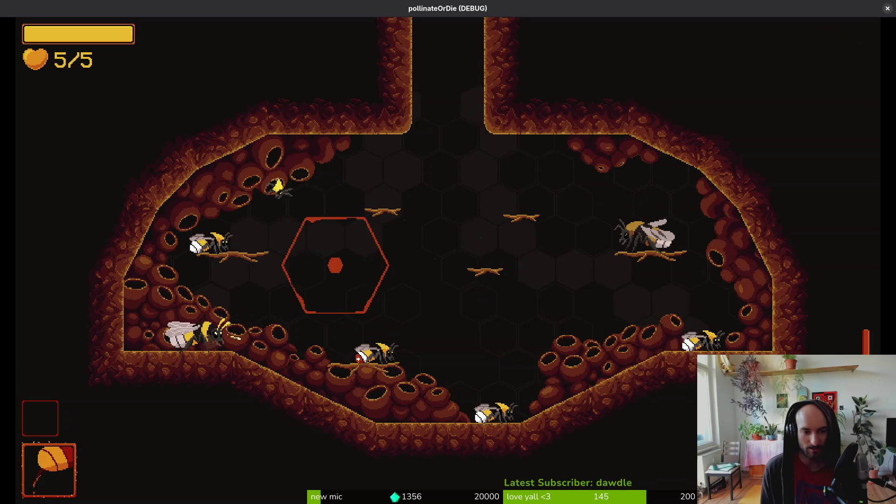
# Step: Load and briefly try levels 1-4 and 1-5 from the debug level select
pyautogui.press('Escape')
pyautogui.press('Up')
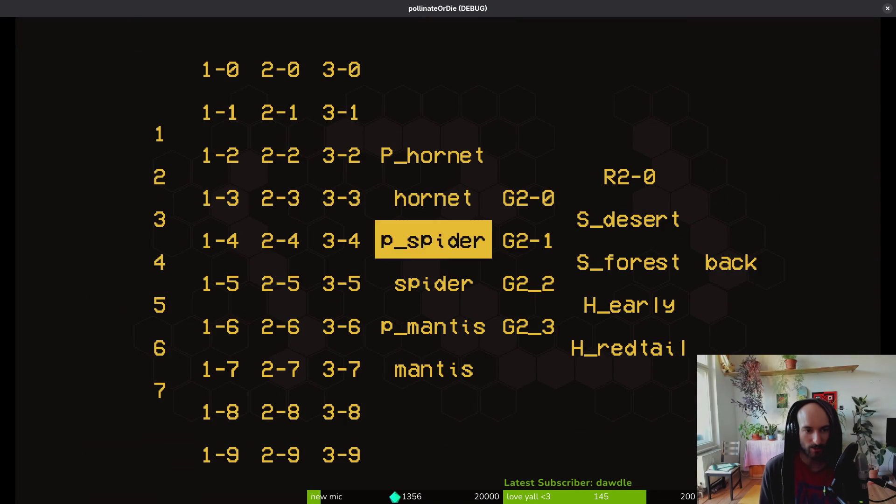
pyautogui.press('Left')
pyautogui.press('Left')
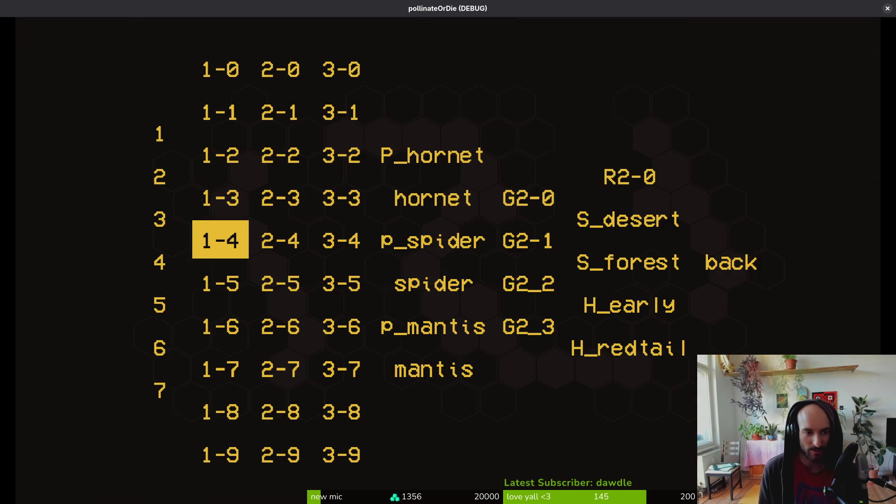
pyautogui.press('Return')
pyautogui.press('Up')
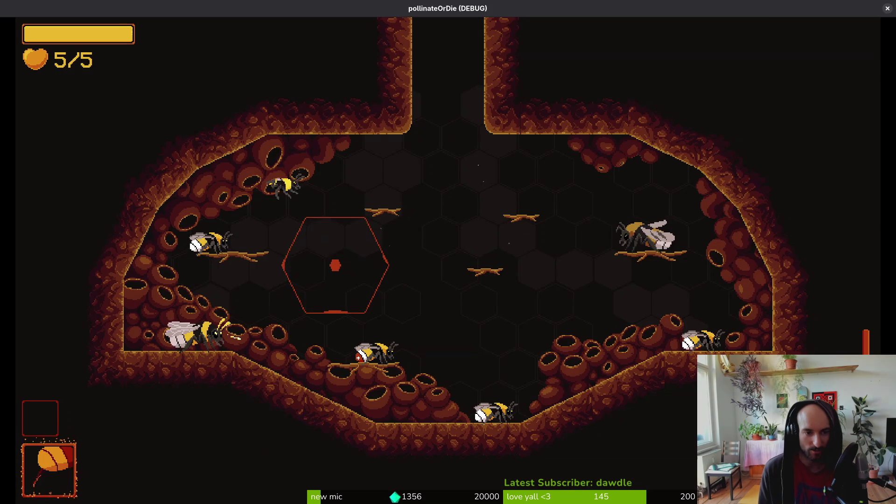
pyautogui.press('Escape')
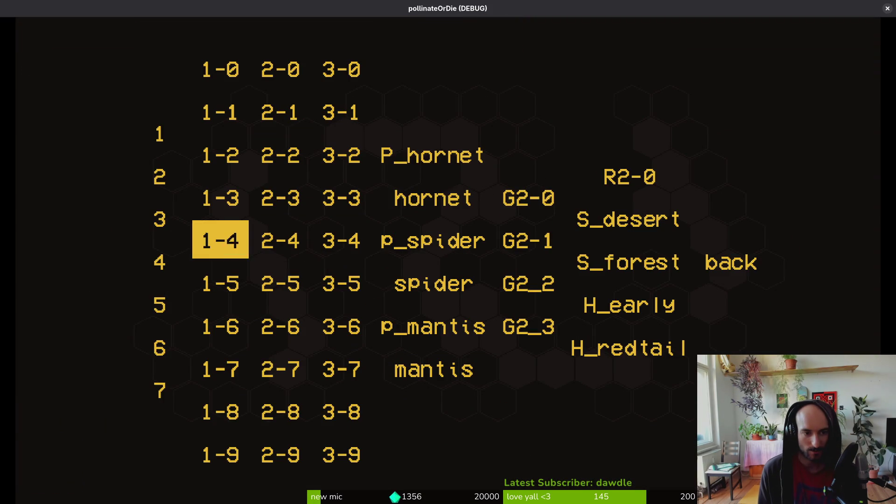
pyautogui.press('Down')
pyautogui.press('Return')
pyautogui.press('Up')
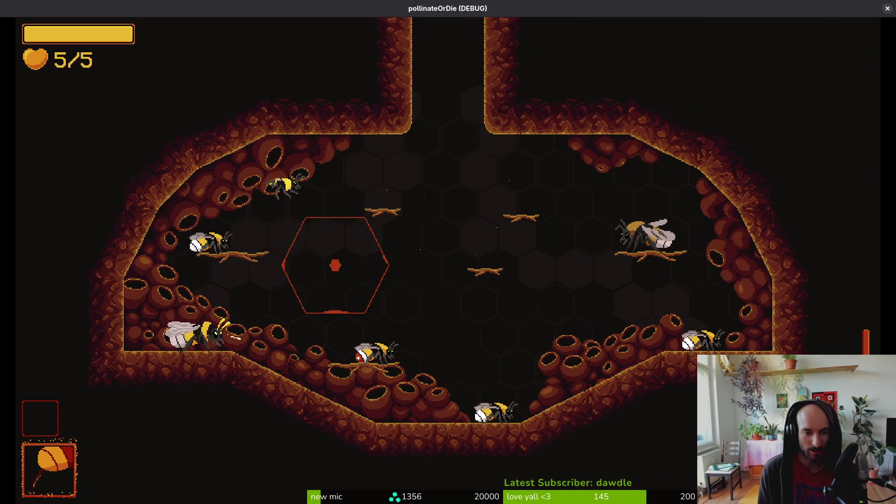
pyautogui.press('Escape')
pyautogui.press('Up')
pyautogui.press('Left')
pyautogui.press('Left')
pyautogui.press('Left')
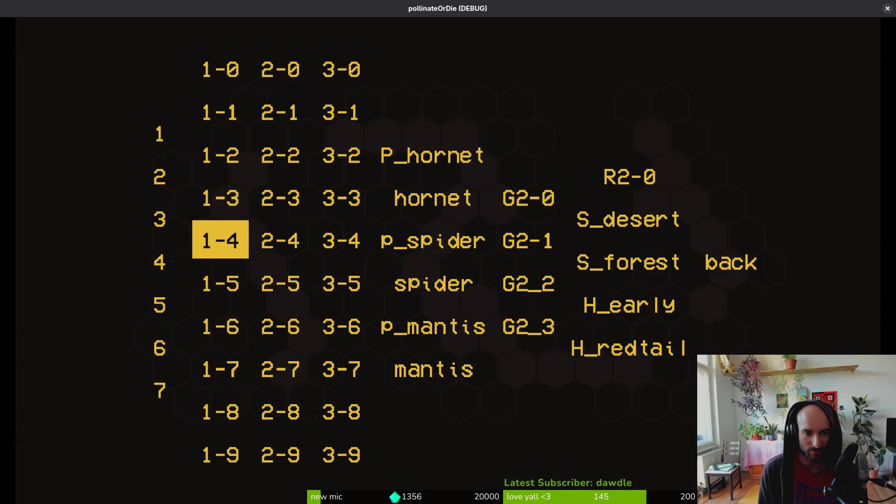
pyautogui.press('Return')
pyautogui.press('Up')
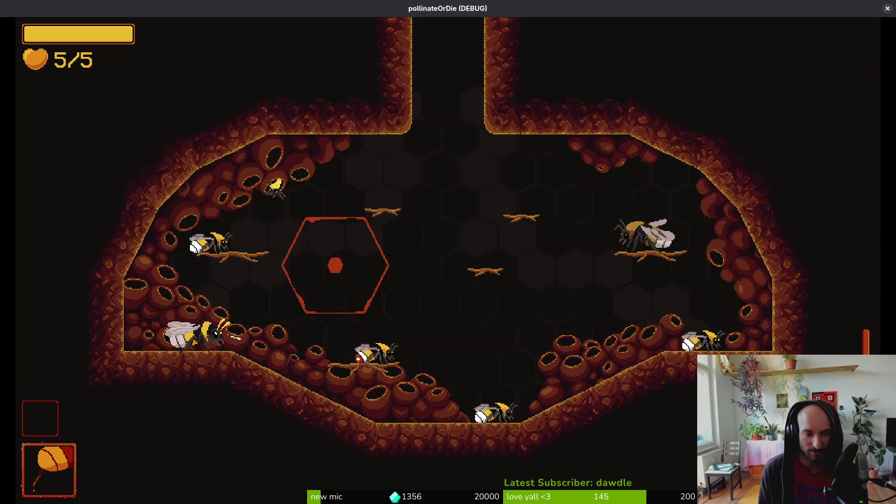
# Step: Load the thorny cave level 1-7 and fly around attacking enemies
pyautogui.press('Escape')
pyautogui.press('Left')
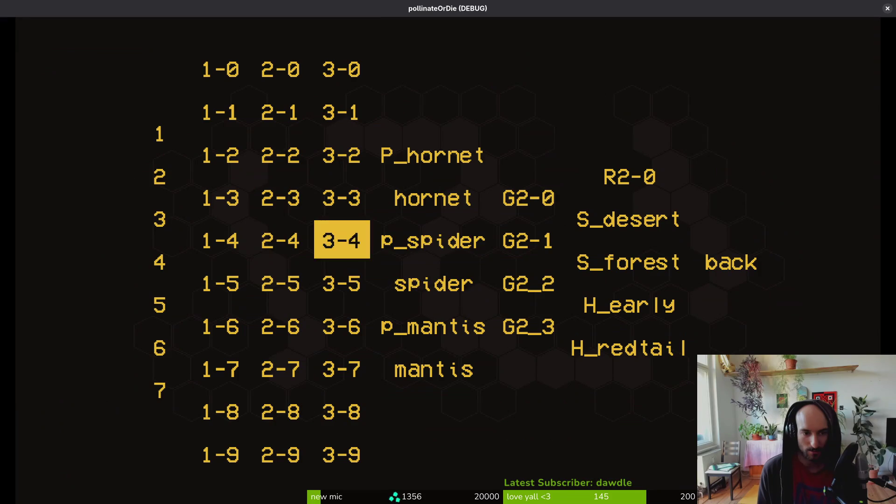
pyautogui.press('Down')
pyautogui.press('Return')
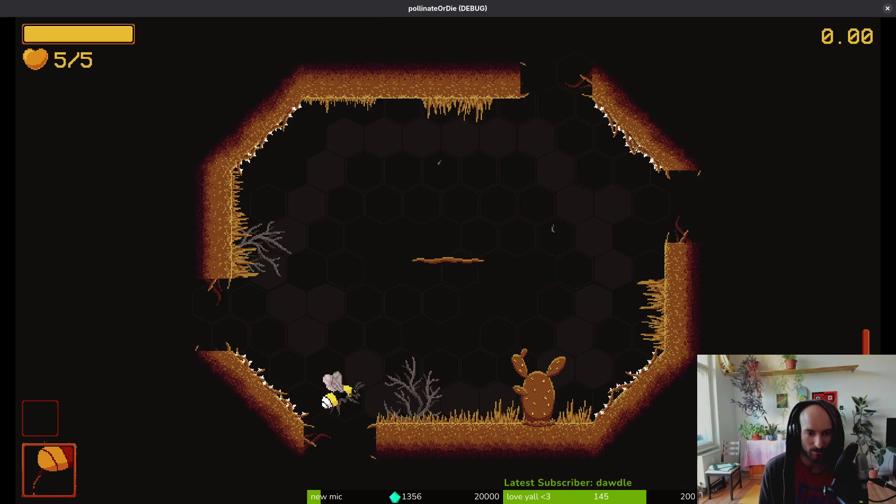
pyautogui.press('Up')
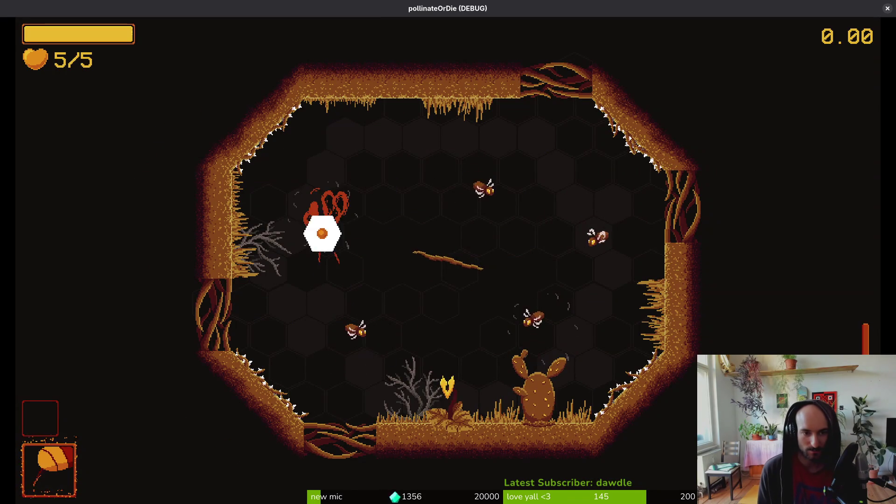
pyautogui.press('Right')
pyautogui.press('Down')
pyautogui.press('Left')
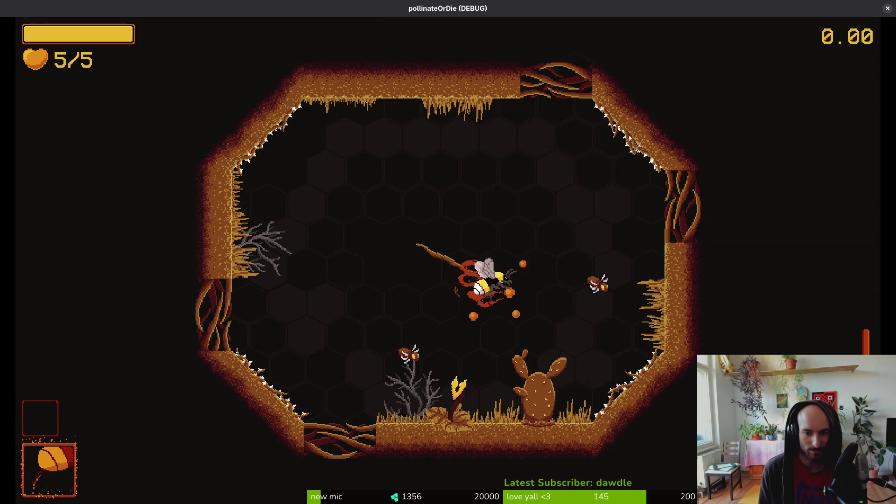
pyautogui.press('Right')
pyautogui.press('Left')
pyautogui.press('Down')
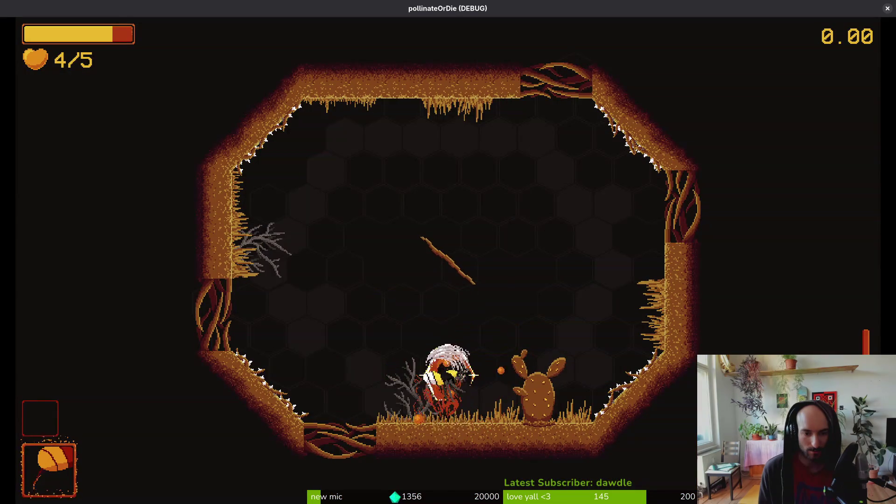
# Step: Touch the lower-left thorns, then leave the cave through the left exit
pyautogui.press('Down')
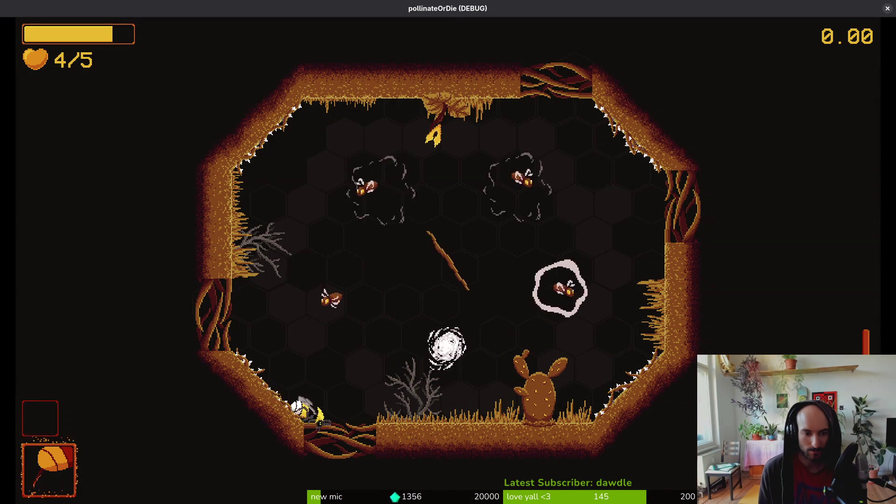
pyautogui.press('Right')
pyautogui.press('Right')
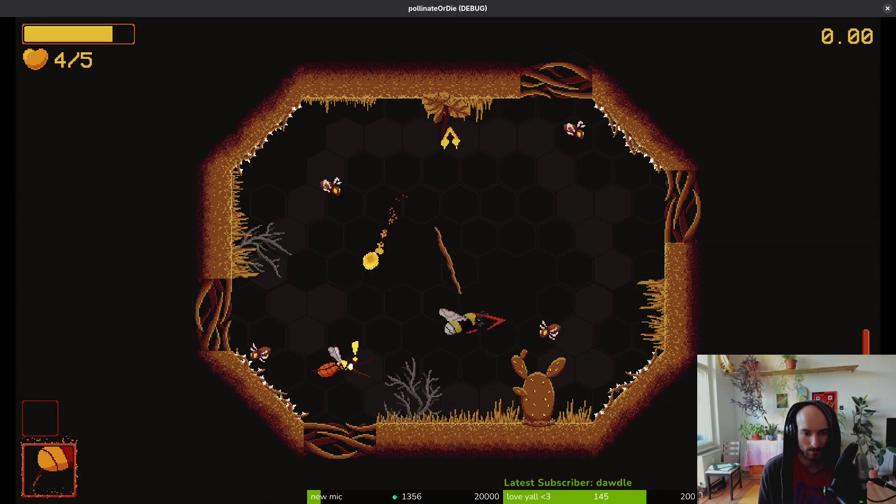
pyautogui.press('Up')
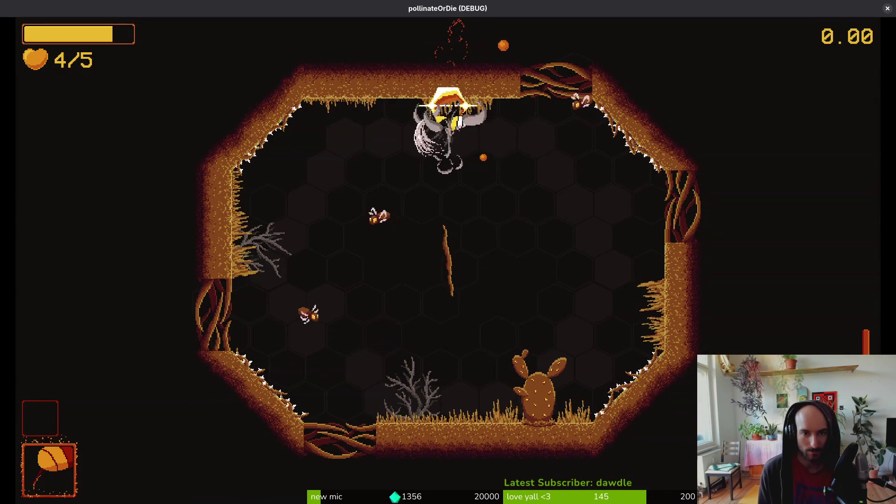
pyautogui.press('Down')
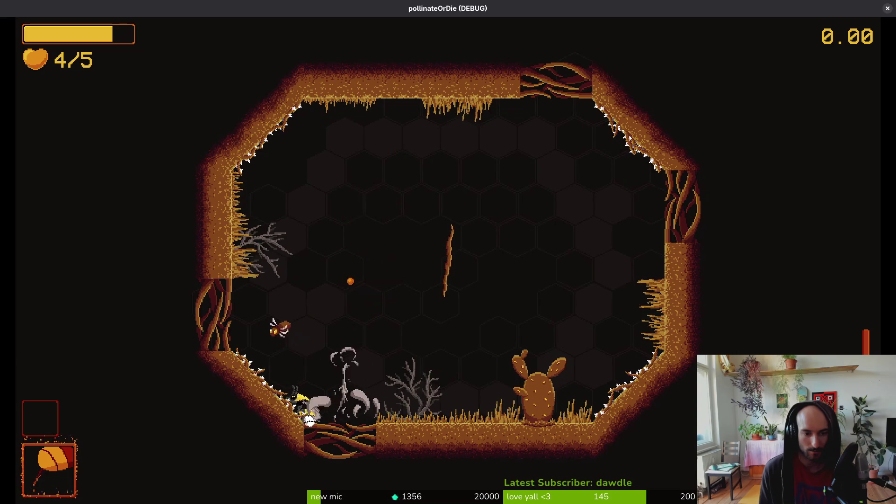
pyautogui.press('Up')
pyautogui.press('Right')
pyautogui.press('Down')
pyautogui.press('Left')
pyautogui.press('Down')
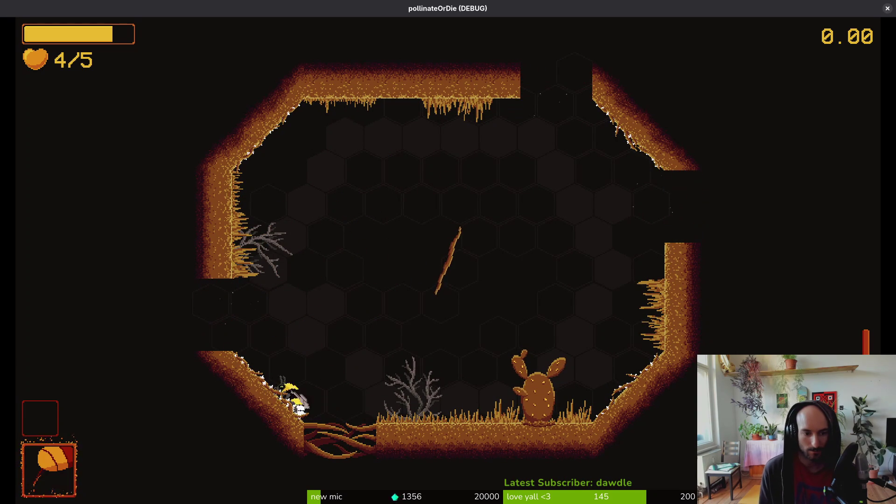
pyautogui.press('Left')
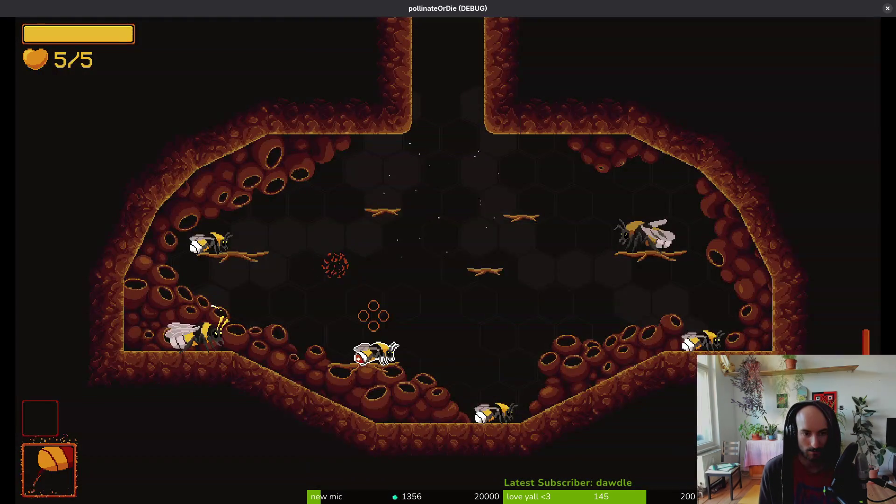
# Step: Load level 1-8, reload level 1-7, then pause and close the game
pyautogui.press('F1')
pyautogui.press('Up')
pyautogui.press('Left')
pyautogui.press('Left')
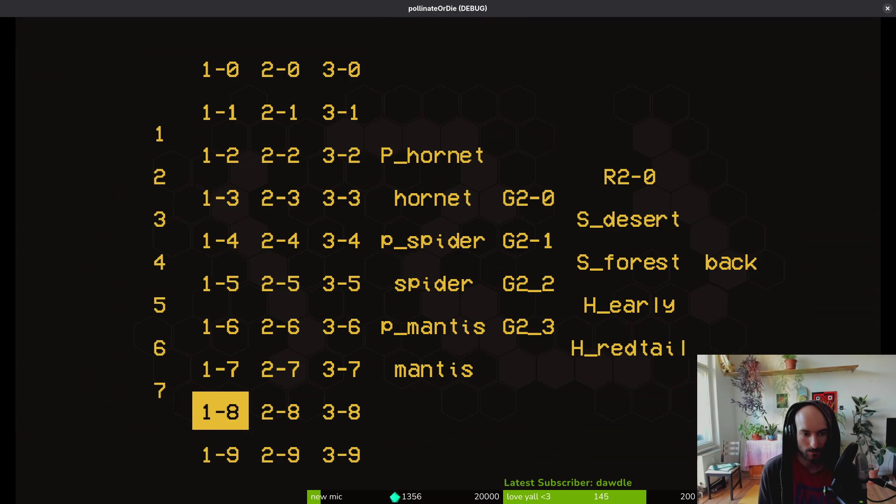
pyautogui.press('Return')
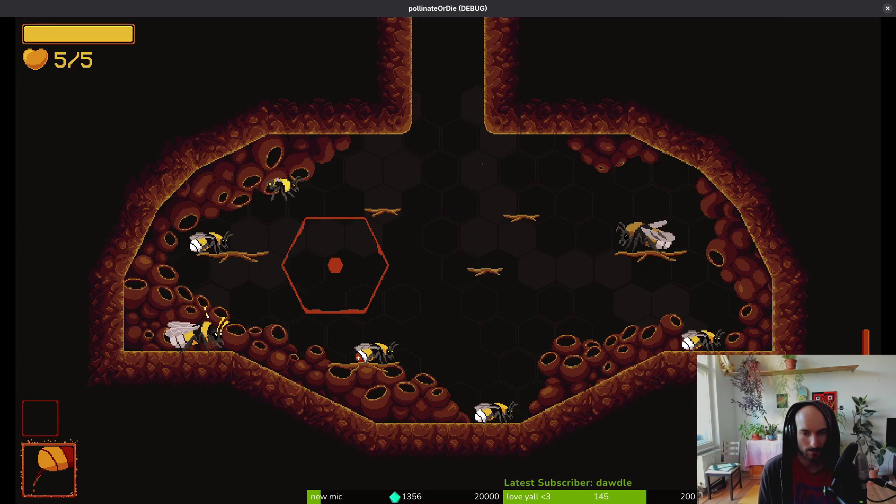
pyautogui.press('F1')
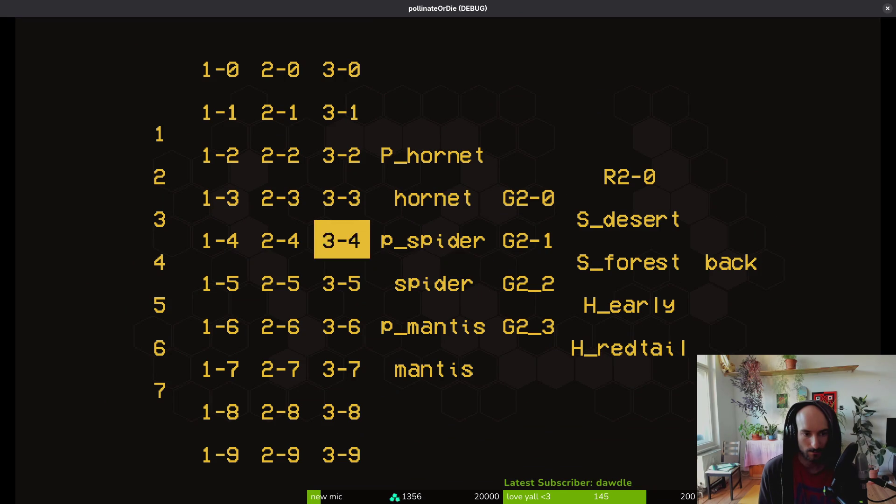
pyautogui.press('Return')
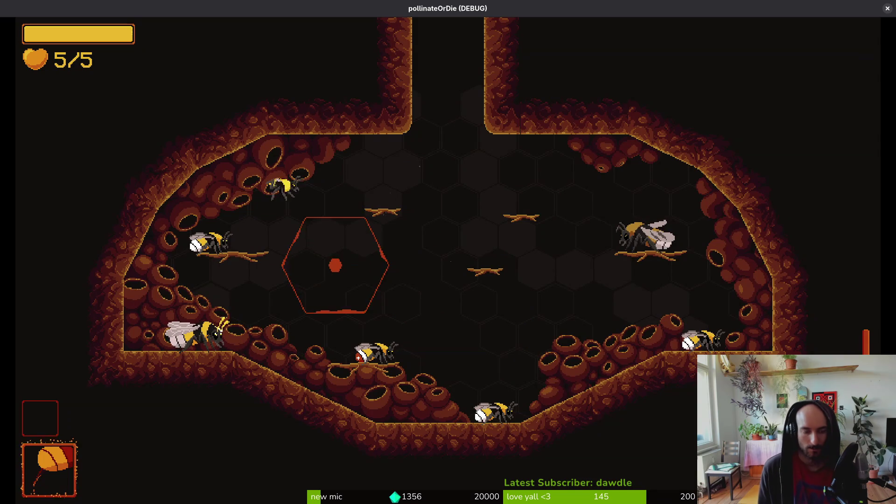
pyautogui.press('Escape')
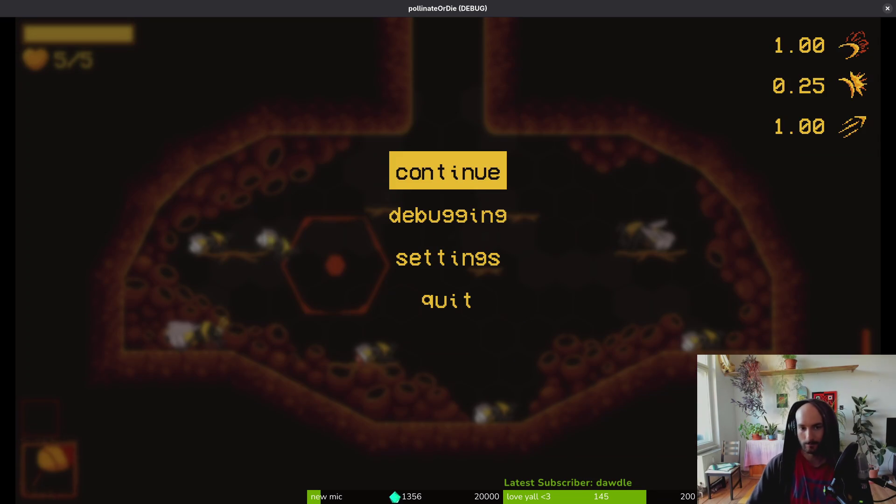
pyautogui.click(887, 9)
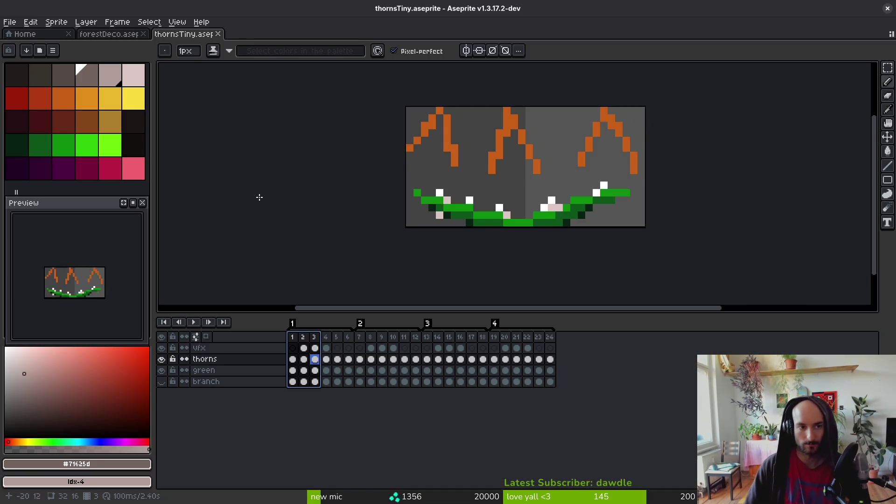
# Step: Step through thorns frames 1 to 5 and back to frame 4
pyautogui.scroll(-3, 568, 207)
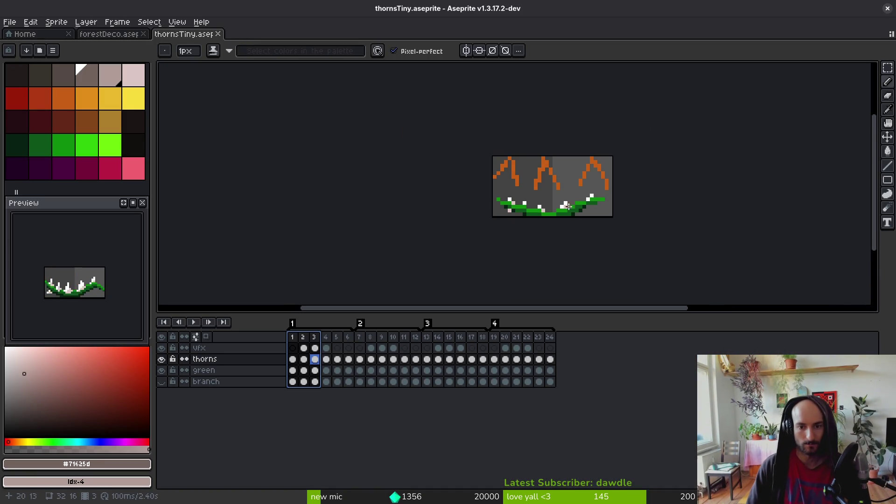
pyautogui.click(292, 359)
pyautogui.click(326, 362)
pyautogui.click(337, 348)
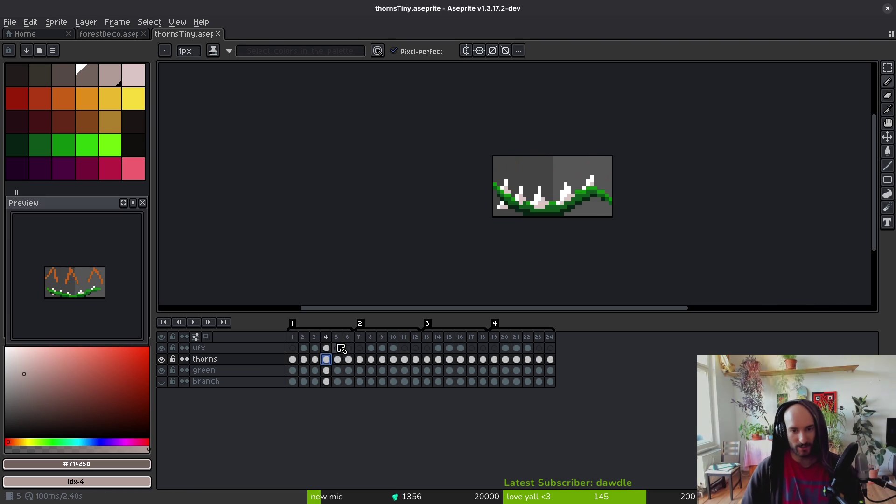
pyautogui.press('alt')
pyautogui.click(322, 359)
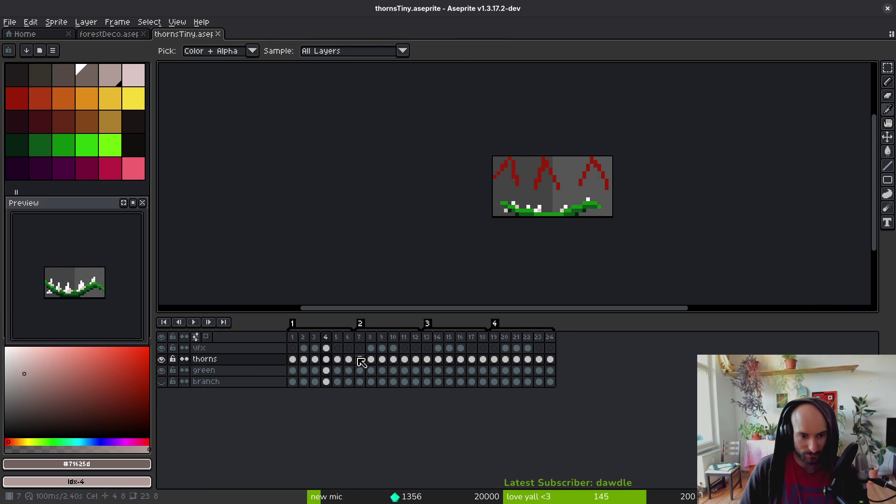
# Step: Save thornsTiny and preview the animation playback from frame 6
pyautogui.hotkey('ctrl', 's')
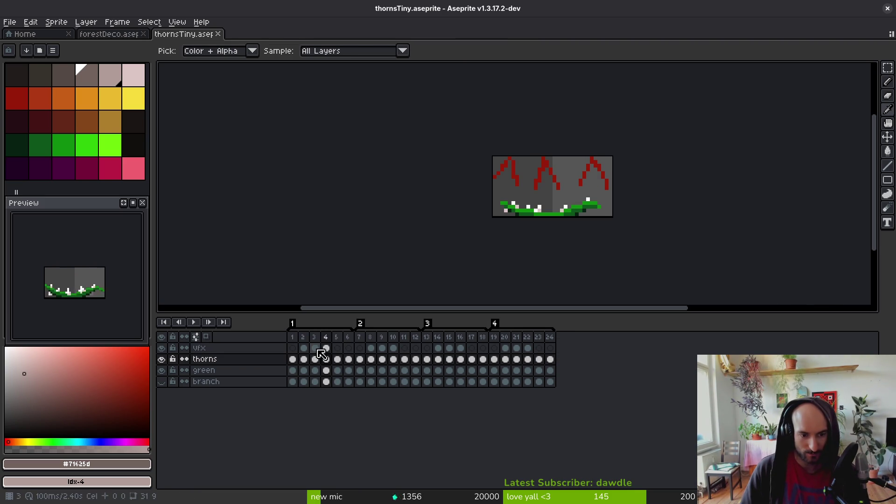
pyautogui.click(348, 360)
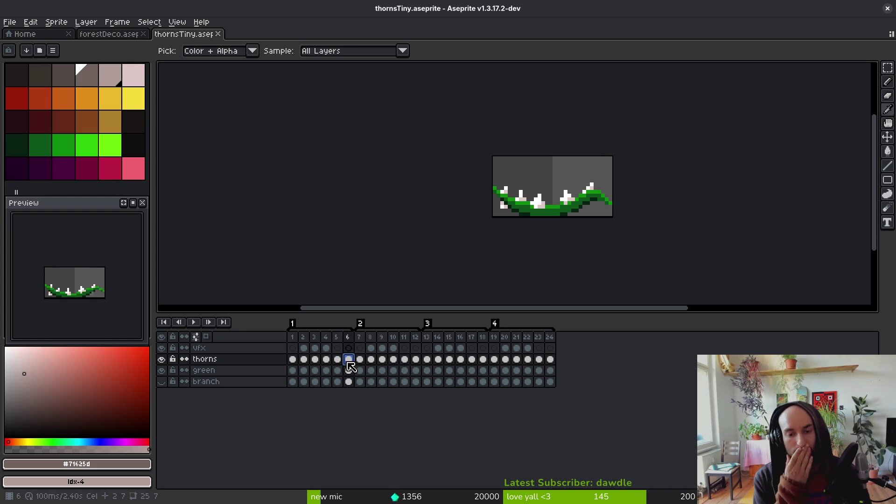
pyautogui.press('Return')
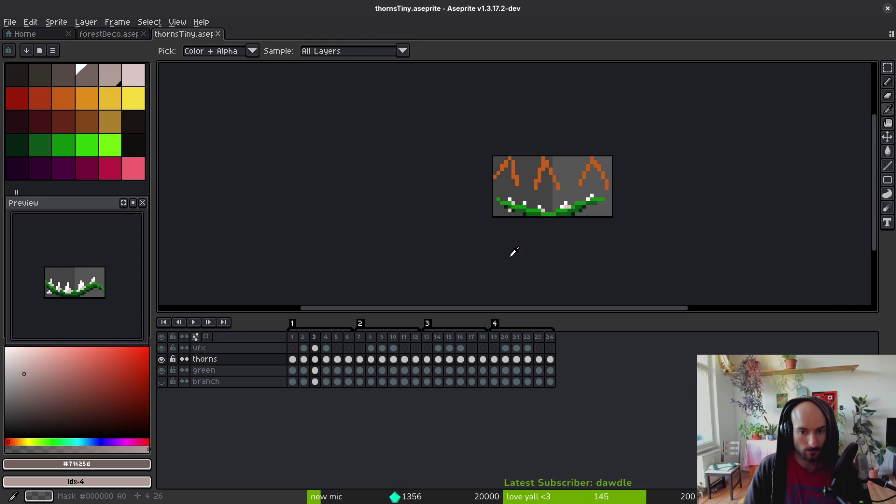
pyautogui.press('Return')
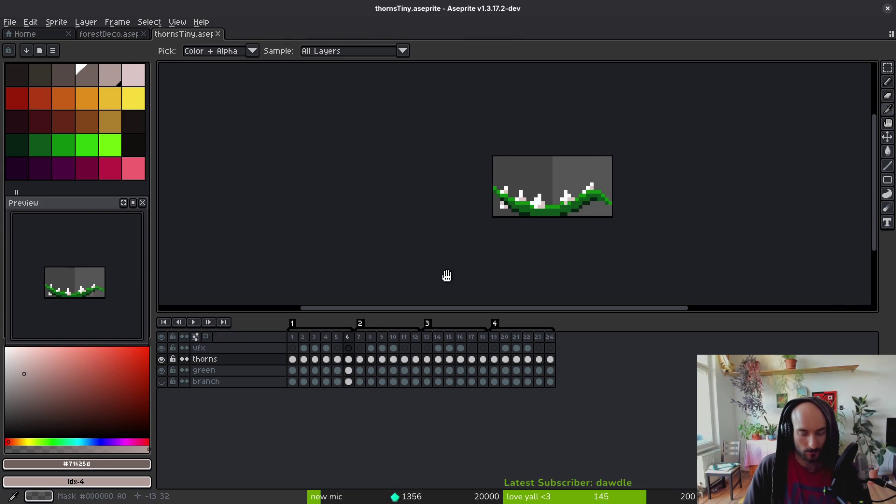
# Step: Insert empty frames after frame 6 and play the first animation from frame 1
pyautogui.hotkey('alt', 'b')
pyautogui.hotkey('alt', 'b')
pyautogui.hotkey('alt', 'b')
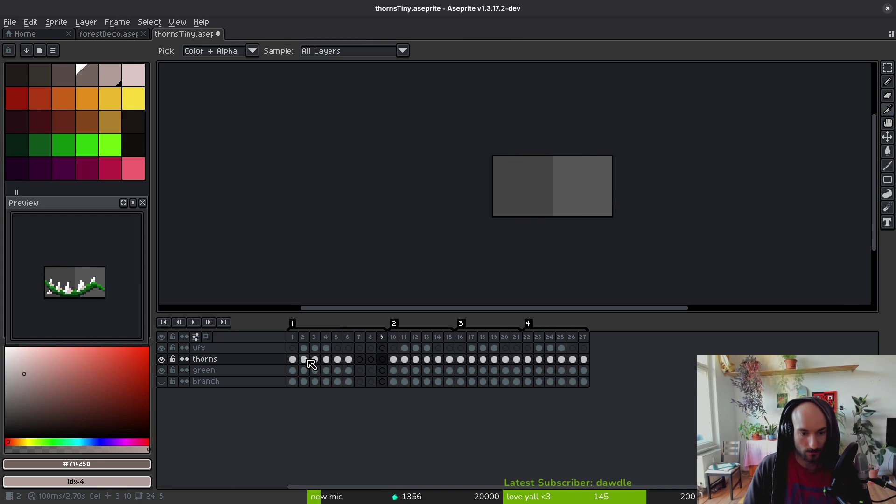
pyautogui.click(348, 360)
pyautogui.click(294, 359)
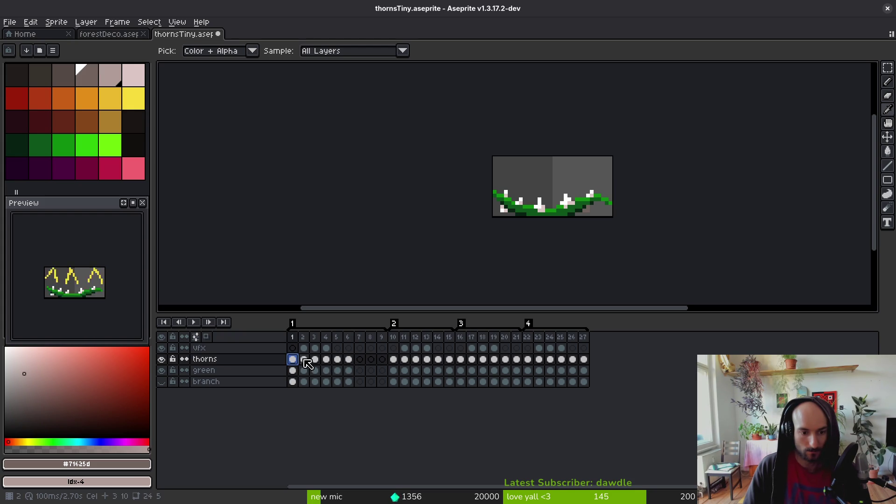
pyautogui.click(360, 360)
pyautogui.hotkey('alt', 'n')
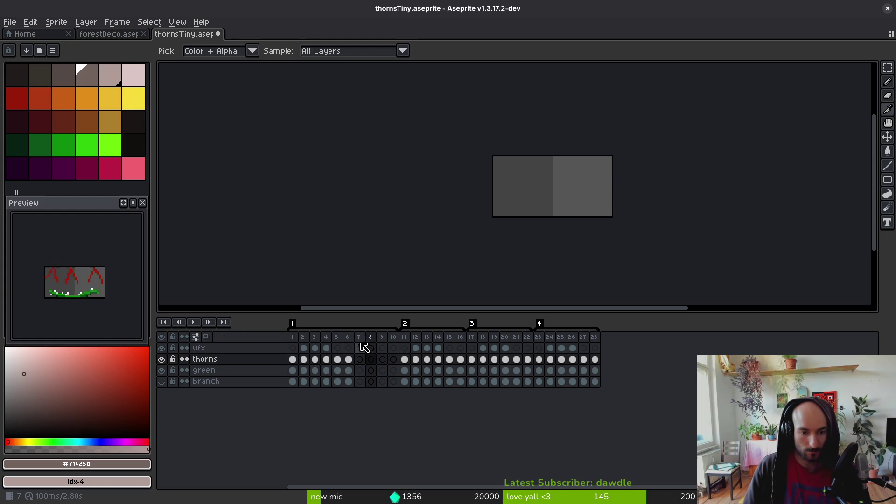
pyautogui.moveTo(303, 360)
pyautogui.mouseDown()
pyautogui.moveTo(340, 381)
pyautogui.moveTo(291, 362)
pyautogui.moveTo(326, 384)
pyautogui.moveTo(362, 362)
pyautogui.moveTo(366, 374)
pyautogui.mouseUp()
pyautogui.click(294, 361)
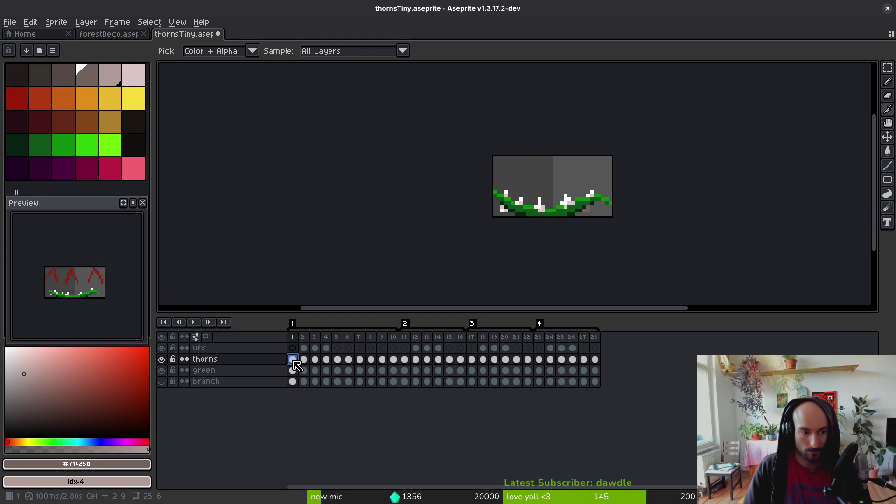
pyautogui.press('Return')
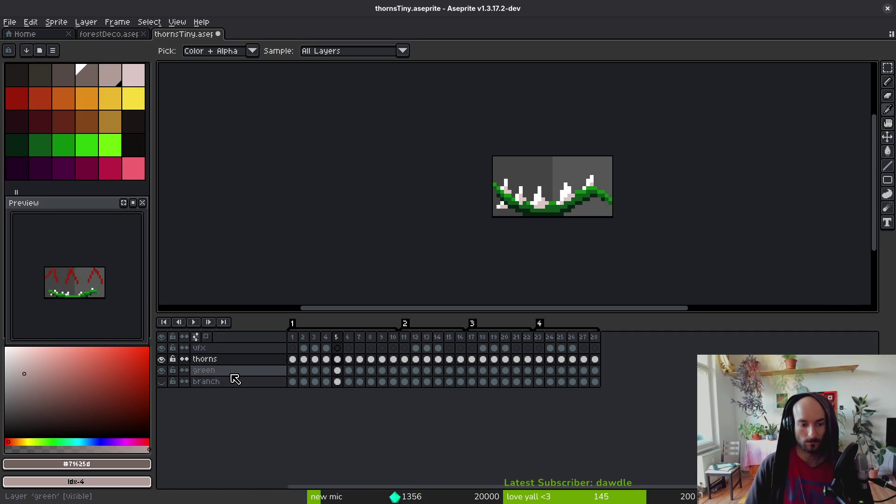
# Step: Insert four empty frames after frames 16, 26 and 36
pyautogui.click(462, 360)
pyautogui.hotkey('alt', 'b')
pyautogui.hotkey('alt', 'b')
pyautogui.hotkey('alt', 'b')
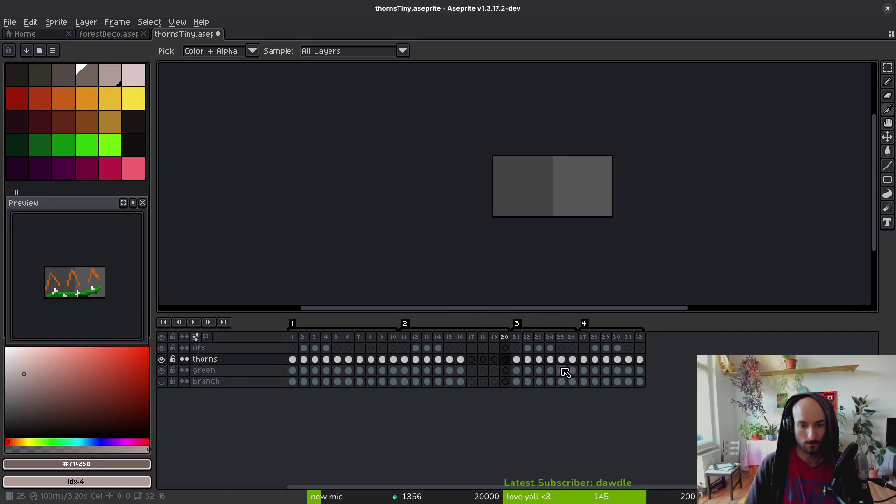
pyautogui.click(572, 371)
pyautogui.hotkey('alt', 'b')
pyautogui.hotkey('alt', 'b')
pyautogui.hotkey('alt', 'b')
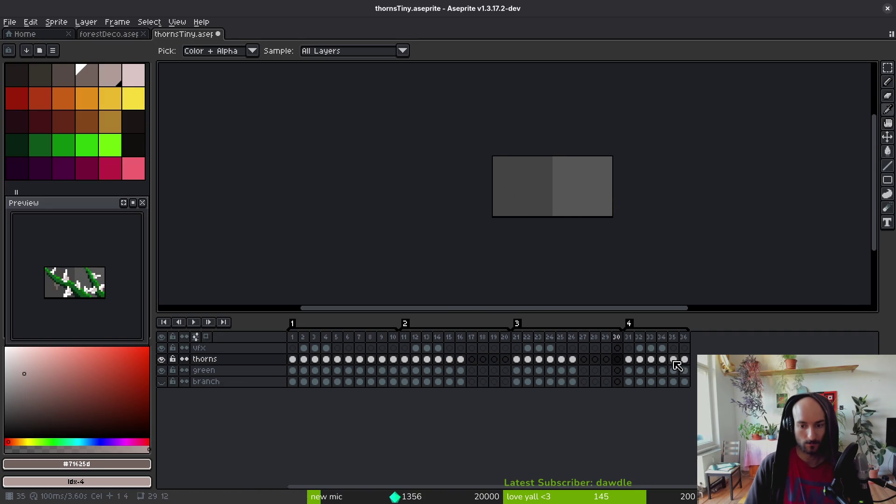
pyautogui.click(684, 370)
pyautogui.hotkey('alt', 'b')
pyautogui.hotkey('alt', 'b')
pyautogui.hotkey('alt', 'b')
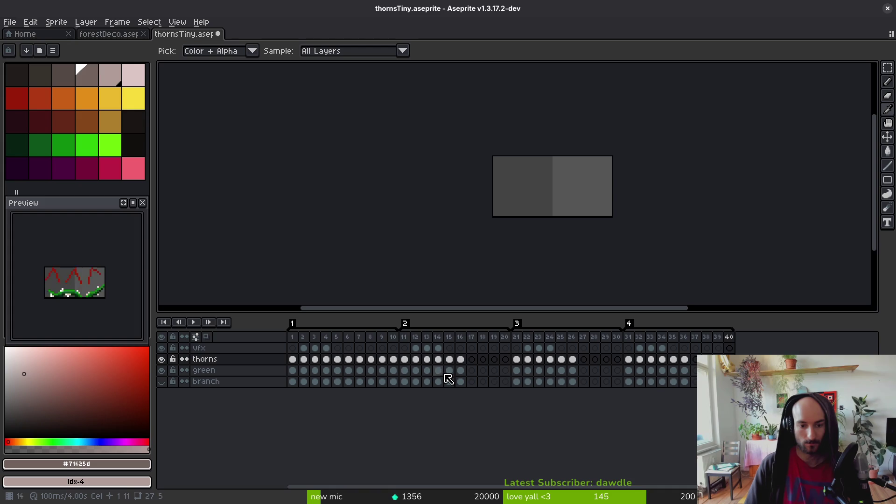
# Step: Paste frames 11–14 from all three layers into frames 17–20
pyautogui.moveTo(407, 363); pyautogui.dragTo(436, 376)
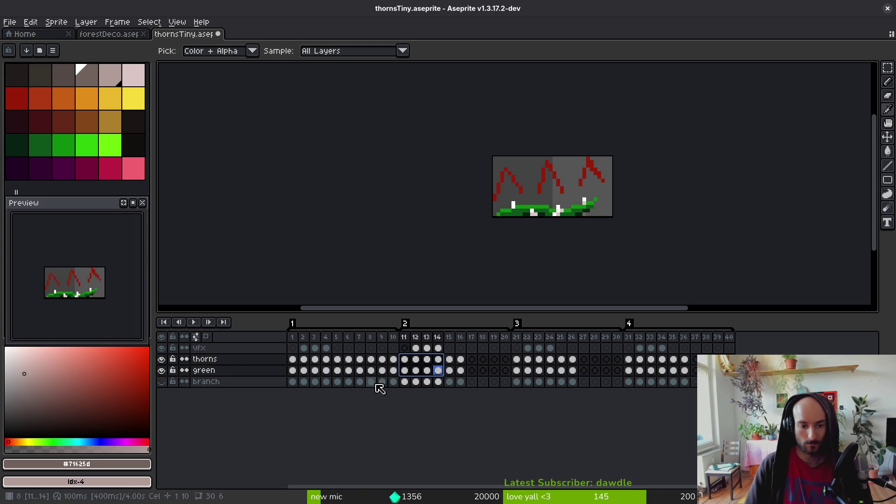
pyautogui.click(161, 382)
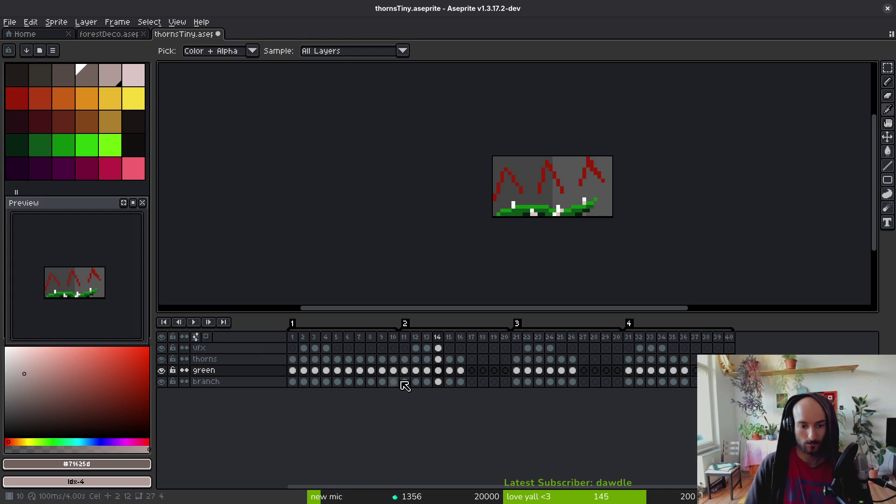
pyautogui.click(162, 370)
pyautogui.click(378, 381)
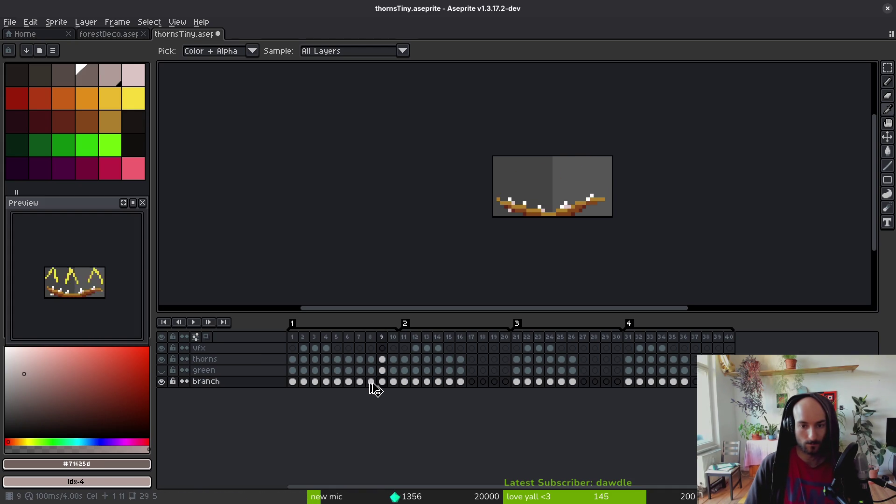
pyautogui.press('Right')
pyautogui.moveTo(404, 359); pyautogui.dragTo(437, 381)
pyautogui.click(472, 359)
pyautogui.hotkey('ctrl', 'v')
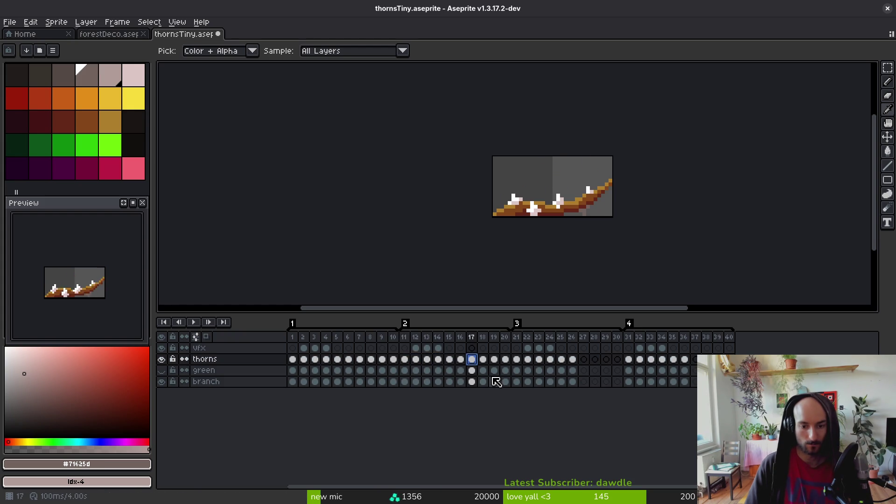
# Step: Paste frames 21–24 into 27–30, then select frames 31–34 for frame 37
pyautogui.moveTo(517, 360); pyautogui.dragTo(552, 382)
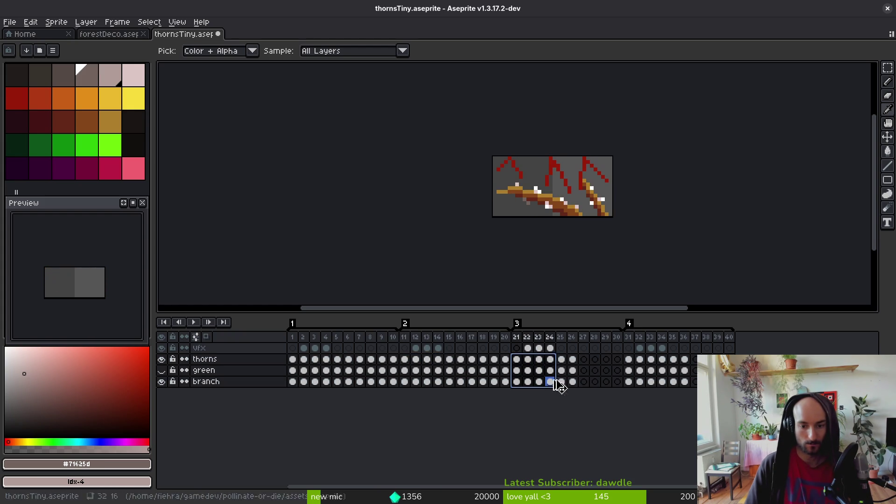
pyautogui.click(586, 366)
pyautogui.hotkey('ctrl', 'v')
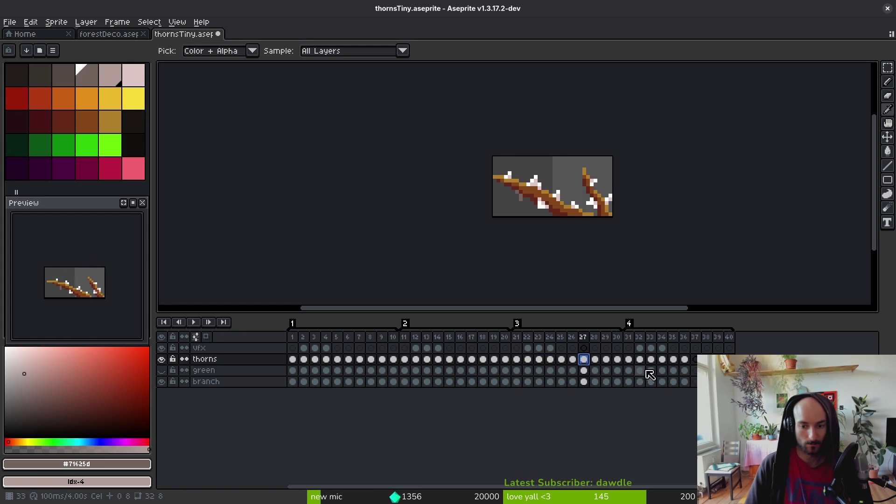
pyautogui.moveTo(628, 360); pyautogui.dragTo(663, 383)
pyautogui.click(695, 348)
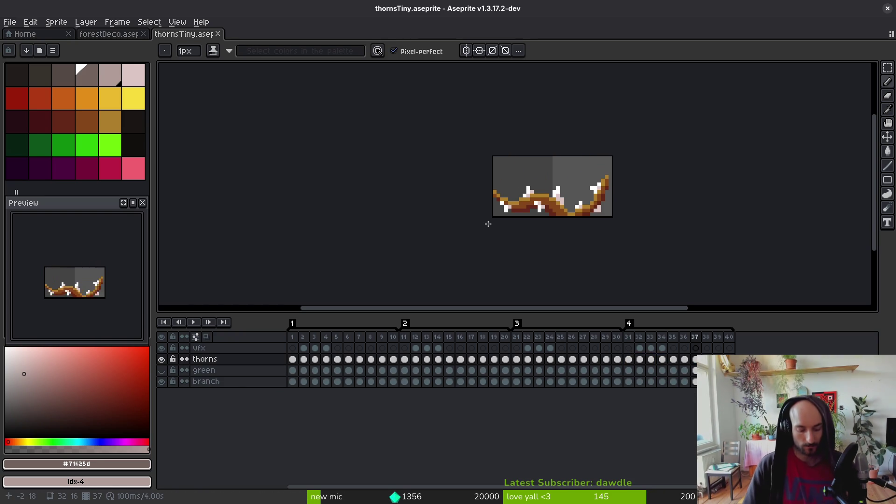
# Step: Open Aseprite's Export Sprite Sheet settings and start the export
pyautogui.hotkey('ctrl', 'e')
pyautogui.moveTo(562, 214); pyautogui.dragTo(670, 243)
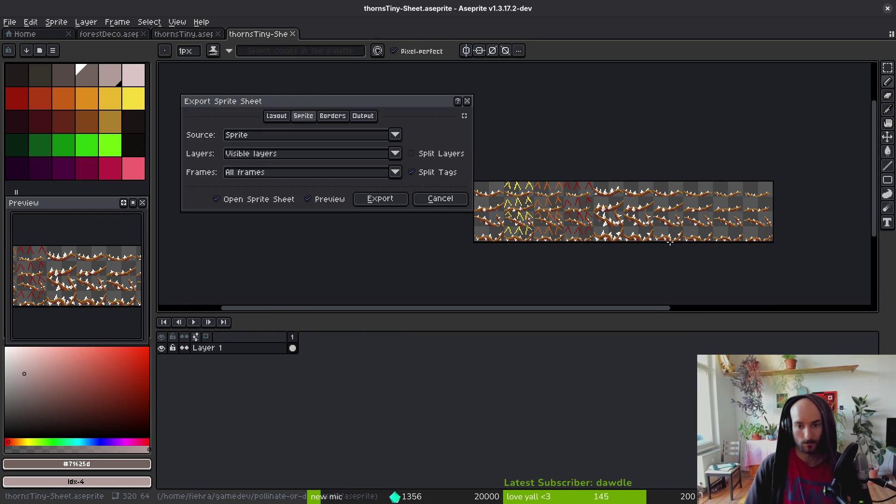
pyautogui.moveTo(535, 248); pyautogui.dragTo(540, 247)
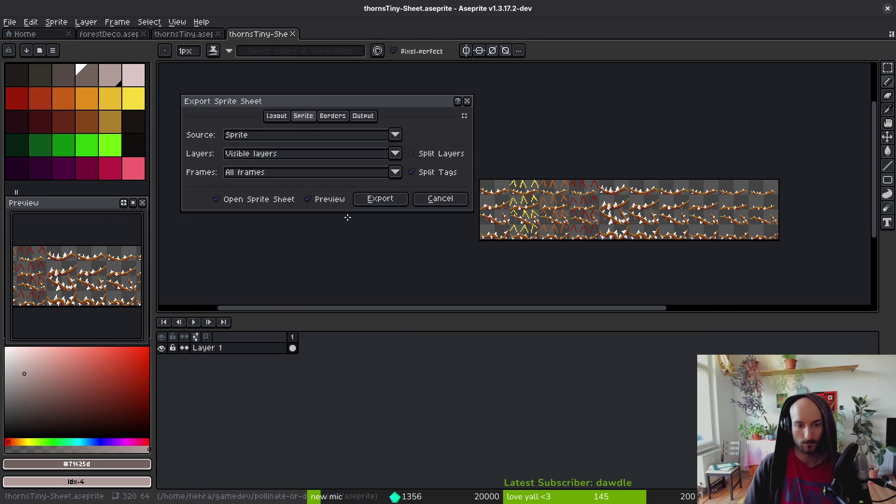
pyautogui.click(384, 200)
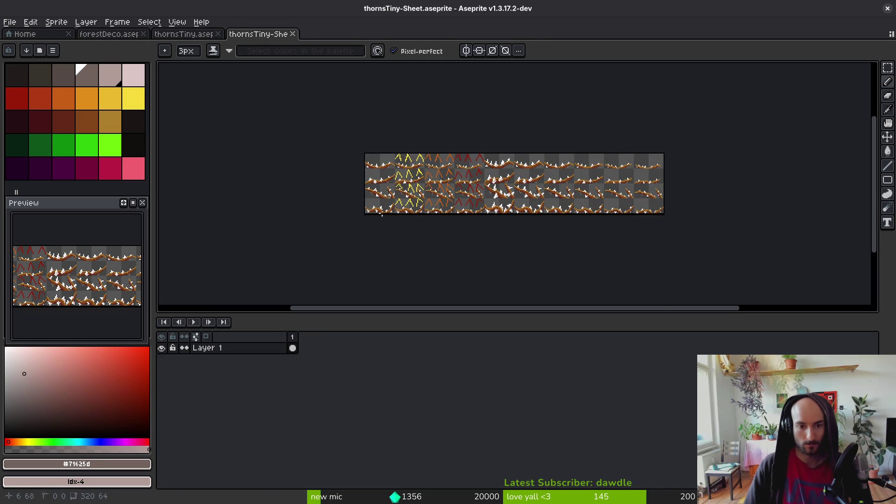
pyautogui.hotkey('ctrl', 'alt', 'shift', 's')
# Step: Export the sprite sheet over environment/thorns.png, confirming the overwrite
pyautogui.click(225, 42)
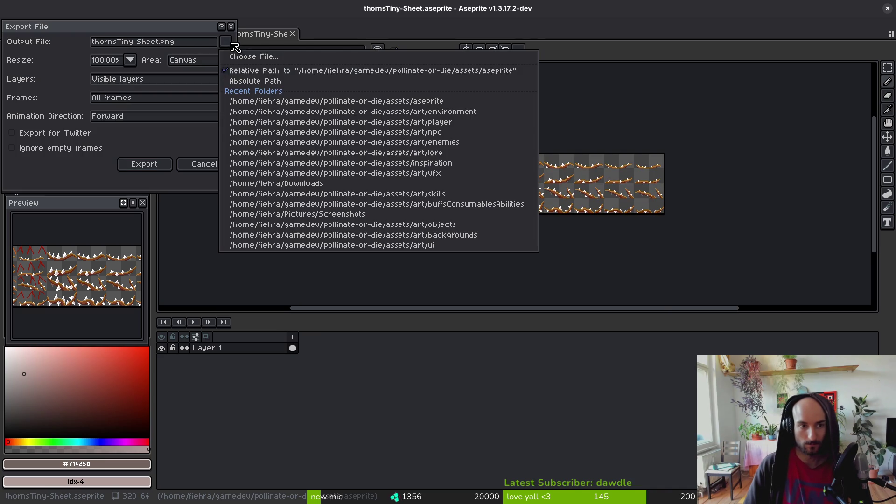
pyautogui.click(276, 59)
pyautogui.click(102, 59)
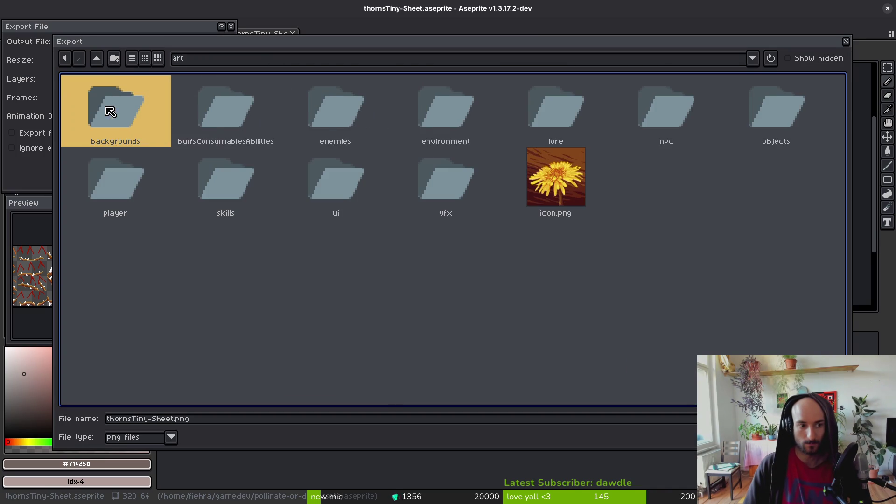
pyautogui.doubleClick(433, 121)
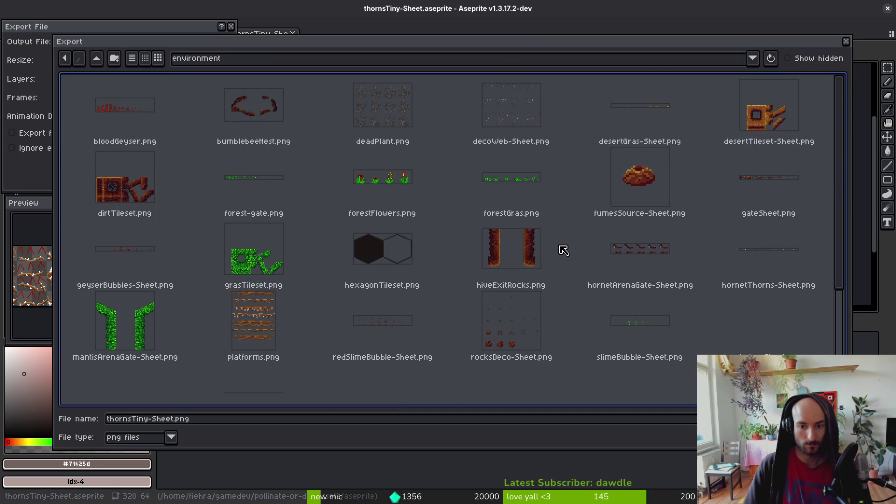
pyautogui.scroll(-4, 563, 250)
pyautogui.click(261, 303)
pyautogui.press('Return')
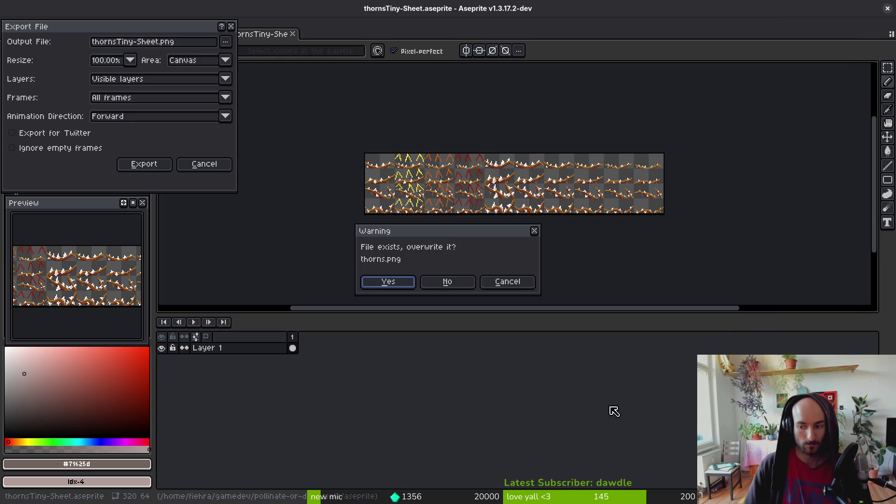
pyautogui.click(401, 285)
pyautogui.click(125, 167)
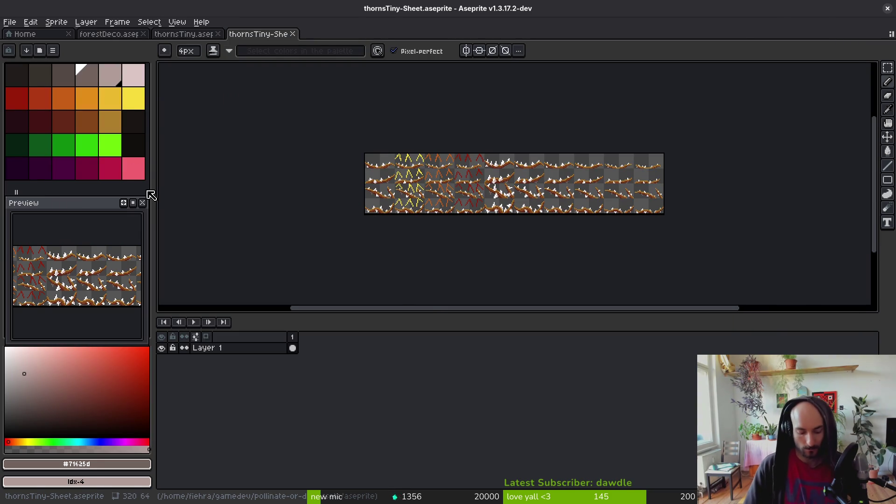
# Step: Back in Godot, open the thorns.tscn scene via quick search
pyautogui.hotkey('alt', 'Tab')
pyautogui.hotkey('shift', 'alt', 'o')
pyautogui.write('thorns')
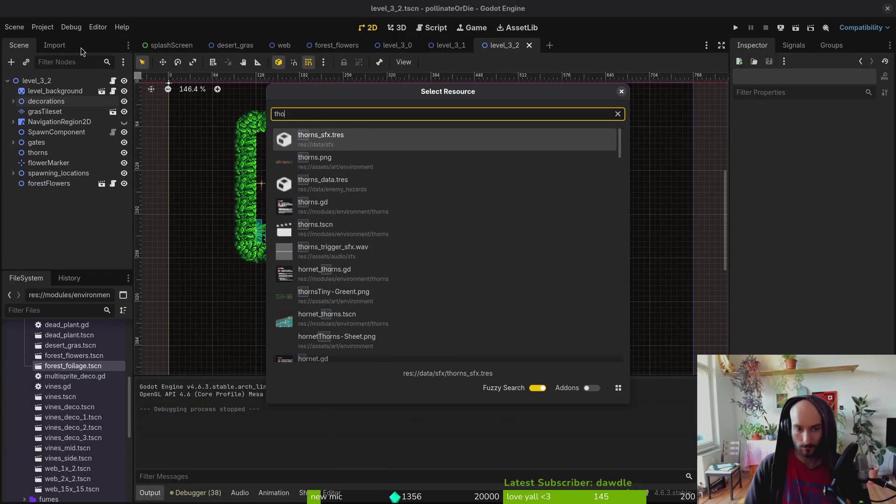
pyautogui.press('Return')
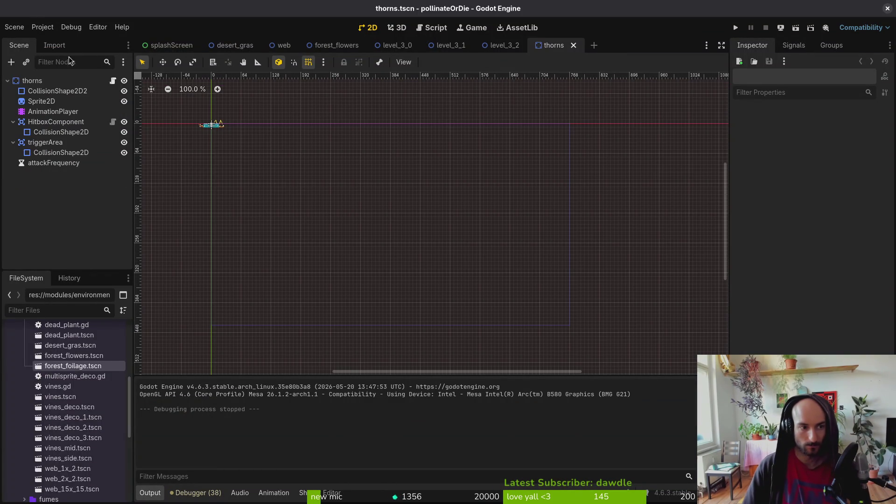
# Step: Set the thorns Sprite2D Hframes to 10, then select the AnimationPlayer node
pyautogui.click(41, 100)
pyautogui.hotkey('shift', 'f')
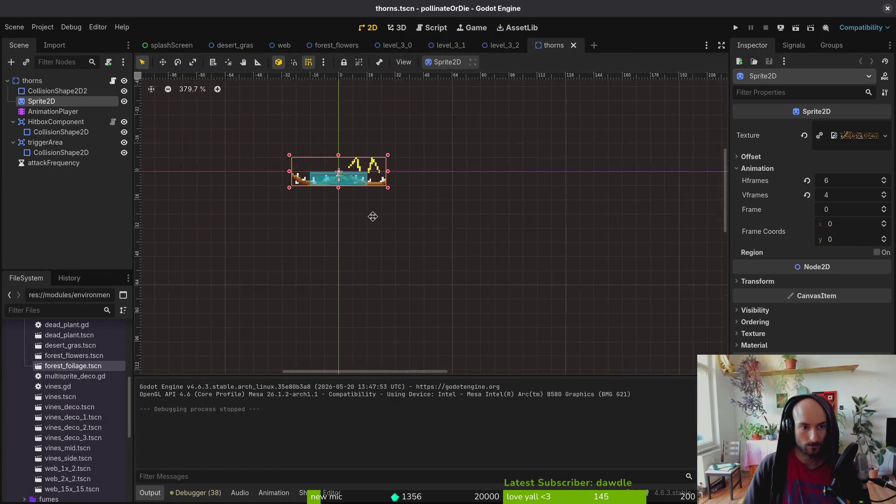
pyautogui.scroll(4, 372, 217)
pyautogui.click(850, 180)
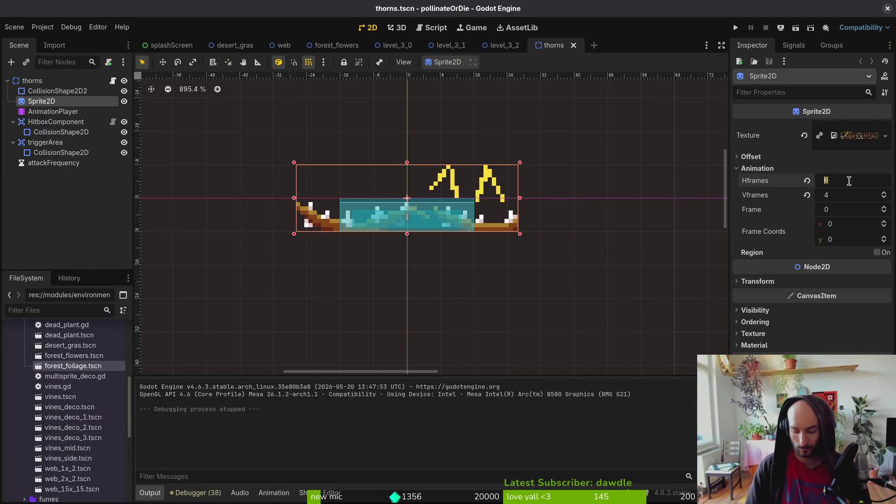
pyautogui.write('10')
pyautogui.press('Return')
pyautogui.click(53, 111)
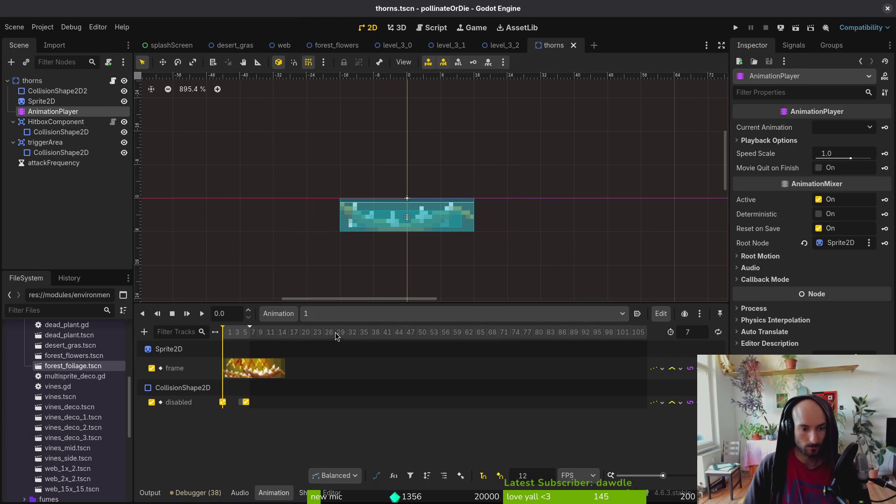
# Step: Keep animation 1 selected and move the playhead to 0.25 seconds
pyautogui.click(338, 314)
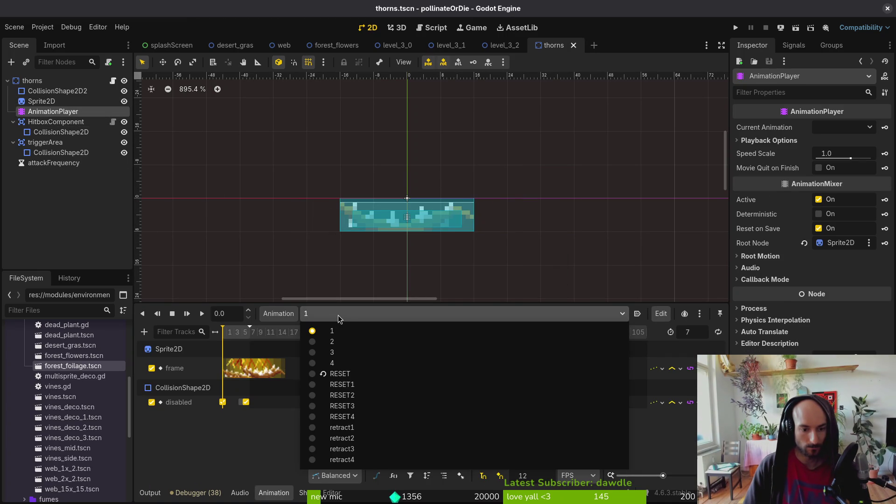
pyautogui.click(366, 331)
pyautogui.scroll(5, 254, 380)
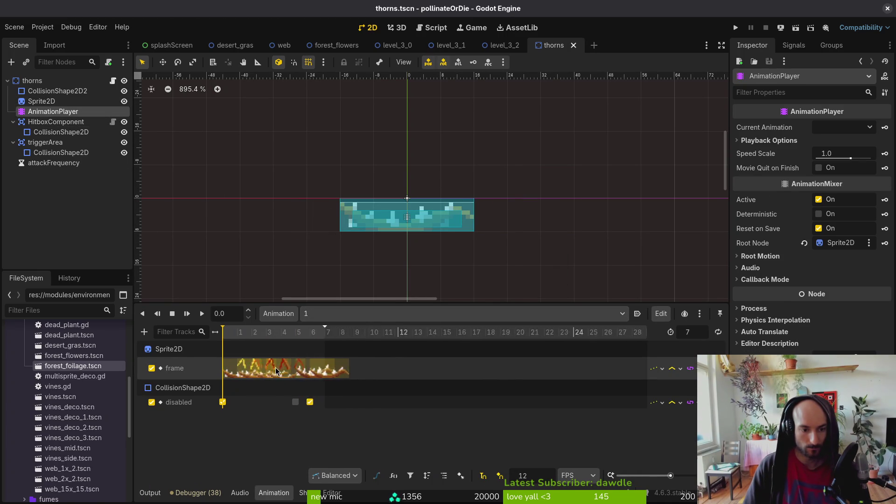
pyautogui.moveTo(227, 339); pyautogui.dragTo(376, 354)
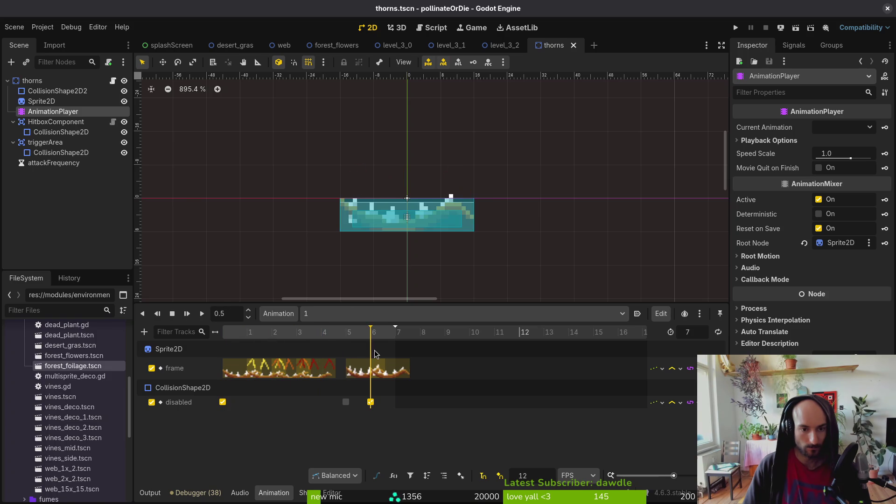
# Step: In retract1, step the Sprite2D frame up by five
pyautogui.click(341, 314)
pyautogui.click(364, 428)
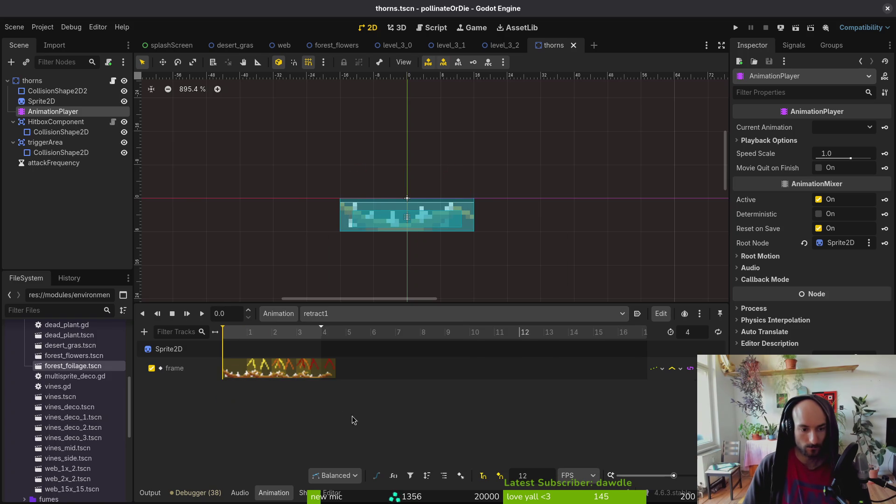
pyautogui.click(41, 105)
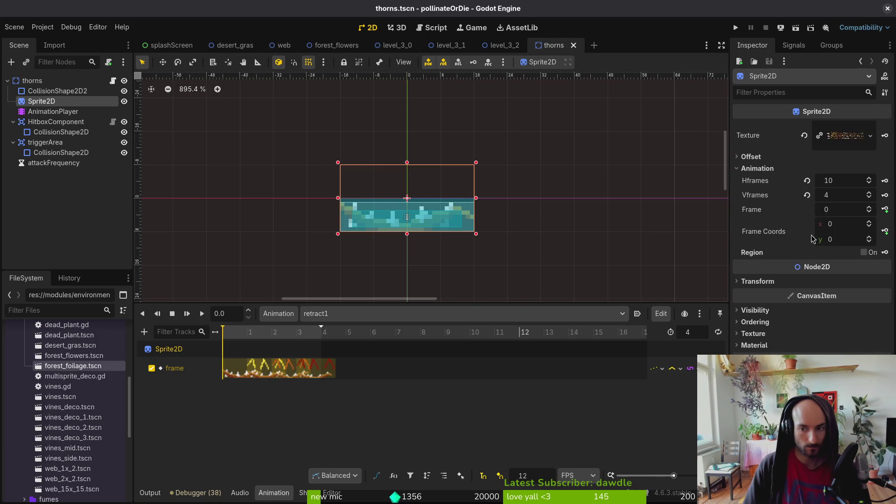
pyautogui.click(870, 225)
pyautogui.click(871, 225)
pyautogui.click(870, 225)
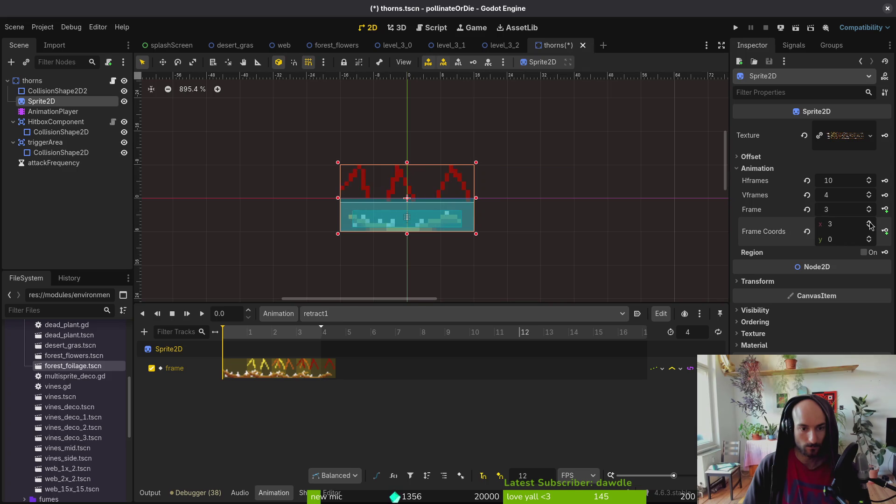
pyautogui.click(870, 225)
pyautogui.click(870, 225)
pyautogui.click(870, 226)
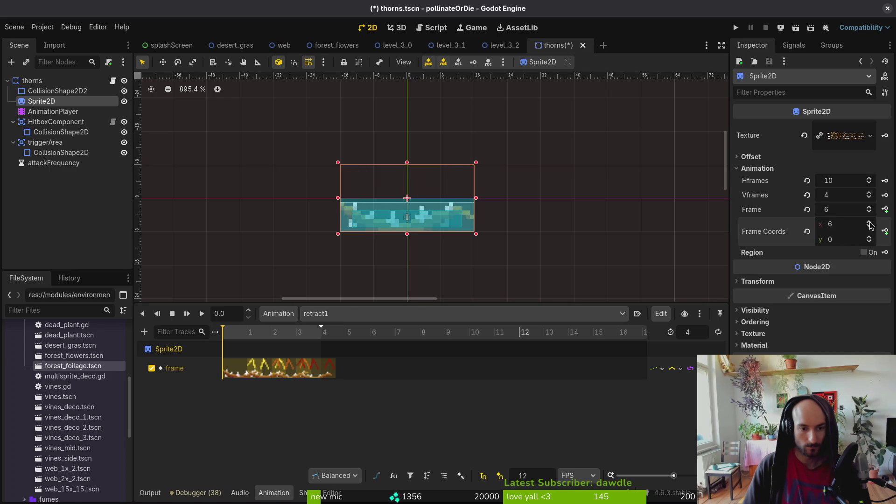
# Step: Insert the extra sprite-frame keys on retract1 and save the thorns scene
pyautogui.click(885, 209)
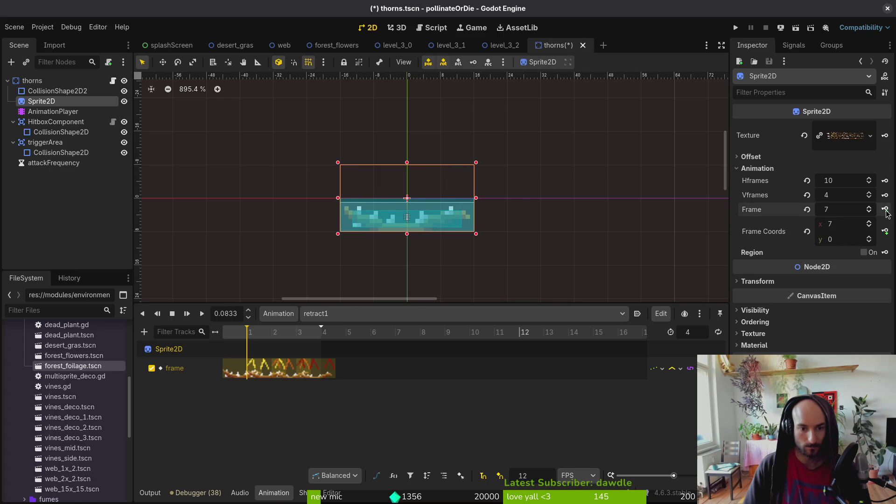
pyautogui.click(885, 209)
pyautogui.click(885, 210)
pyautogui.click(885, 210)
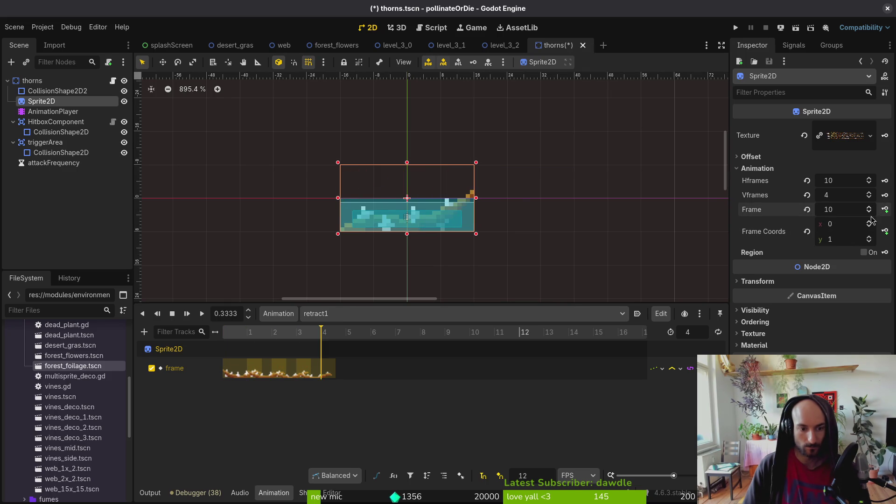
pyautogui.click(366, 275)
pyautogui.hotkey('ctrl', 's')
# Step: Switch to the retract2 animation with Sprite2D selected
pyautogui.click(362, 317)
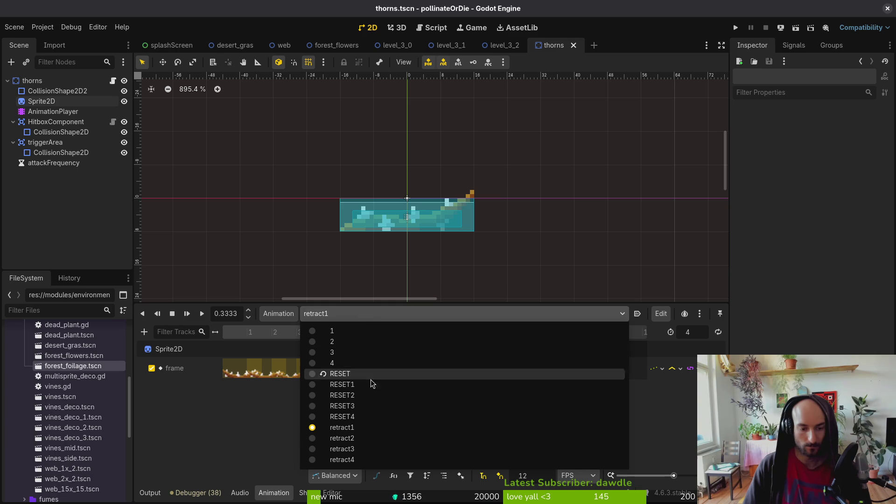
pyautogui.click(365, 438)
pyautogui.click(344, 225)
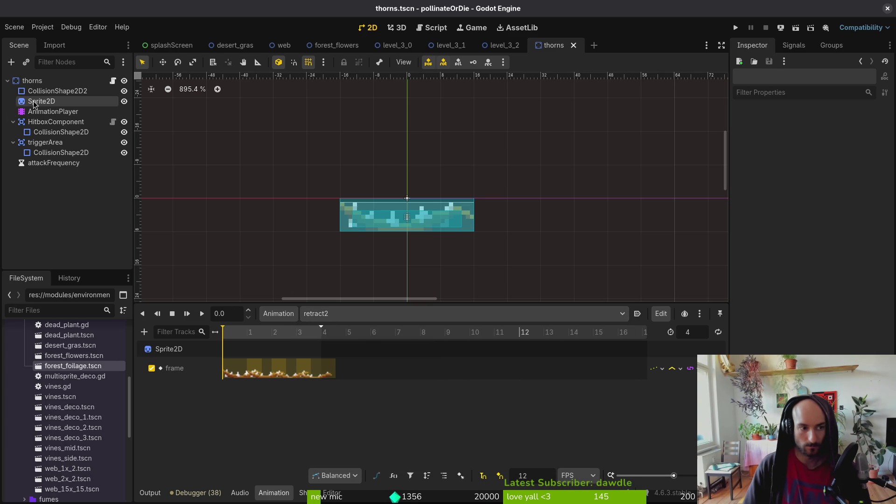
# Step: Preview animation 1 several times, replaying it from the start
pyautogui.click(334, 321)
pyautogui.click(346, 333)
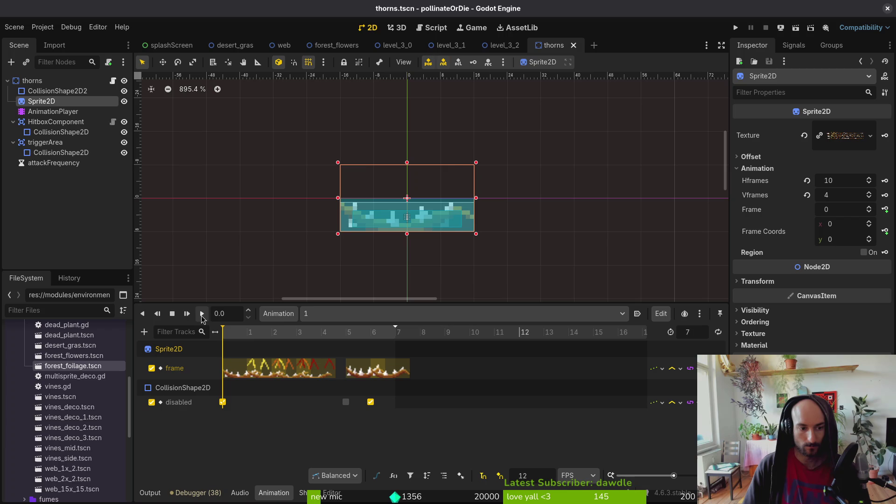
pyautogui.click(202, 316)
pyautogui.click(202, 313)
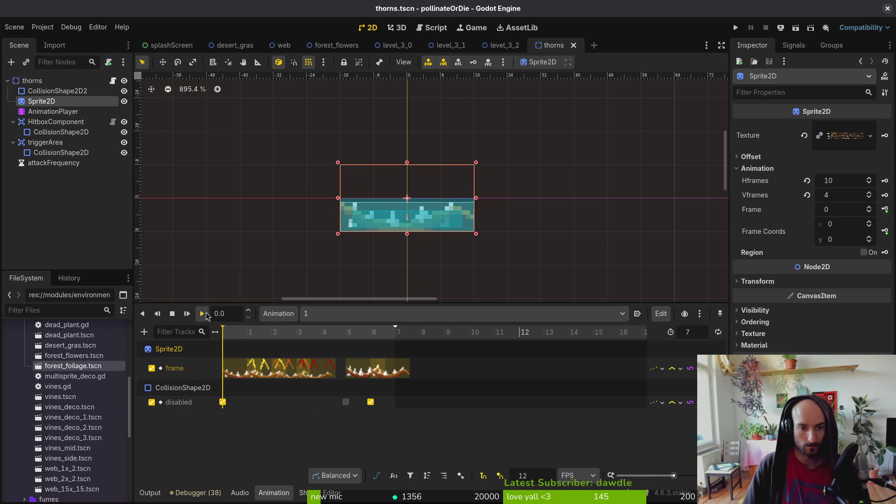
pyautogui.click(172, 314)
pyautogui.click(202, 314)
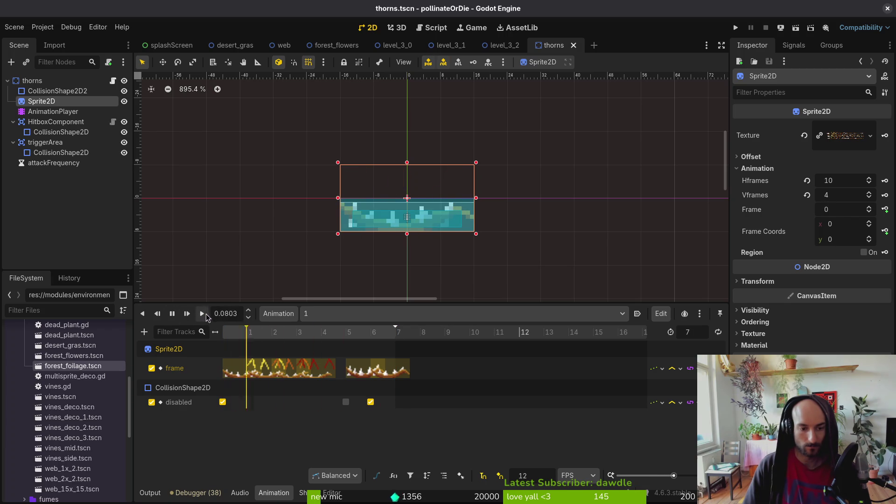
pyautogui.click(323, 316)
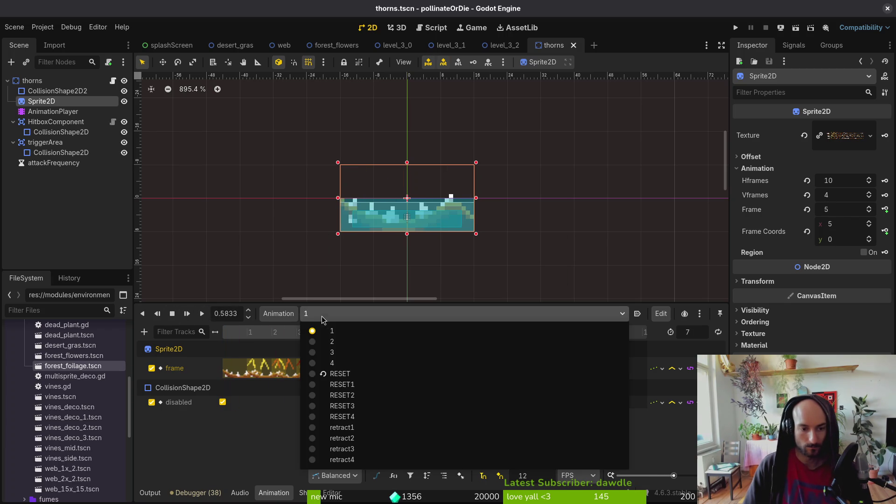
# Step: In animation 2, set Frame Coords y to 1 and key four sprite frames
pyautogui.click(351, 342)
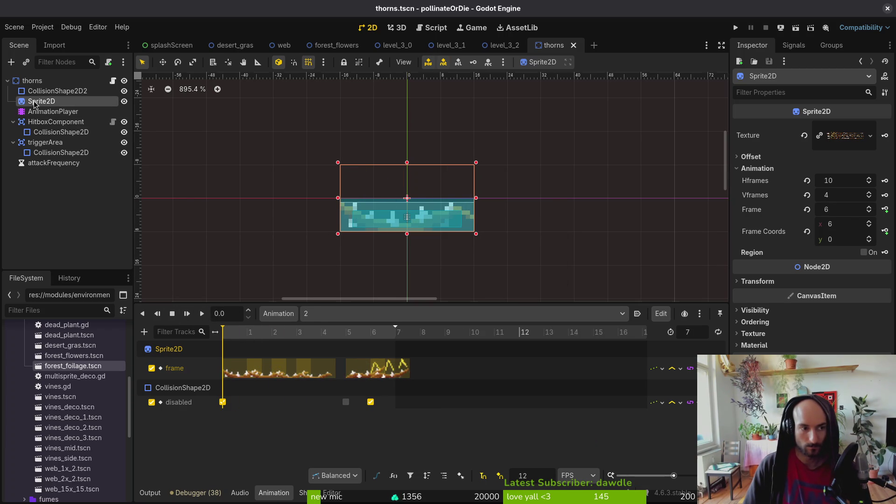
pyautogui.click(869, 237)
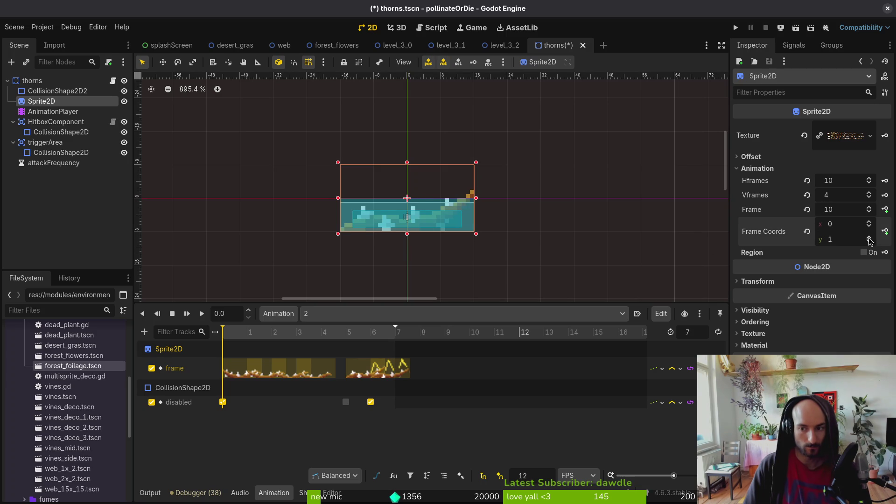
pyautogui.click(885, 211)
pyautogui.click(885, 211)
pyautogui.click(885, 211)
pyautogui.click(885, 211)
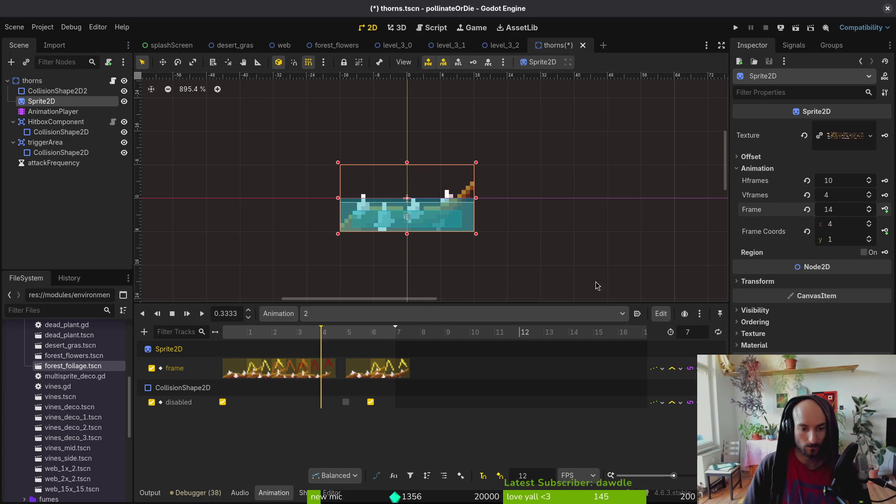
pyautogui.click(886, 211)
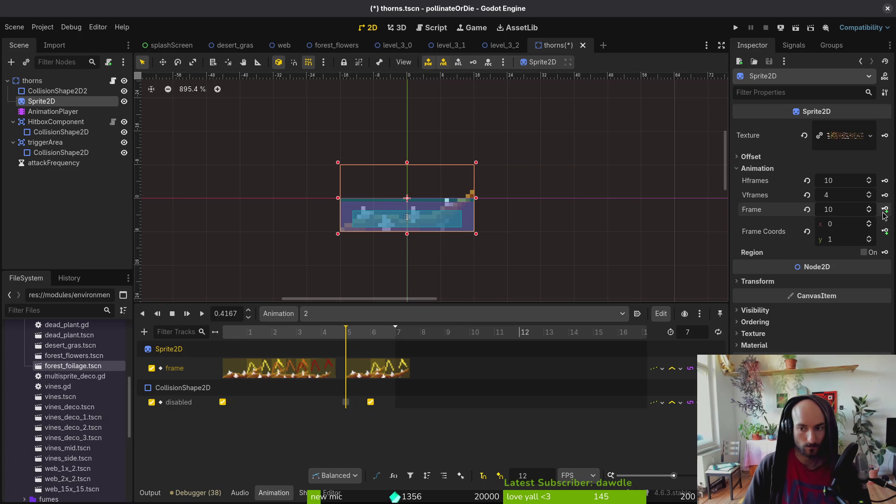
# Step: Scrub and preview animation 2, then key sprite frame 17 at the next step
pyautogui.click(315, 335)
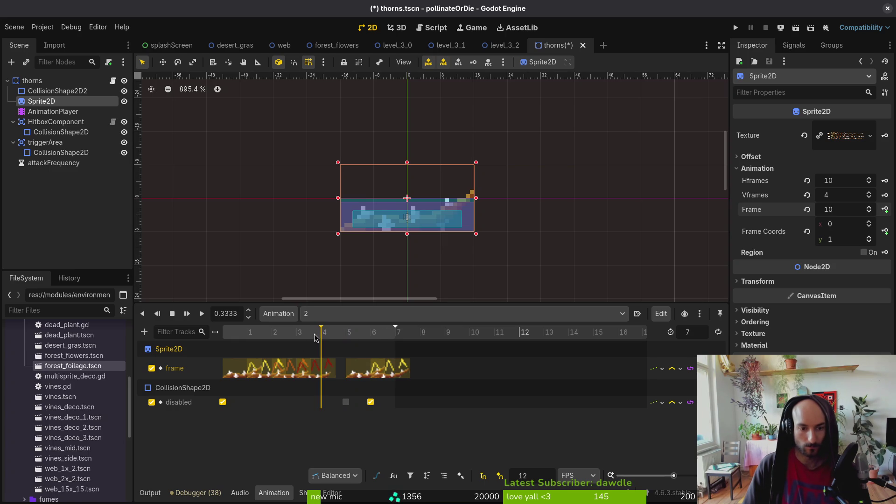
pyautogui.click(346, 338)
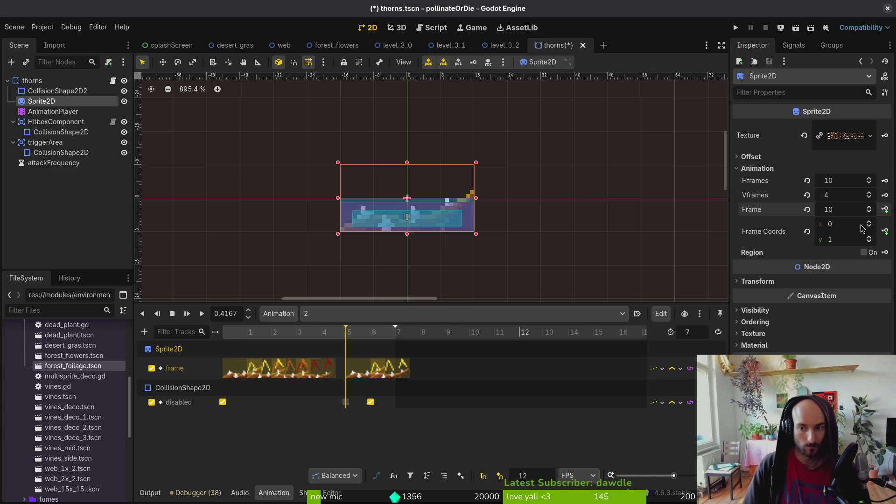
pyautogui.press('a')
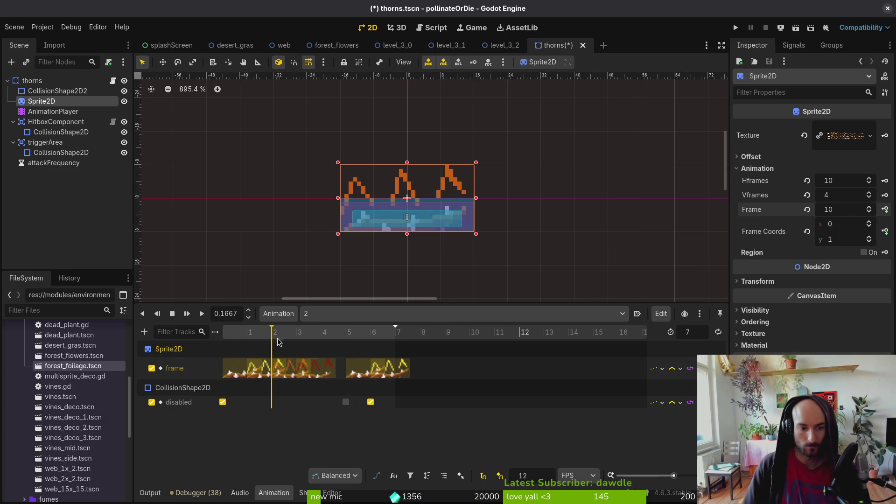
pyautogui.press('d')
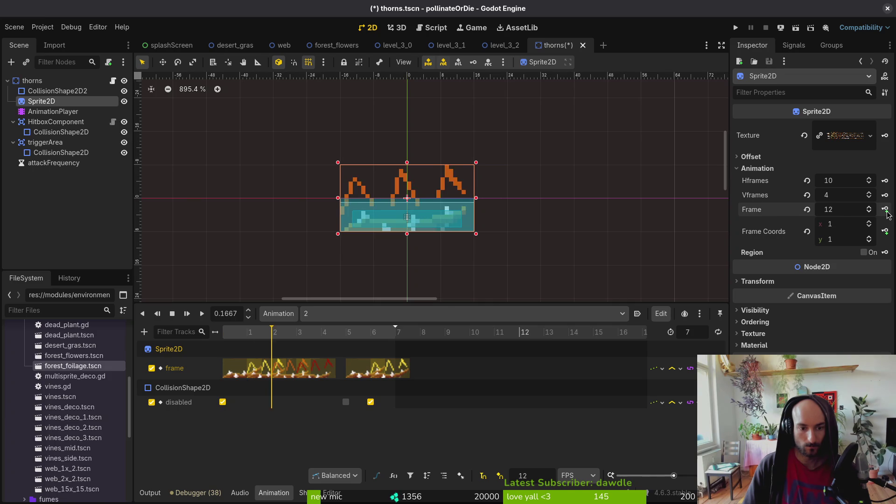
pyautogui.press('d')
pyautogui.press('d')
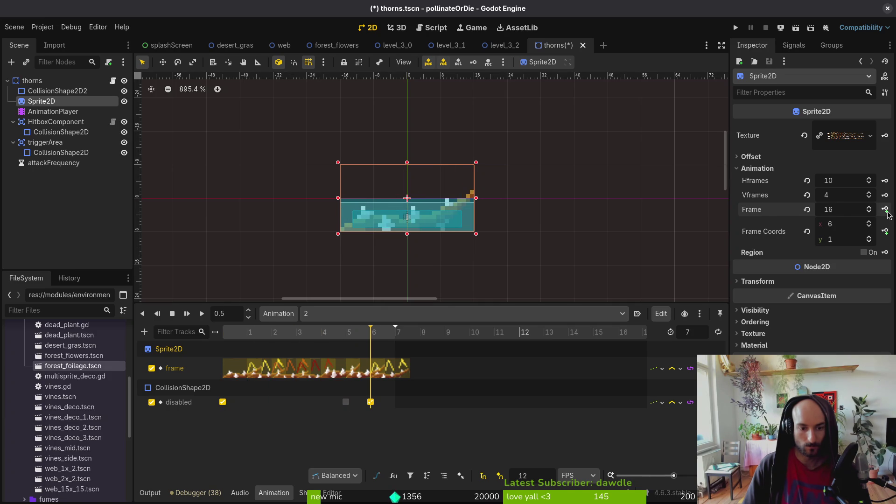
pyautogui.click(886, 210)
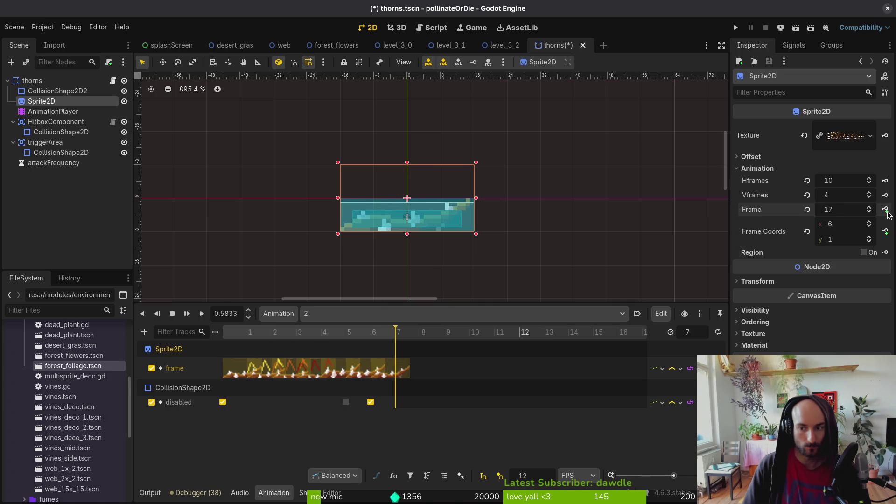
# Step: Undo the mistaken keys and re-key the last frames, reaching frame 16 at 0.5 s
pyautogui.hotkey('ctrl', 'z')
pyautogui.hotkey('ctrl', 'z')
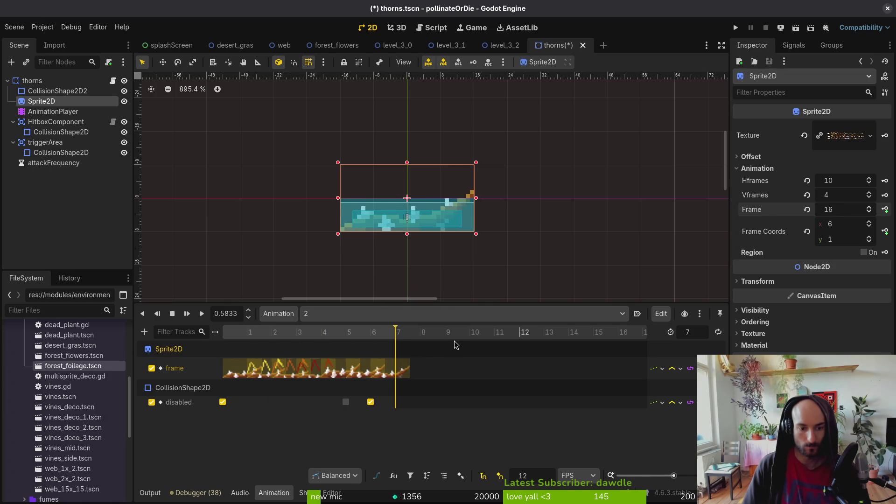
pyautogui.hotkey('ctrl', 'z')
pyautogui.hotkey('ctrl', 'z')
pyautogui.hotkey('ctrl', 'z')
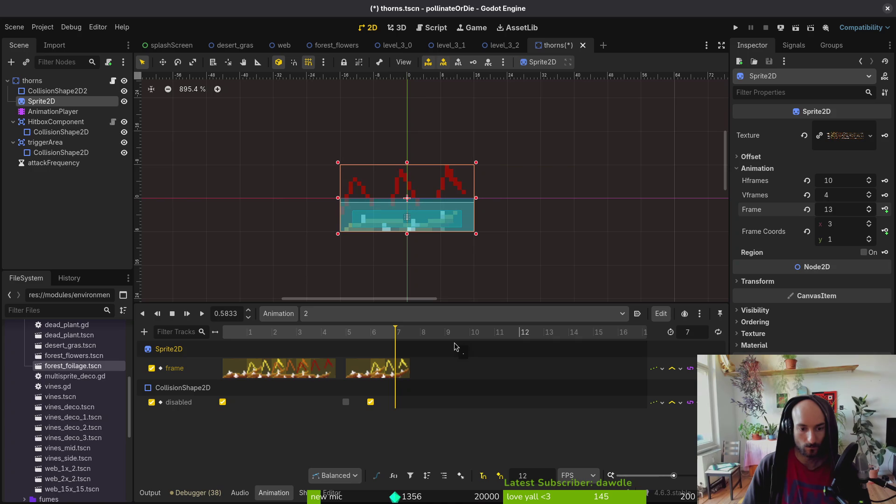
pyautogui.hotkey('ctrl', 'z')
pyautogui.hotkey('ctrl', 'z')
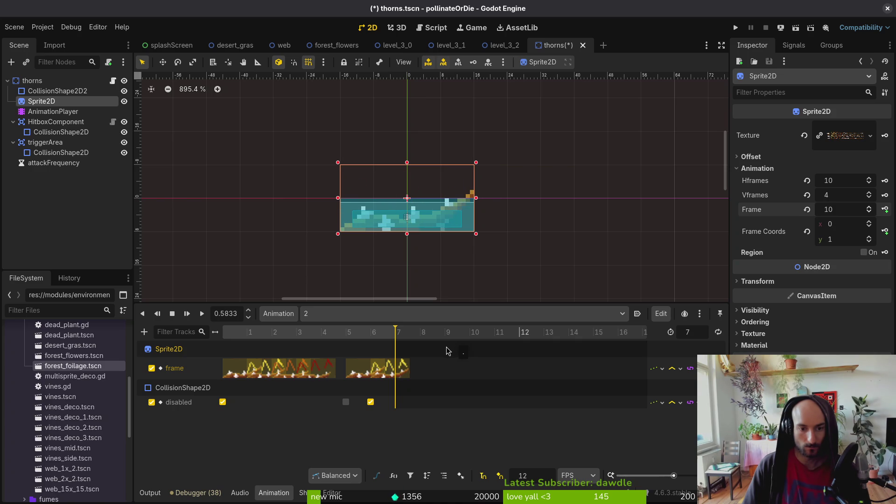
pyautogui.press('s')
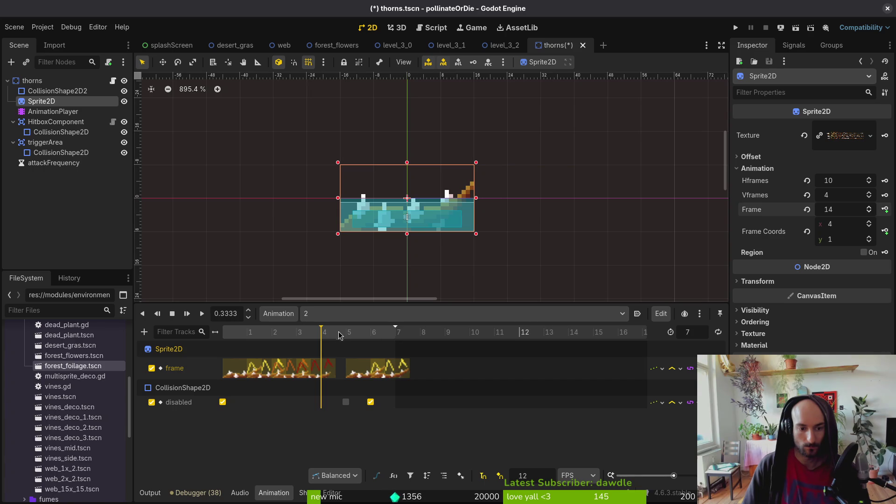
pyautogui.click(886, 213)
pyautogui.click(886, 212)
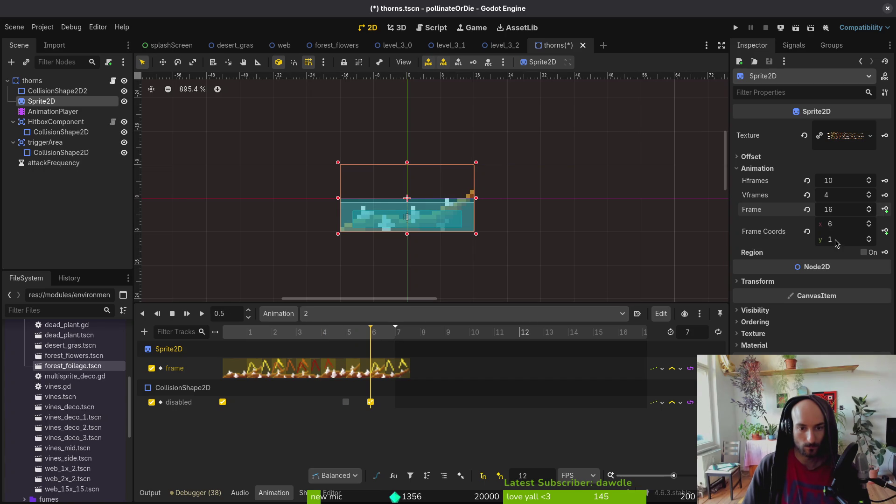
pyautogui.scroll(3, 374, 351)
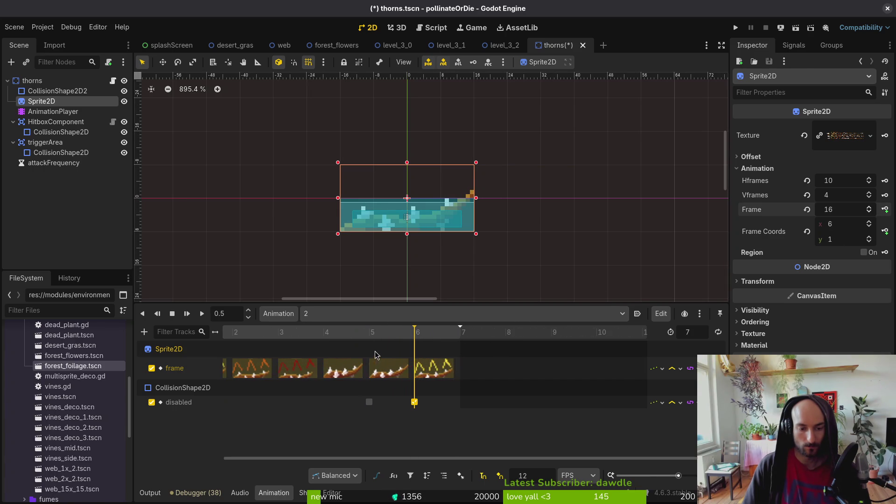
# Step: Move animation 2's frame key from 4 to 5 and save the scene
pyautogui.click(422, 369)
pyautogui.moveTo(337, 368); pyautogui.dragTo(382, 368)
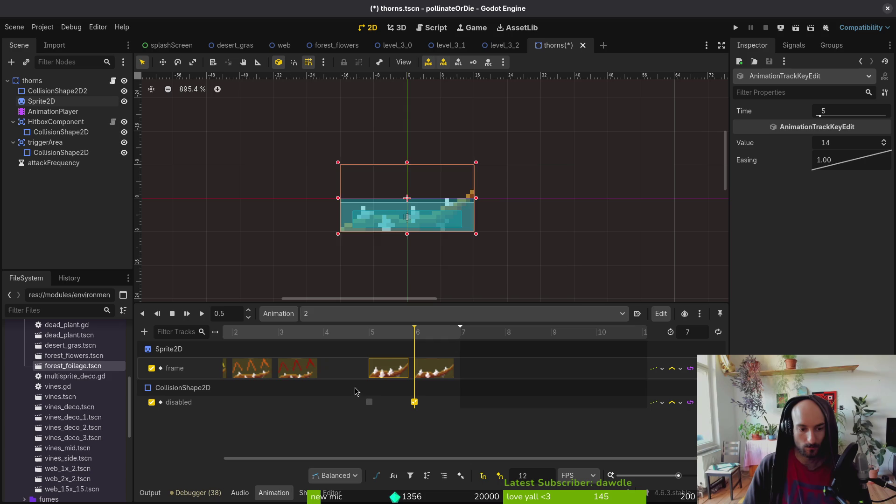
pyautogui.hotkey('ctrl', 's')
# Step: Switch to animation 1 and play it through from frame 3
pyautogui.click(307, 371)
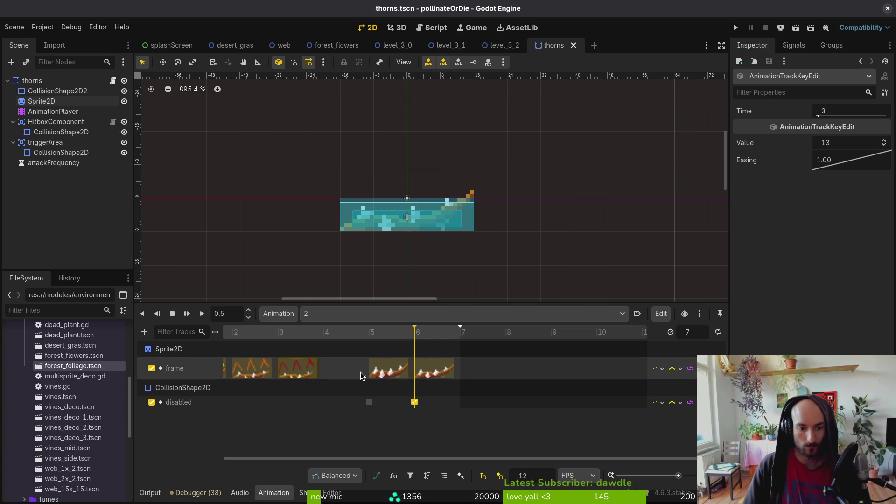
pyautogui.click(327, 314)
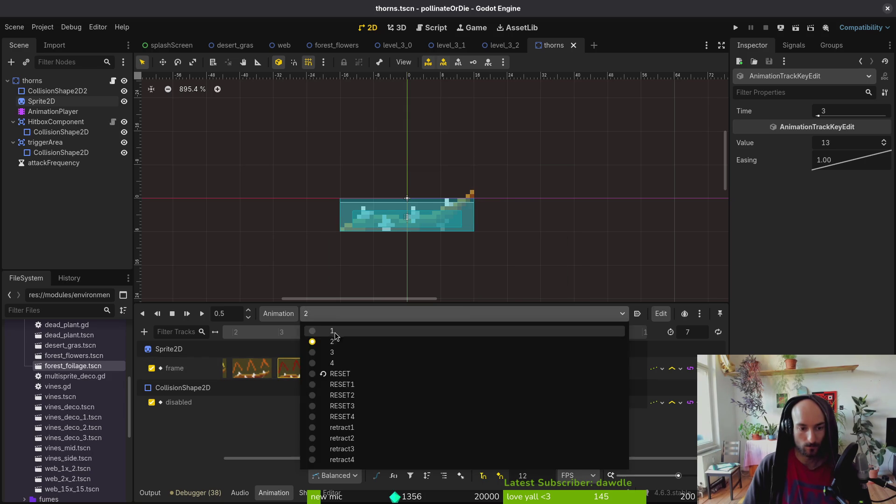
pyautogui.click(343, 342)
pyautogui.click(279, 332)
pyautogui.click(202, 314)
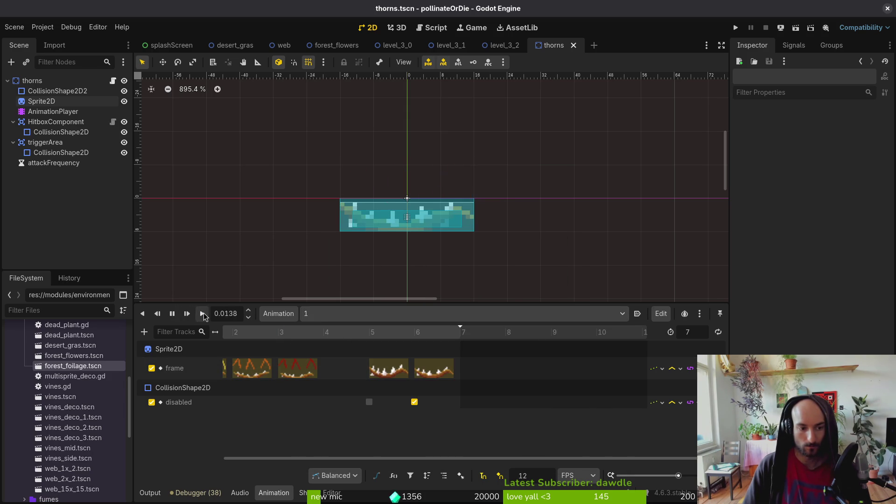
pyautogui.click(201, 313)
# Step: Inspect animation 1's frame keys at 6 and 3, then select Sprite2D
pyautogui.click(427, 371)
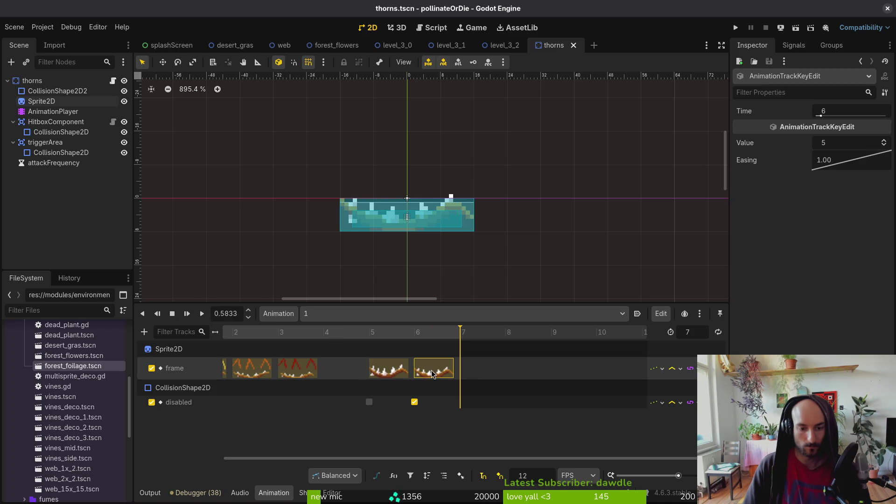
pyautogui.click(310, 372)
pyautogui.moveTo(233, 336); pyautogui.dragTo(305, 340)
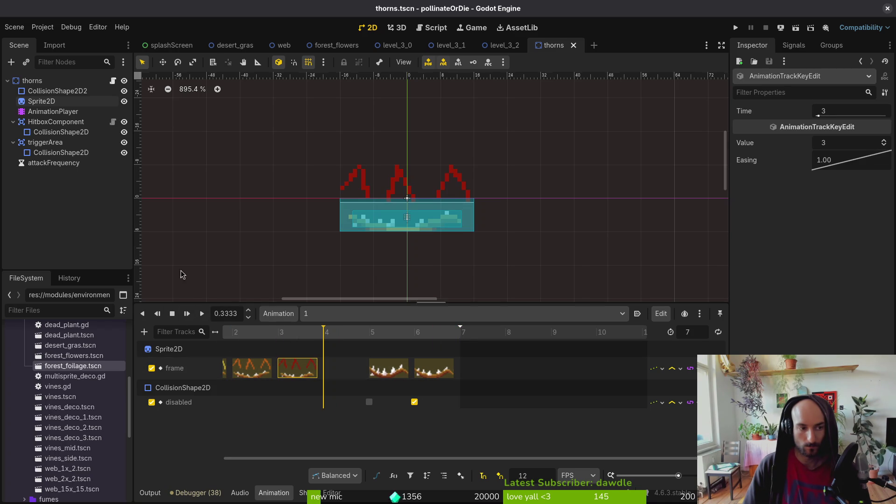
pyautogui.click(168, 349)
pyautogui.hotkey('alt', 'Tab')
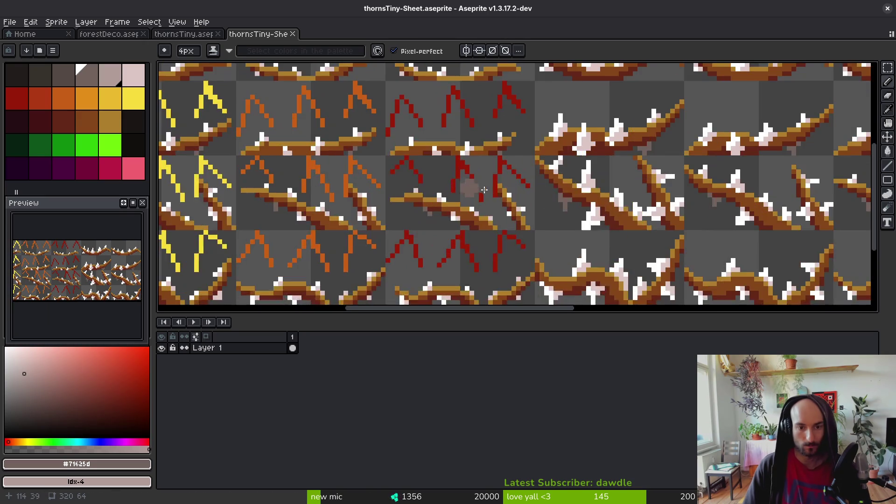
# Step: Close thornsTiny-Sheet and insert an empty frame after frame 4
pyautogui.scroll(-5, 334, 280)
pyautogui.click(293, 34)
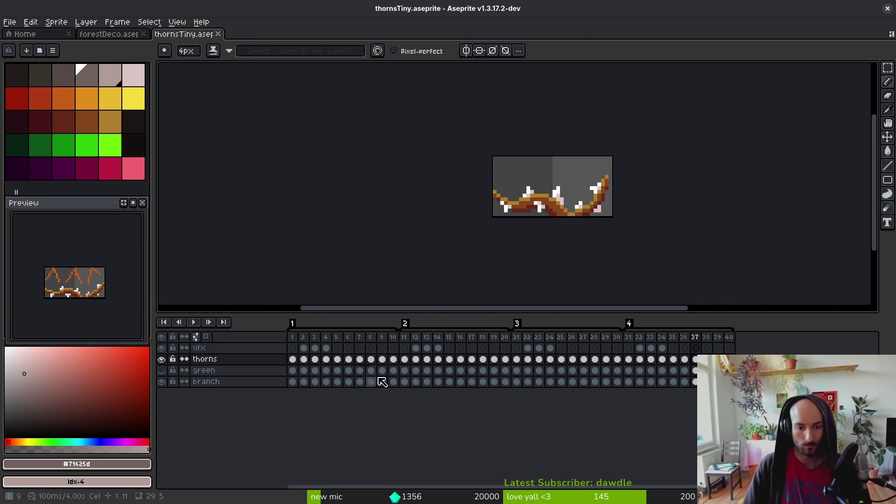
pyautogui.click(292, 359)
pyautogui.press('Right')
pyautogui.press('Right')
pyautogui.press('Right')
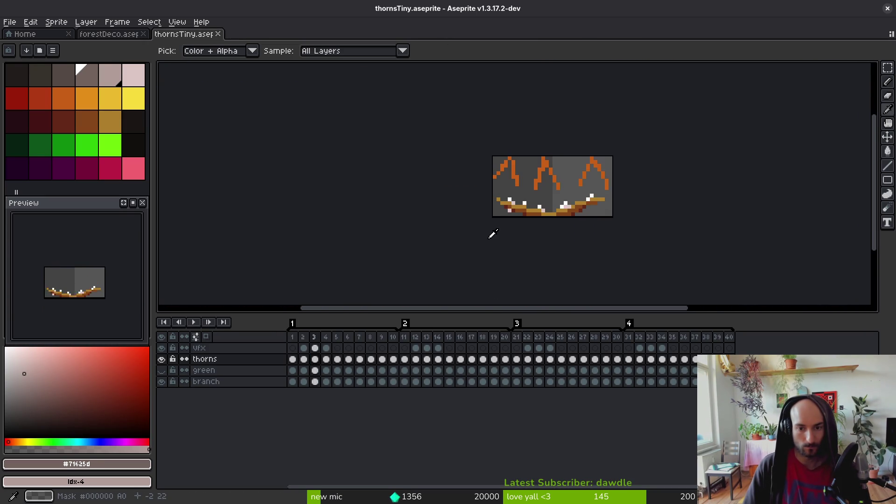
pyautogui.press('Right')
pyautogui.press('Left')
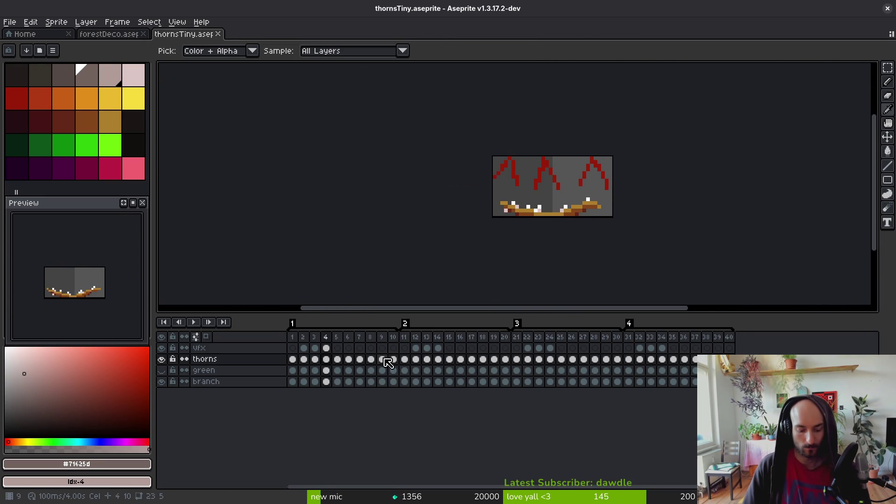
pyautogui.hotkey('alt', 'b')
# Step: Insert empty frames at frames 16, 27 and 38
pyautogui.click(448, 362)
pyautogui.hotkey('alt', 'b')
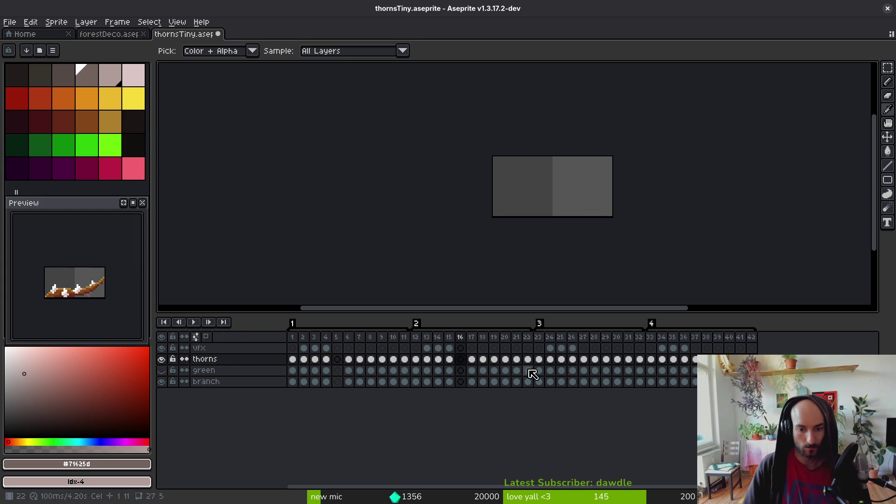
pyautogui.click(572, 360)
pyautogui.hotkey('alt', 'b')
pyautogui.click(695, 360)
pyautogui.hotkey('alt', 'b')
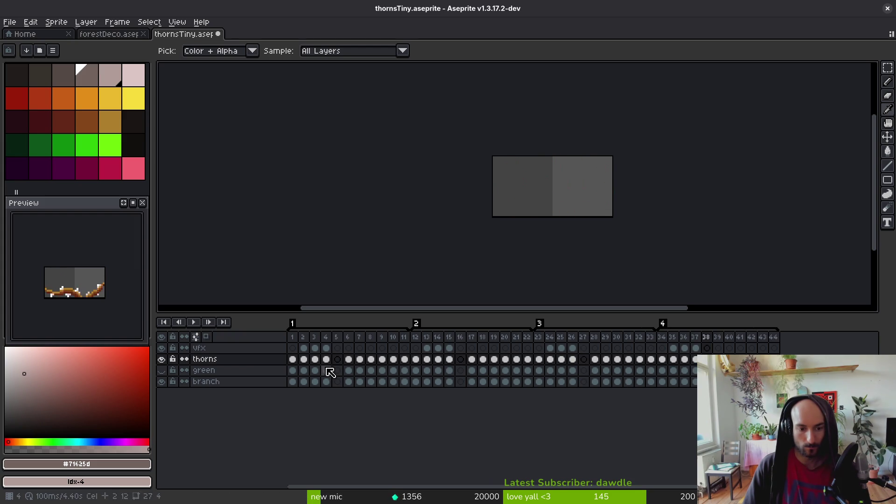
# Step: Link cels so frame 5 repeats frame 4 and frame 16 repeats frame 15
pyautogui.click(331, 370)
pyautogui.click(326, 381)
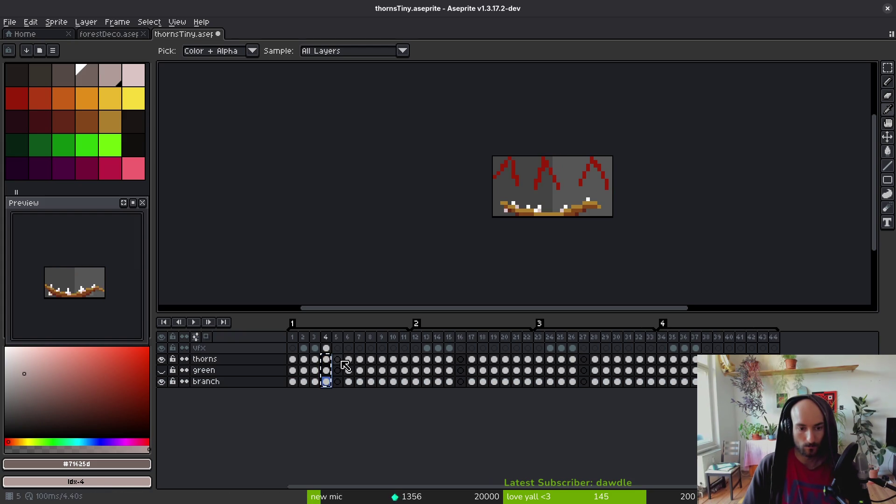
pyautogui.keyDown('shift'); pyautogui.click(341, 361); pyautogui.keyUp('shift')
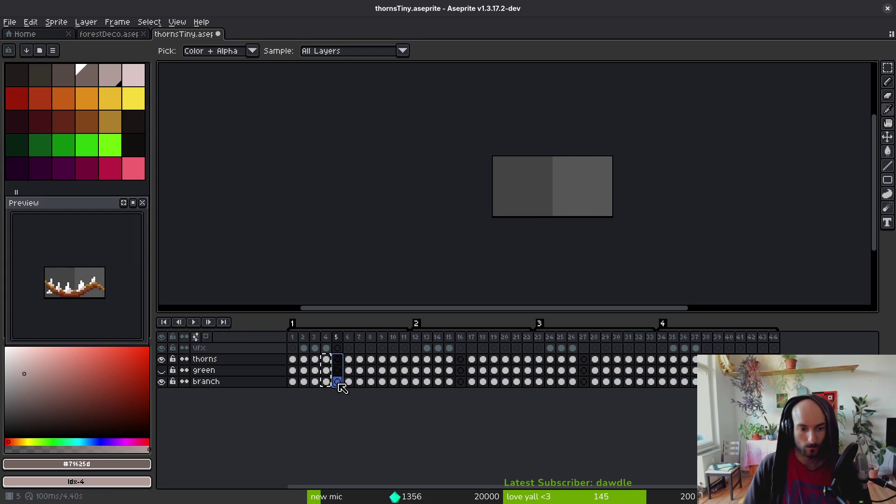
pyautogui.rightClick(327, 361)
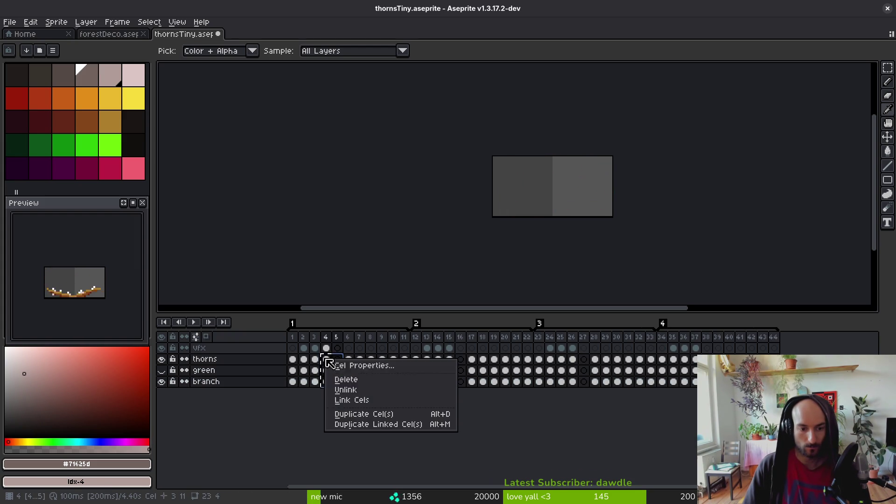
pyautogui.click(362, 401)
pyautogui.moveTo(449, 359); pyautogui.dragTo(466, 382)
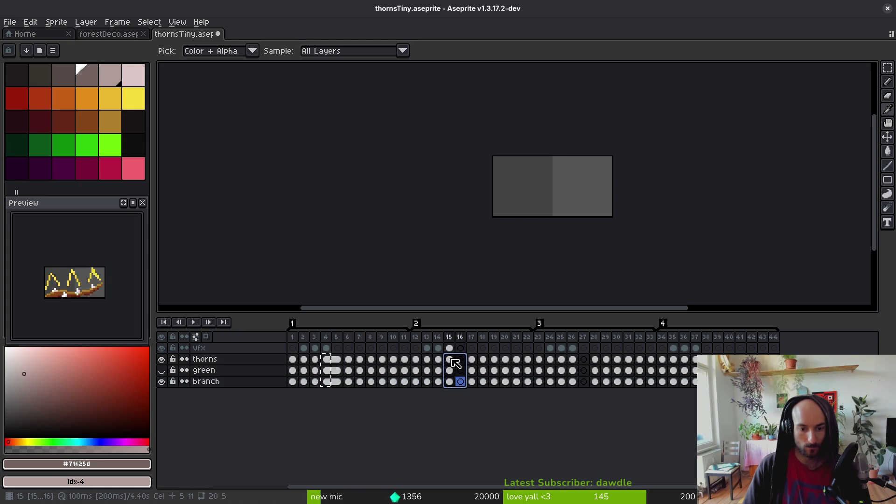
pyautogui.rightClick(452, 360)
pyautogui.click(483, 400)
# Step: Select frames 37–38, save thornsTiny, and step through the animation frames
pyautogui.click(695, 370)
pyautogui.moveTo(696, 370); pyautogui.dragTo(706, 381)
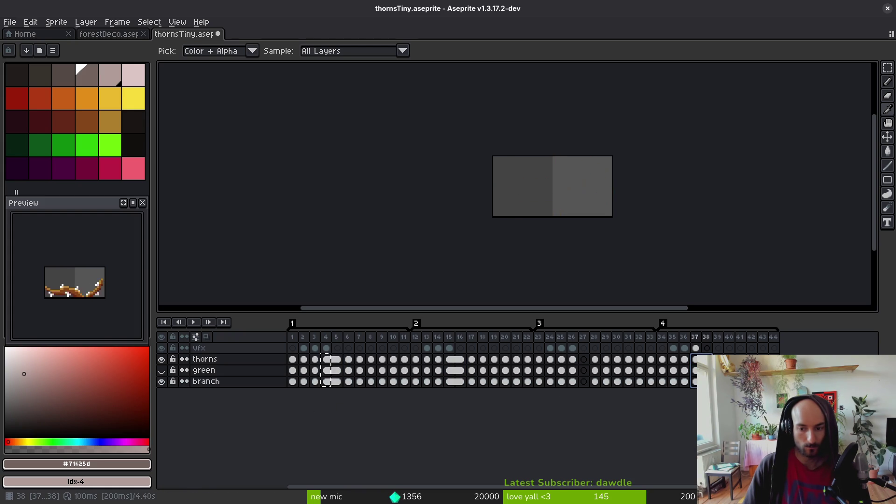
pyautogui.hotkey('ctrl', 's')
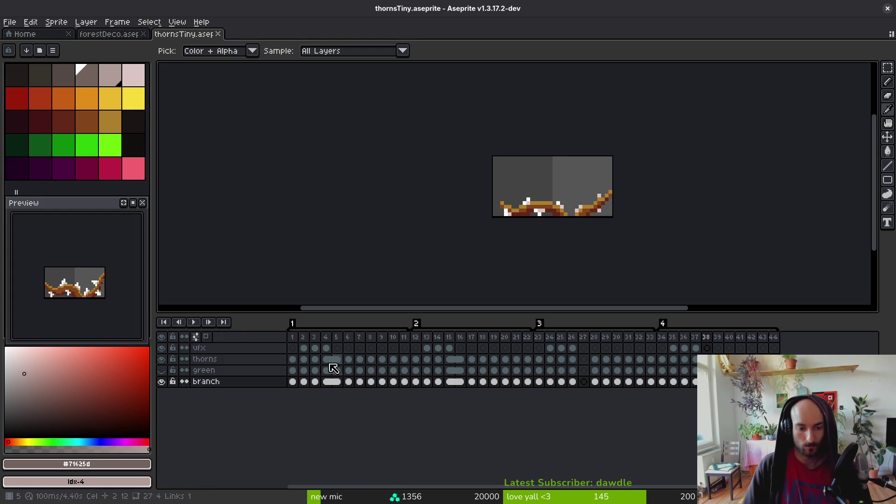
pyautogui.click(304, 359)
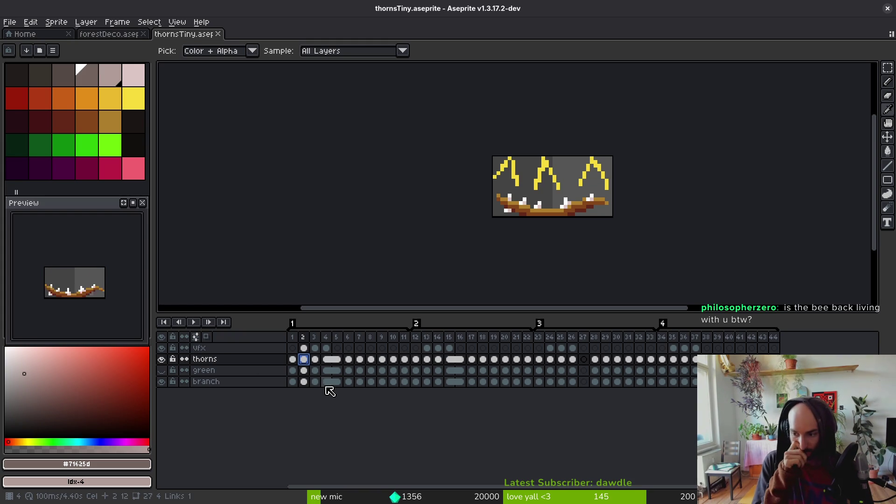
pyautogui.press('Right')
pyautogui.press('Right')
pyautogui.press('Right')
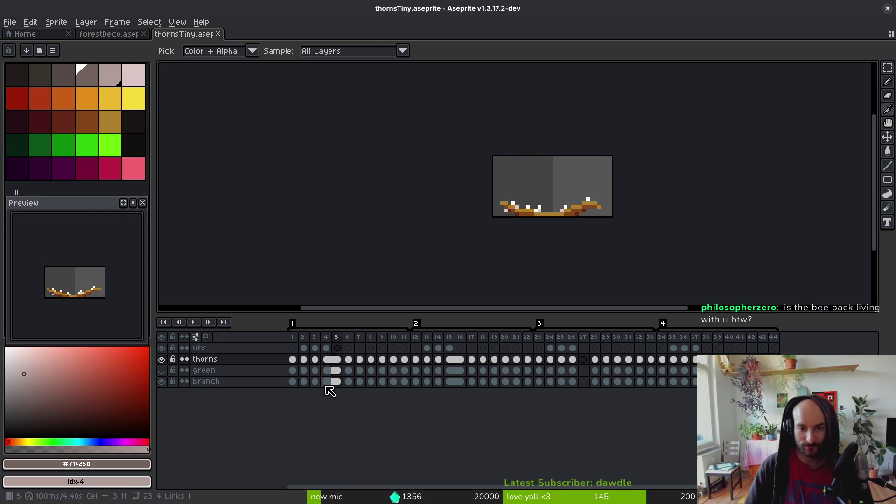
pyautogui.press('Right')
pyautogui.press('Right')
pyautogui.press('Right')
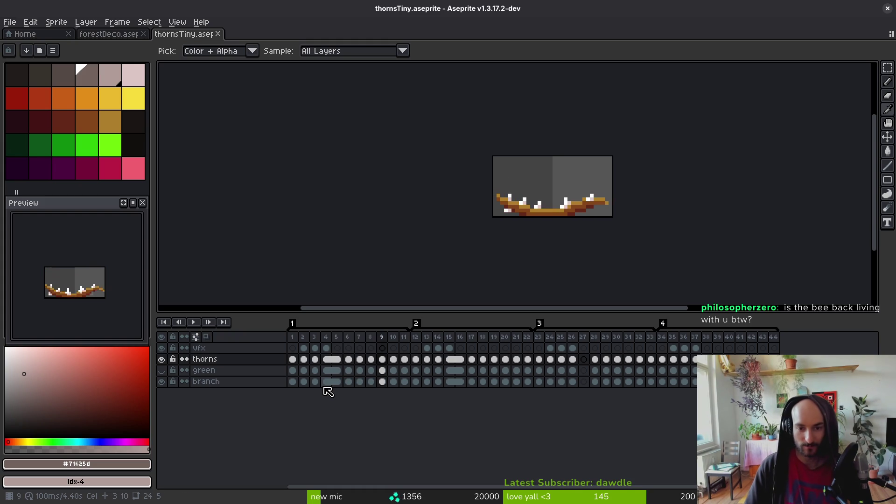
pyautogui.hotkey('ctrl', 's')
# Step: Cancel the first export attempt, link frame 27 to frame 26, and reopen Export Sprite Sheet
pyautogui.hotkey('ctrl', 'e')
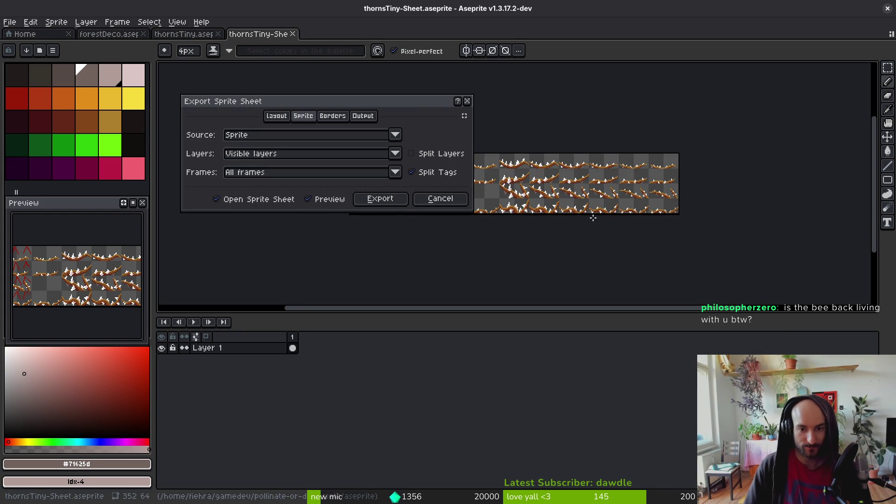
pyautogui.click(440, 198)
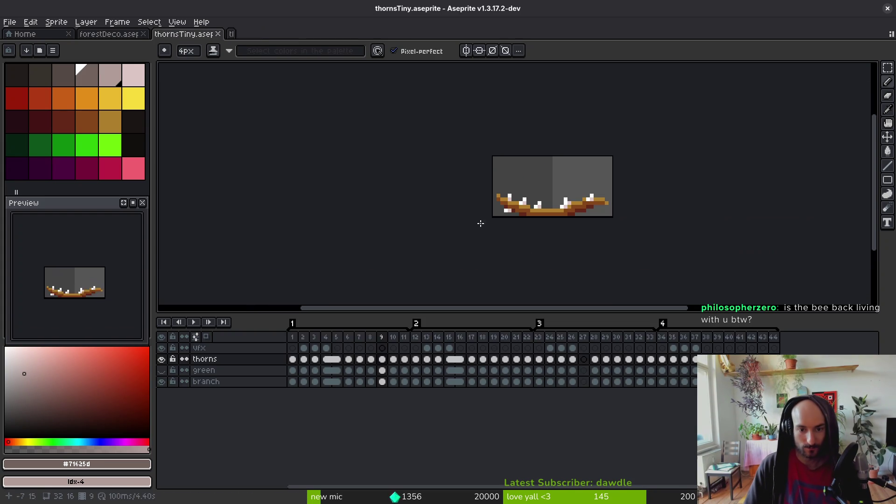
pyautogui.moveTo(572, 359); pyautogui.dragTo(584, 383)
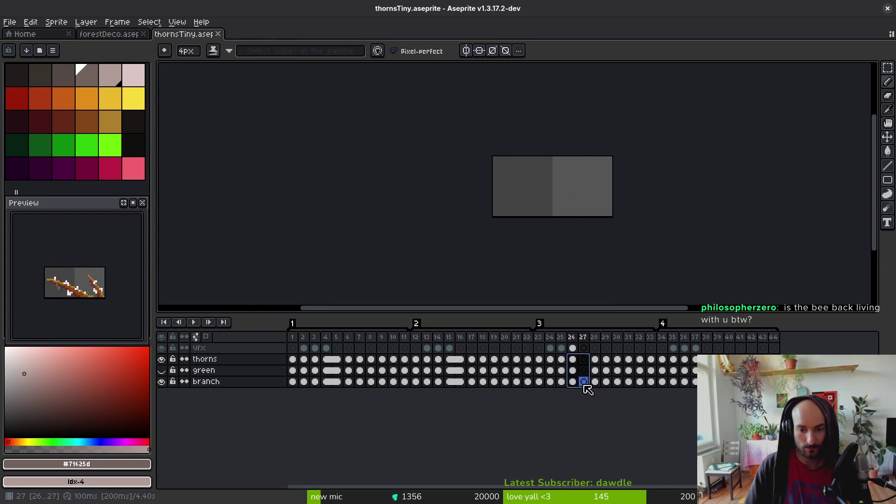
pyautogui.rightClick(578, 365)
pyautogui.click(607, 401)
pyautogui.hotkey('ctrl', 'e')
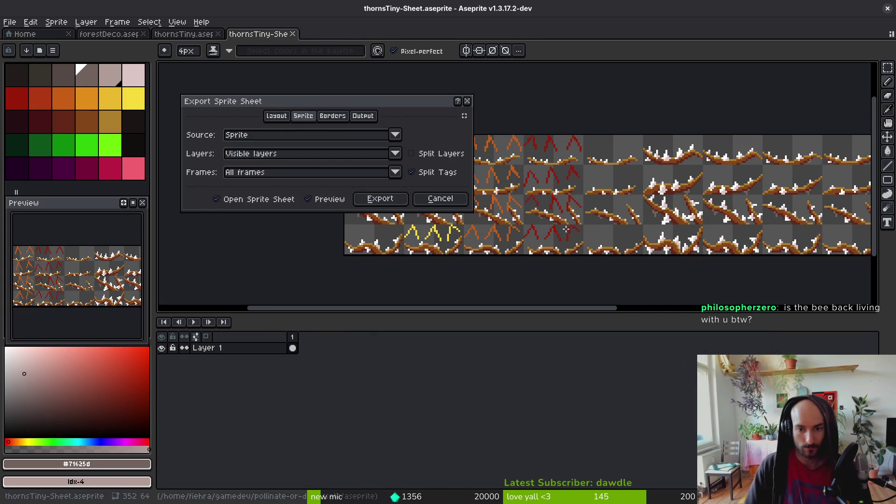
# Step: Export the updated sheet over assets/art/environment/thorns.png, confirming the overwrite
pyautogui.click(380, 199)
pyautogui.hotkey('ctrl', 'alt', 'shift', 's')
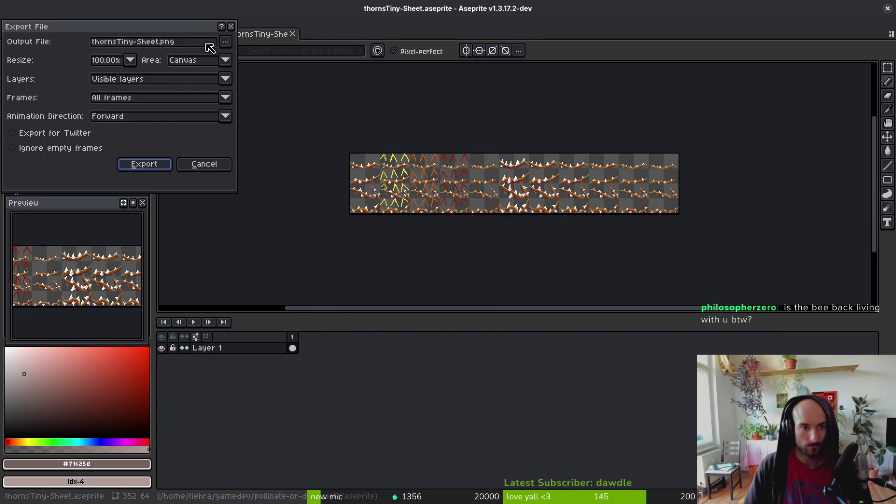
pyautogui.click(226, 41)
pyautogui.click(252, 57)
pyautogui.click(96, 58)
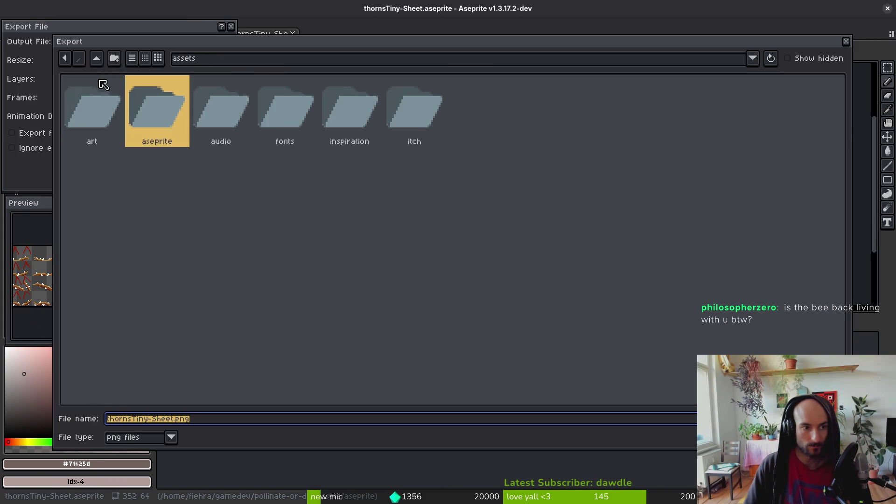
pyautogui.doubleClick(108, 101)
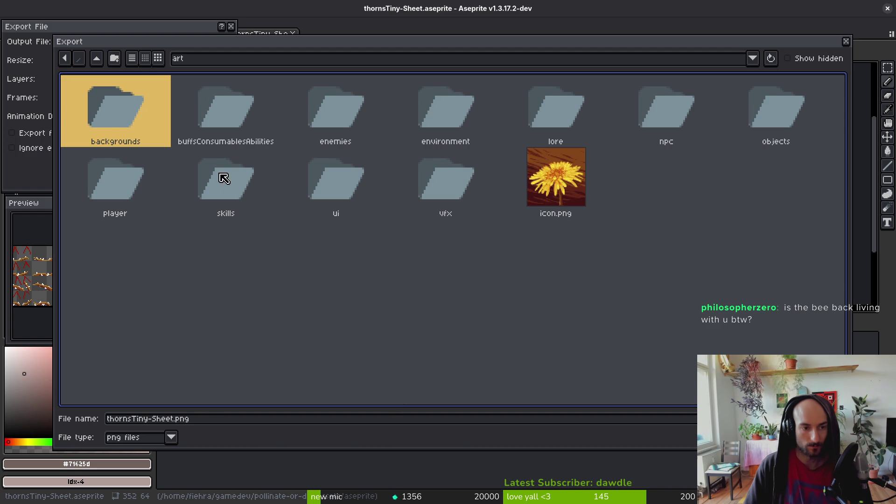
pyautogui.doubleClick(453, 111)
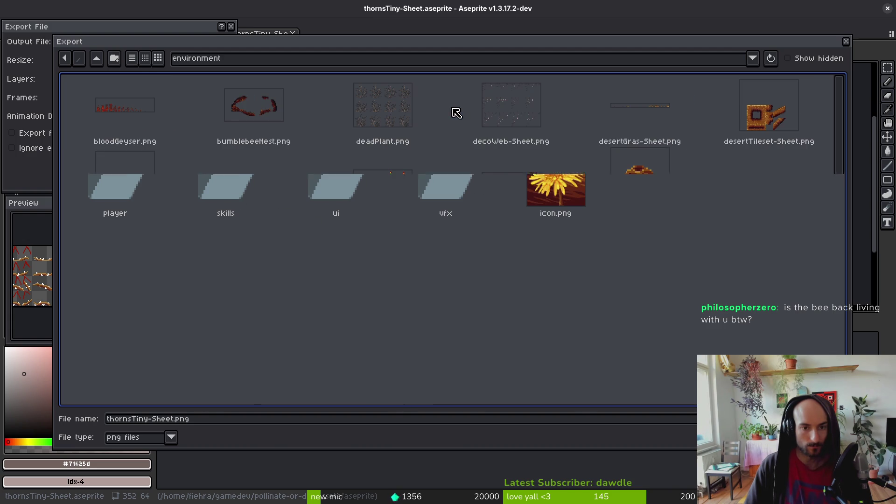
pyautogui.scroll(-5, 458, 304)
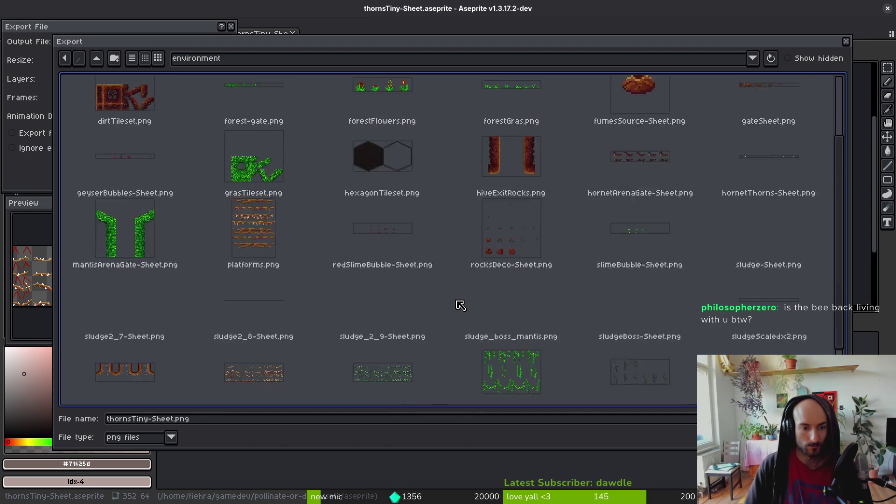
pyautogui.doubleClick(274, 294)
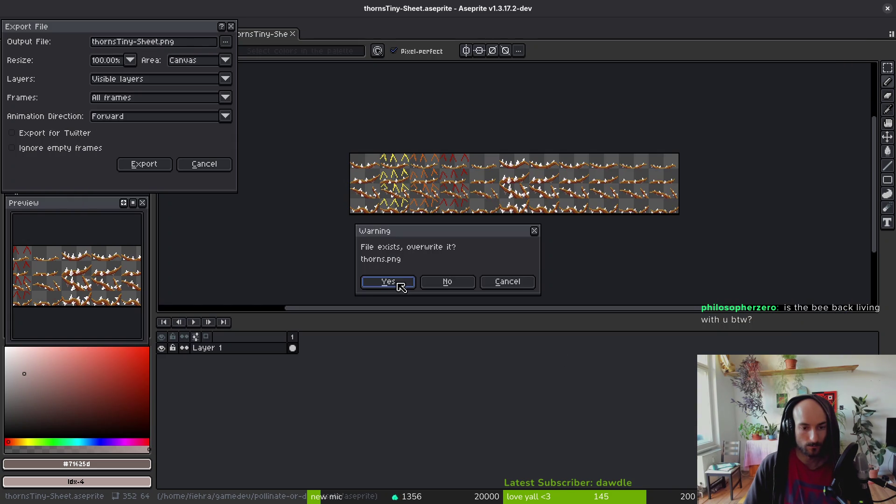
pyautogui.click(400, 286)
pyautogui.click(148, 166)
pyautogui.hotkey('alt', 'Tab')
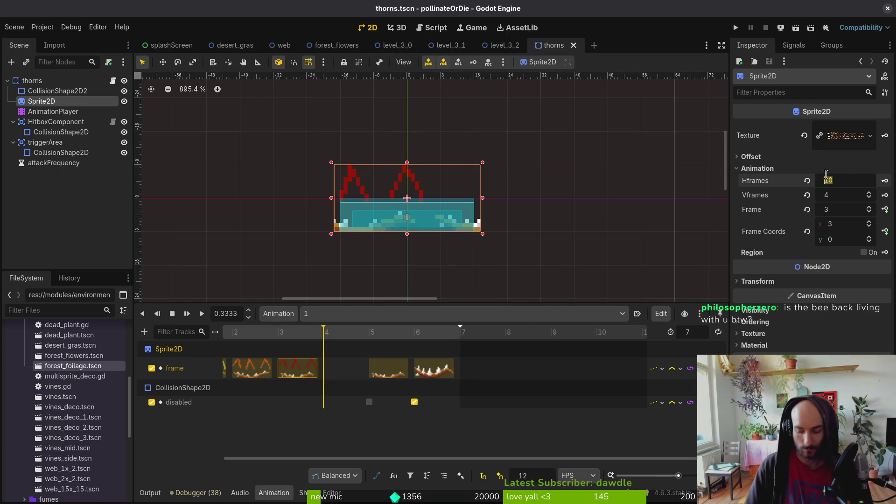
# Step: Set the thorns sprite to 11 horizontal frames and key frames through frame 6 from the start, then save
pyautogui.click(869, 177)
pyautogui.hotkey('ctrl', 's')
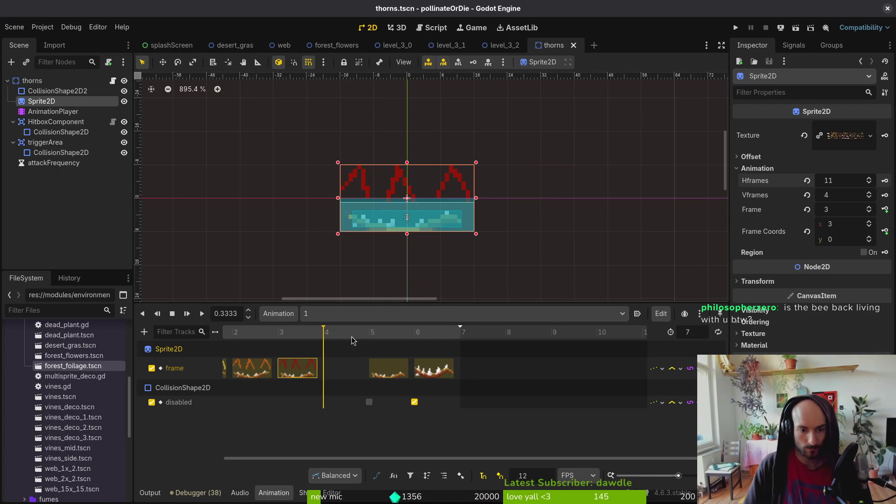
pyautogui.moveTo(352, 337); pyautogui.dragTo(223, 332)
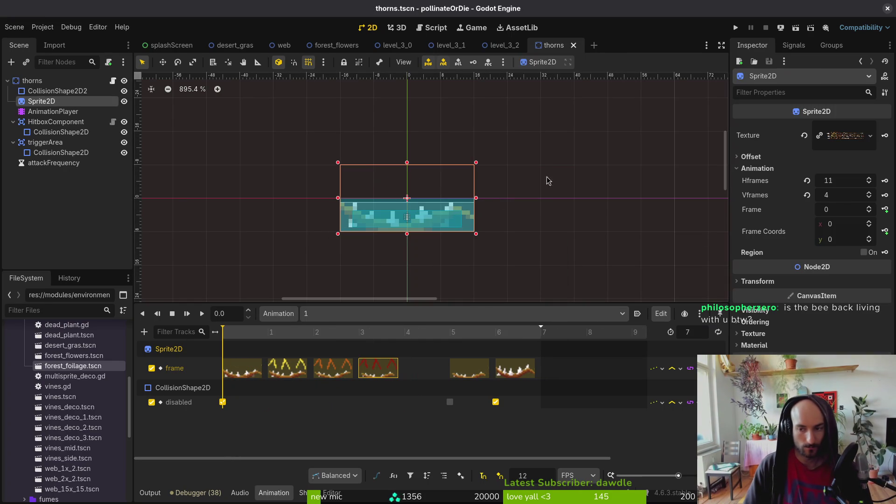
pyautogui.click(883, 210)
pyautogui.click(883, 210)
pyautogui.click(883, 210)
pyautogui.click(883, 210)
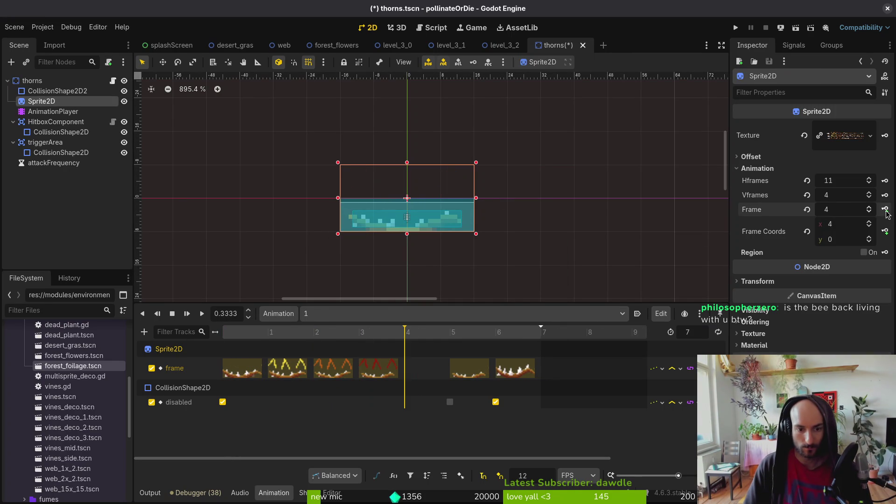
pyautogui.click(884, 210)
pyautogui.click(885, 210)
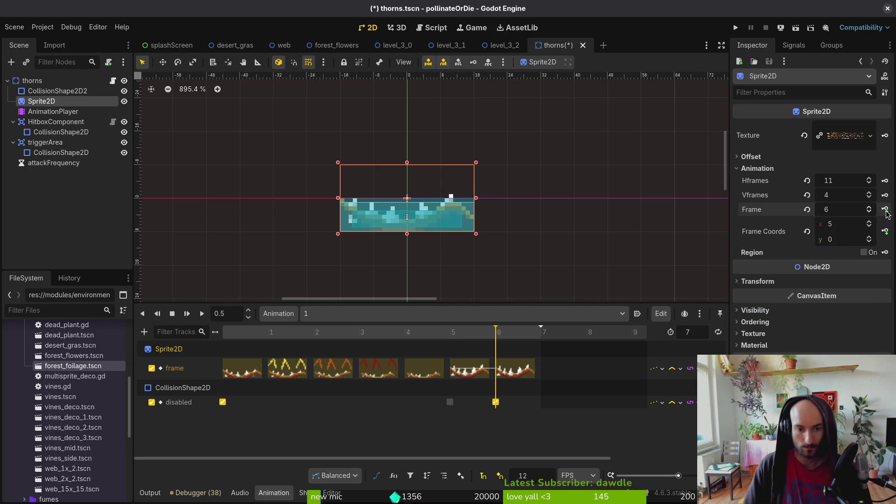
pyautogui.click(885, 210)
pyautogui.hotkey('ctrl', 's')
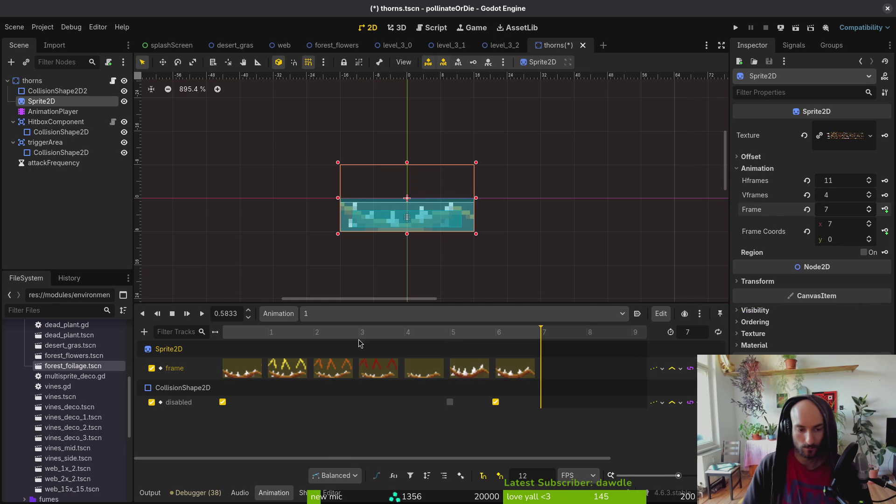
# Step: In animation 2, reset the sprite frame, set it to 11, preview the animation, and save
pyautogui.click(344, 312)
pyautogui.click(345, 341)
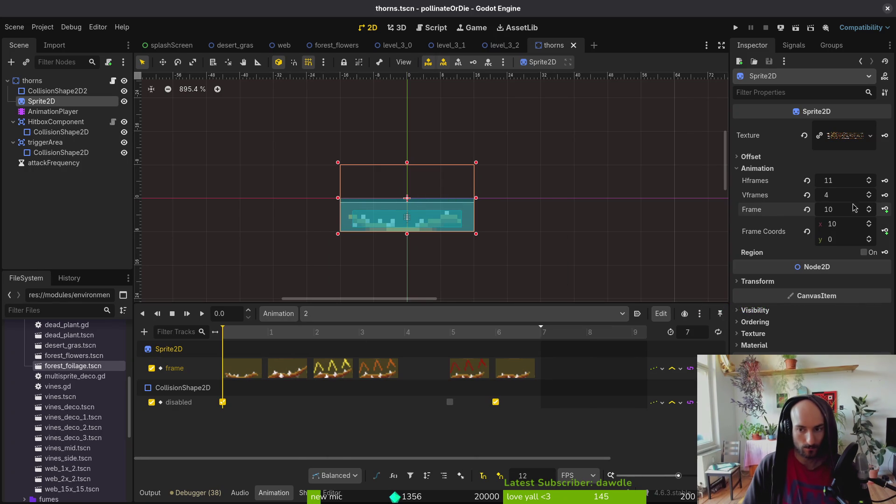
pyautogui.click(807, 209)
pyautogui.click(868, 238)
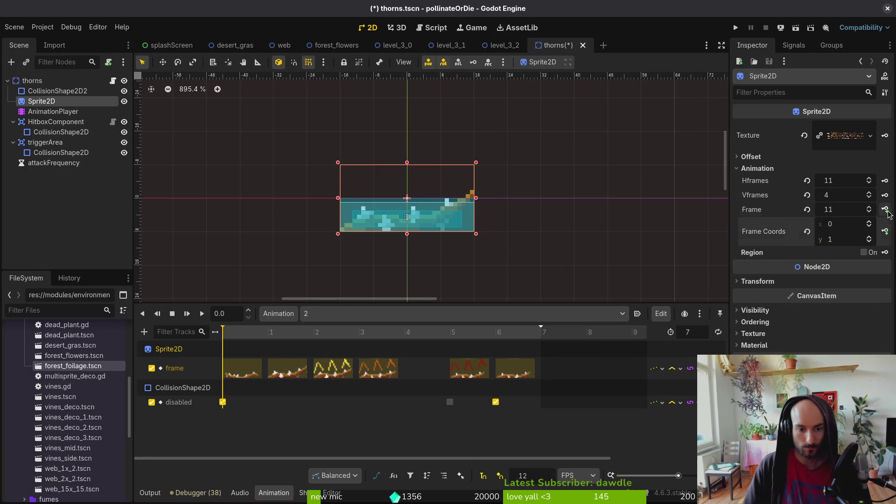
pyautogui.press('d')
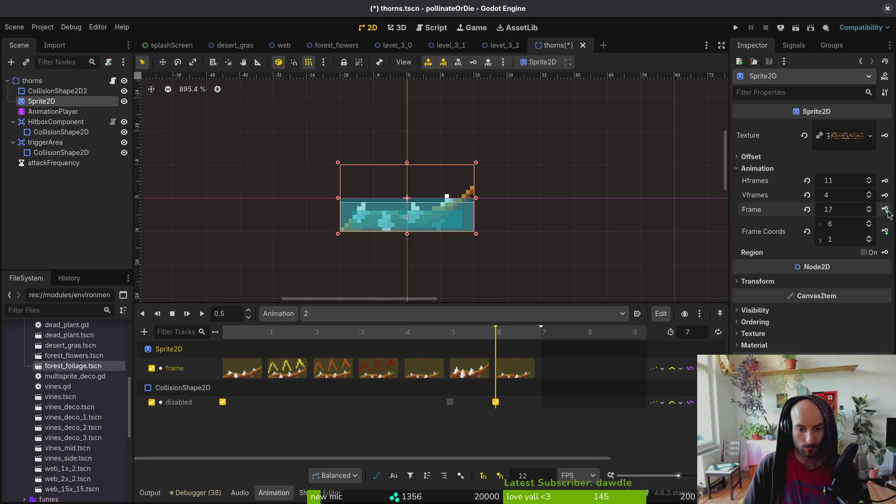
pyautogui.hotkey('ctrl', 's')
# Step: In animation 3, set the frame row to 2, key five successive frames, and save
pyautogui.click(374, 316)
pyautogui.click(356, 353)
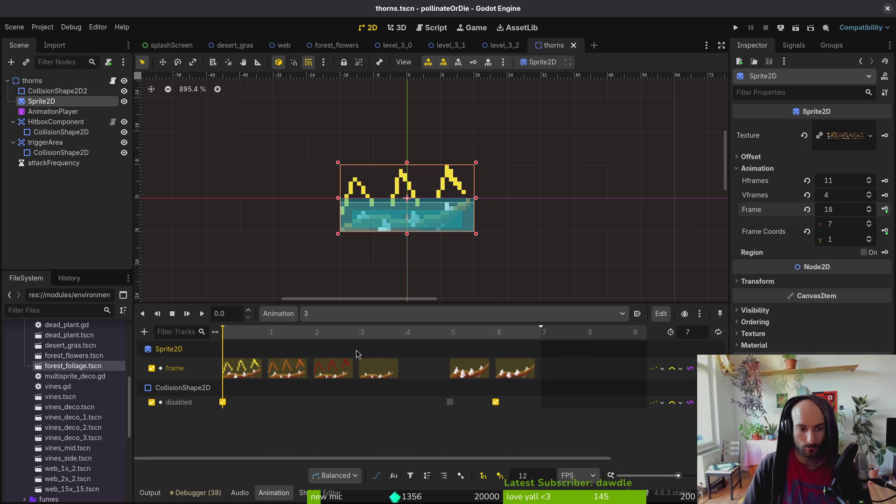
pyautogui.click(806, 231)
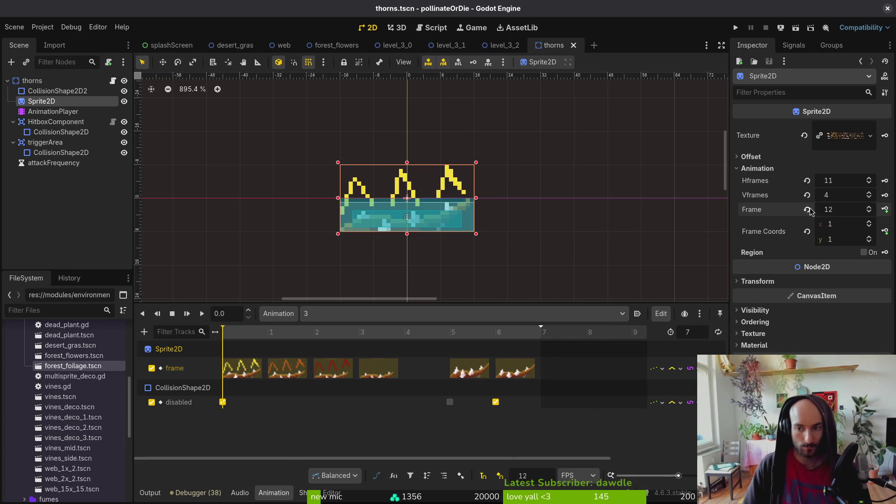
pyautogui.doubleClick(868, 237)
pyautogui.click(885, 210)
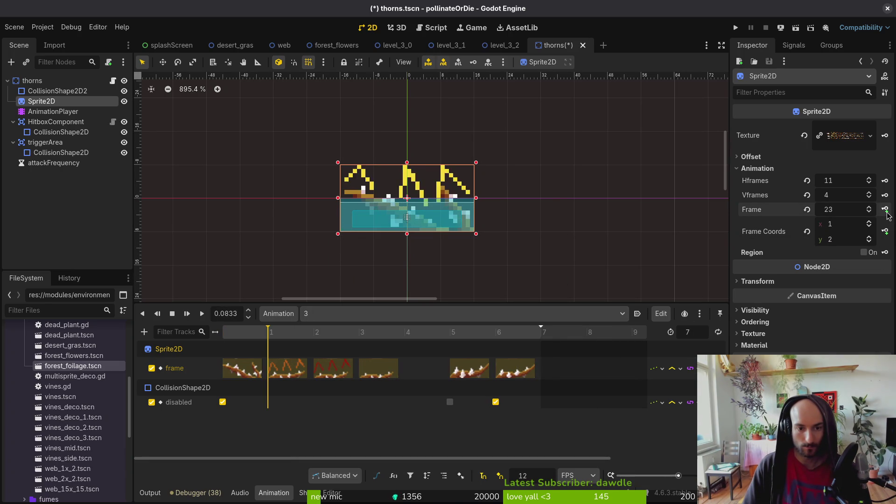
pyautogui.click(885, 209)
pyautogui.click(885, 210)
pyautogui.click(885, 210)
pyautogui.click(885, 210)
pyautogui.click(885, 210)
pyautogui.click(885, 210)
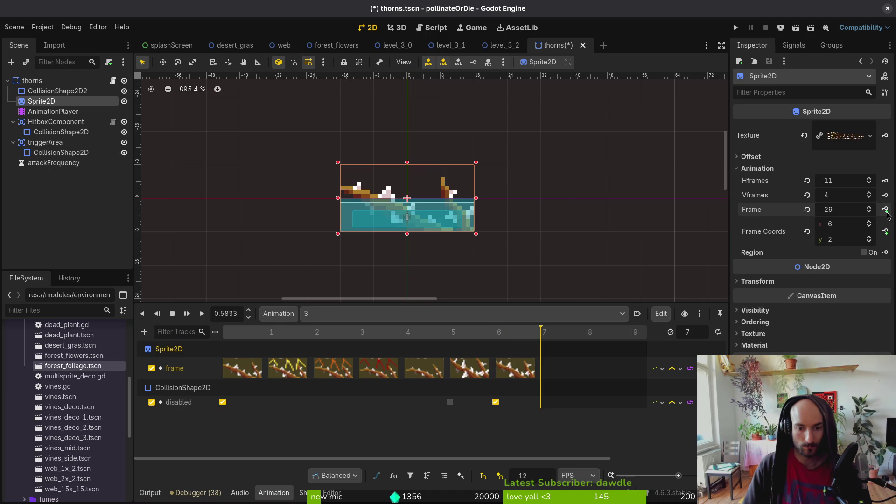
pyautogui.hotkey('ctrl', 's')
# Step: In animation 4, set the frame row to 3, key five successive frames, and save
pyautogui.click(388, 313)
pyautogui.click(381, 363)
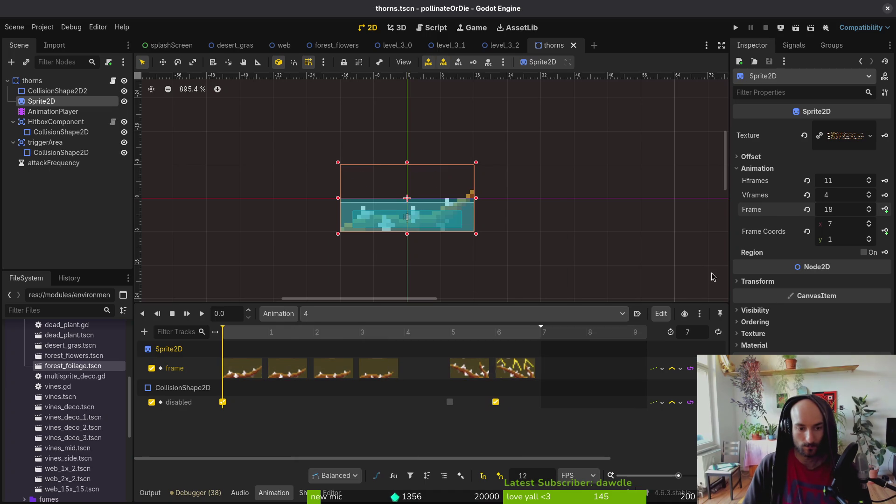
pyautogui.click(806, 209)
pyautogui.click(870, 238)
pyautogui.click(869, 238)
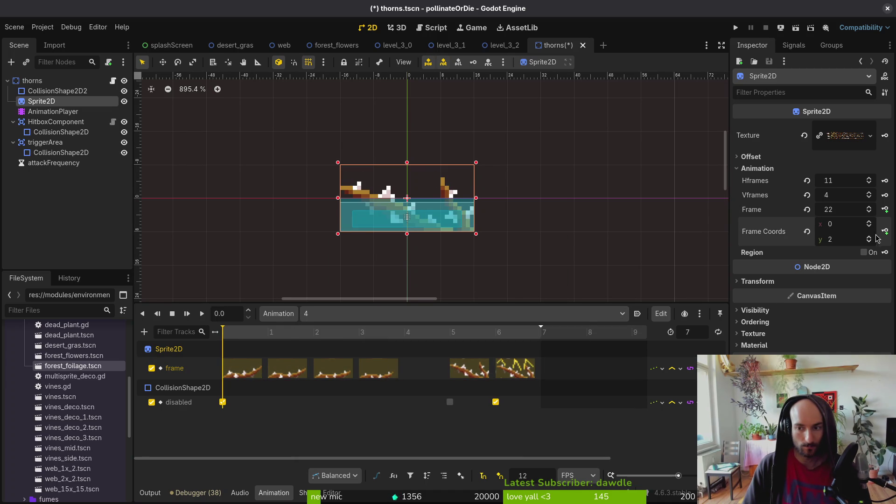
pyautogui.click(870, 240)
pyautogui.click(885, 209)
pyautogui.click(885, 209)
pyautogui.click(885, 210)
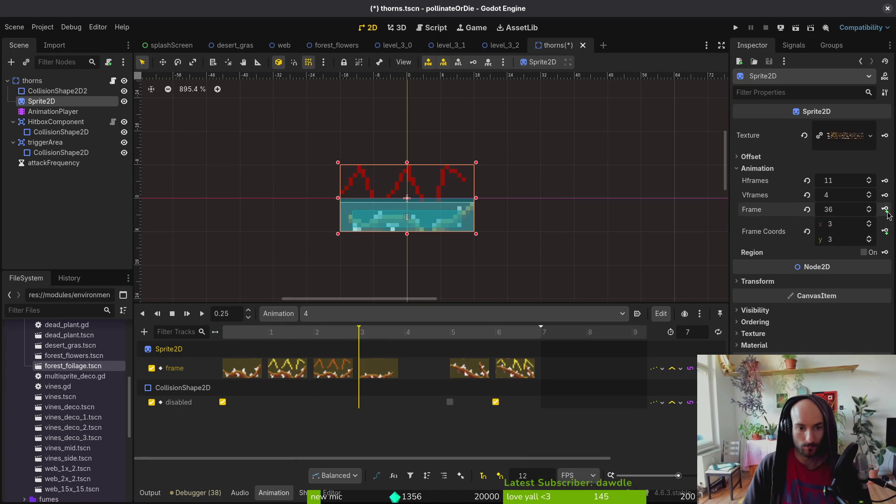
pyautogui.click(885, 209)
pyautogui.click(885, 210)
pyautogui.click(885, 210)
pyautogui.click(885, 209)
pyautogui.hotkey('ctrl', 's')
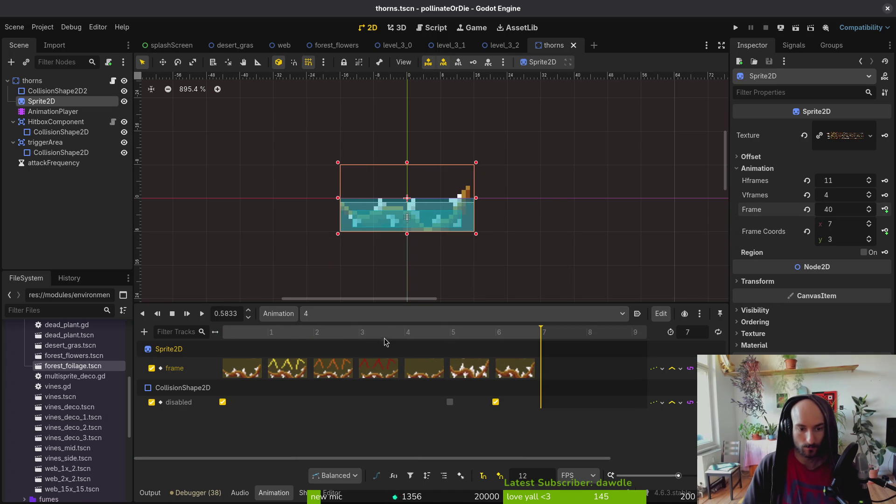
# Step: Check animations 3 and 2 and the RESET and RESET1 animations, ending on RESET2
pyautogui.click(387, 317)
pyautogui.click(380, 351)
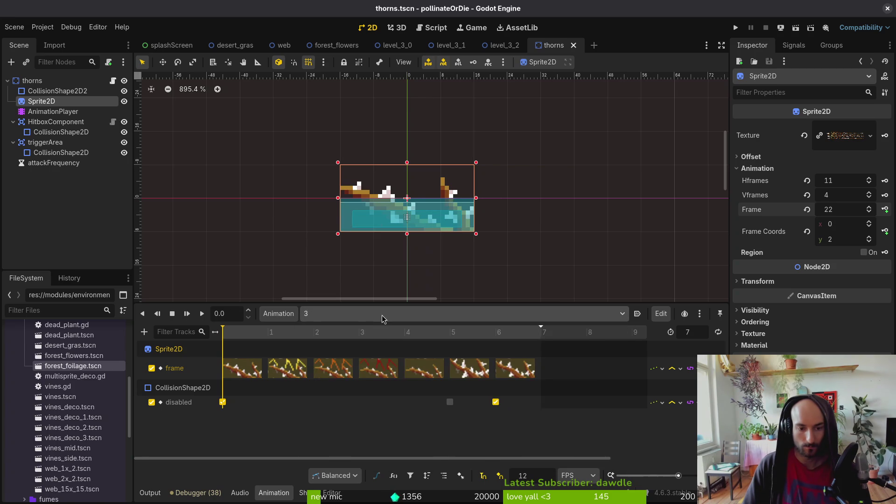
pyautogui.click(381, 314)
pyautogui.click(395, 342)
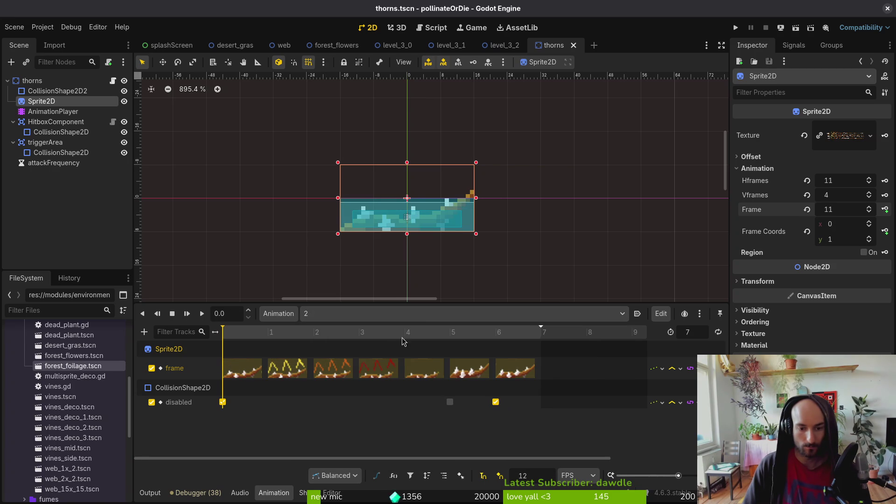
pyautogui.click(417, 317)
pyautogui.click(382, 384)
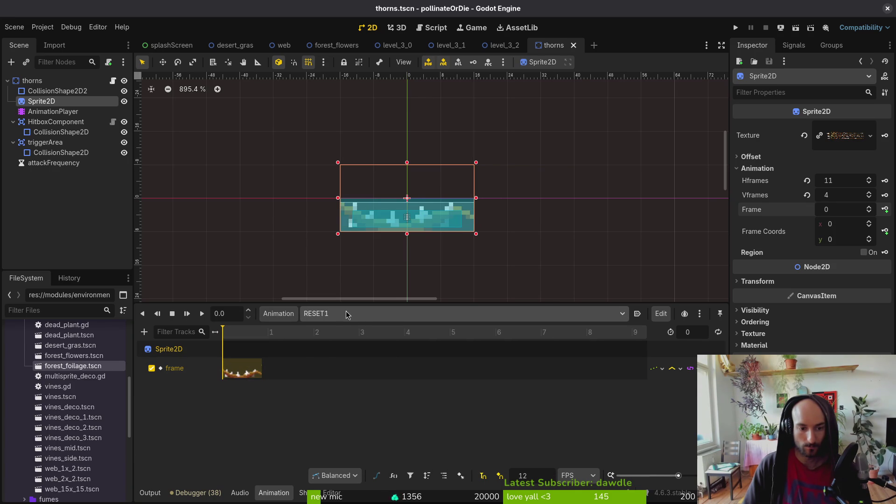
pyautogui.click(367, 315)
pyautogui.click(360, 373)
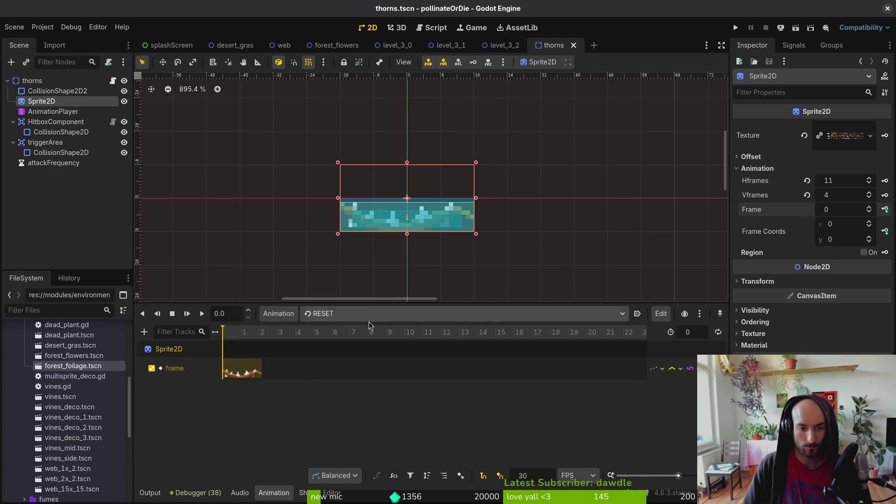
pyautogui.click(369, 317)
pyautogui.click(375, 385)
pyautogui.click(380, 317)
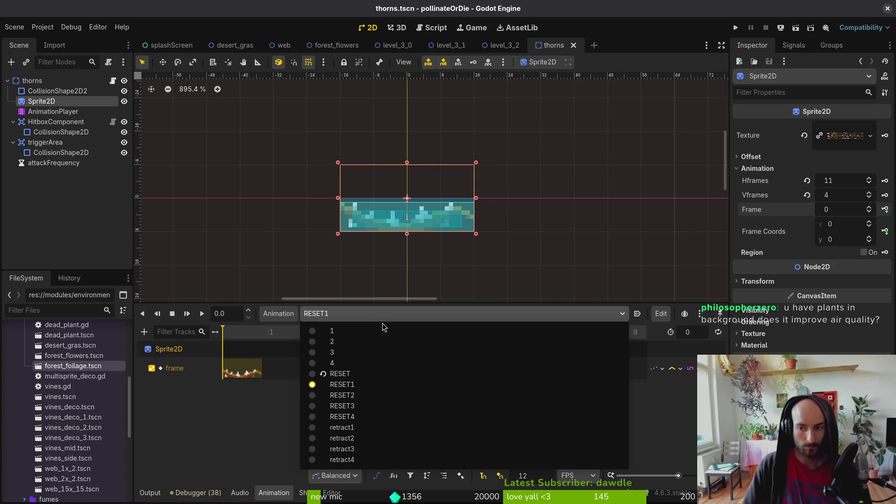
pyautogui.click(366, 396)
pyautogui.hotkey('ctrl', 's')
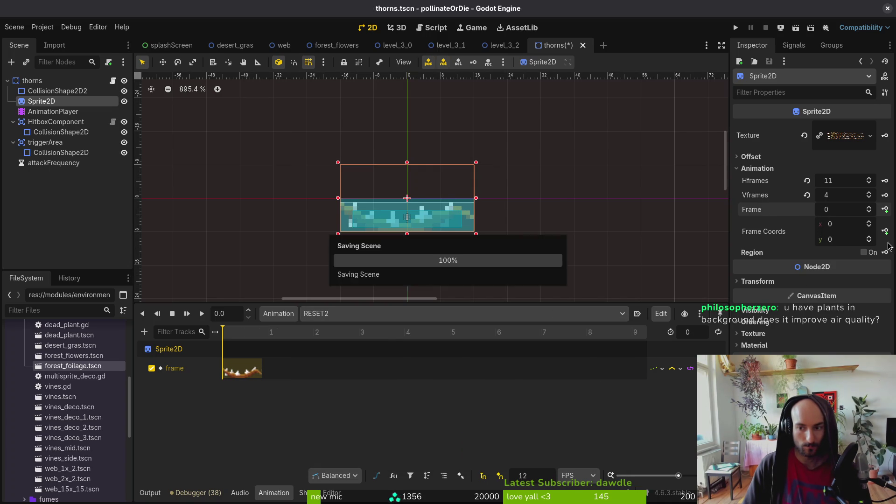
# Step: Key sprite frame 12 into RESET2 and frame 23 into RESET3, saving the scene
pyautogui.click(869, 237)
pyautogui.click(885, 209)
pyautogui.hotkey('ctrl', 's')
pyautogui.click(368, 313)
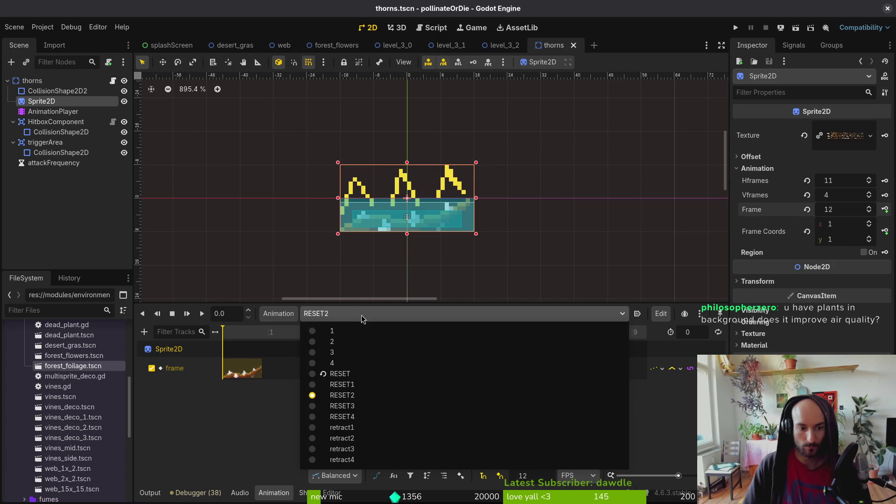
pyautogui.click(368, 407)
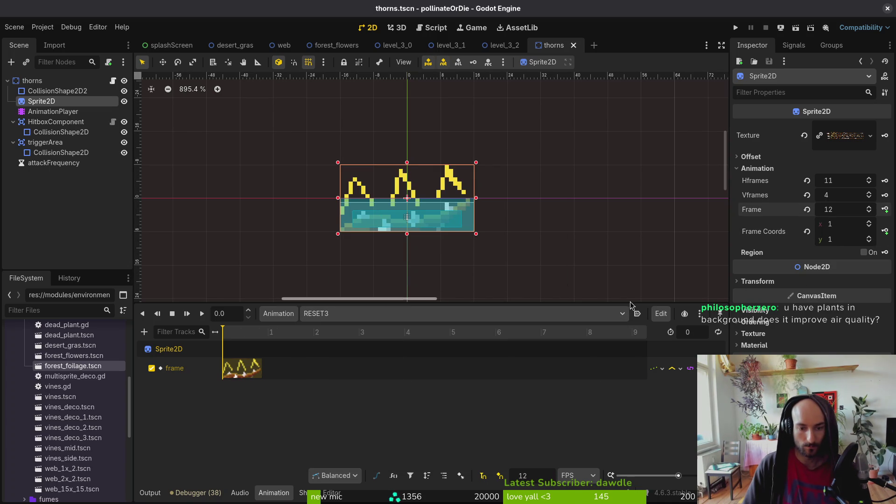
pyautogui.click(807, 209)
pyautogui.click(868, 237)
pyautogui.click(868, 237)
pyautogui.click(885, 209)
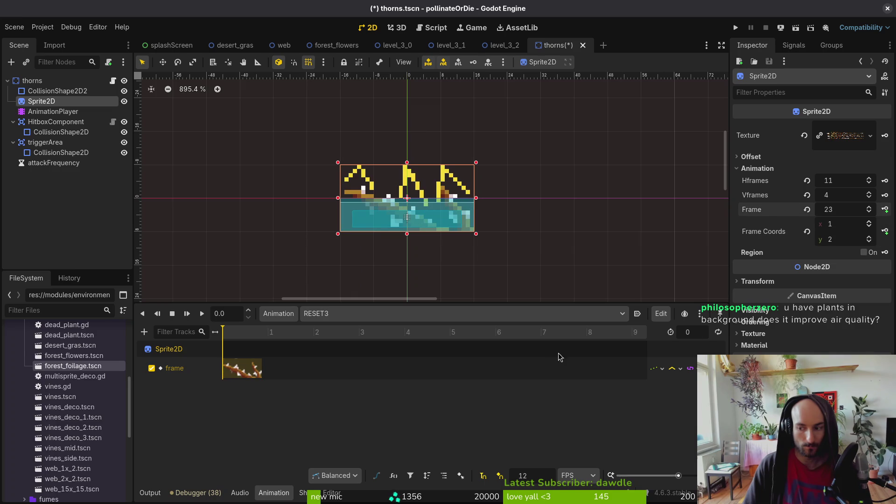
pyautogui.hotkey('ctrl', 's')
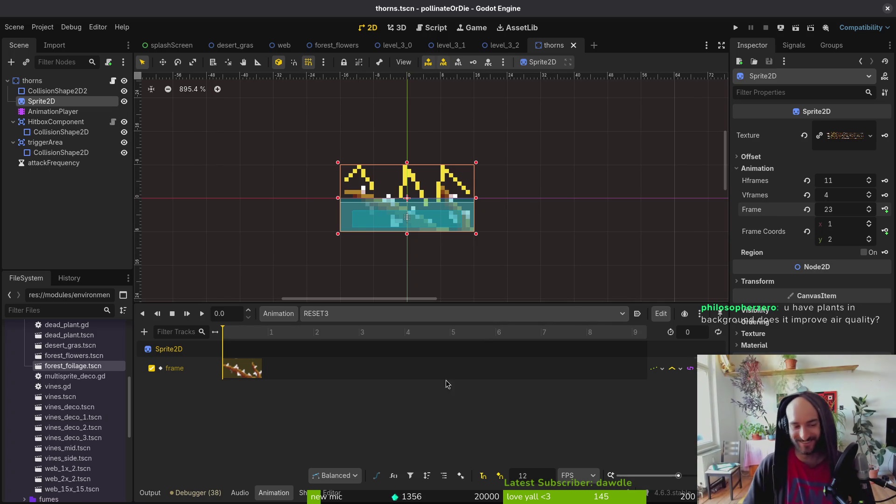
# Step: Set the RESET4 animation's sprite frame row to 3 and save
pyautogui.click(349, 317)
pyautogui.click(377, 417)
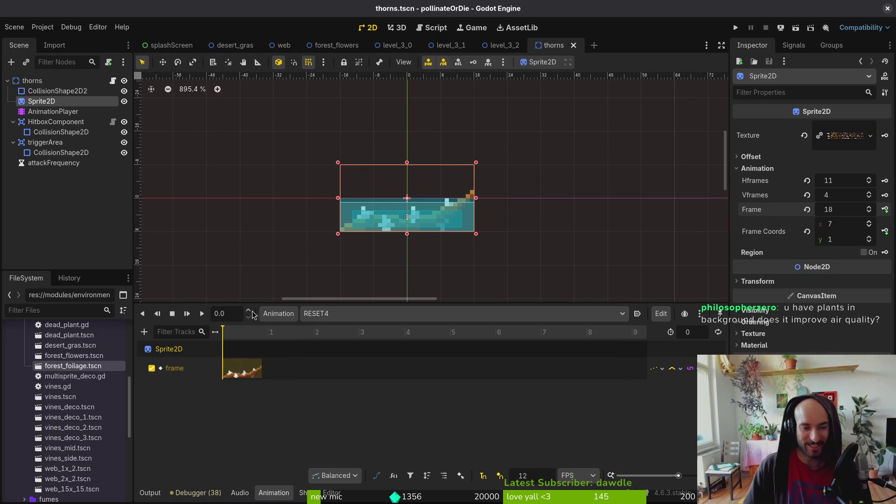
pyautogui.click(806, 209)
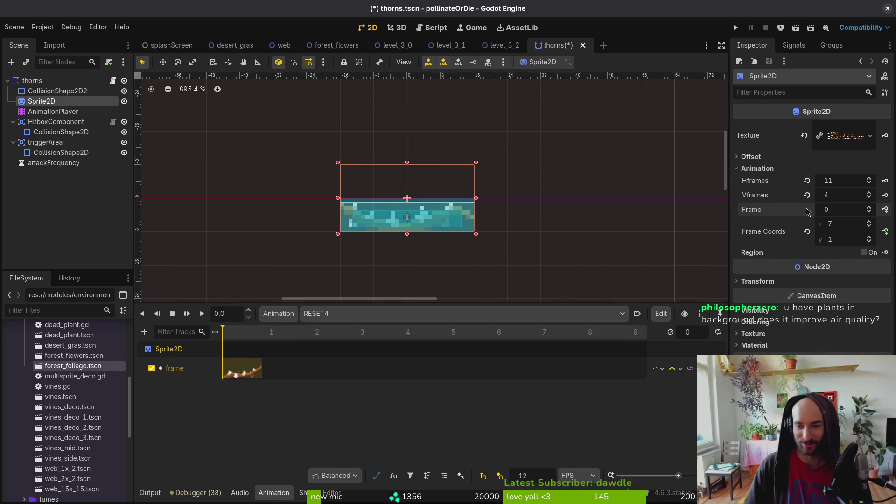
pyautogui.click(868, 237)
pyautogui.click(869, 237)
pyautogui.click(869, 237)
pyautogui.hotkey('ctrl', 's')
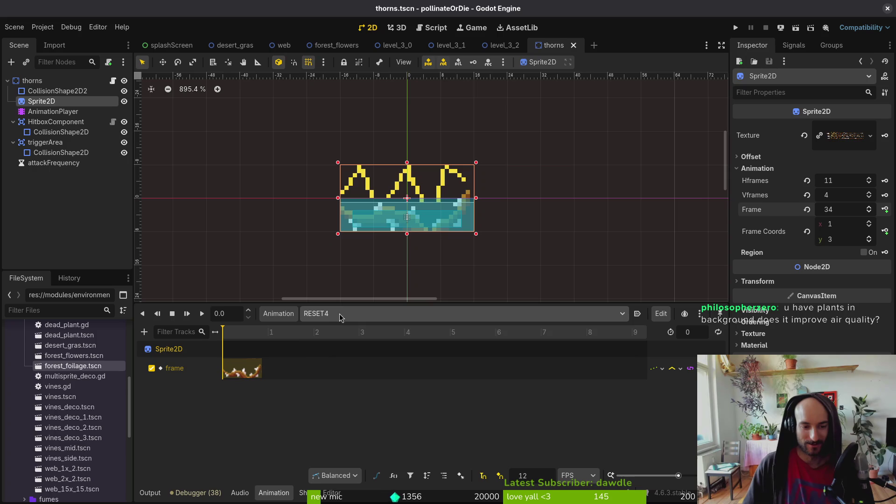
# Step: Key three advancing sprite frames into retract1, save, then play and scrub it to check
pyautogui.click(340, 316)
pyautogui.click(336, 432)
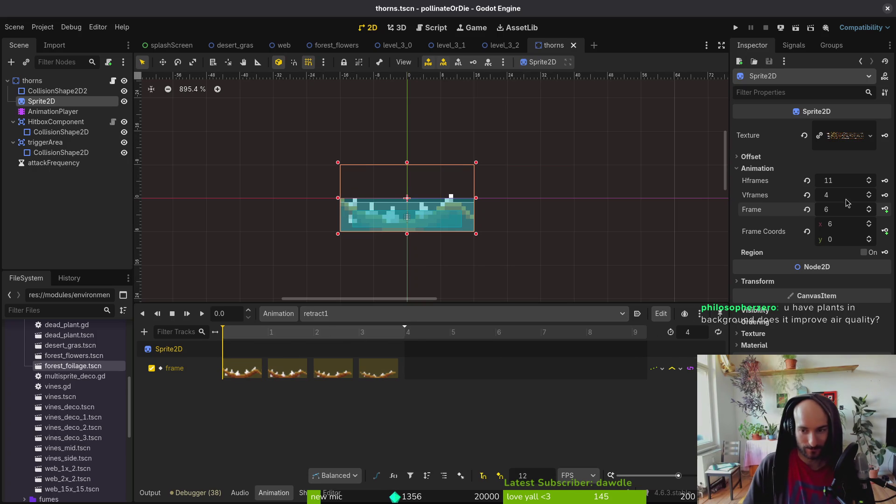
pyautogui.click(807, 210)
pyautogui.click(870, 223)
pyautogui.click(869, 223)
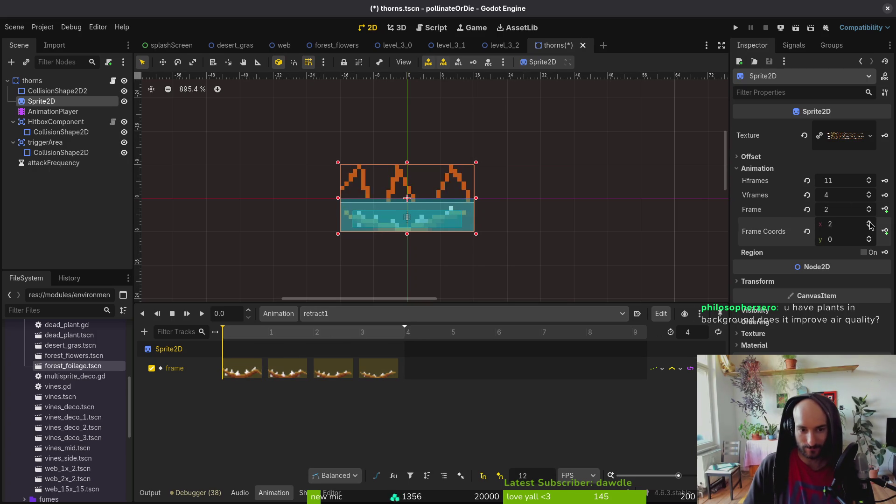
pyautogui.click(869, 223)
pyautogui.click(869, 223)
pyautogui.click(870, 223)
pyautogui.click(870, 223)
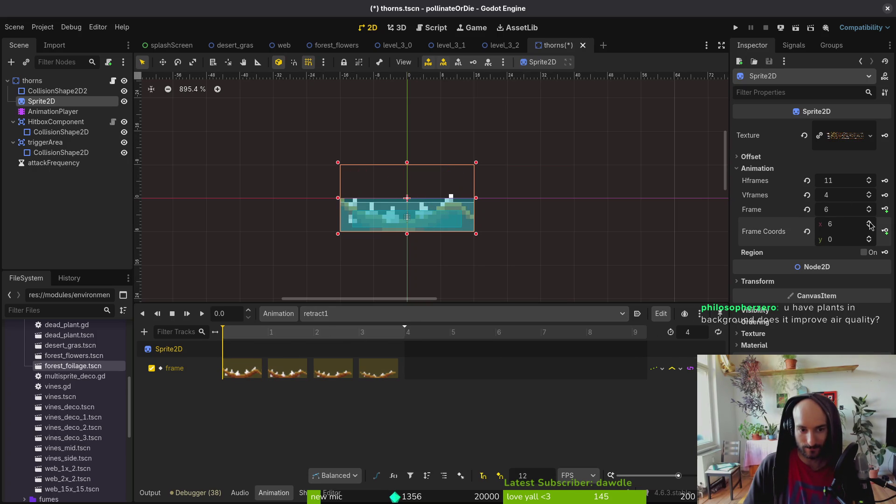
pyautogui.click(870, 223)
pyautogui.click(869, 223)
pyautogui.click(869, 223)
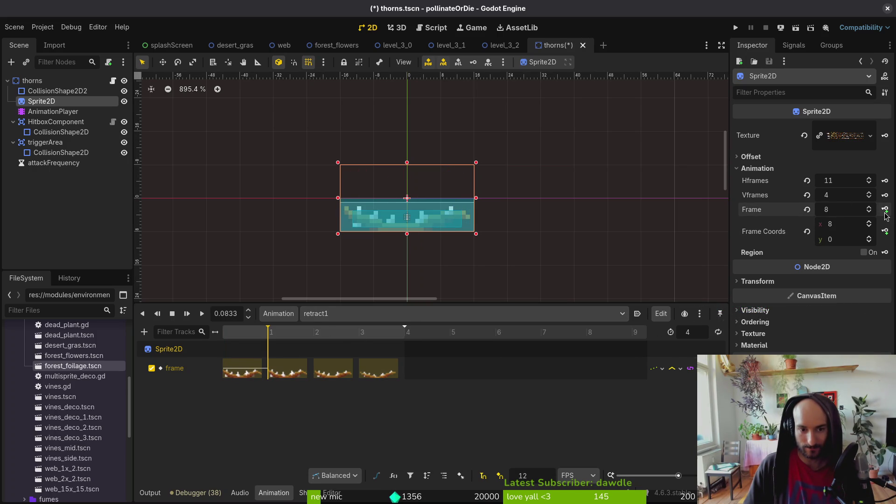
pyautogui.click(885, 210)
pyautogui.click(884, 213)
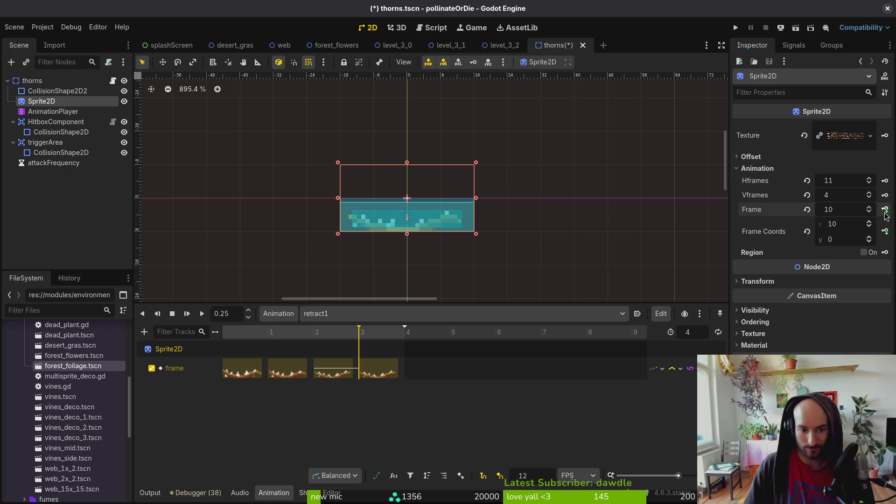
pyautogui.click(884, 213)
pyautogui.hotkey('ctrl', 's')
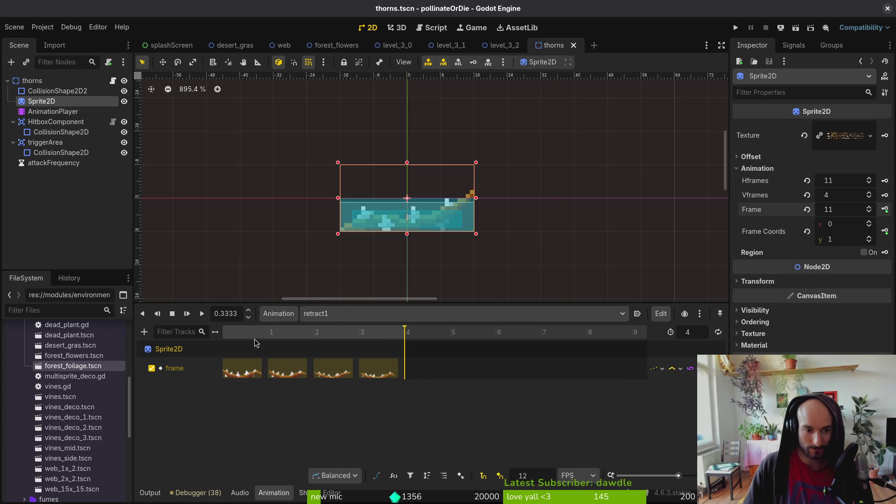
pyautogui.hotkey('shift', 'd')
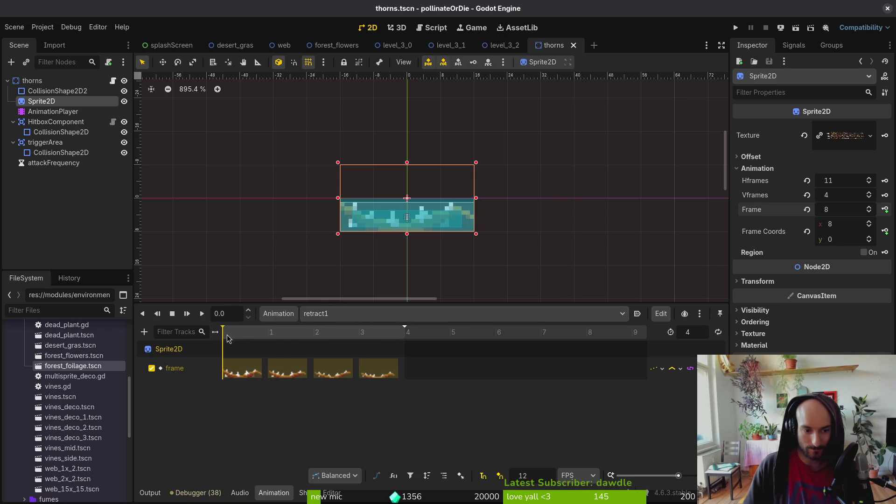
pyautogui.moveTo(228, 339); pyautogui.dragTo(370, 342)
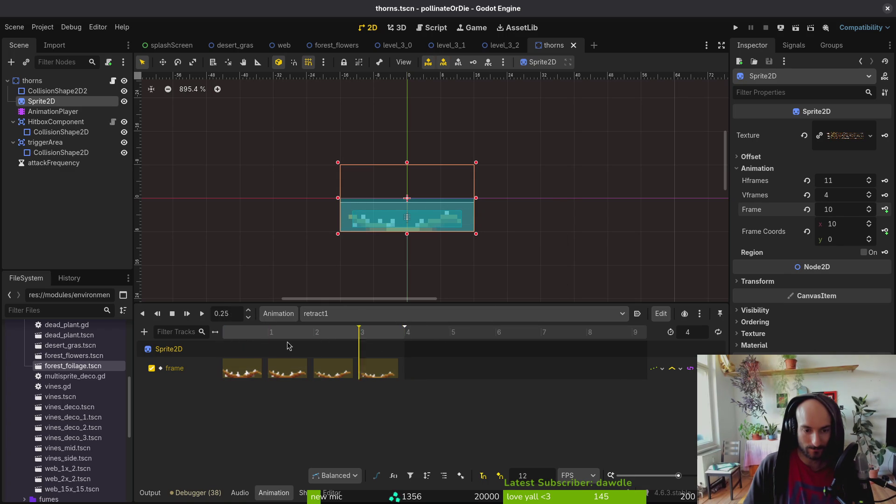
# Step: Step through retract2's sprite frames, play the retract2 animation, and save the scene
pyautogui.click(327, 313)
pyautogui.click(331, 436)
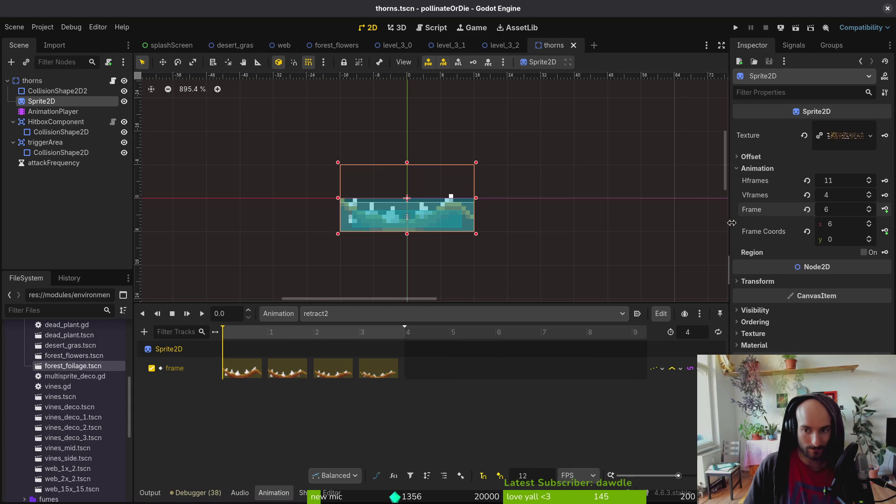
pyautogui.click(807, 209)
pyautogui.click(870, 237)
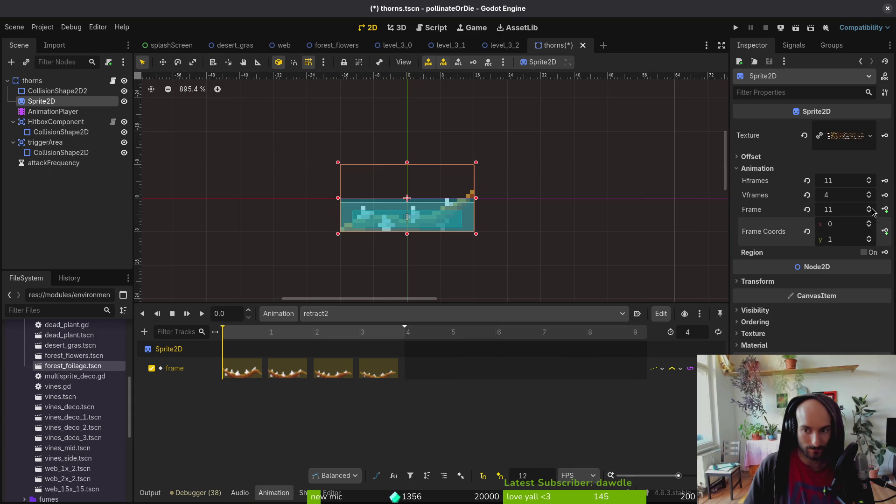
pyautogui.click(870, 207)
pyautogui.click(869, 207)
pyautogui.click(869, 207)
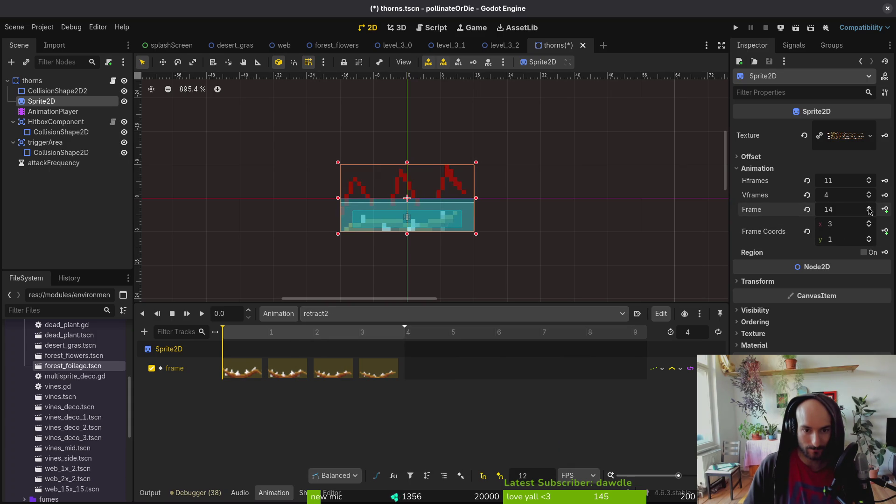
pyautogui.click(870, 207)
pyautogui.click(870, 207)
pyautogui.click(870, 208)
pyautogui.click(869, 207)
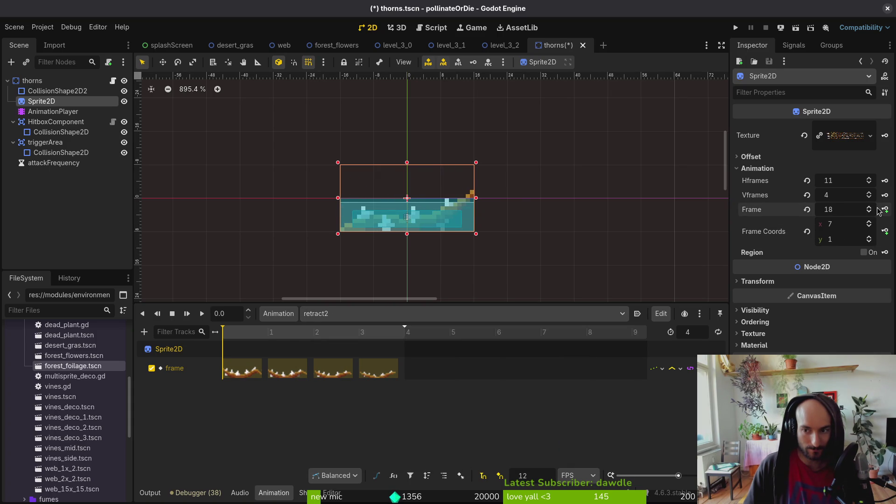
pyautogui.click(202, 313)
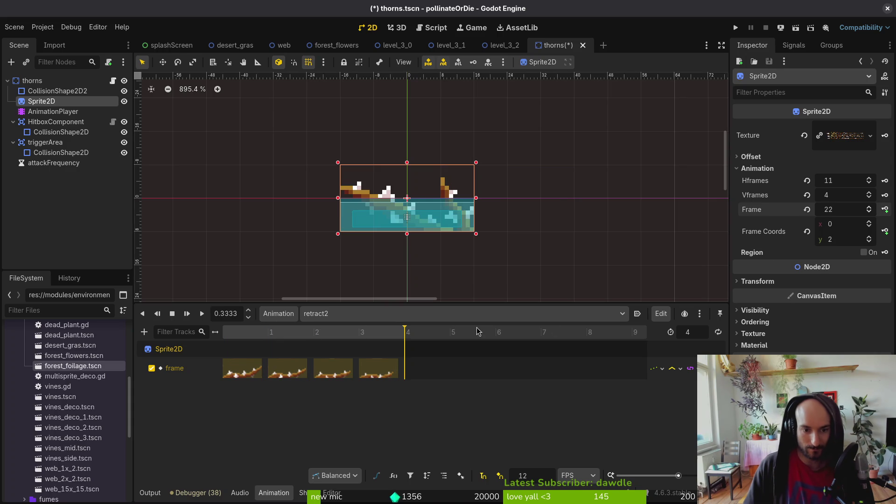
pyautogui.hotkey('ctrl', 's')
pyautogui.click(423, 315)
# Step: In retract3, set the sprite to frame 22, advance it one frame, and save
pyautogui.click(359, 450)
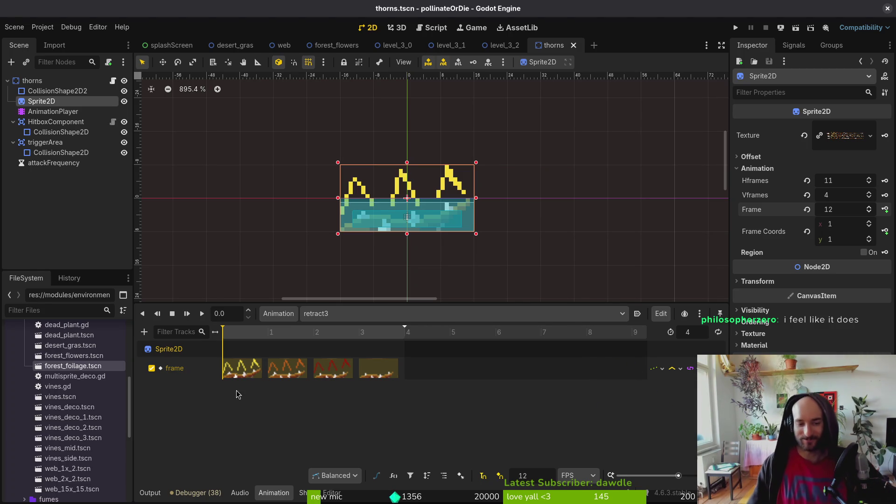
pyautogui.click(387, 315)
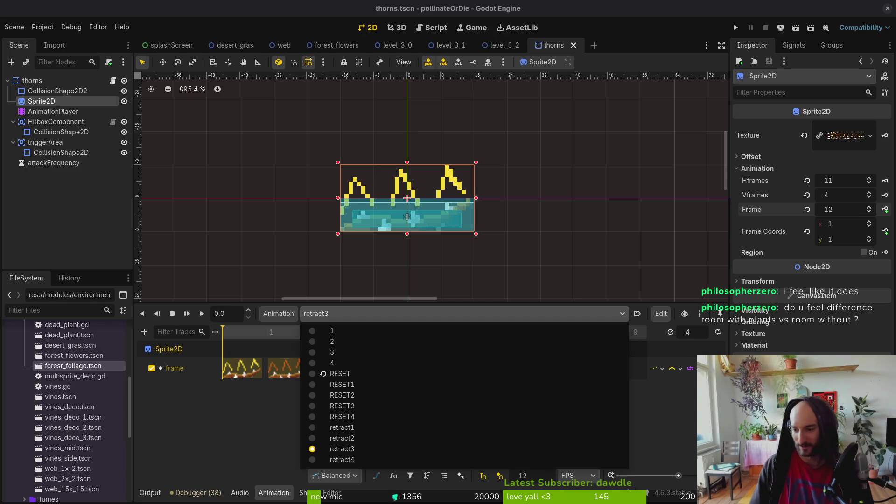
pyautogui.click(508, 255)
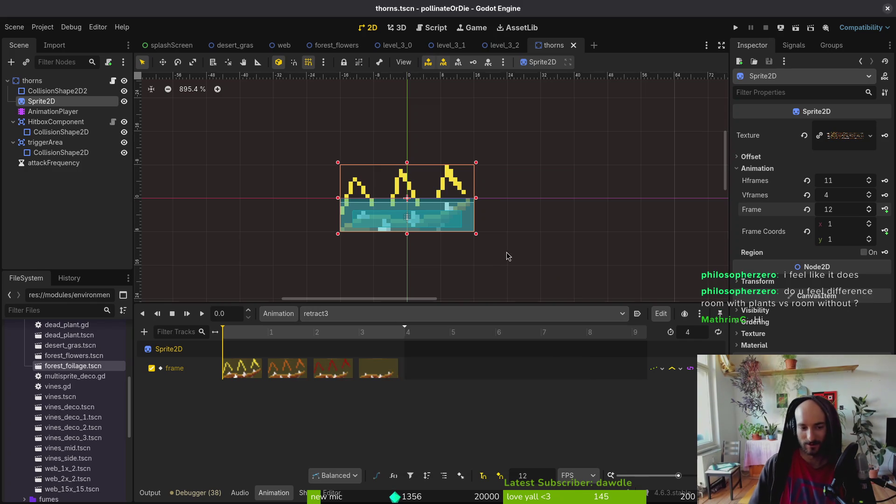
pyautogui.click(326, 313)
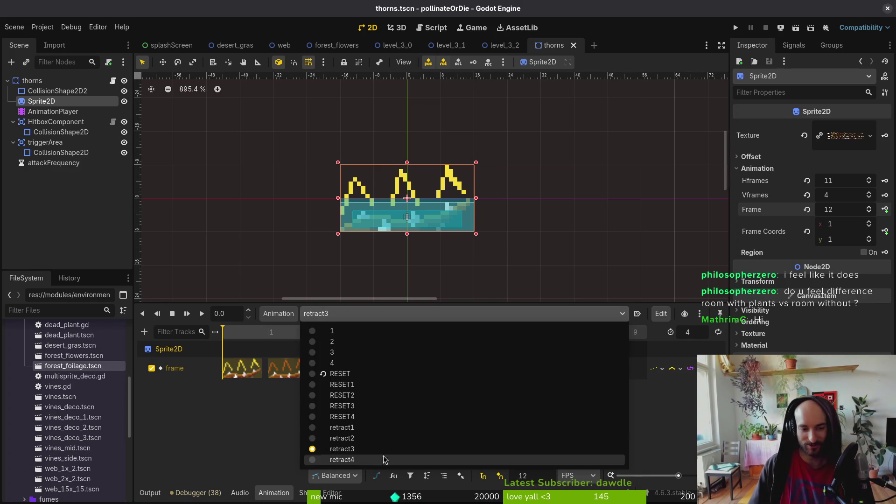
pyautogui.click(345, 456)
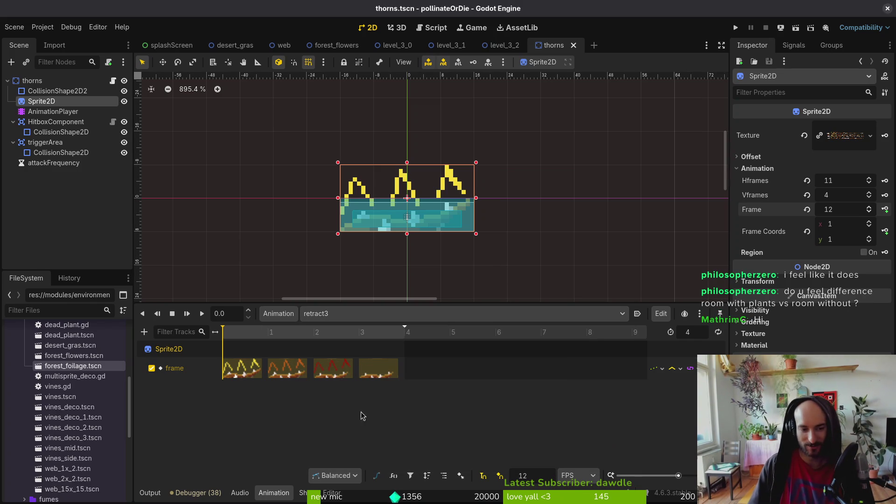
pyautogui.click(806, 209)
pyautogui.doubleClick(870, 237)
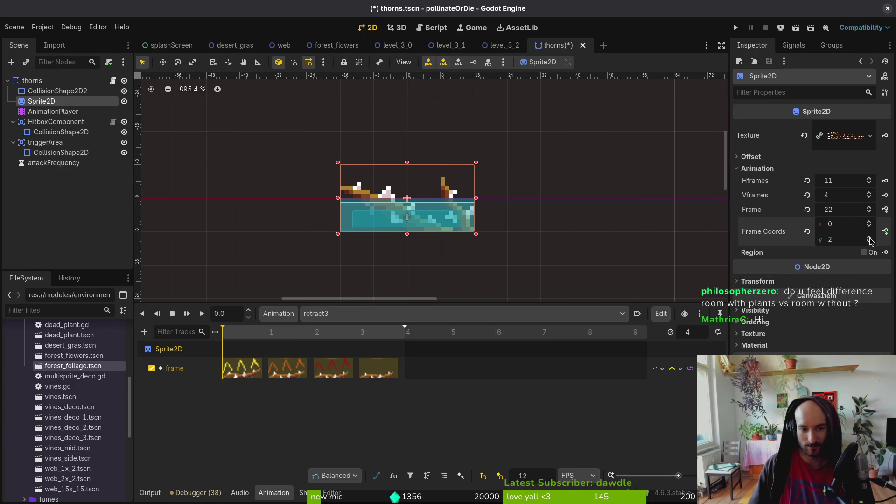
pyautogui.click(871, 208)
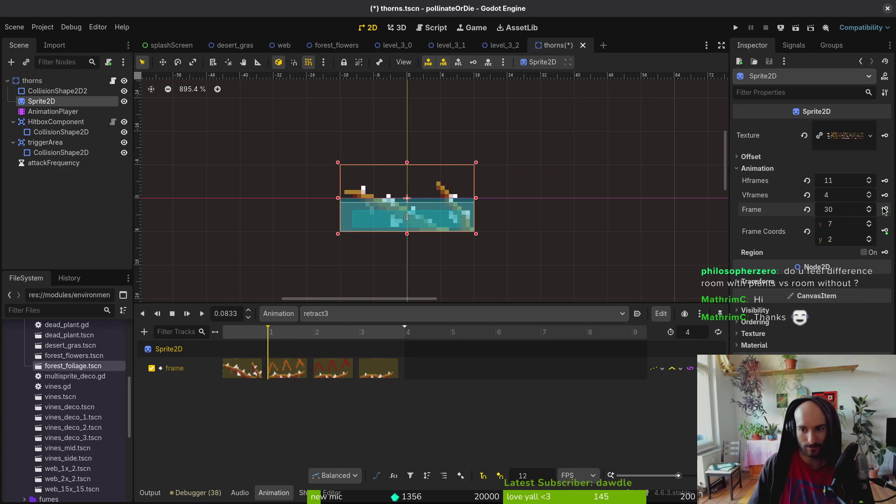
pyautogui.hotkey('ctrl', 's')
# Step: In retract4, reset and advance the sprite frame, save, then bring up animation 1
pyautogui.click(415, 314)
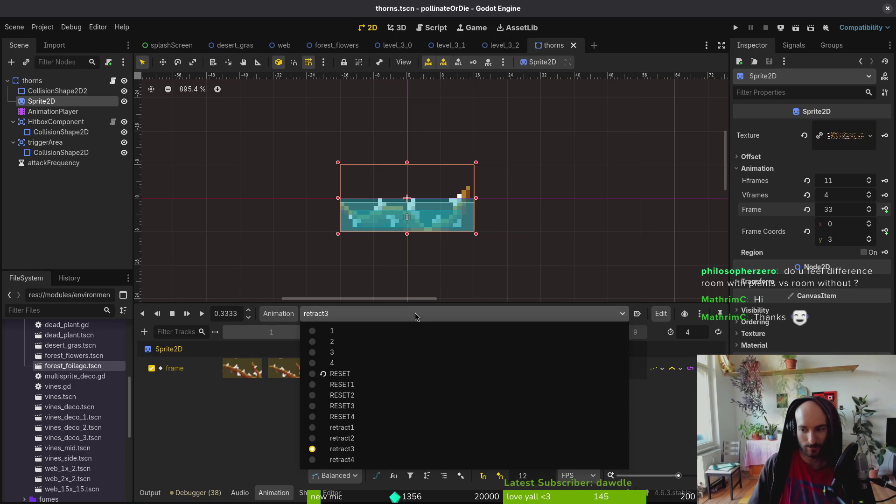
pyautogui.click(343, 459)
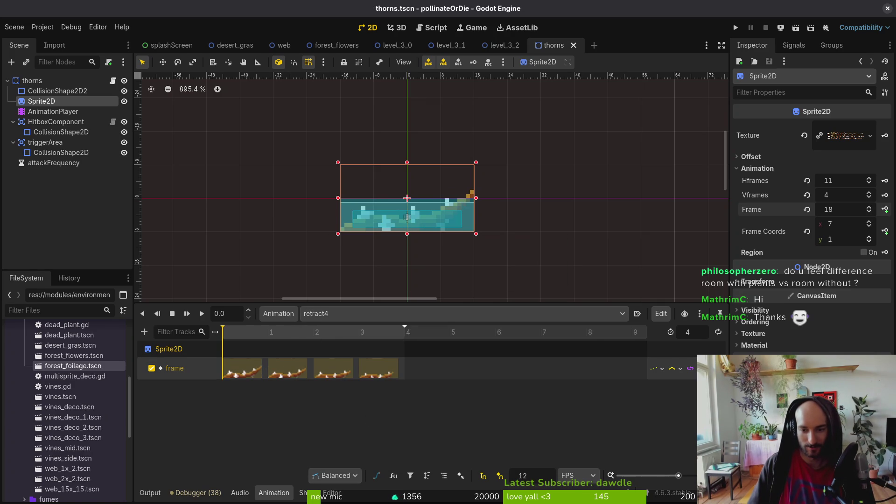
pyautogui.click(806, 209)
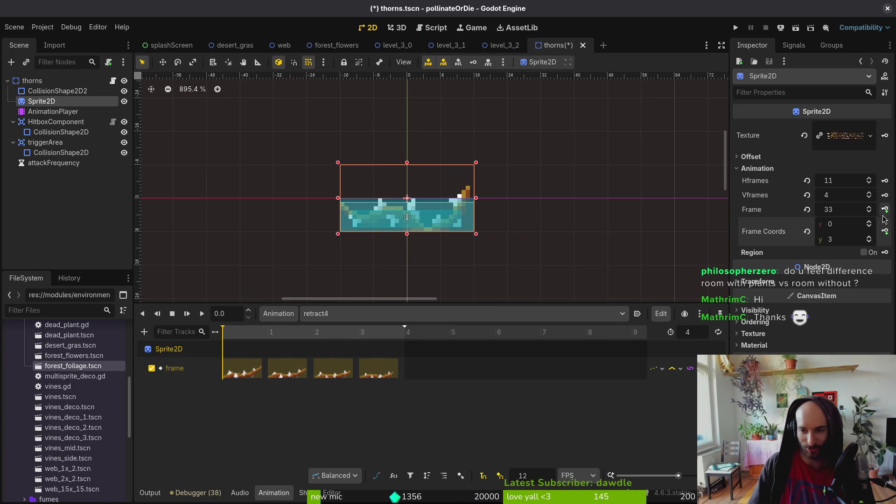
pyautogui.click(870, 209)
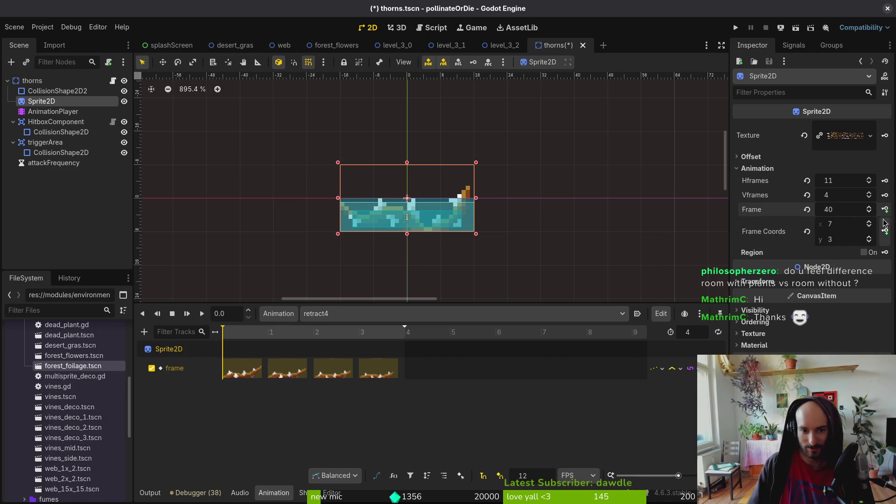
pyautogui.hotkey('ctrl', 's')
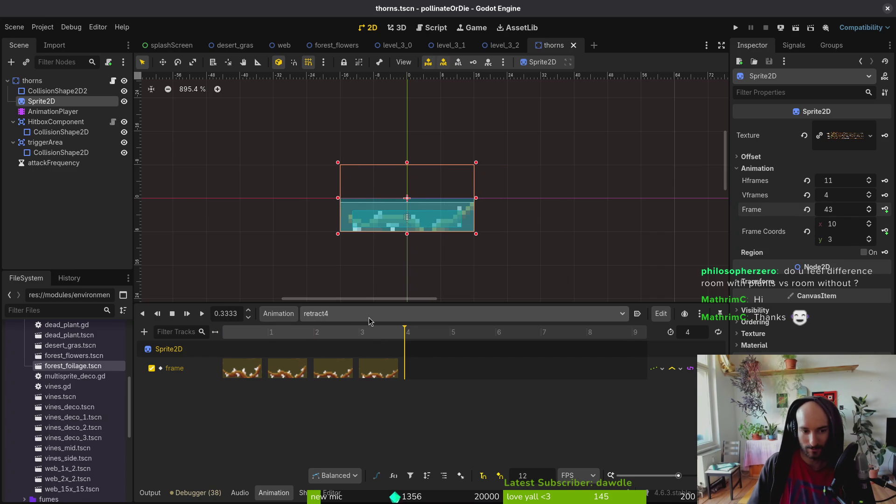
pyautogui.click(353, 314)
pyautogui.click(353, 331)
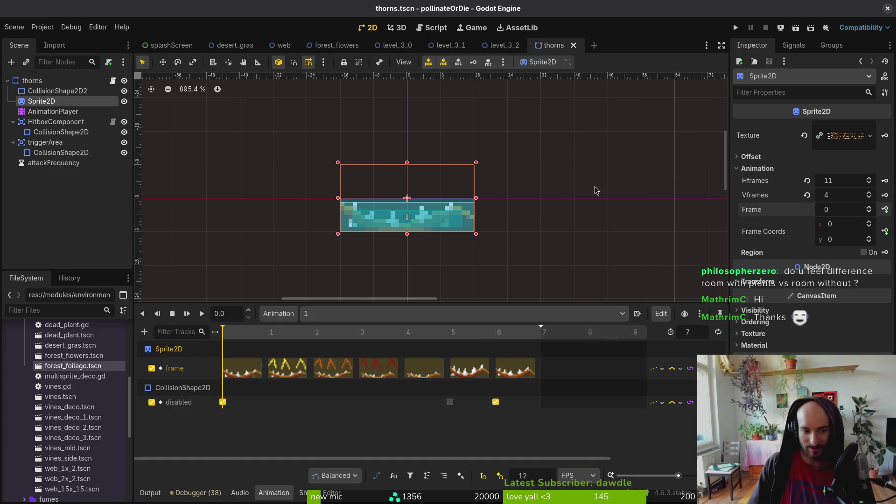
# Step: Run the game maximized, load room 3-4 from the F1 debug menu, playtest, and close with F8
pyautogui.click(736, 27)
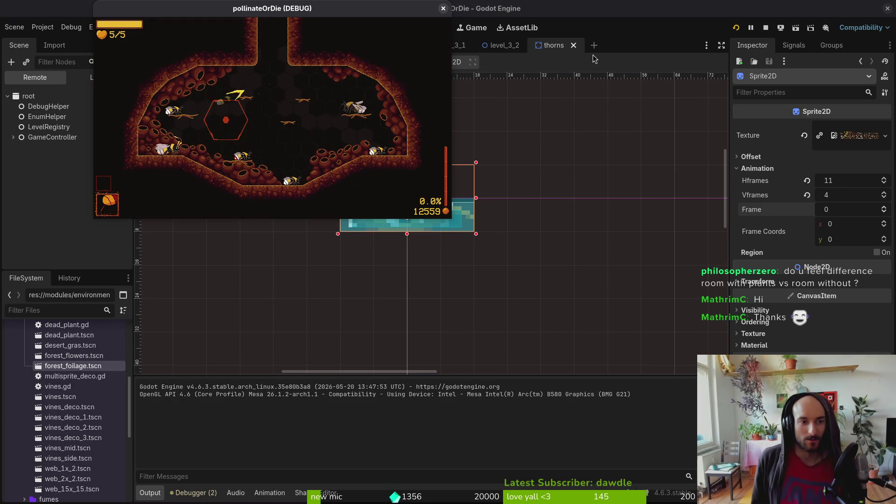
pyautogui.doubleClick(356, 9)
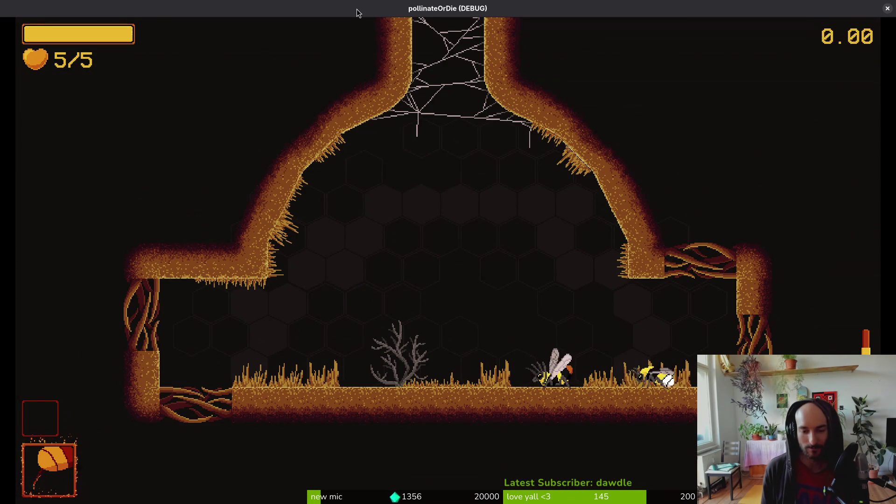
pyautogui.press('F1')
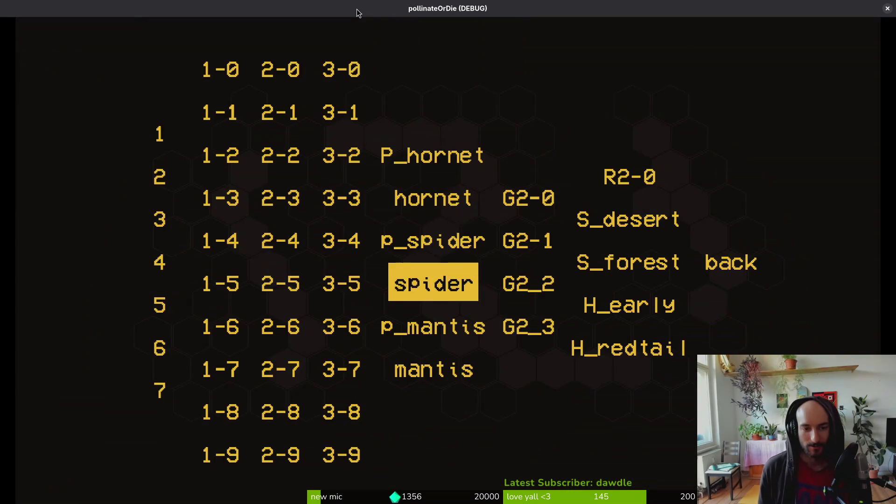
pyautogui.press('Left')
pyautogui.press('Up')
pyautogui.press('Return')
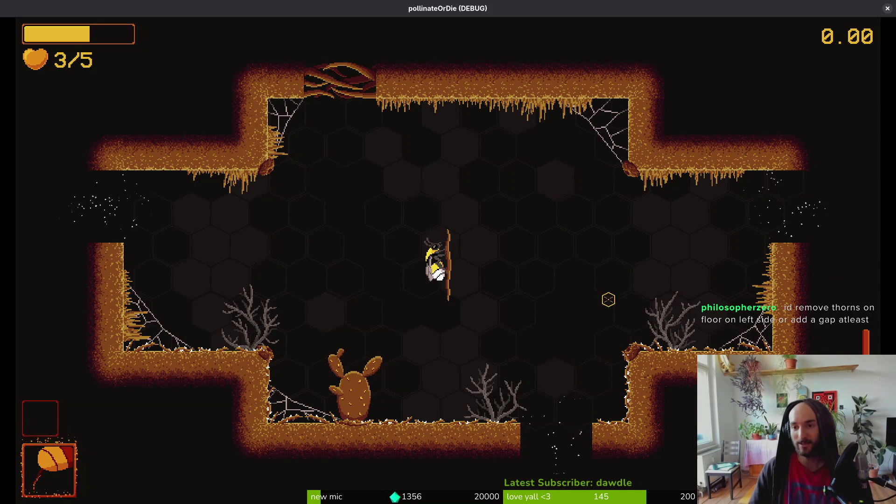
pyautogui.press('F8')
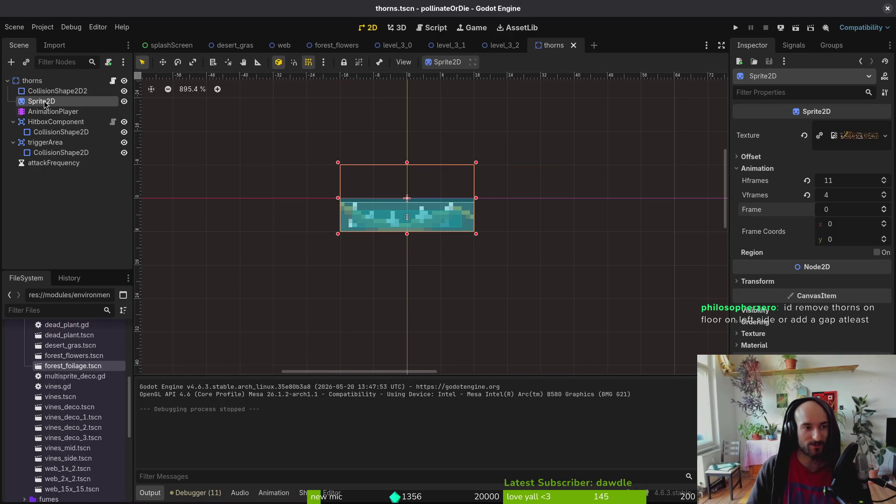
# Step: Lengthen thorns animation 1 to 8 frames, shifting the last frame keys and collision key right, then save
pyautogui.click(112, 112)
pyautogui.moveTo(401, 332)
pyautogui.mouseDown()
pyautogui.moveTo(359, 332)
pyautogui.moveTo(440, 332)
pyautogui.moveTo(194, 332)
pyautogui.moveTo(433, 331)
pyautogui.moveTo(415, 345)
pyautogui.moveTo(433, 340)
pyautogui.moveTo(276, 351)
pyautogui.moveTo(488, 350)
pyautogui.moveTo(321, 351)
pyautogui.moveTo(418, 344)
pyautogui.moveTo(357, 346)
pyautogui.moveTo(402, 354)
pyautogui.moveTo(390, 377)
pyautogui.mouseUp()
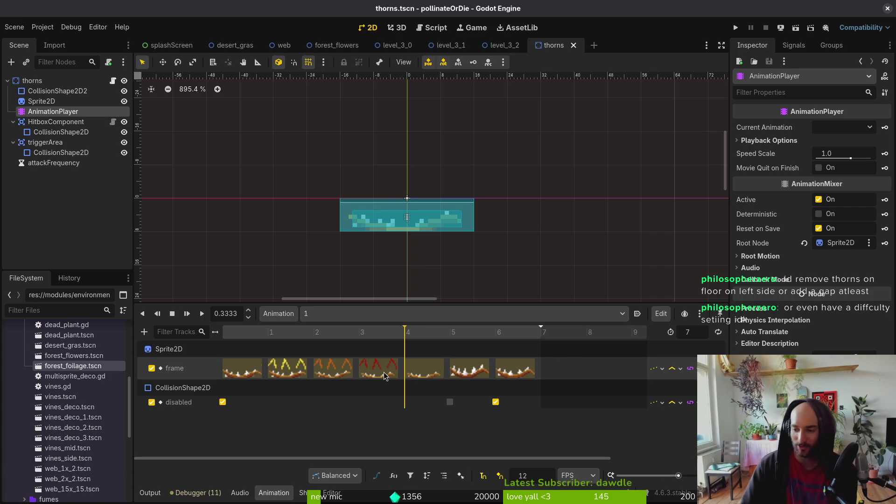
pyautogui.click(328, 313)
pyautogui.click(262, 450)
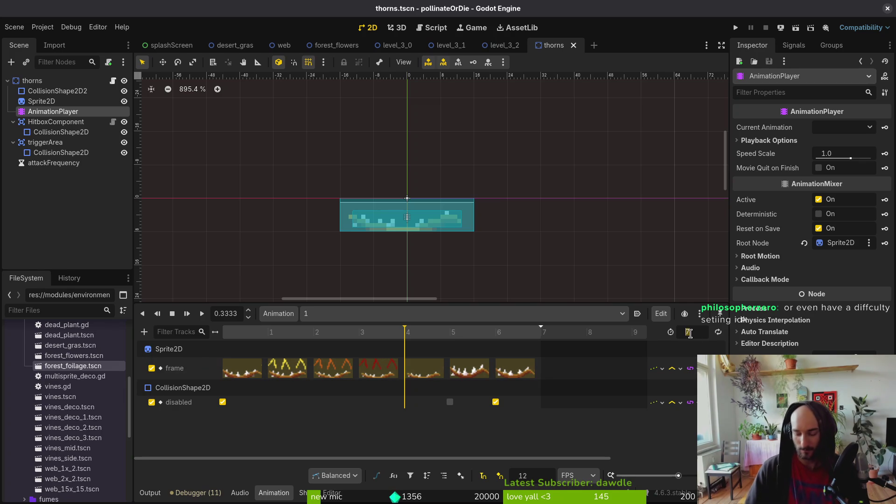
pyautogui.write('8')
pyautogui.press('Return')
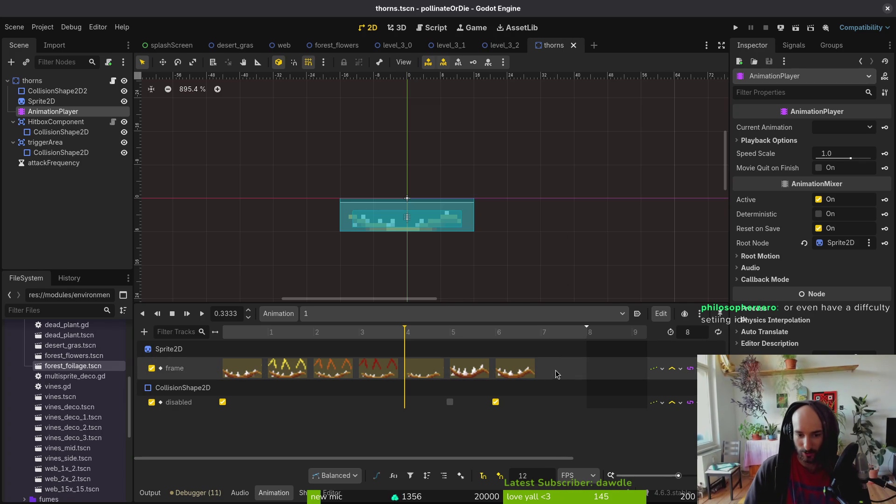
pyautogui.moveTo(516, 369); pyautogui.dragTo(560, 369)
pyautogui.moveTo(470, 369); pyautogui.dragTo(515, 368)
pyautogui.moveTo(495, 402); pyautogui.dragTo(523, 408)
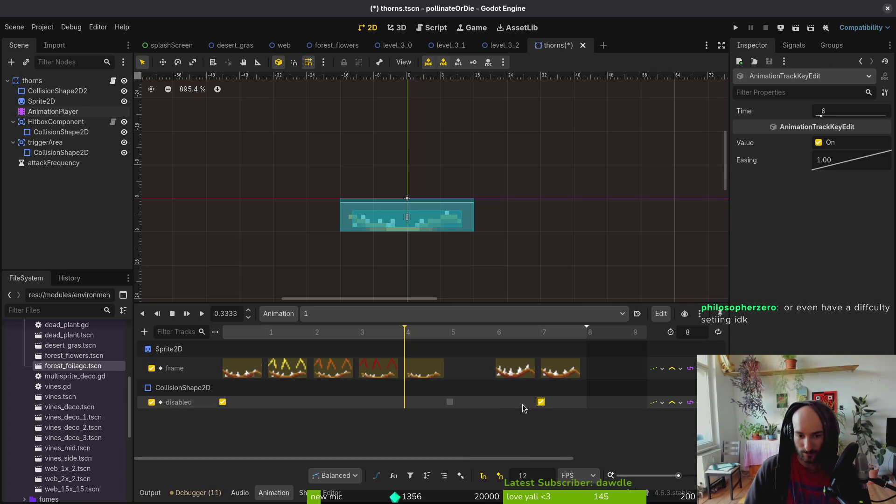
pyautogui.click(451, 403)
pyautogui.click(430, 376)
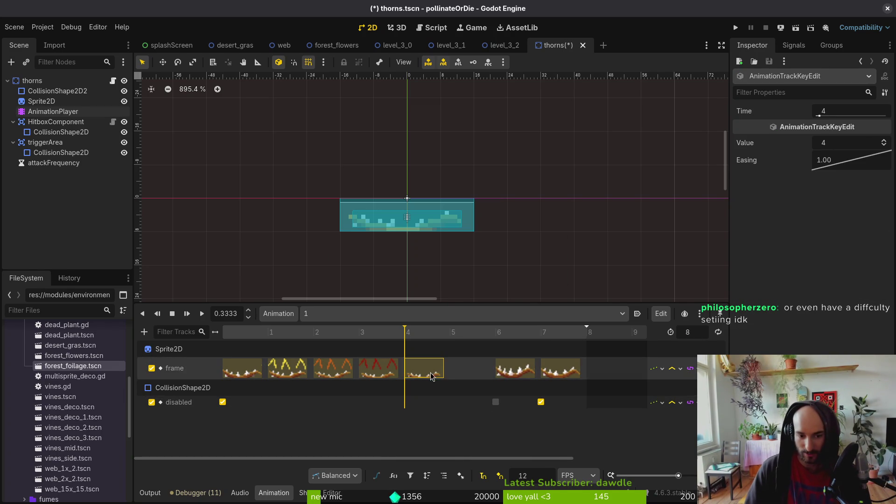
pyautogui.hotkey('ctrl', 's')
# Step: Lengthen animation 2 to 8 frames, moving frame keys to 6 and 7 and the collision key to 7
pyautogui.click(379, 313)
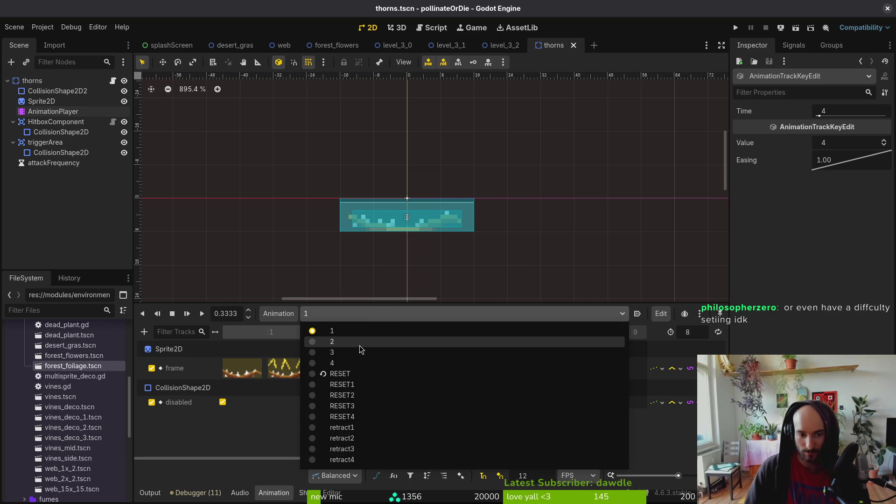
pyautogui.click(326, 339)
pyautogui.moveTo(518, 371); pyautogui.dragTo(550, 373)
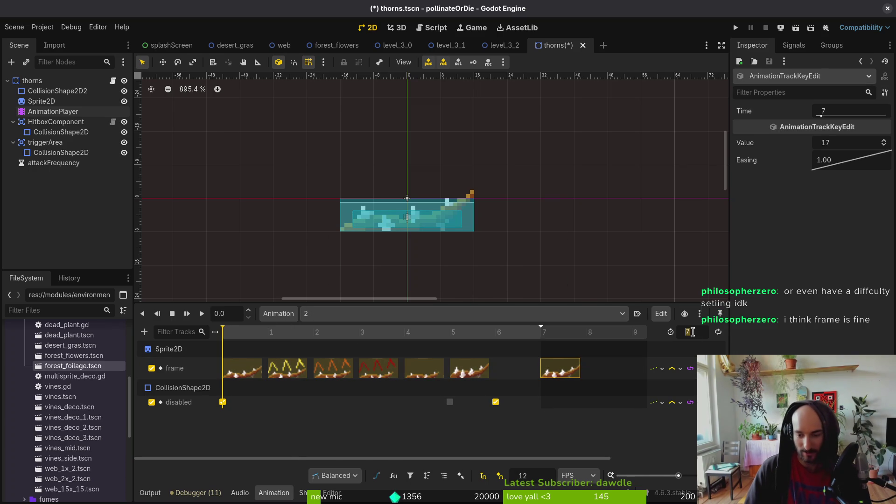
pyautogui.press('Return')
pyautogui.moveTo(470, 368); pyautogui.dragTo(515, 368)
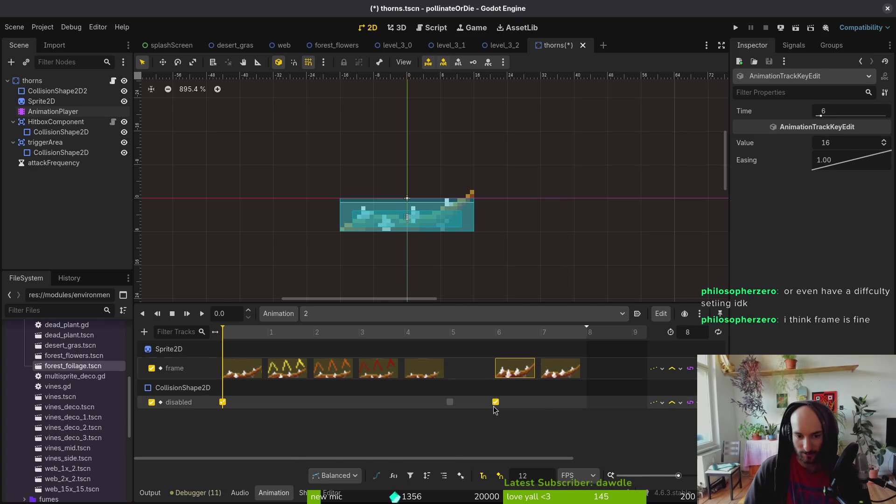
pyautogui.moveTo(495, 402); pyautogui.dragTo(541, 401)
pyautogui.hotkey('ctrl', 's')
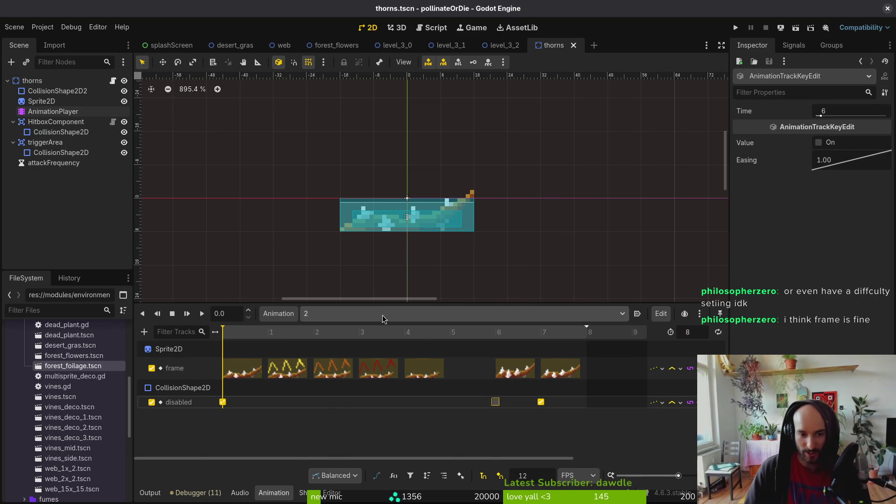
# Step: Lengthen animation 3 to 8 frames, shifting the last two frame keys and the disabled key from 6 to 7
pyautogui.click(338, 313)
pyautogui.click(338, 356)
pyautogui.click(343, 314)
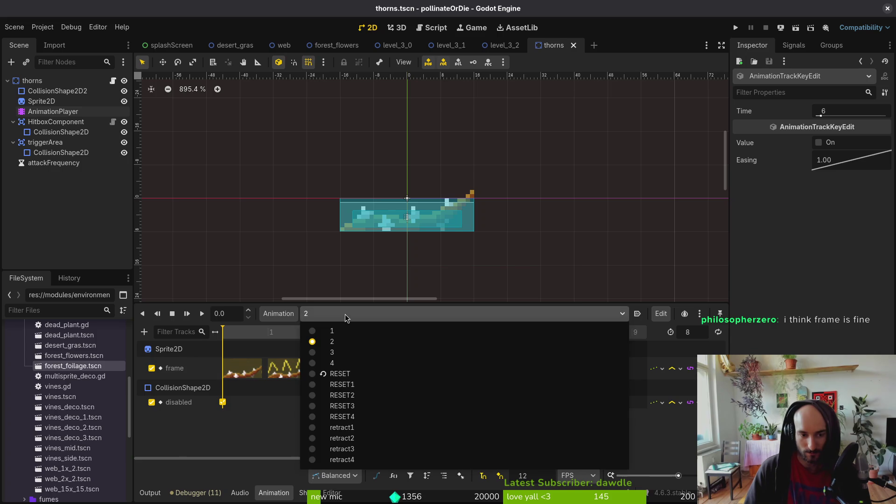
pyautogui.click(345, 317)
pyautogui.click(345, 317)
pyautogui.click(371, 355)
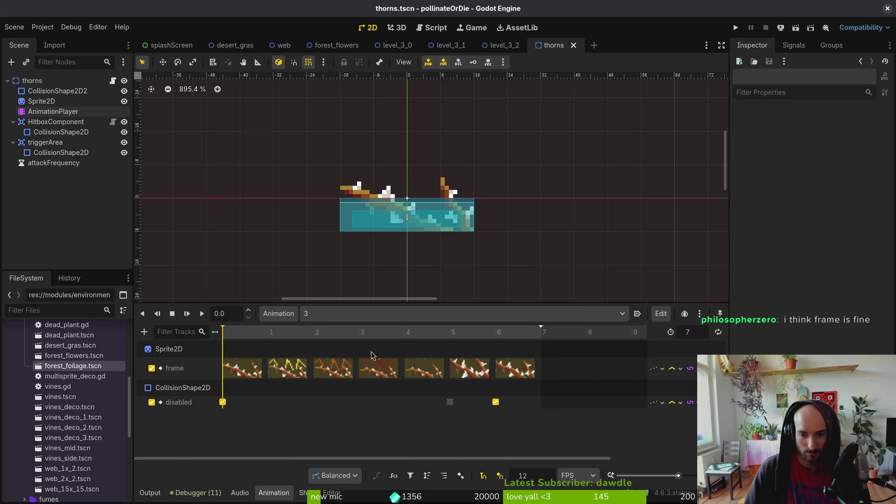
pyautogui.press('Return')
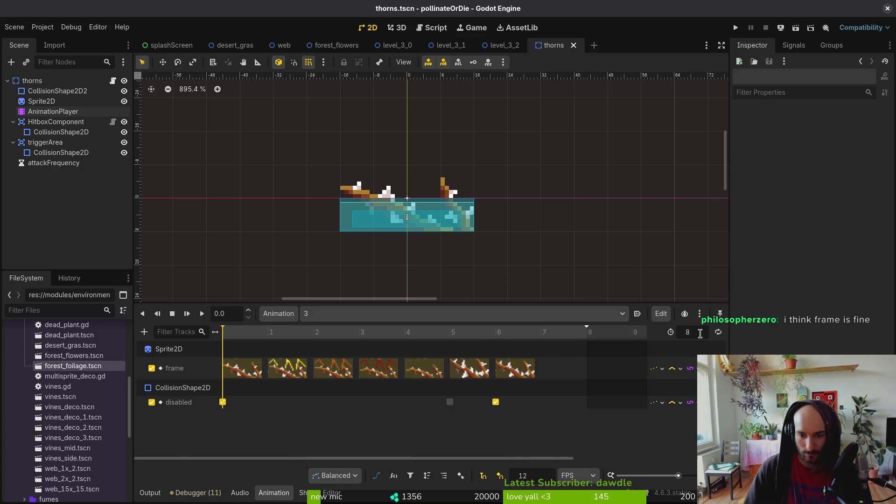
pyautogui.moveTo(467, 369); pyautogui.dragTo(511, 369)
pyautogui.moveTo(501, 401); pyautogui.dragTo(536, 407)
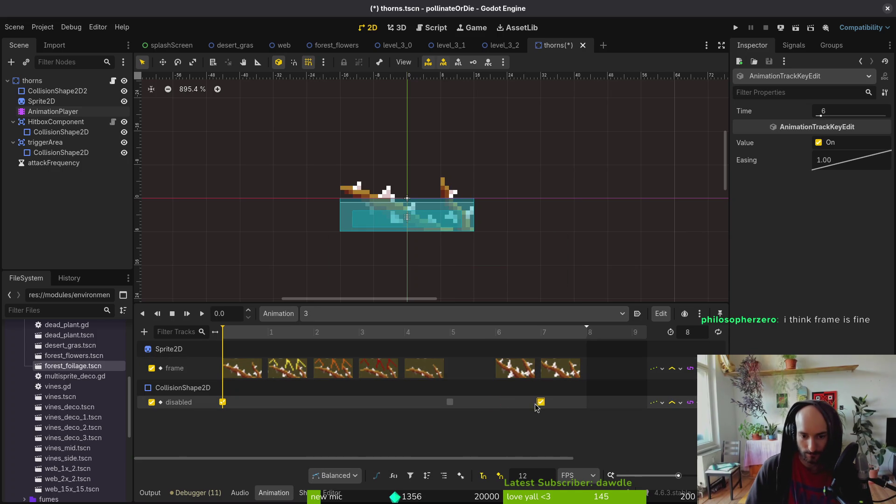
pyautogui.click(456, 408)
pyautogui.click(449, 402)
pyautogui.hotkey('ctrl', 's')
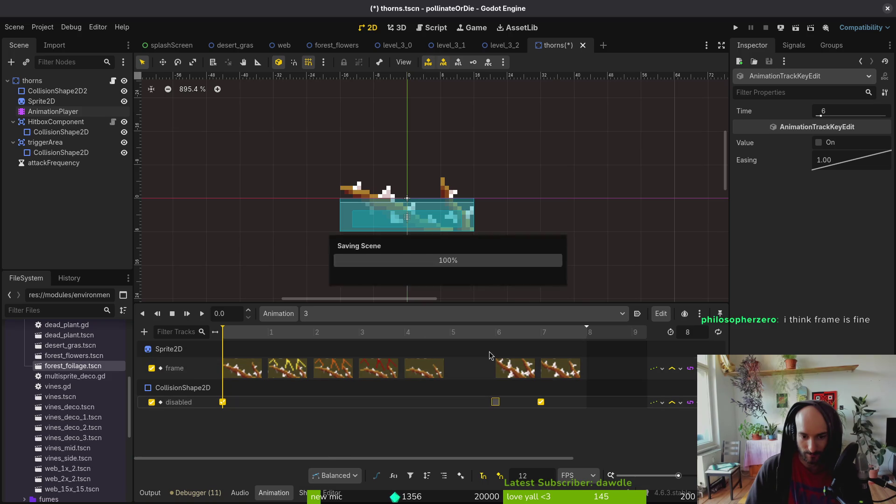
# Step: Lengthen animation 4 to 8 frames, moving the last frame keys to 6 and 7 and the disabled key right
pyautogui.click(373, 317)
pyautogui.click(369, 363)
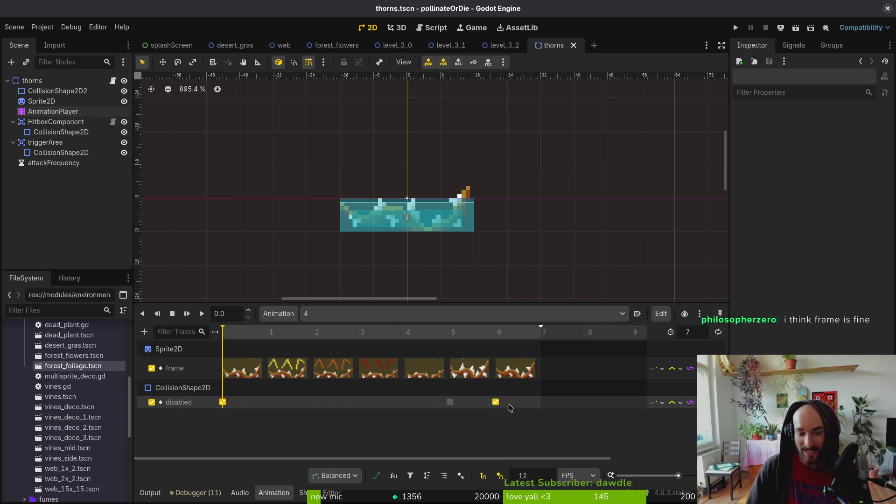
pyautogui.click(539, 402)
pyautogui.moveTo(527, 406); pyautogui.dragTo(529, 406)
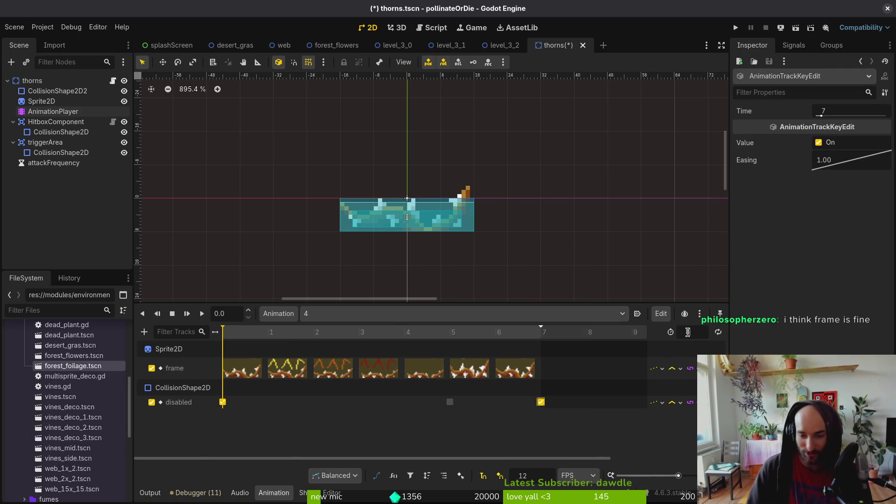
pyautogui.write('8')
pyautogui.press('Return')
pyautogui.moveTo(514, 369); pyautogui.dragTo(559, 368)
pyautogui.moveTo(464, 373); pyautogui.dragTo(512, 371)
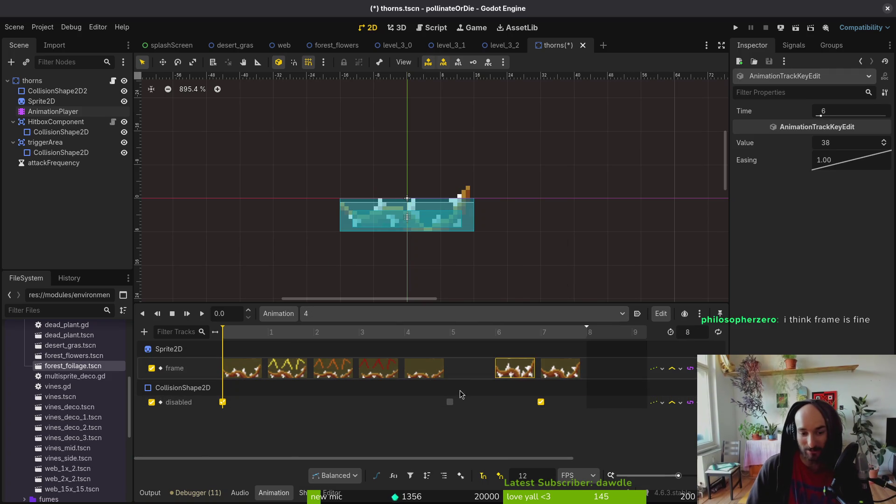
pyautogui.moveTo(450, 402); pyautogui.dragTo(495, 402)
pyautogui.hotkey('ctrl', 's')
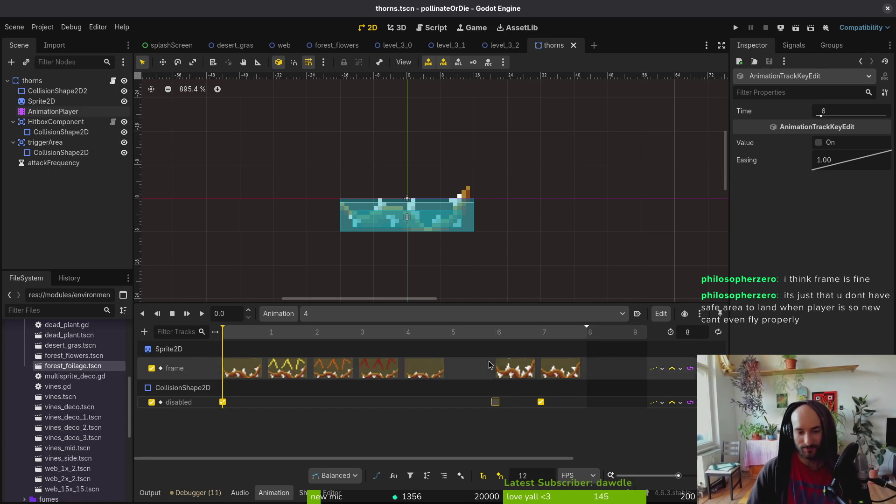
# Step: Close the thorns and level_3_2 scene tabs
pyautogui.click(462, 314)
pyautogui.click(430, 246)
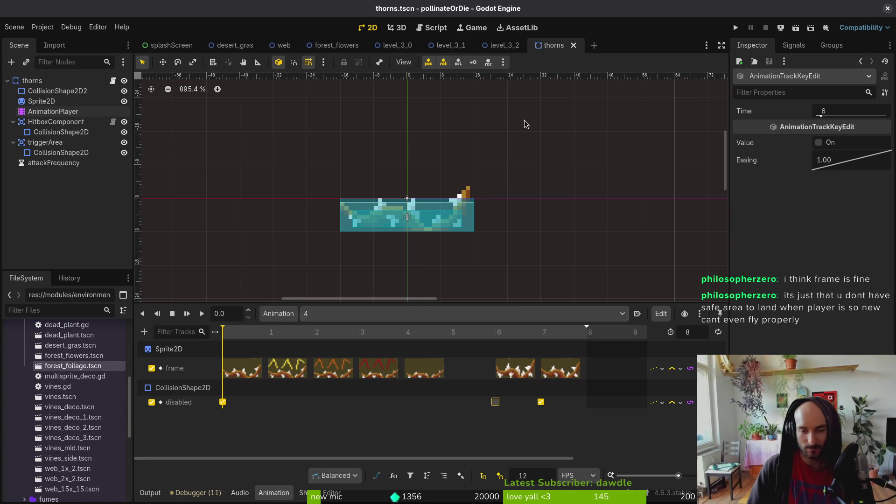
pyautogui.middleClick(542, 45)
pyautogui.middleClick(501, 45)
# Step: Close the level_3_1, level_3_0, forest_flowers, web and desert_gras scene tabs
pyautogui.middleClick(447, 44)
pyautogui.middleClick(392, 45)
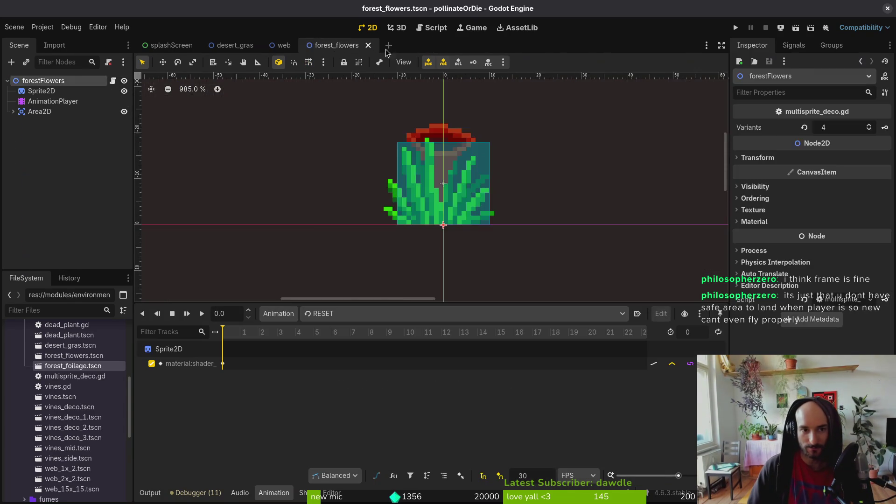
pyautogui.middleClick(332, 44)
pyautogui.middleClick(282, 45)
pyautogui.middleClick(231, 44)
pyautogui.hotkey('ctrl', 'shift', 'o')
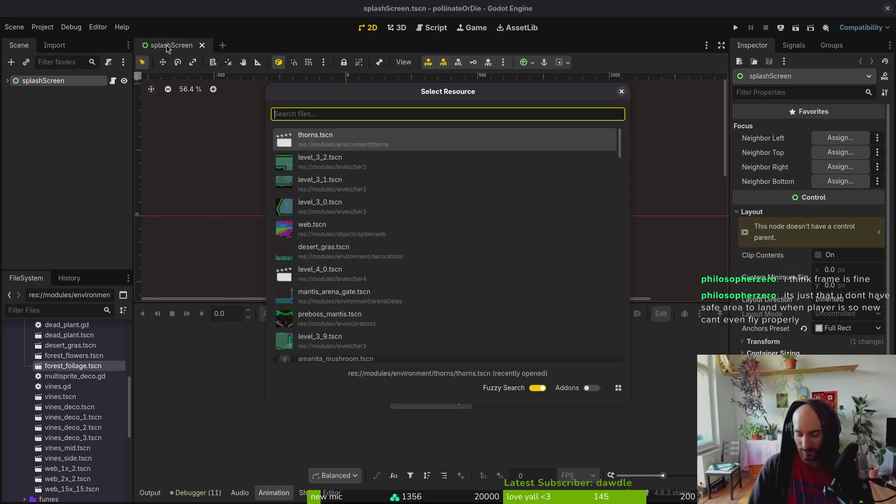
pyautogui.press('Escape')
# Step: Run the project maximized and load level 2-4 from the debug level-select menu
pyautogui.click(735, 28)
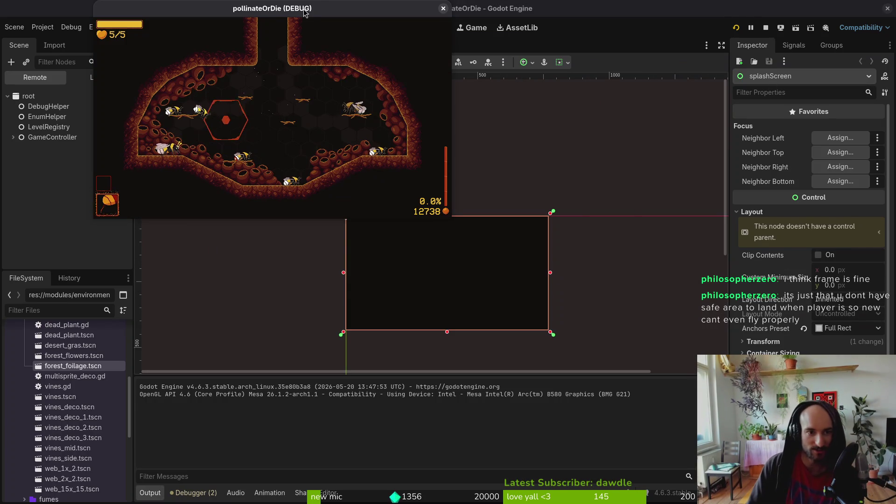
pyautogui.doubleClick(304, 13)
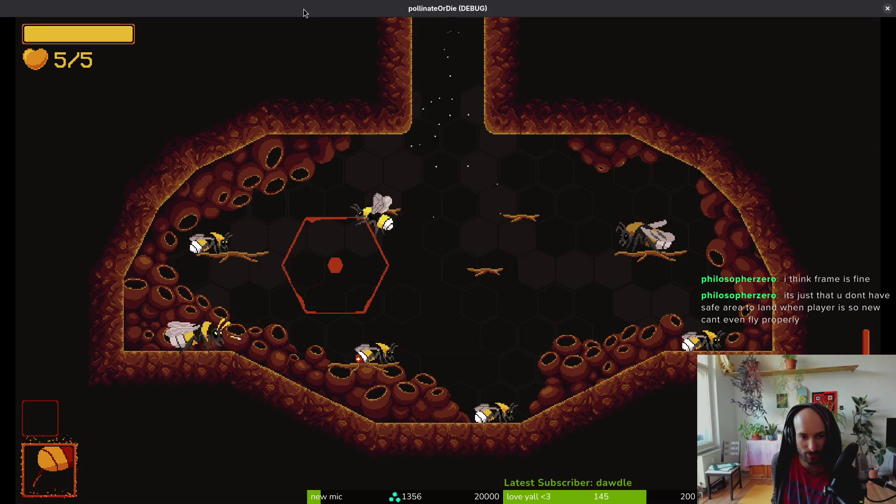
pyautogui.press('Escape')
pyautogui.press('Up')
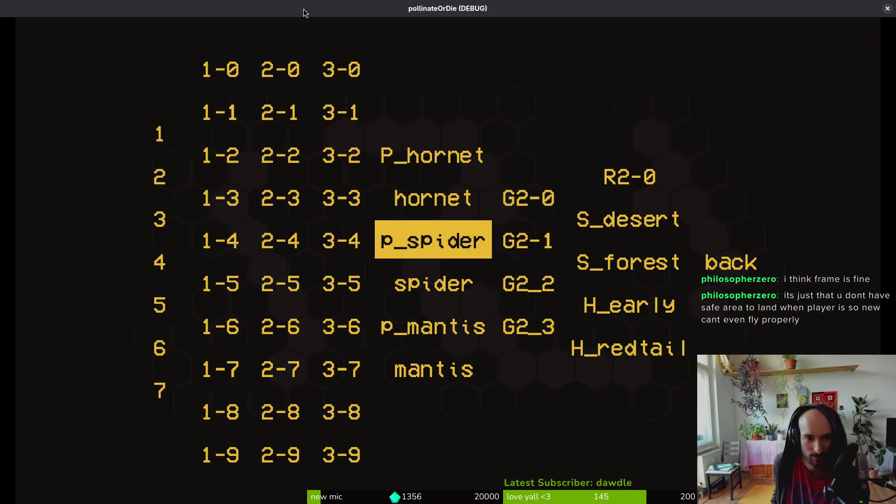
pyautogui.press('Left')
pyautogui.press('Left')
pyautogui.press('Return')
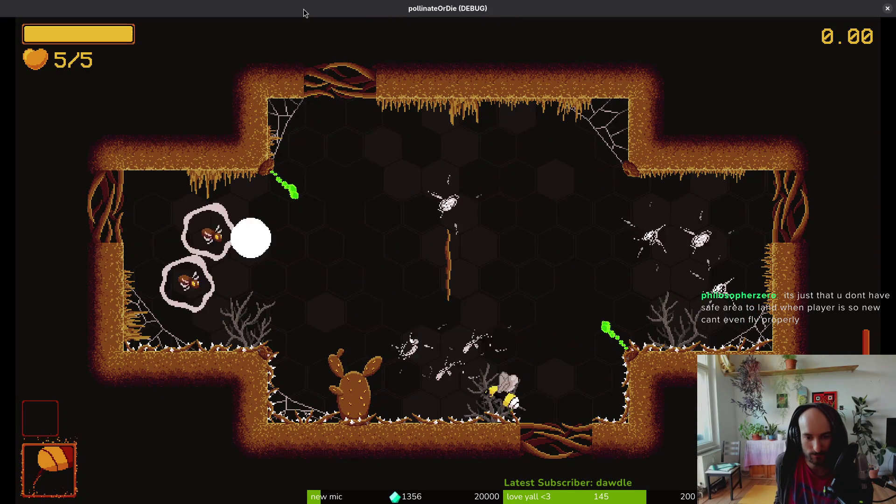
# Step: Fly the bee around level 2-4, pause and resume, then quit back to the editor with F8
pyautogui.press('Up')
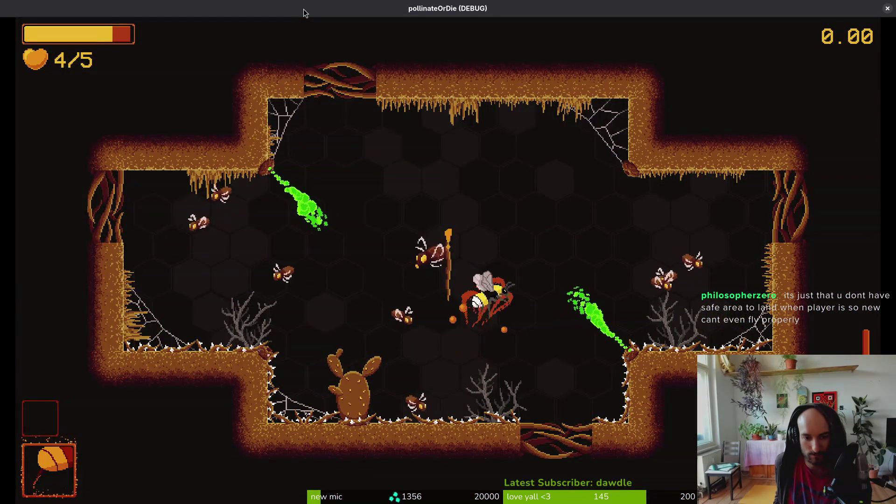
pyautogui.press('Left')
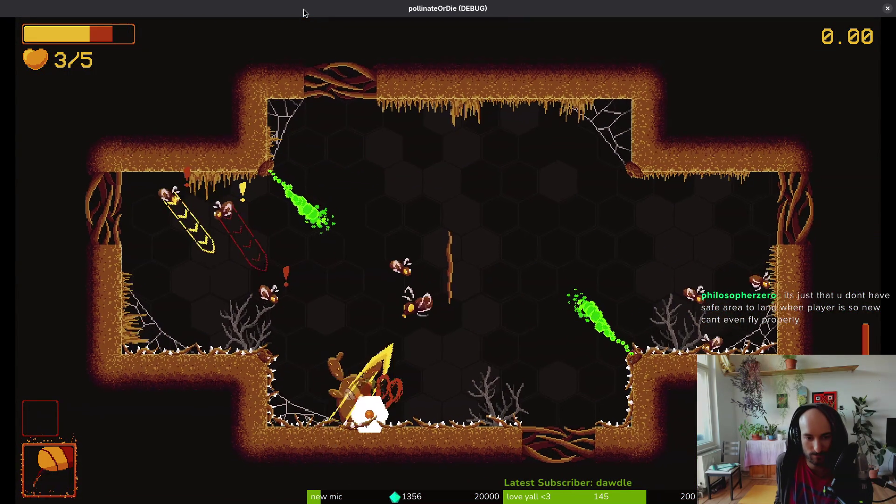
pyautogui.press('Up')
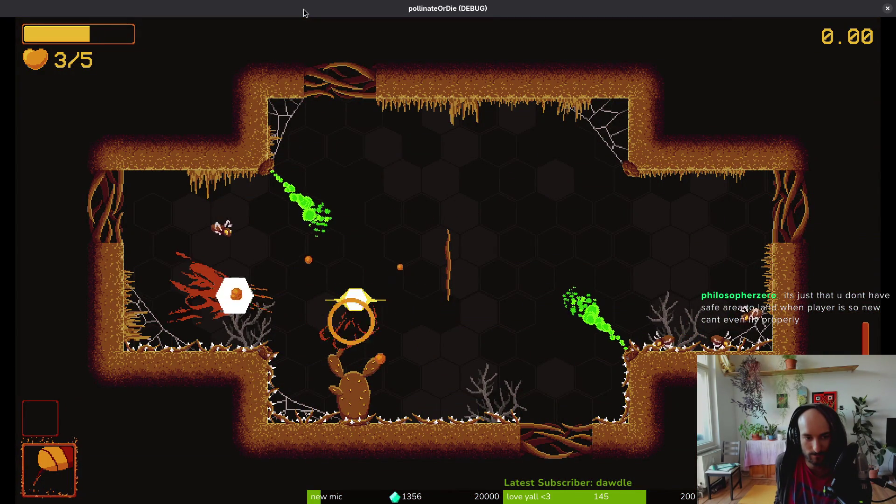
pyautogui.press('Escape')
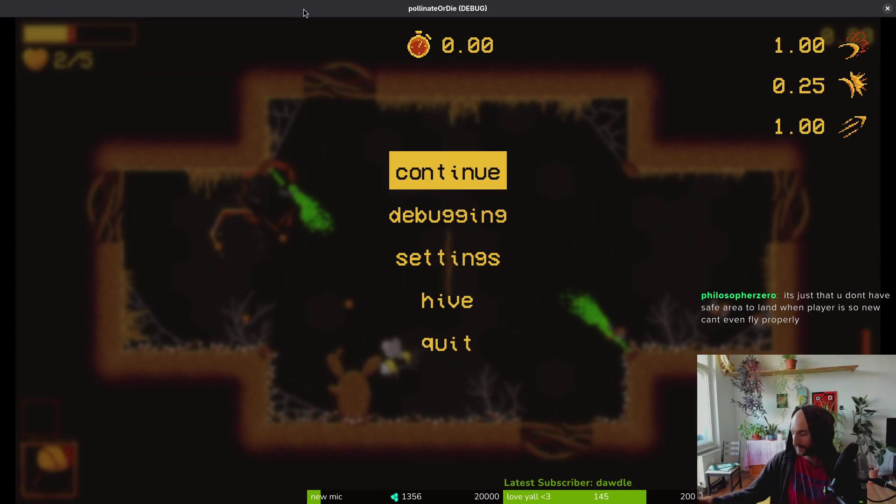
pyautogui.press('Down')
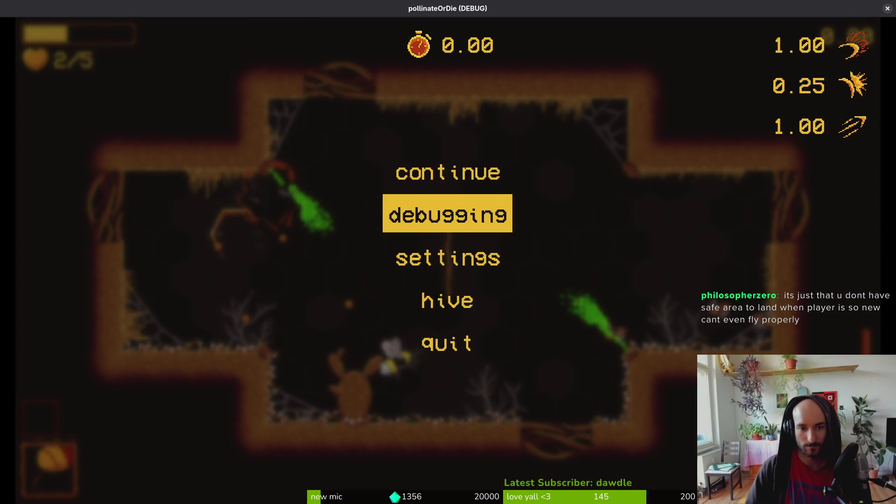
pyautogui.press('Up')
pyautogui.press('Return')
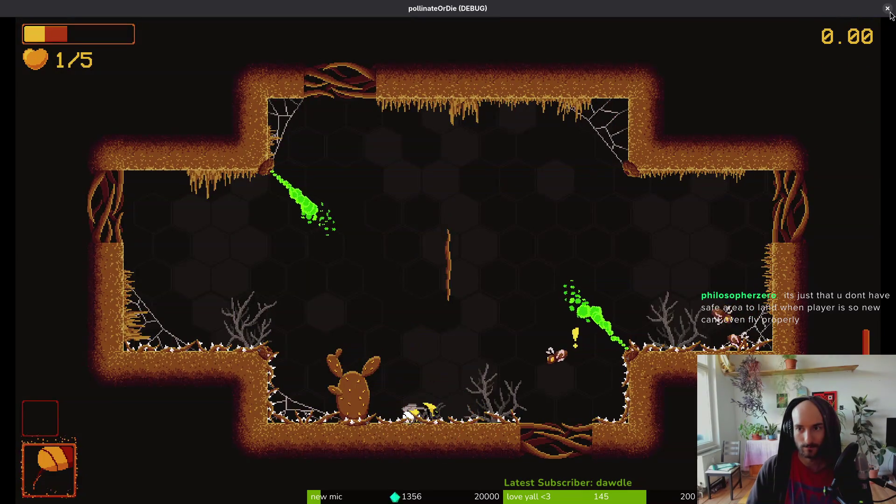
pyautogui.press('F8')
# Step: Save and close the splashScreen scene
pyautogui.hotkey('ctrl', 's')
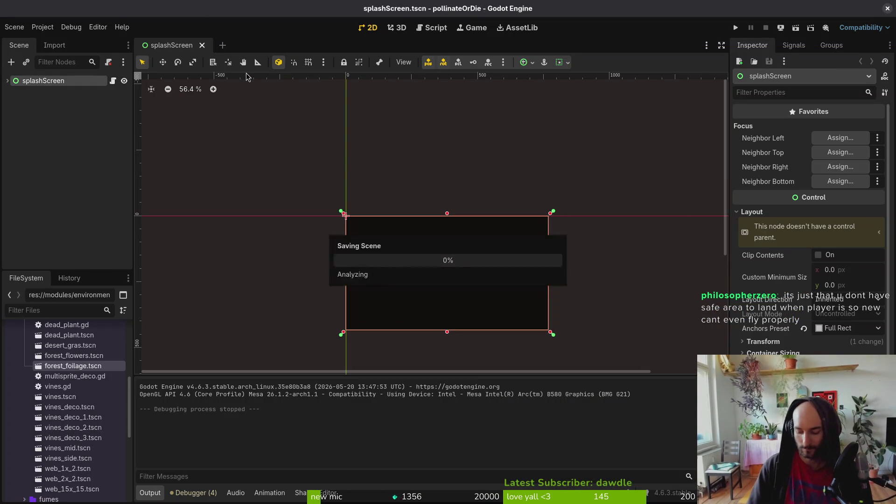
pyautogui.scroll(-4, 376, 200)
pyautogui.scroll(2, 396, 239)
pyautogui.click(366, 115)
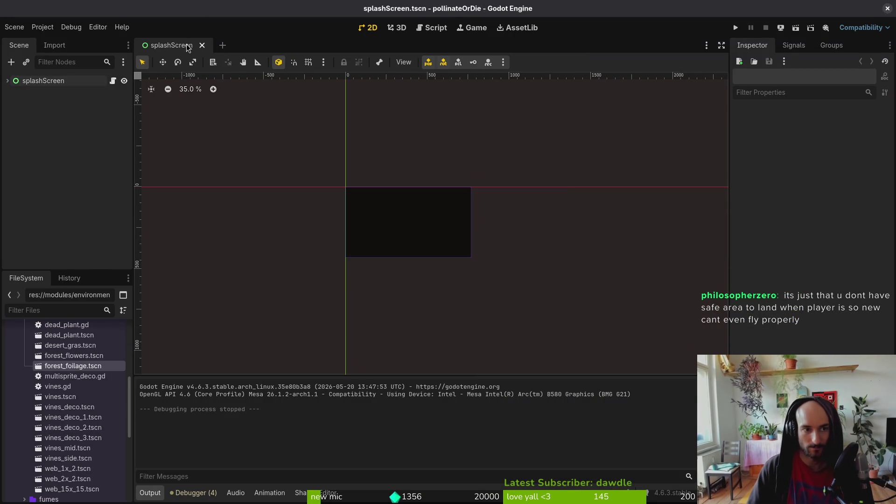
pyautogui.click(202, 45)
# Step: Open level_2_0.tscn via quick scene search for 'l2_0' and zoom the canvas in
pyautogui.hotkey('ctrl', 'shift', 'o')
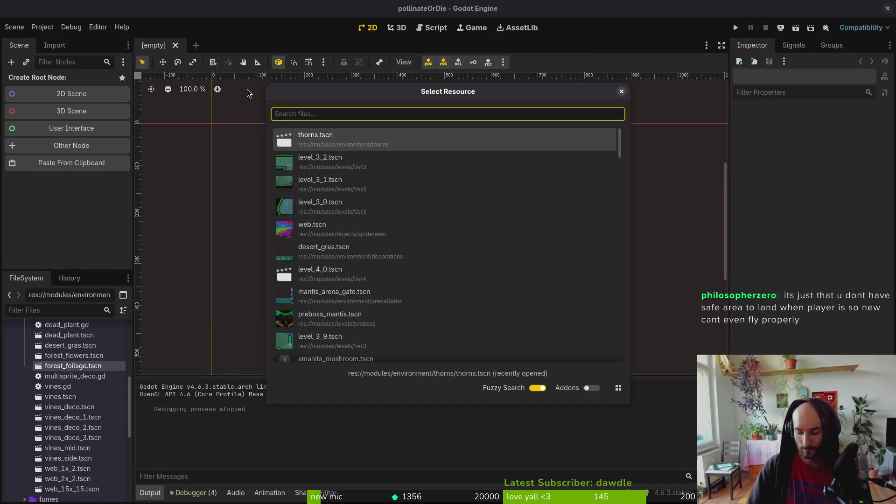
pyautogui.write('l2_0')
pyautogui.press('Return')
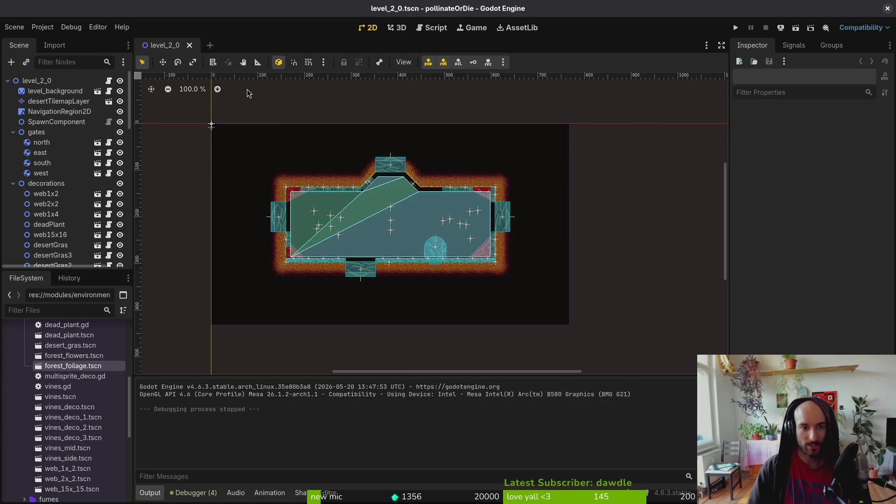
pyautogui.scroll(4, 456, 212)
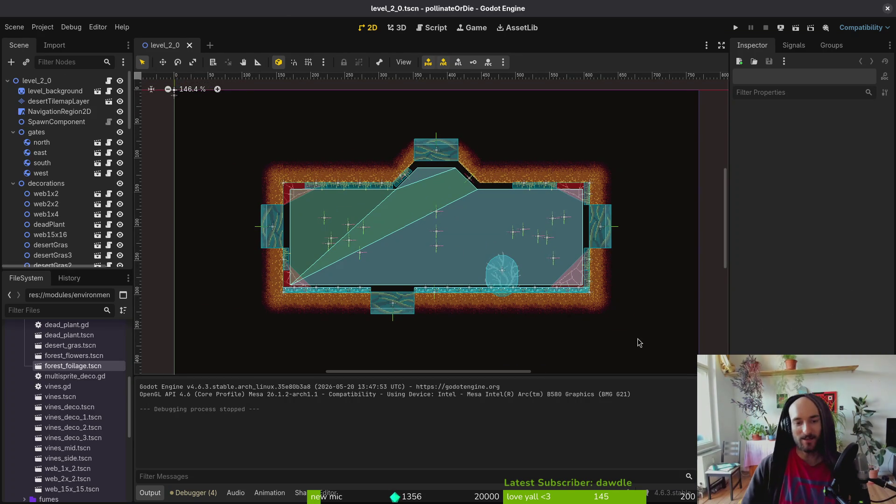
pyautogui.scroll(4, 407, 197)
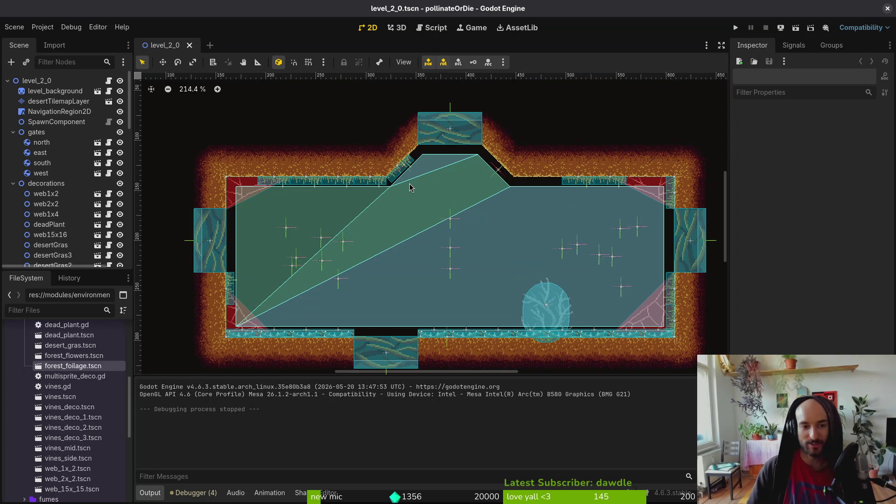
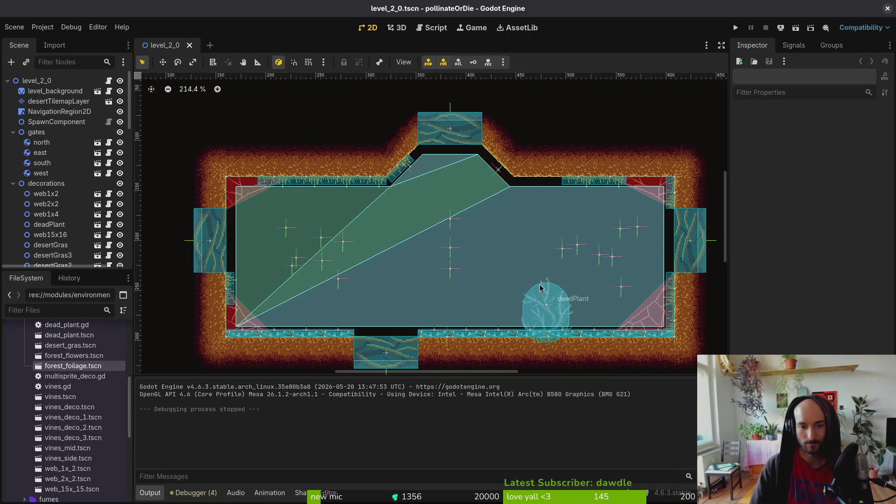
# Step: Select thorns5 through thorns12 and rotate them 180° so they hang upside down
pyautogui.scroll(-2, 540, 287)
pyautogui.hscroll(2, 540, 287)
pyautogui.scroll(-1, 415, 256)
pyautogui.hscroll(-2, 439, 266)
pyautogui.scroll(1, 438, 266)
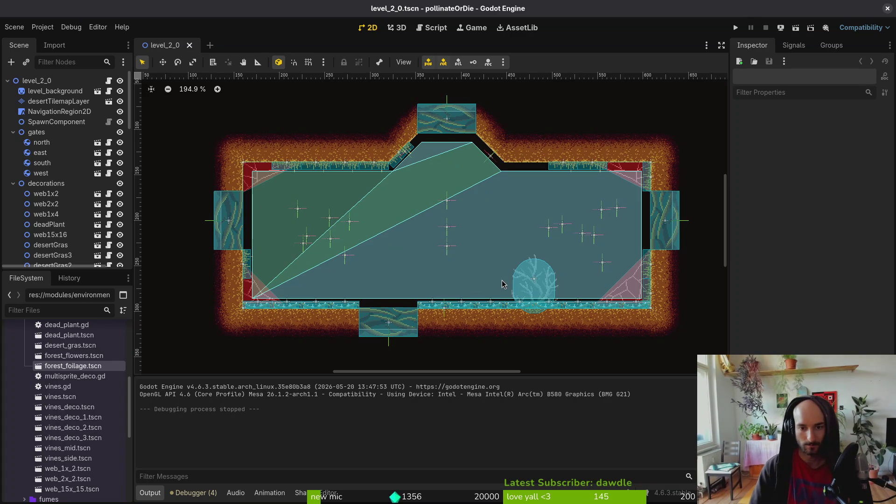
pyautogui.click(427, 310)
pyautogui.keyDown('shift'); pyautogui.click(462, 312); pyautogui.keyUp('shift')
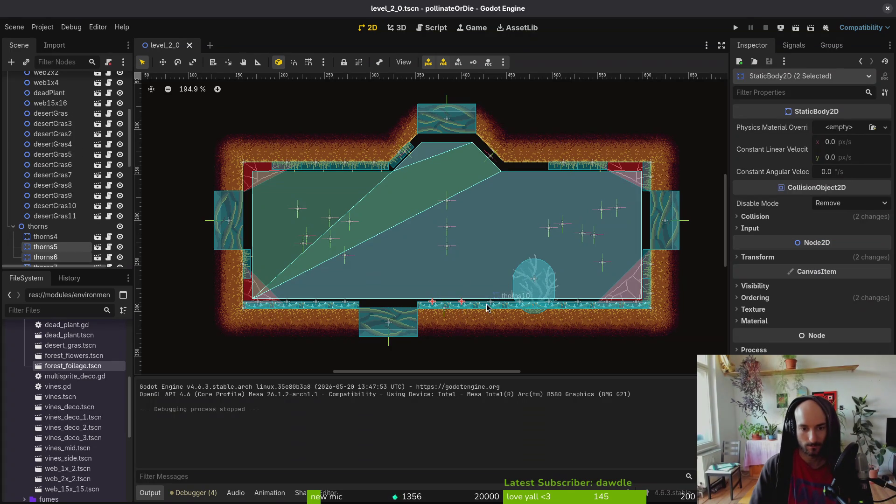
pyautogui.scroll(-3, 54, 210)
pyautogui.keyDown('shift'); pyautogui.click(56, 210); pyautogui.keyUp('shift')
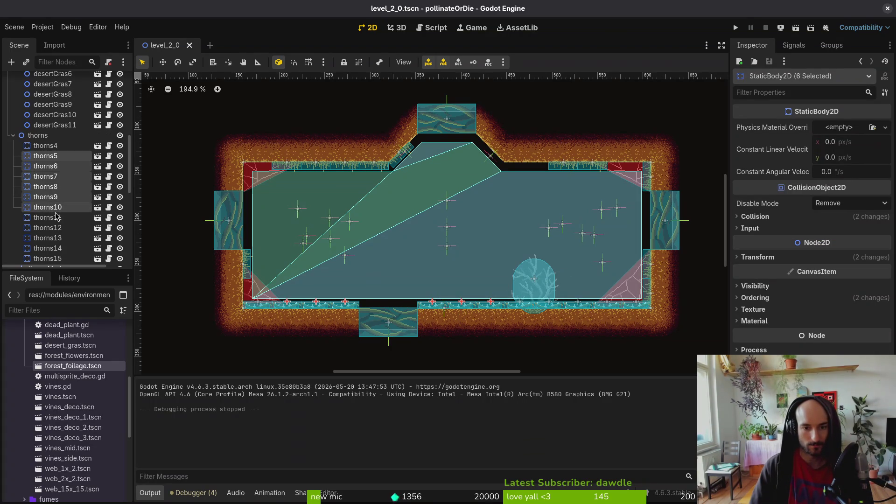
pyautogui.keyDown('shift'); pyautogui.click(54, 228); pyautogui.keyUp('shift')
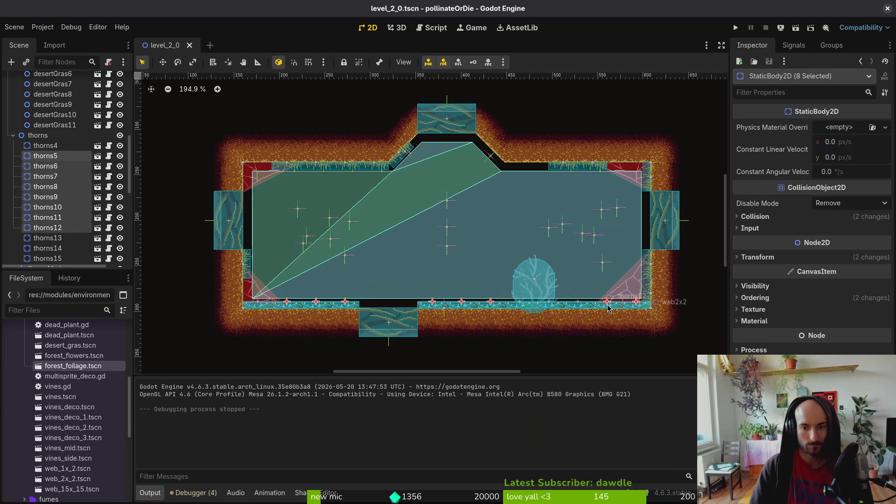
pyautogui.moveTo(608, 307)
pyautogui.mouseDown()
pyautogui.moveTo(599, 280)
pyautogui.moveTo(472, 192)
pyautogui.moveTo(417, 300)
pyautogui.moveTo(455, 306)
pyautogui.moveTo(461, 222)
pyautogui.moveTo(448, 179)
pyautogui.moveTo(422, 174)
pyautogui.moveTo(438, 170)
pyautogui.mouseUp()
# Step: With grid snap on and the navigation overlay hidden, move thorns6, 10, 12, 11 and 5 onto the ceiling ledge
pyautogui.hotkey('shift', 'g')
pyautogui.scroll(3, 442, 169)
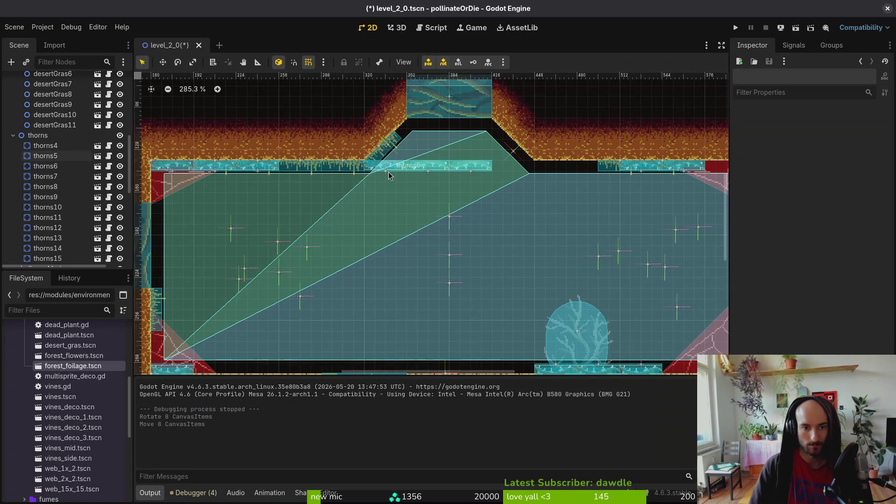
pyautogui.scroll(10, 94, 154)
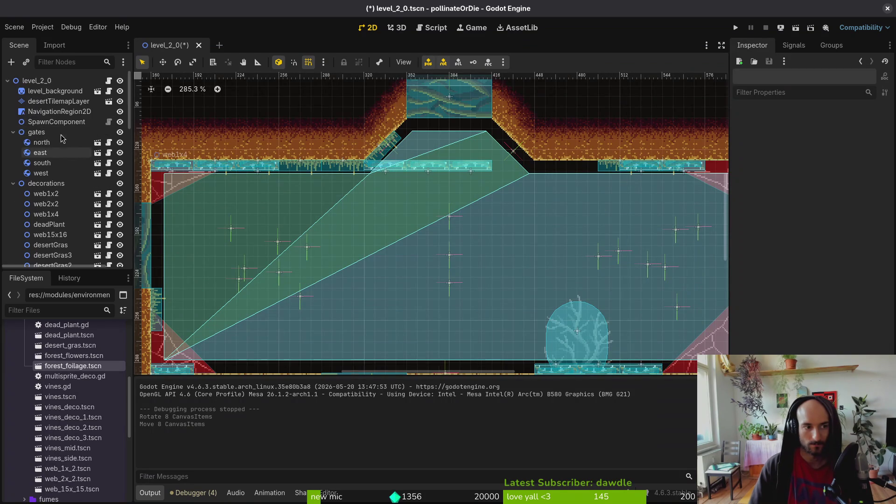
pyautogui.click(120, 112)
pyautogui.moveTo(396, 173)
pyautogui.mouseDown()
pyautogui.moveTo(312, 175)
pyautogui.moveTo(363, 207)
pyautogui.moveTo(363, 219)
pyautogui.moveTo(570, 175)
pyautogui.mouseUp()
pyautogui.hscroll(6, 370, 224)
pyautogui.moveTo(313, 173)
pyautogui.mouseDown()
pyautogui.moveTo(452, 171)
pyautogui.moveTo(431, 216)
pyautogui.moveTo(431, 203)
pyautogui.mouseUp()
pyautogui.moveTo(482, 177); pyautogui.dragTo(451, 178)
pyautogui.moveTo(513, 174); pyautogui.dragTo(481, 174)
pyautogui.moveTo(419, 215)
pyautogui.mouseDown()
pyautogui.moveTo(526, 173)
pyautogui.moveTo(515, 172)
pyautogui.mouseUp()
pyautogui.moveTo(261, 169); pyautogui.dragTo(368, 196)
# Step: Put thorns5 and a downward-rotated thorns15 on the left ceiling ledge, and shift thorns6, 11, 12 left 8 px
pyautogui.hscroll(-5, 522, 234)
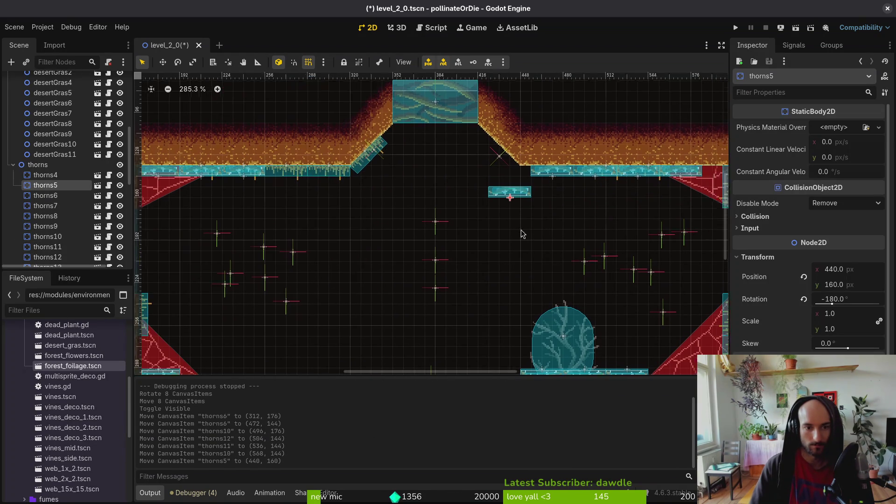
pyautogui.hscroll(-1, 522, 233)
pyautogui.moveTo(520, 200); pyautogui.dragTo(297, 177)
pyautogui.scroll(-3, 319, 181)
pyautogui.scroll(2, 457, 196)
pyautogui.moveTo(471, 355); pyautogui.dragTo(349, 184)
pyautogui.moveTo(346, 199)
pyautogui.keyDown('ctrl'); pyautogui.mouseDown()
pyautogui.moveTo(329, 154)
pyautogui.moveTo(338, 231)
pyautogui.moveTo(352, 191)
pyautogui.moveTo(274, 172)
pyautogui.mouseUp(); pyautogui.keyUp('ctrl')
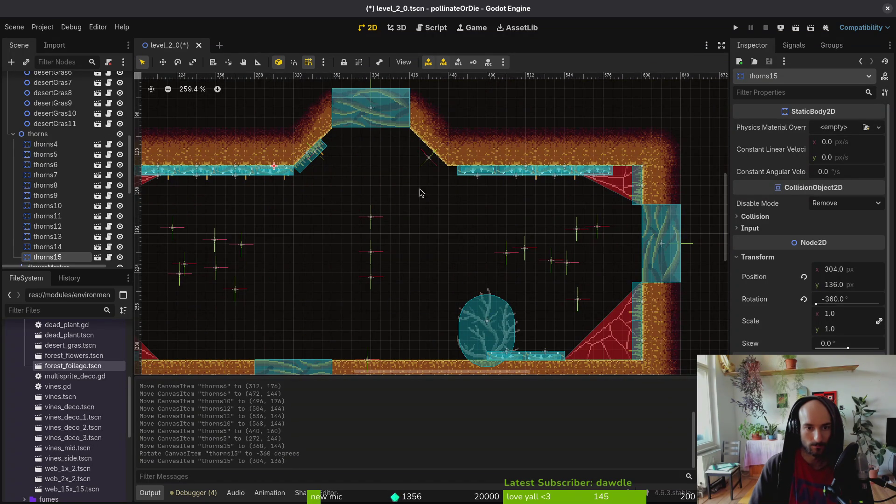
pyautogui.moveTo(479, 178)
pyautogui.mouseDown()
pyautogui.moveTo(469, 178)
pyautogui.moveTo(511, 176)
pyautogui.mouseUp()
pyautogui.moveTo(559, 177)
pyautogui.mouseDown()
pyautogui.moveTo(550, 176)
pyautogui.moveTo(588, 176)
pyautogui.mouseUp()
# Step: Bring thorns13 up from the floor and line it up with thorns10 along the ceiling edge
pyautogui.moveTo(536, 357)
pyautogui.mouseDown()
pyautogui.moveTo(485, 235)
pyautogui.moveTo(540, 256)
pyautogui.moveTo(508, 225)
pyautogui.moveTo(656, 171)
pyautogui.mouseUp()
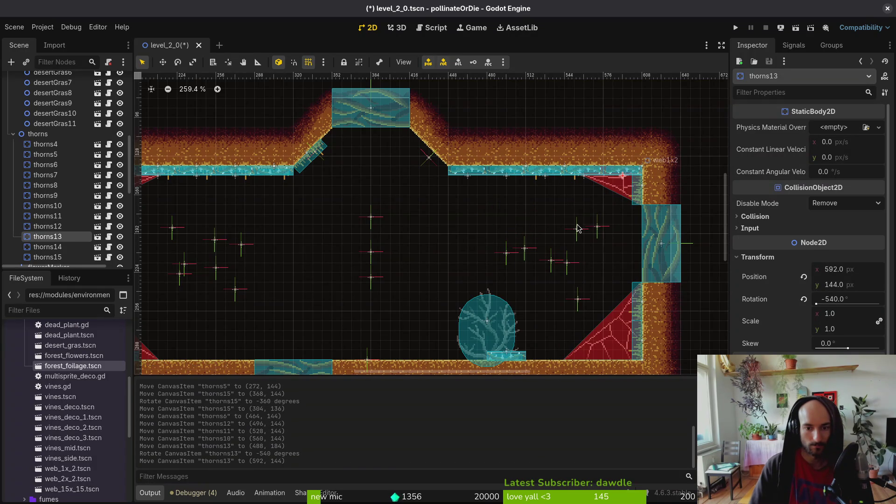
pyautogui.scroll(5, 534, 349)
pyautogui.scroll(5, 495, 283)
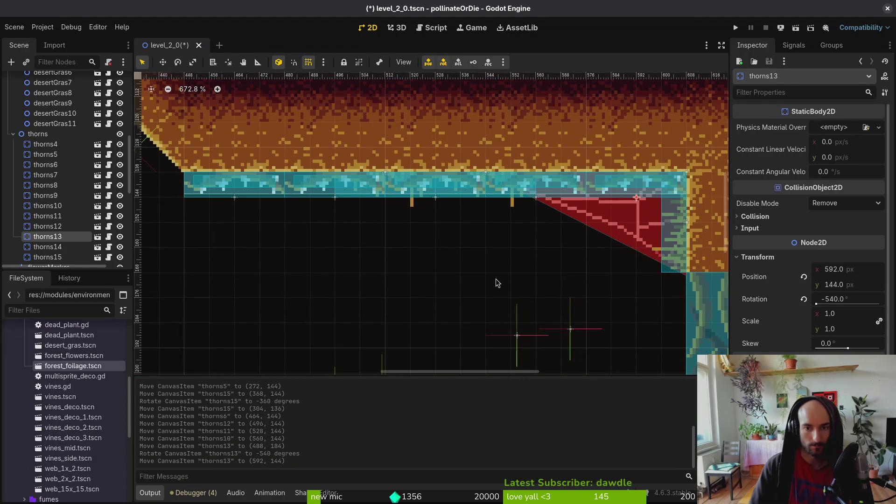
pyautogui.hotkey('ctrl', 'z')
pyautogui.moveTo(537, 192)
pyautogui.mouseDown()
pyautogui.moveTo(537, 217)
pyautogui.moveTo(476, 257)
pyautogui.moveTo(576, 257)
pyautogui.moveTo(551, 207)
pyautogui.mouseUp()
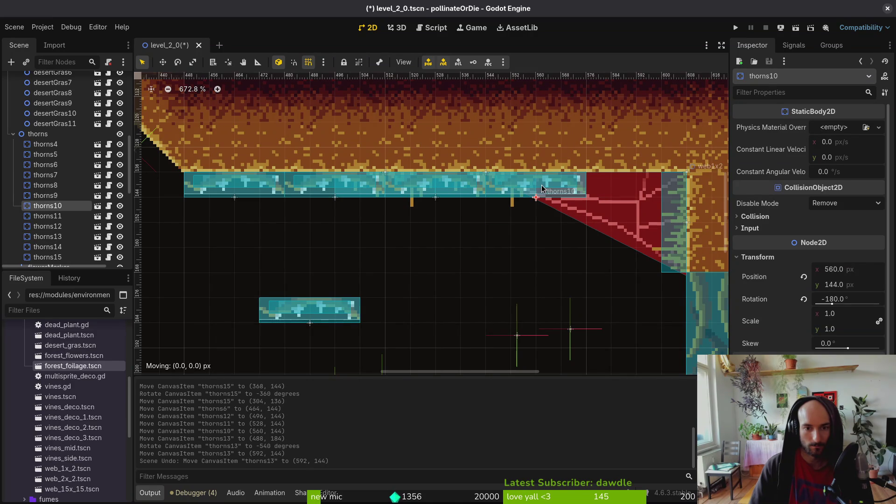
pyautogui.moveTo(329, 316); pyautogui.dragTo(644, 198)
pyautogui.scroll(-6, 607, 210)
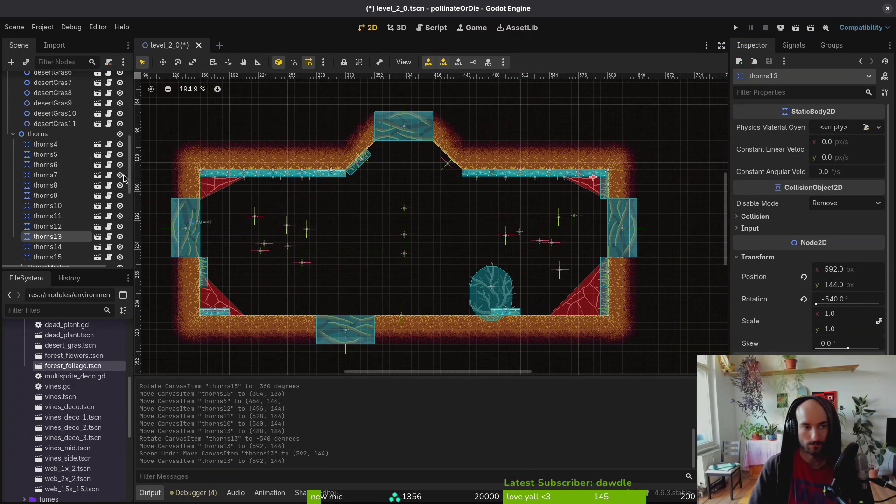
# Step: Collapse the thorns group and hide all the thorns
pyautogui.click(13, 134)
pyautogui.scroll(3, 70, 177)
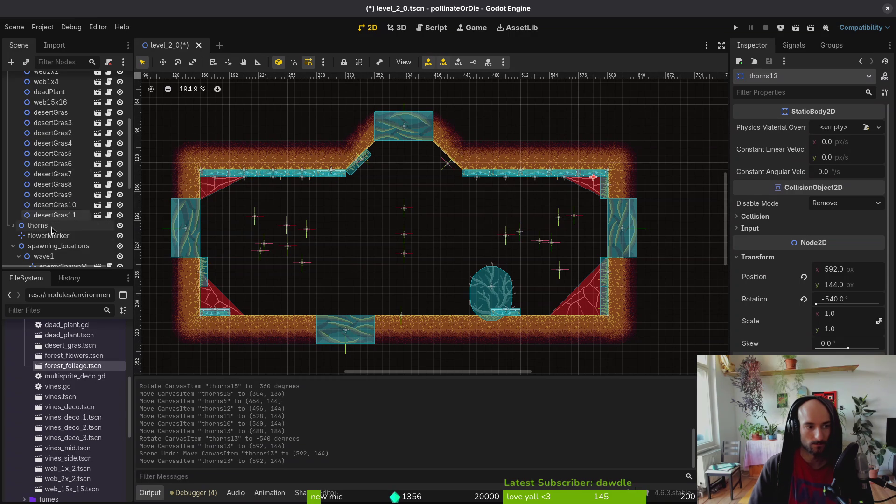
pyautogui.click(120, 229)
pyautogui.scroll(4, 298, 187)
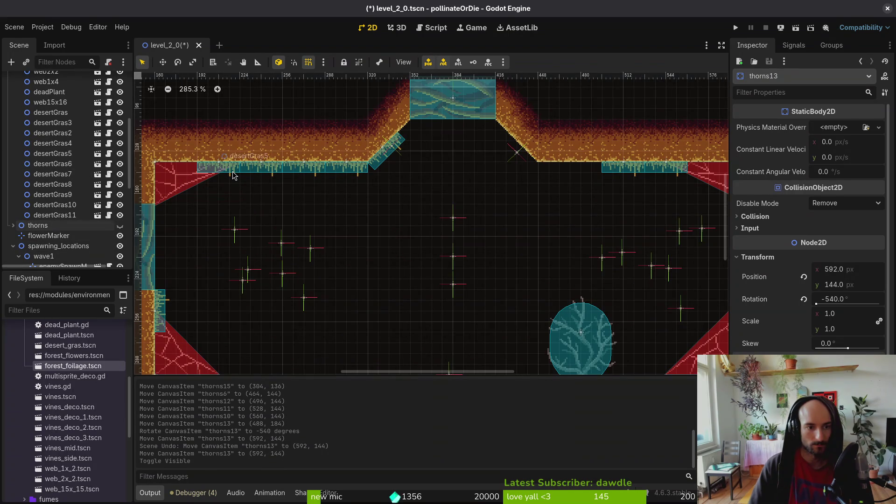
# Step: Take five desert grass pieces from the ceiling, rotate them flat and settle them onto the floor ledge
pyautogui.moveTo(233, 175); pyautogui.dragTo(327, 156)
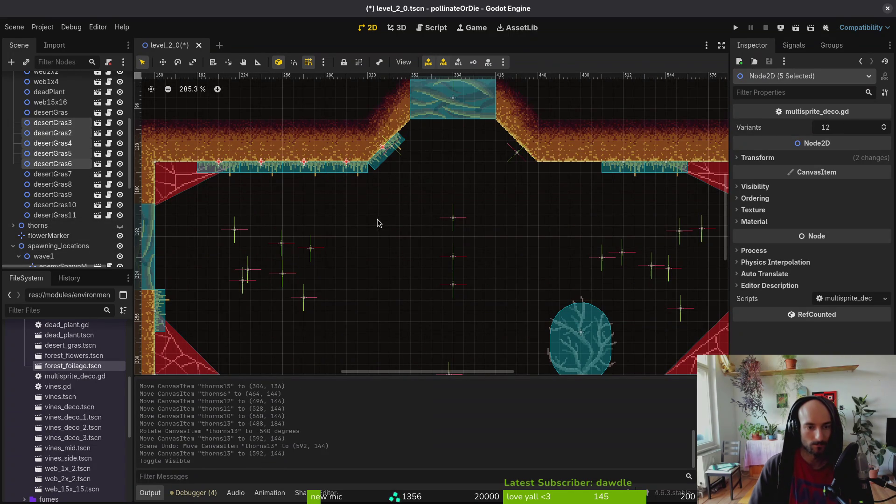
pyautogui.moveTo(343, 173); pyautogui.dragTo(366, 310)
pyautogui.scroll(-5, 359, 233)
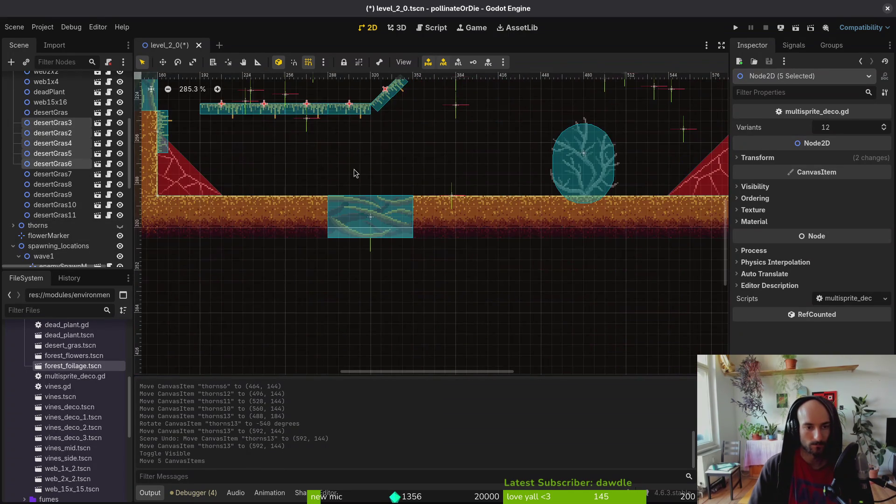
pyautogui.moveTo(354, 172); pyautogui.dragTo(350, 93)
pyautogui.scroll(3, 368, 187)
pyautogui.moveTo(386, 256)
pyautogui.mouseDown()
pyautogui.moveTo(366, 186)
pyautogui.moveTo(370, 260)
pyautogui.moveTo(240, 187)
pyautogui.moveTo(240, 166)
pyautogui.moveTo(233, 184)
pyautogui.mouseUp()
pyautogui.moveTo(374, 229)
pyautogui.mouseDown()
pyautogui.moveTo(355, 301)
pyautogui.moveTo(346, 282)
pyautogui.mouseUp()
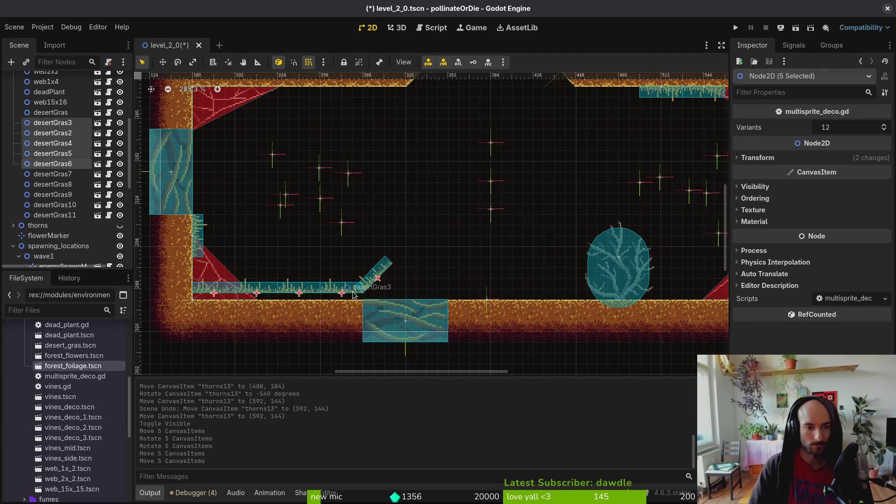
pyautogui.moveTo(227, 296); pyautogui.dragTo(309, 297)
pyautogui.moveTo(335, 296); pyautogui.dragTo(336, 298)
# Step: Rotate the diagonal desertGras6 flat and move it right along the floor
pyautogui.click(386, 270)
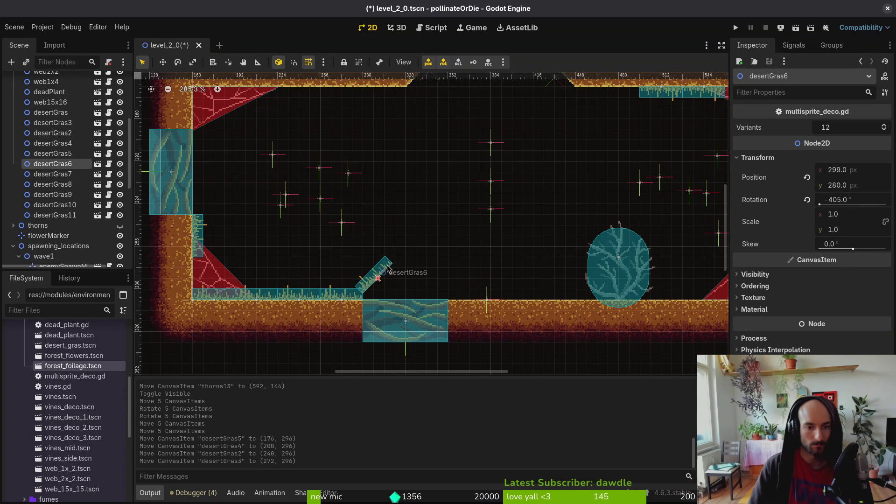
pyautogui.moveTo(394, 279); pyautogui.dragTo(392, 280)
pyautogui.moveTo(385, 281)
pyautogui.mouseDown()
pyautogui.moveTo(476, 303)
pyautogui.moveTo(605, 302)
pyautogui.mouseUp()
pyautogui.hscroll(5, 605, 302)
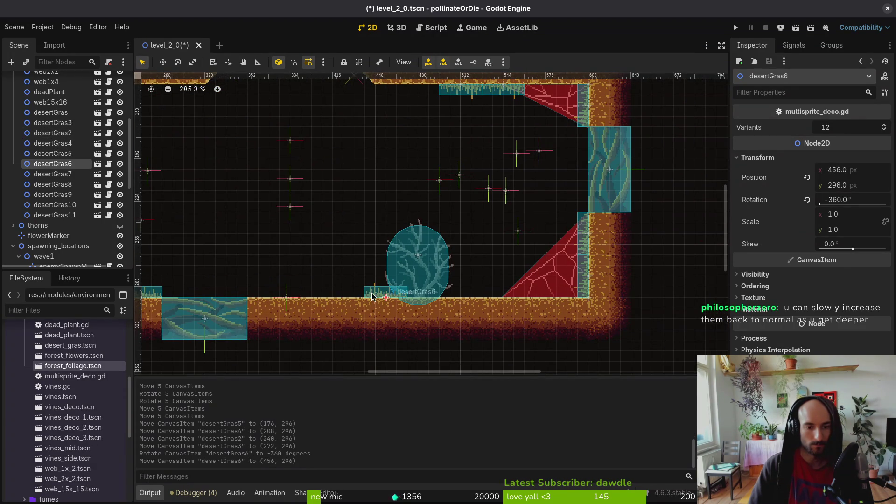
pyautogui.moveTo(377, 299)
pyautogui.mouseDown()
pyautogui.moveTo(512, 298)
pyautogui.moveTo(503, 300)
pyautogui.mouseUp()
pyautogui.click(543, 161)
pyautogui.scroll(2, 543, 161)
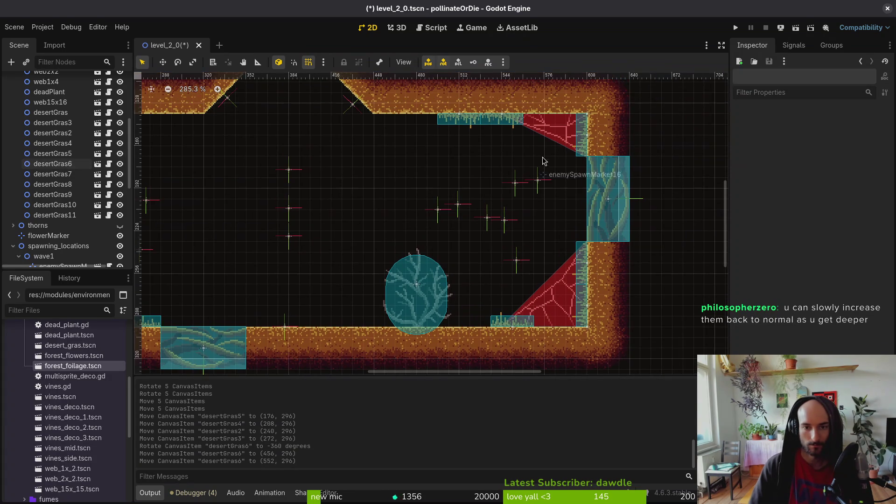
# Step: Move desertGras9 off the right wall and desertGras8 and desertGras7 down from the ceiling, flat onto the floor
pyautogui.moveTo(584, 149); pyautogui.dragTo(441, 326)
pyautogui.moveTo(513, 322); pyautogui.dragTo(492, 322)
pyautogui.moveTo(455, 119)
pyautogui.mouseDown()
pyautogui.moveTo(312, 240)
pyautogui.moveTo(355, 305)
pyautogui.moveTo(397, 338)
pyautogui.mouseUp()
pyautogui.click(490, 129)
pyautogui.moveTo(490, 128)
pyautogui.mouseDown()
pyautogui.moveTo(316, 300)
pyautogui.moveTo(299, 276)
pyautogui.moveTo(305, 265)
pyautogui.mouseUp()
pyautogui.moveTo(322, 280); pyautogui.dragTo(343, 323)
pyautogui.scroll(-4, 369, 280)
# Step: Save level_2_0 and make the thorns visible again
pyautogui.click(444, 274)
pyautogui.hotkey('ctrl', 's')
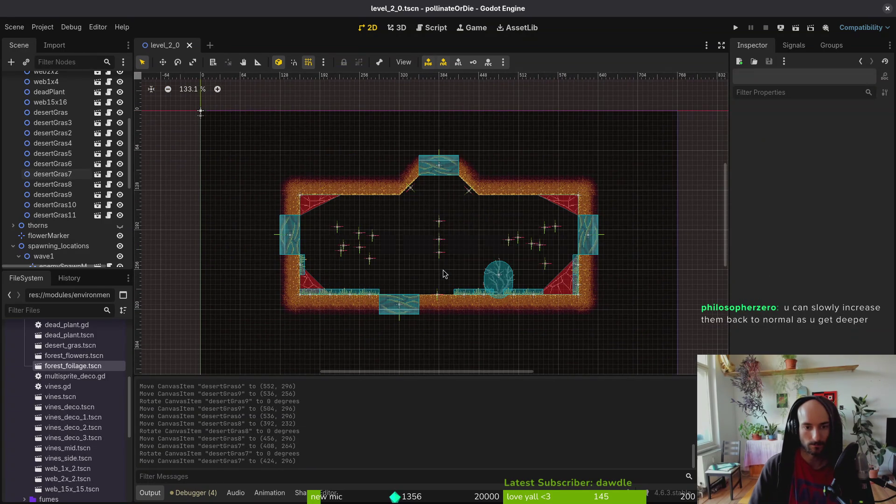
pyautogui.hscroll(3, 444, 274)
pyautogui.click(120, 227)
pyautogui.hotkey('ctrl', 's')
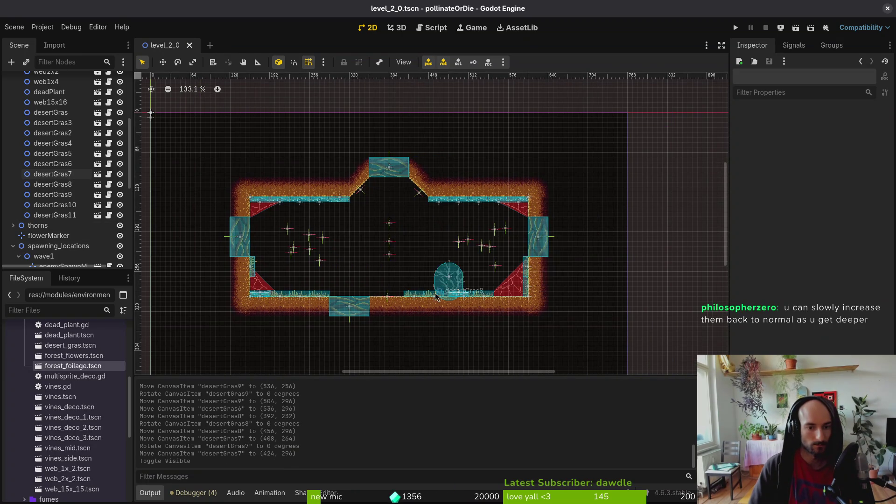
# Step: Select the floating thorn platforms thorns4 and thorns14 and delete them
pyautogui.scroll(3, 435, 296)
pyautogui.hscroll(-3, 227, 304)
pyautogui.moveTo(291, 306); pyautogui.dragTo(342, 249)
pyautogui.hscroll(3, 577, 299)
pyautogui.moveTo(525, 299)
pyautogui.mouseDown()
pyautogui.moveTo(553, 254)
pyautogui.moveTo(549, 206)
pyautogui.moveTo(371, 200)
pyautogui.moveTo(331, 240)
pyautogui.mouseUp()
pyautogui.moveTo(242, 232); pyautogui.dragTo(338, 240)
pyautogui.keyDown('shift'); pyautogui.click(339, 252); pyautogui.keyUp('shift')
pyautogui.press('Delete')
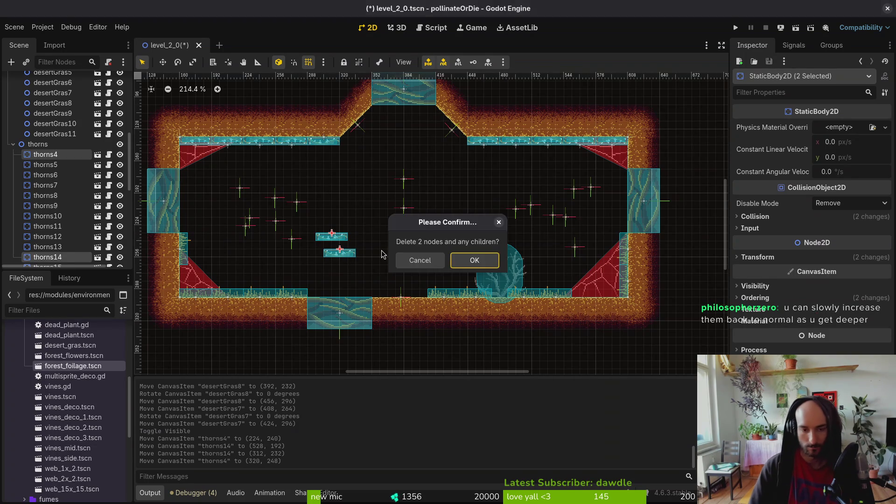
pyautogui.press('Return')
# Step: Open the level_2_1 scene with Quick Open
pyautogui.hotkey('ctrl', 'shift', 'o')
pyautogui.write('2')
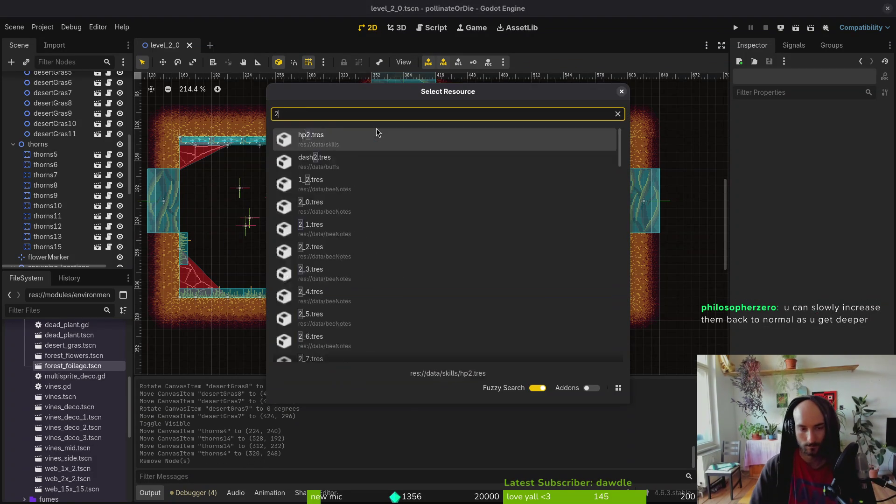
pyautogui.press('Return')
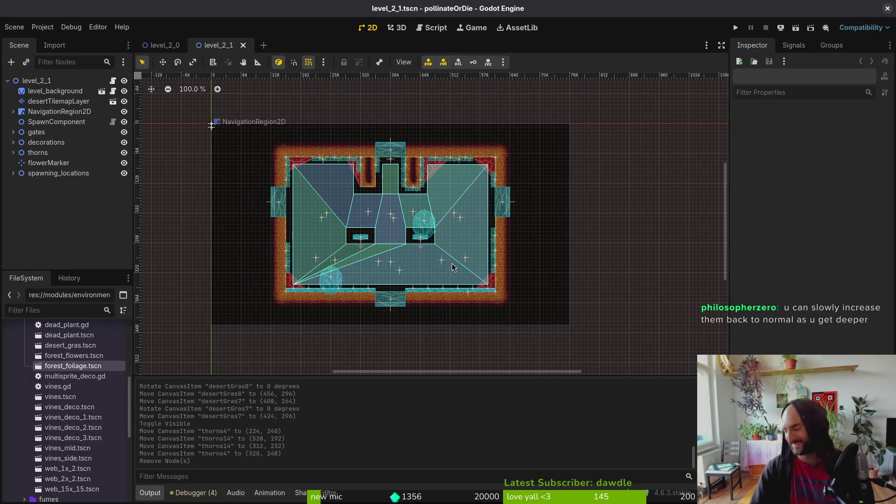
pyautogui.scroll(4, 399, 271)
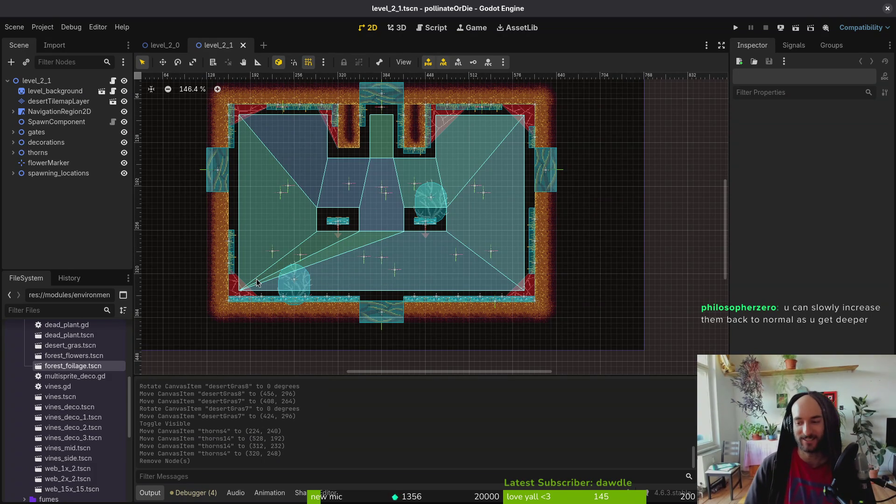
# Step: Delete thorns4 through thorns15 in level_2_1, keeping thorns2 and thorns3, and save the scene
pyautogui.click(13, 153)
pyautogui.click(50, 163)
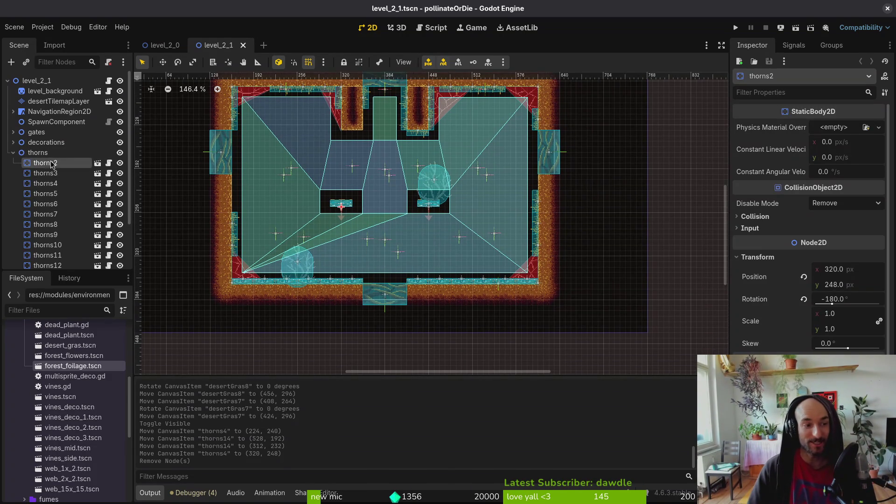
pyautogui.click(45, 173)
pyautogui.click(45, 184)
pyautogui.scroll(-2, 70, 252)
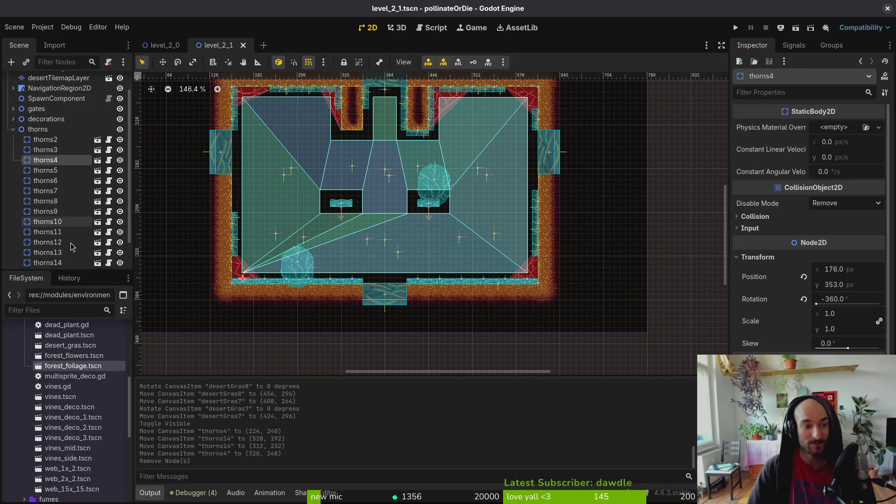
pyautogui.scroll(-2, 72, 247)
pyautogui.keyDown('shift'); pyautogui.click(70, 249); pyautogui.keyUp('shift')
pyautogui.press('Delete')
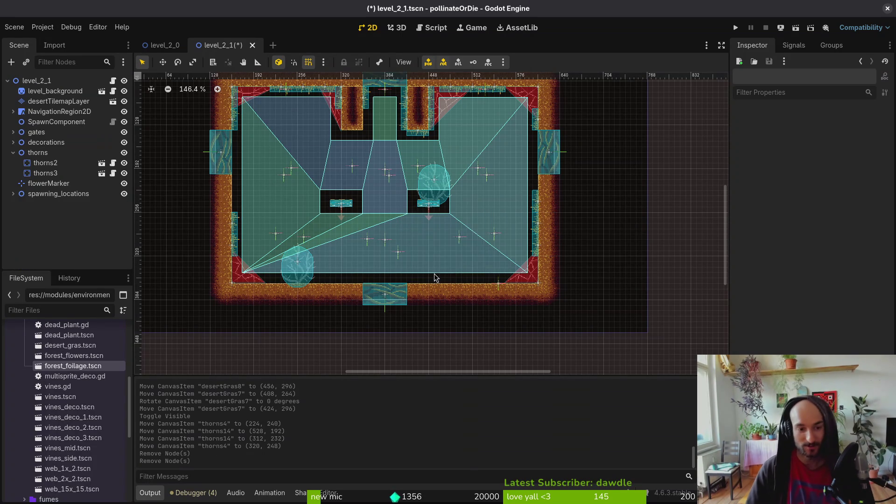
pyautogui.hotkey('ctrl', 's')
# Step: Expand the decorations group and select the desert grass clumps, including desertGras12, for copying
pyautogui.click(15, 151)
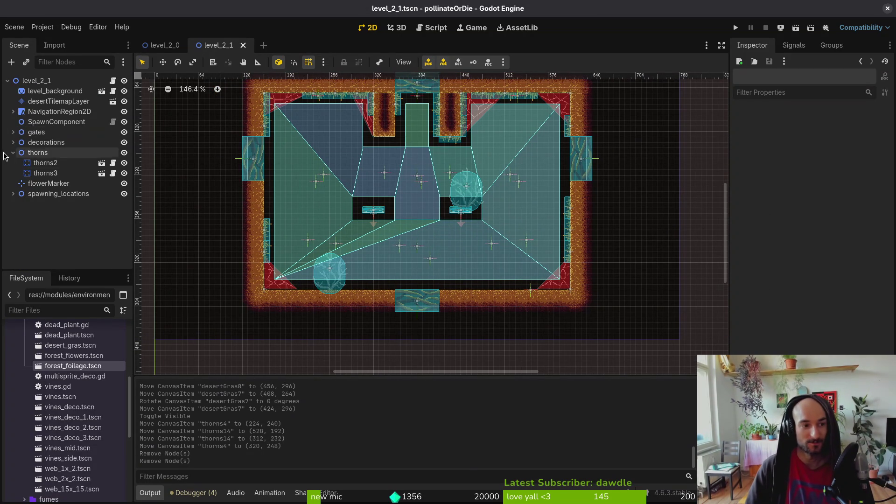
pyautogui.click(9, 142)
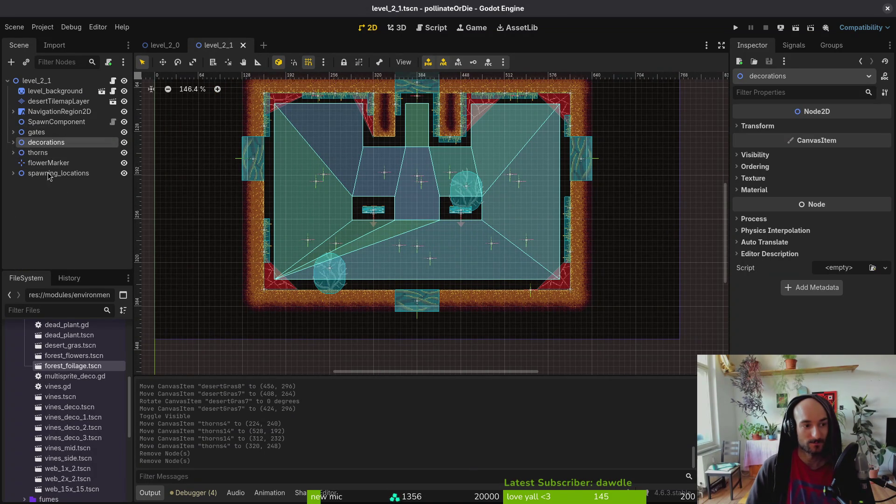
pyautogui.click(13, 142)
pyautogui.scroll(2, 360, 117)
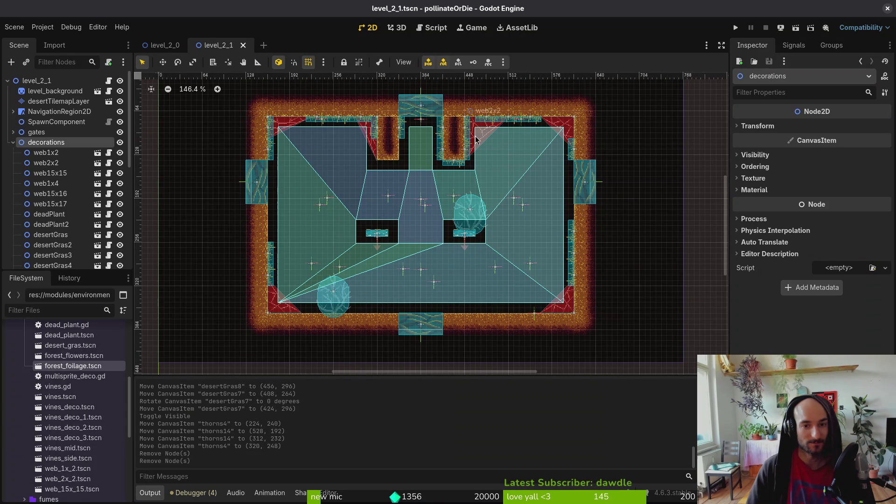
pyautogui.scroll(-2, 434, 243)
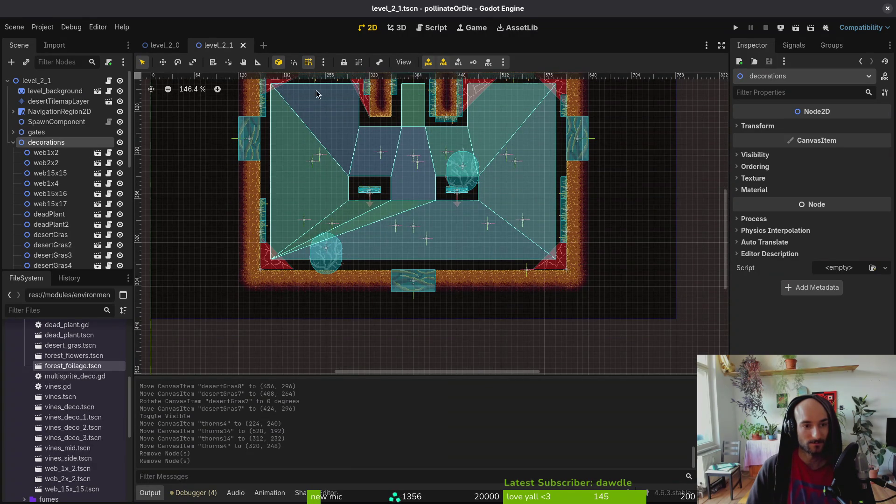
pyautogui.scroll(2, 321, 140)
pyautogui.click(320, 120)
pyautogui.scroll(4, 326, 136)
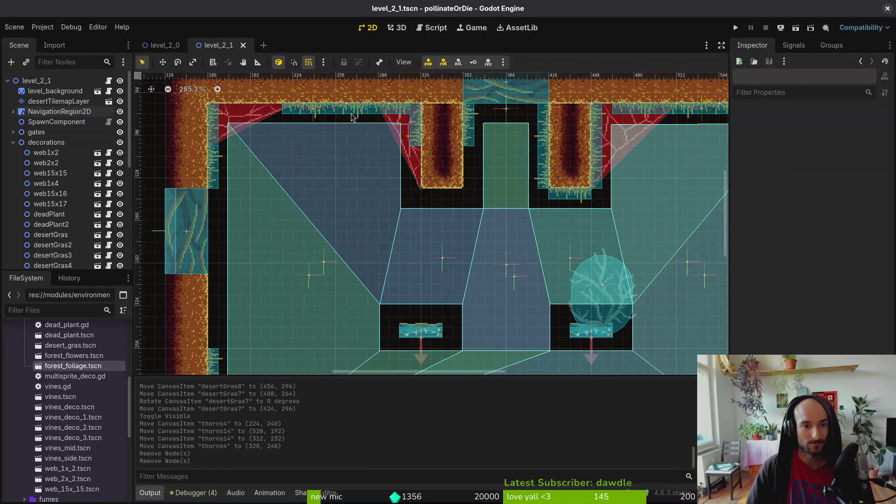
pyautogui.click(353, 114)
pyautogui.keyDown('shift'); pyautogui.click(405, 112); pyautogui.keyUp('shift')
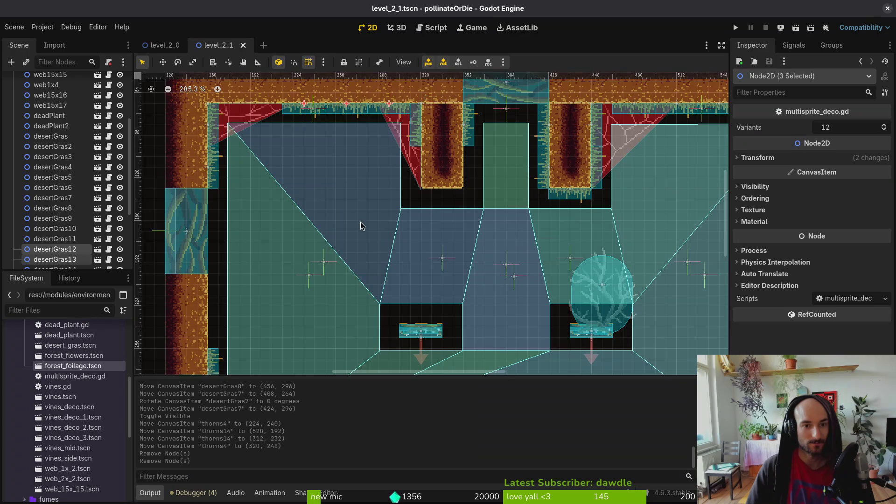
pyautogui.scroll(-3, 362, 226)
pyautogui.scroll(5, 50, 126)
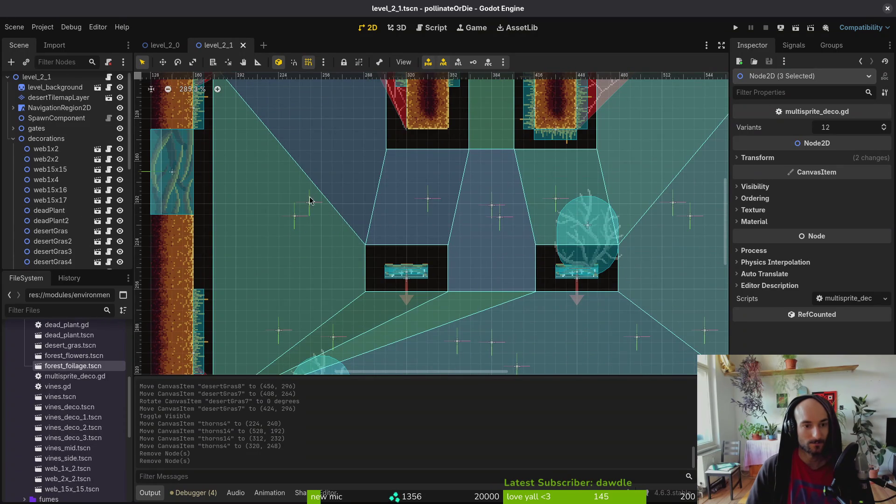
pyautogui.scroll(-5, 275, 160)
# Step: Paste the grass clumps into decorations, stand them upright and place them on the right floor
pyautogui.click(49, 139)
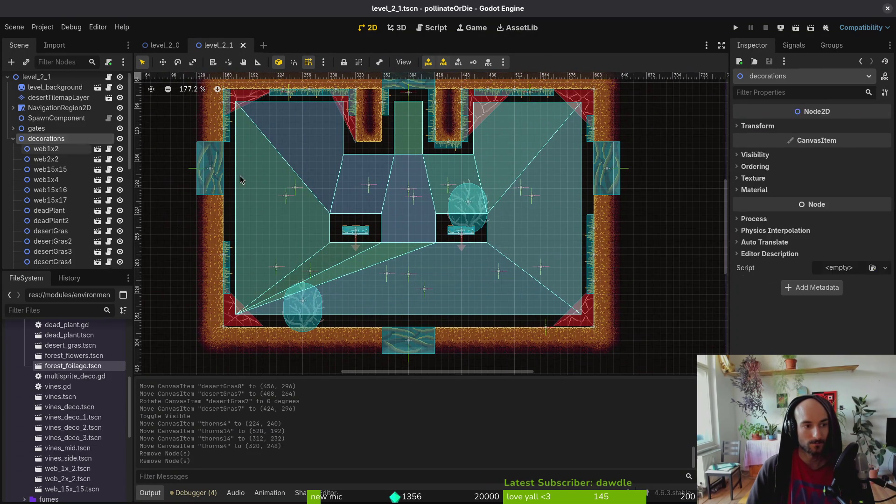
pyautogui.hotkey('ctrl', 'v')
pyautogui.moveTo(346, 95)
pyautogui.mouseDown()
pyautogui.moveTo(341, 300)
pyautogui.moveTo(372, 320)
pyautogui.moveTo(250, 259)
pyautogui.mouseUp()
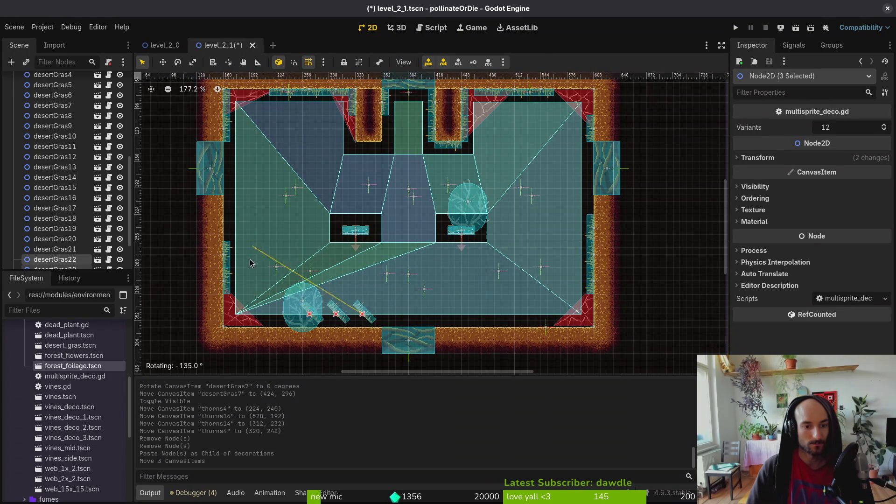
pyautogui.moveTo(234, 321); pyautogui.dragTo(232, 334)
pyautogui.scroll(3, 373, 322)
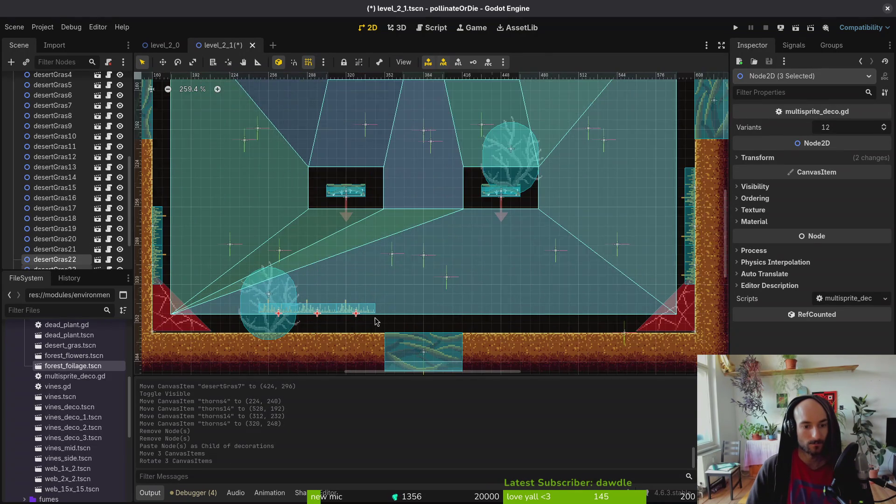
pyautogui.moveTo(378, 252)
pyautogui.mouseDown()
pyautogui.moveTo(459, 271)
pyautogui.moveTo(599, 253)
pyautogui.mouseUp()
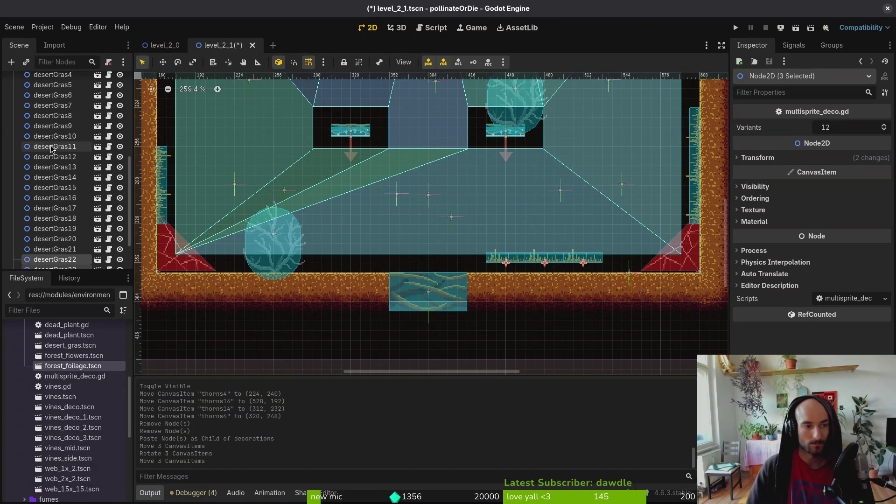
# Step: Paste two more sets of grass clumps and move three of them down onto the left floor
pyautogui.scroll(5, 56, 188)
pyautogui.click(46, 116)
pyautogui.hotkey('ctrl', 'v')
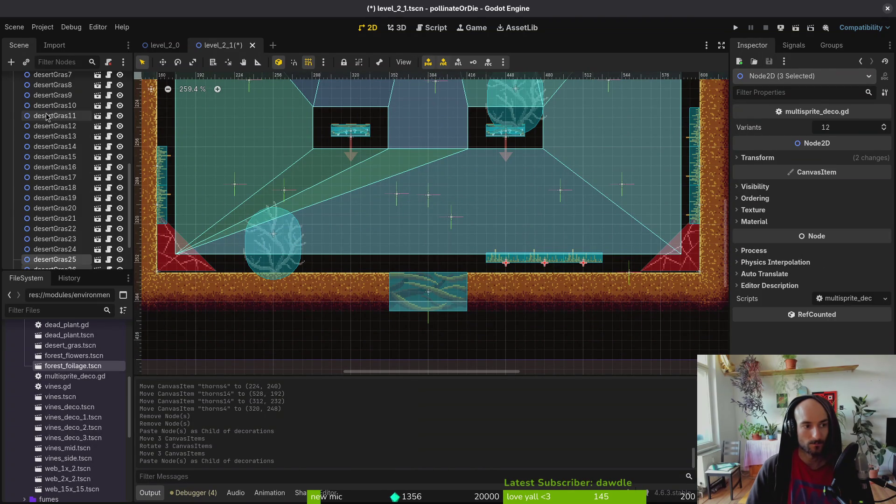
pyautogui.scroll(5, 47, 112)
pyautogui.click(46, 111)
pyautogui.hotkey('ctrl', 'v')
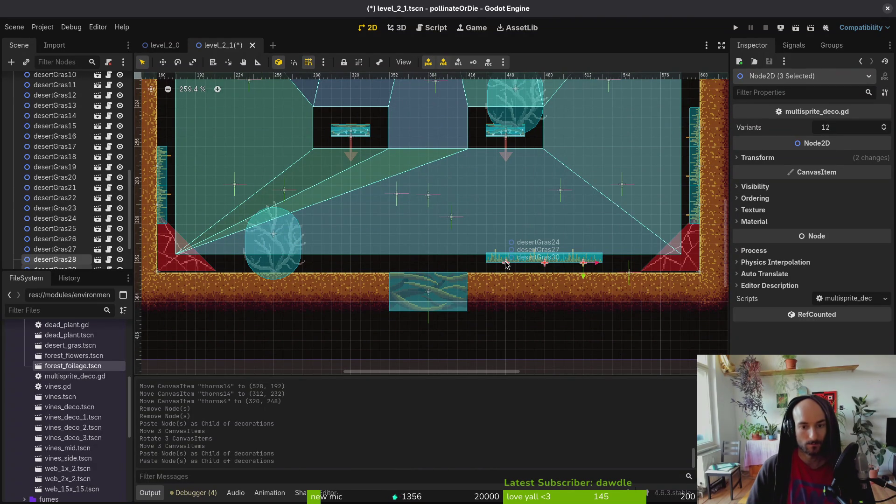
pyautogui.moveTo(506, 264); pyautogui.dragTo(332, 244)
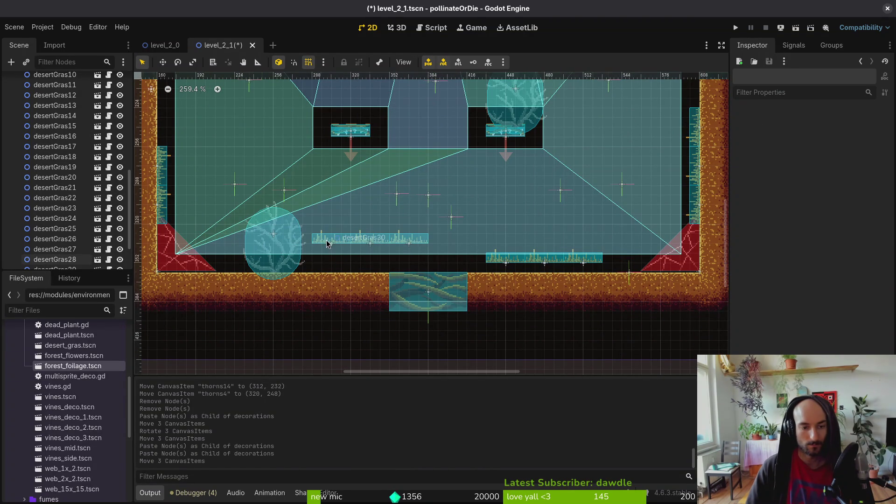
pyautogui.click(328, 243)
pyautogui.keyDown('shift'); pyautogui.click(371, 244); pyautogui.keyUp('shift')
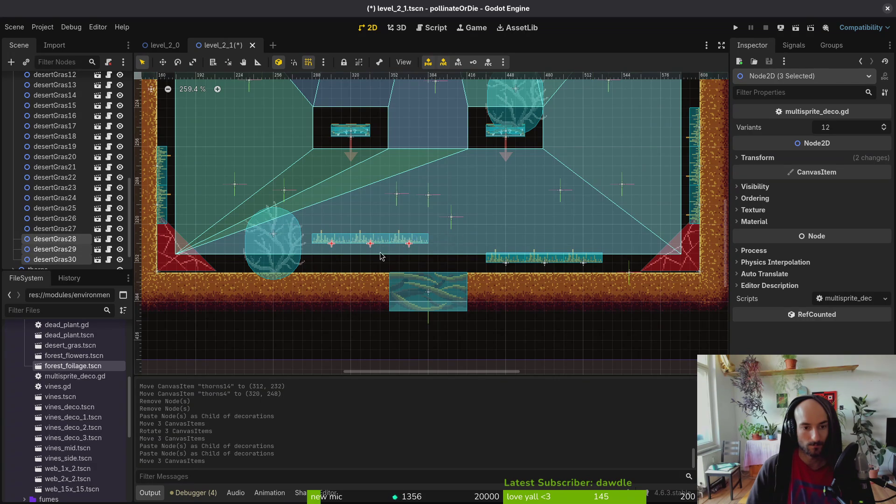
pyautogui.moveTo(403, 239)
pyautogui.mouseDown()
pyautogui.moveTo(400, 251)
pyautogui.moveTo(356, 258)
pyautogui.moveTo(228, 268)
pyautogui.moveTo(306, 268)
pyautogui.mouseUp()
# Step: Nudge the corner cobweb decoration down slightly
pyautogui.scroll(3, 184, 282)
pyautogui.click(184, 282)
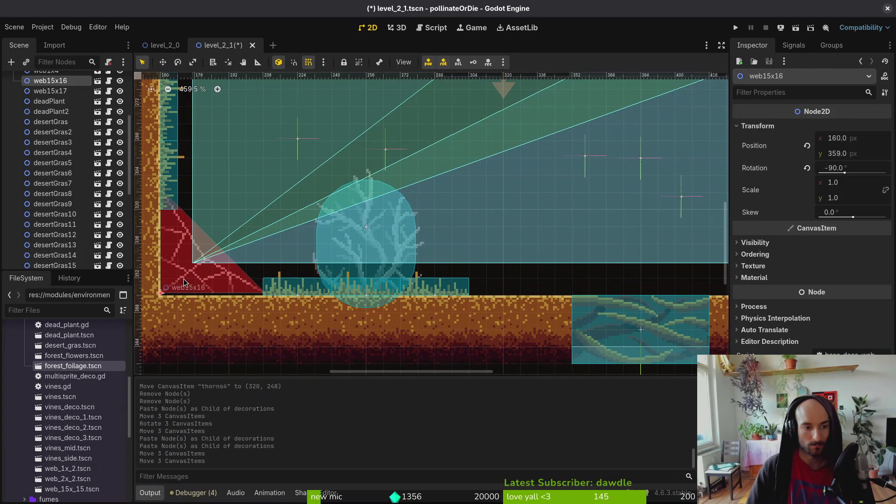
pyautogui.moveTo(184, 283); pyautogui.dragTo(184, 284)
# Step: Slide desertGras28 through desertGras30 along the floor
pyautogui.click(339, 293)
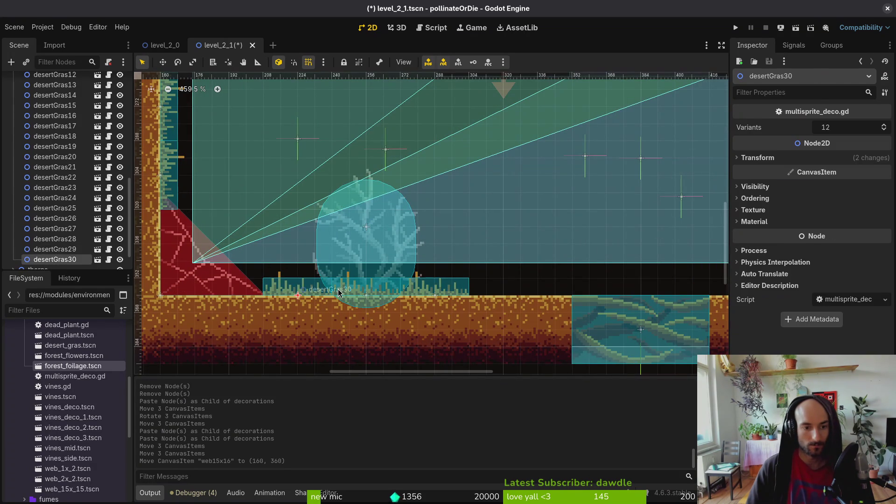
pyautogui.keyDown('shift'); pyautogui.click(449, 292); pyautogui.keyUp('shift')
pyautogui.keyDown('shift'); pyautogui.click(380, 292); pyautogui.keyUp('shift')
pyautogui.moveTo(430, 290)
pyautogui.mouseDown()
pyautogui.moveTo(280, 279)
pyautogui.moveTo(498, 280)
pyautogui.mouseUp()
pyautogui.scroll(-3, 405, 294)
# Step: Select desertGras25–27 on the right ledge, then desertGras22–24
pyautogui.click(511, 260)
pyautogui.keyDown('shift'); pyautogui.click(549, 264); pyautogui.keyUp('shift')
pyautogui.keyDown('shift'); pyautogui.click(606, 262); pyautogui.keyUp('shift')
pyautogui.hscroll(5, 479, 278)
pyautogui.click(392, 264)
pyautogui.keyDown('shift'); pyautogui.click(444, 264); pyautogui.keyUp('shift')
pyautogui.keyDown('shift'); pyautogui.click(495, 264); pyautogui.keyUp('shift')
# Step: Save the Godot level scene and bring the Aseprite window forward
pyautogui.hotkey('ctrl', 's')
pyautogui.press('super')
pyautogui.click(506, 257)
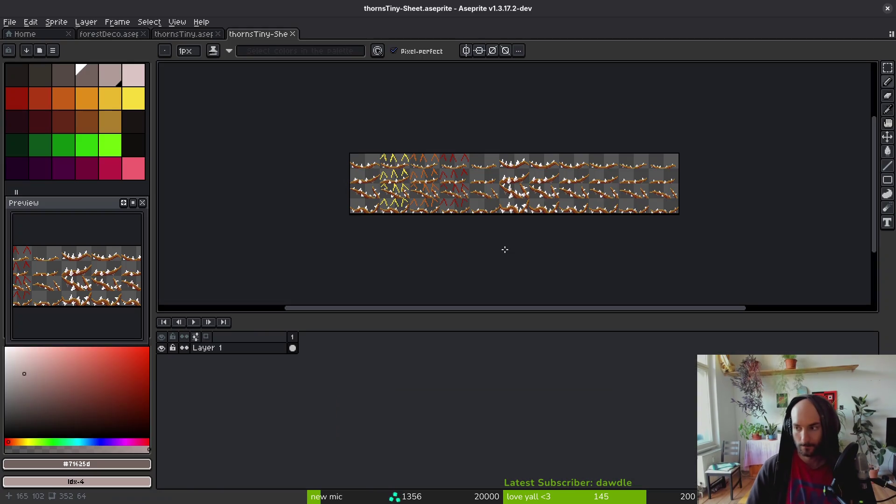
# Step: Open desertGras.aseprite from the project's assets/aseprite folder
pyautogui.click(23, 34)
pyautogui.click(52, 65)
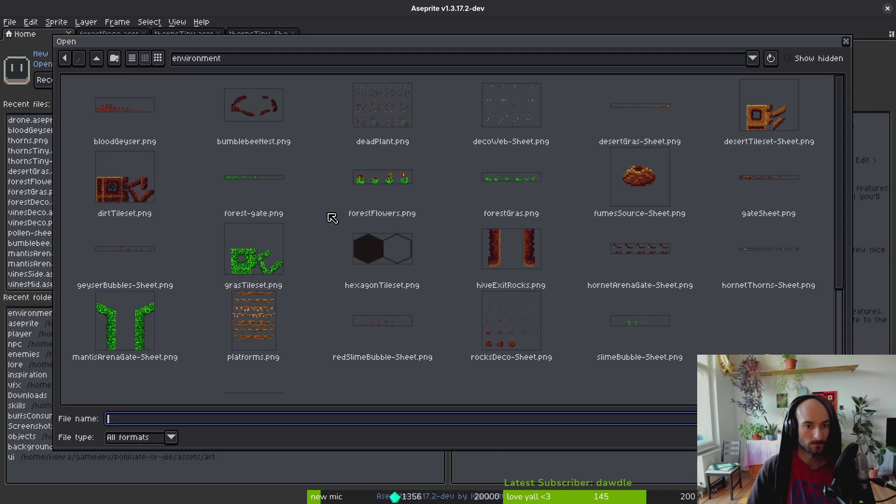
pyautogui.click(98, 63)
pyautogui.click(104, 63)
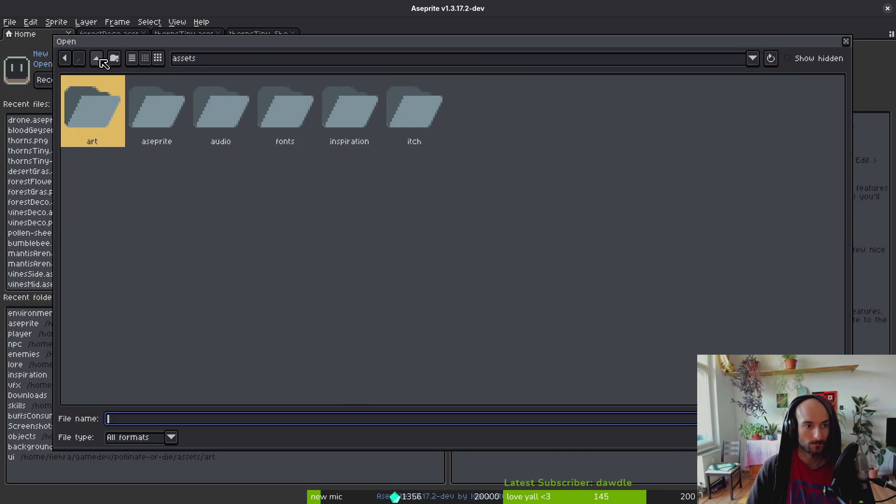
pyautogui.doubleClick(157, 104)
pyautogui.scroll(-8, 574, 251)
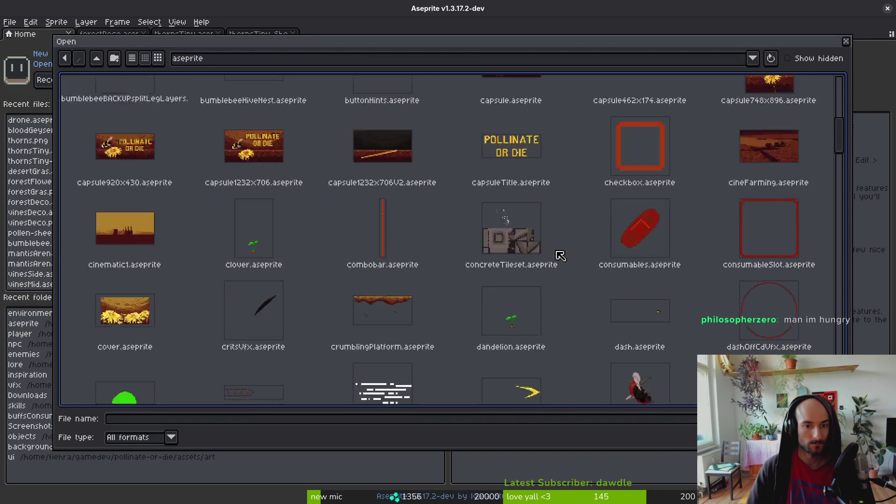
pyautogui.scroll(-4, 563, 318)
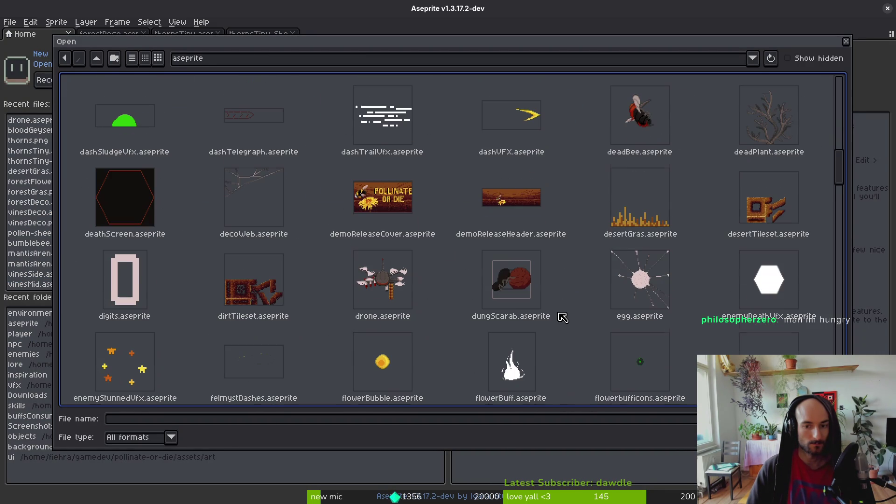
pyautogui.doubleClick(626, 211)
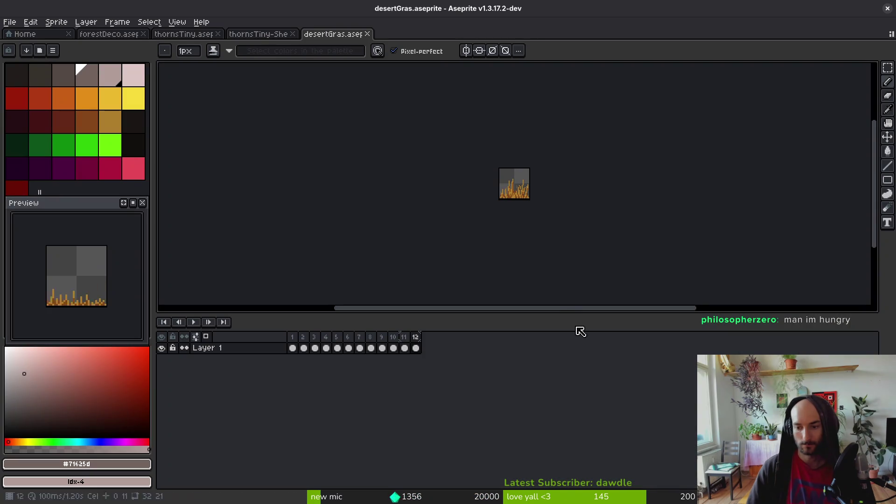
# Step: Try rectangular selections and a cancelled two-pixel downward shift on earlier grass frames
pyautogui.scroll(3, 496, 206)
pyautogui.press('m')
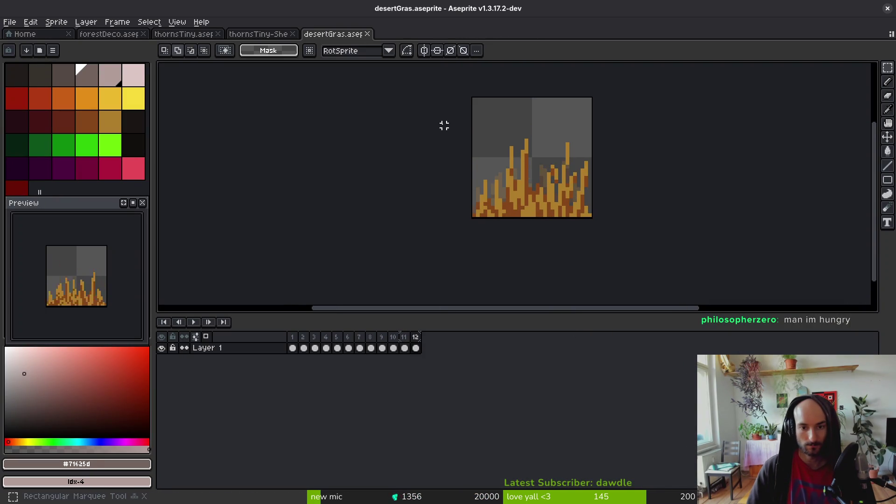
pyautogui.moveTo(444, 126); pyautogui.dragTo(657, 252)
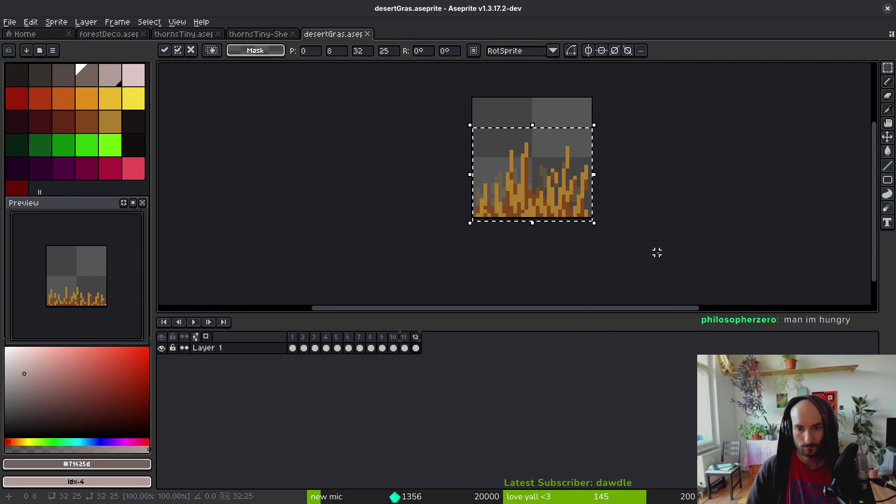
pyautogui.hotkey('ctrl', 'd')
pyautogui.press('Left')
pyautogui.press('Left')
pyautogui.press('m')
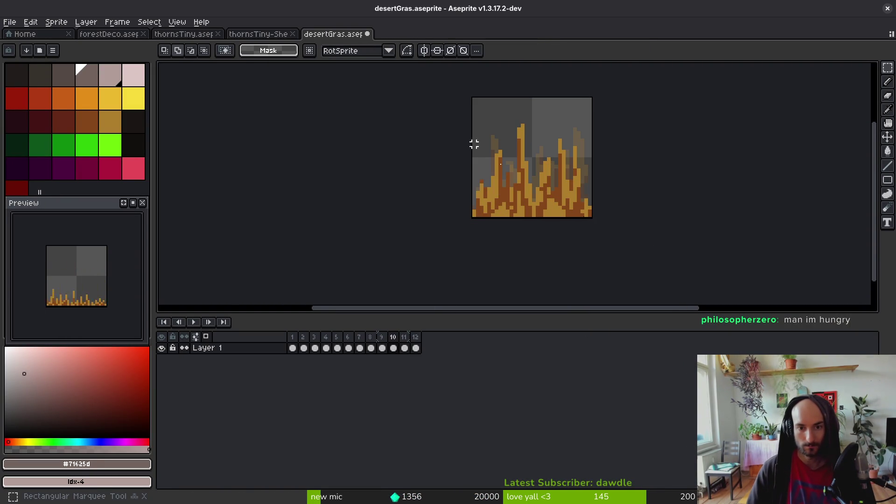
pyautogui.hotkey('ctrl', 'd')
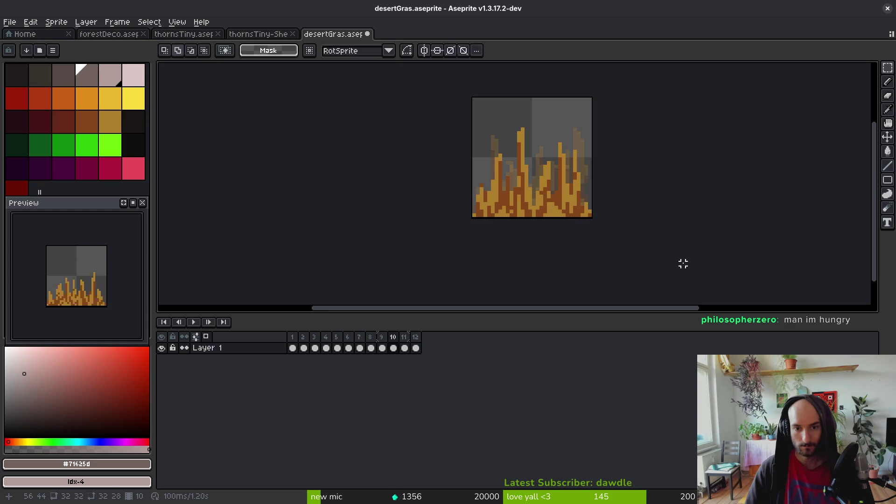
pyautogui.press('Left')
pyautogui.hotkey('ctrl', 'a')
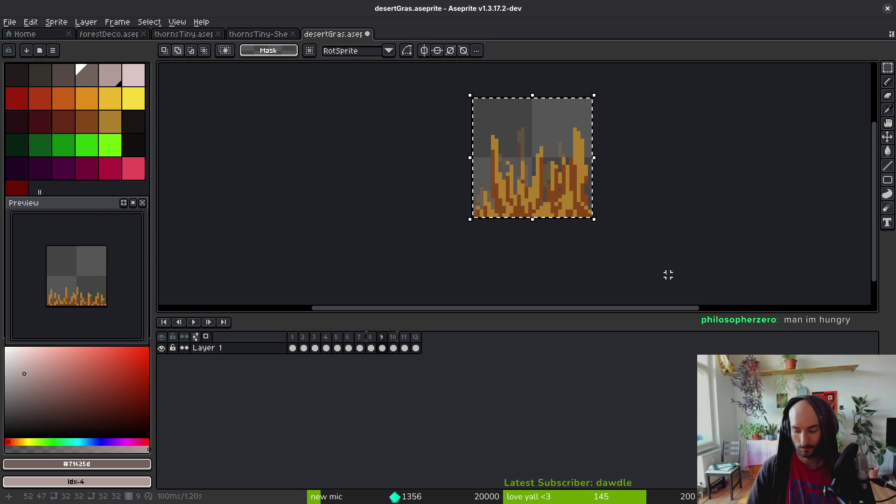
pyautogui.press('Down')
pyautogui.press('Down')
pyautogui.press('Return')
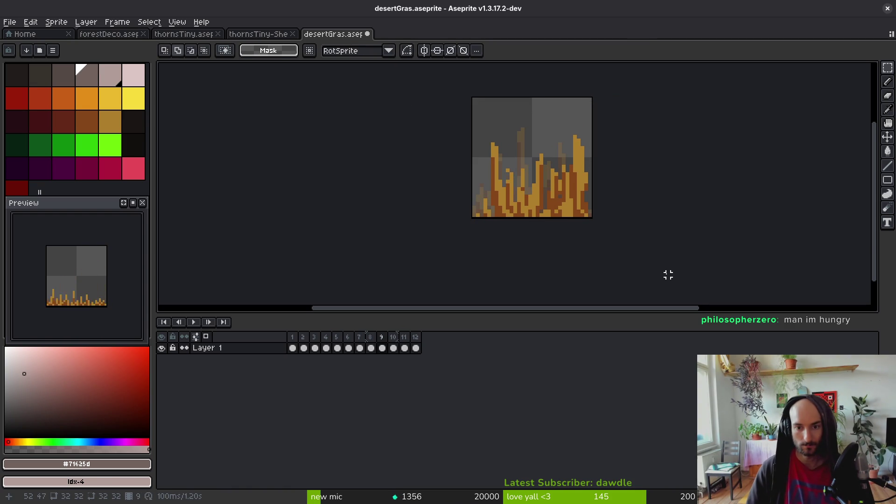
pyautogui.press('Left')
pyautogui.press('Left')
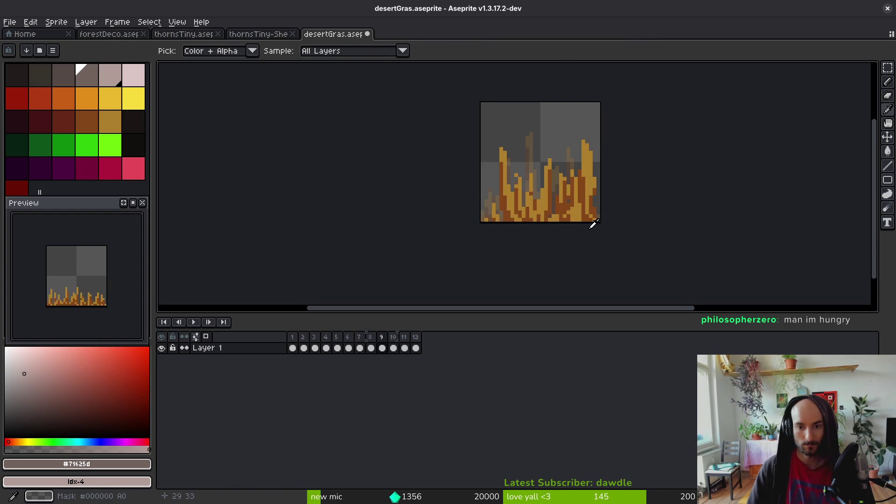
# Step: Test marquee selections over the upper part and lower band of the grass, clearing each
pyautogui.press('m')
pyautogui.hotkey('ctrl', 'a')
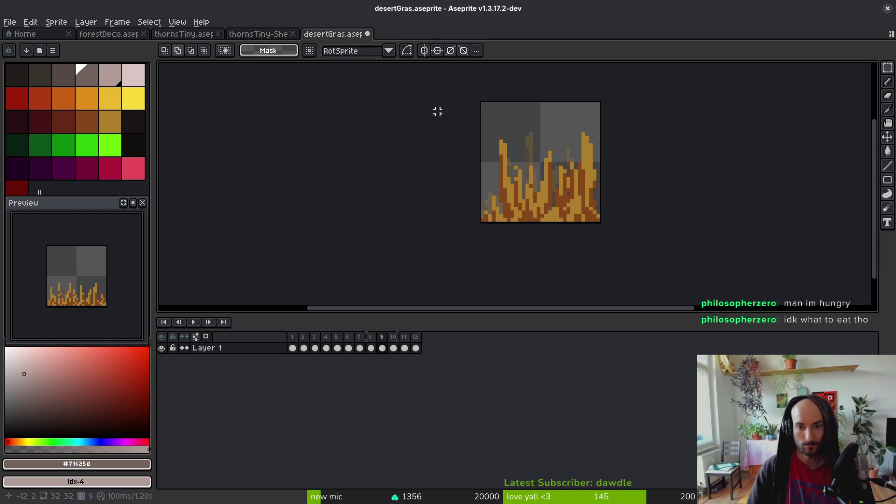
pyautogui.scroll(2, 507, 138)
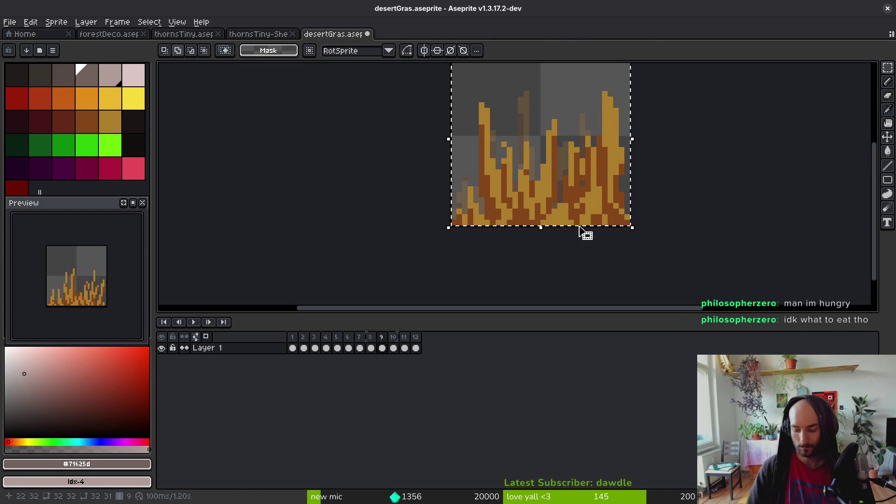
pyautogui.hotkey('ctrl', 'd')
pyautogui.moveTo(448, 75)
pyautogui.mouseDown()
pyautogui.moveTo(700, 166)
pyautogui.moveTo(694, 172)
pyautogui.mouseUp()
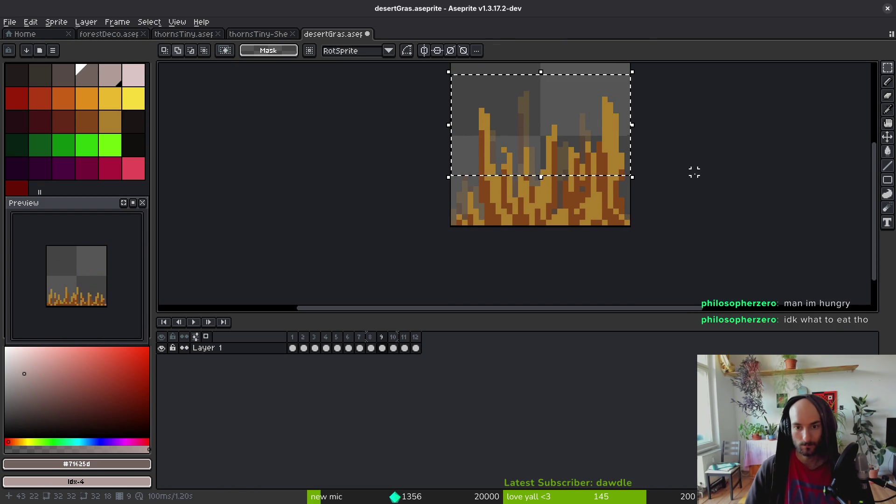
pyautogui.hotkey('ctrl', 'd')
pyautogui.moveTo(450, 86)
pyautogui.mouseDown()
pyautogui.moveTo(636, 154)
pyautogui.moveTo(626, 170)
pyautogui.mouseUp()
pyautogui.hotkey('ctrl', 'd')
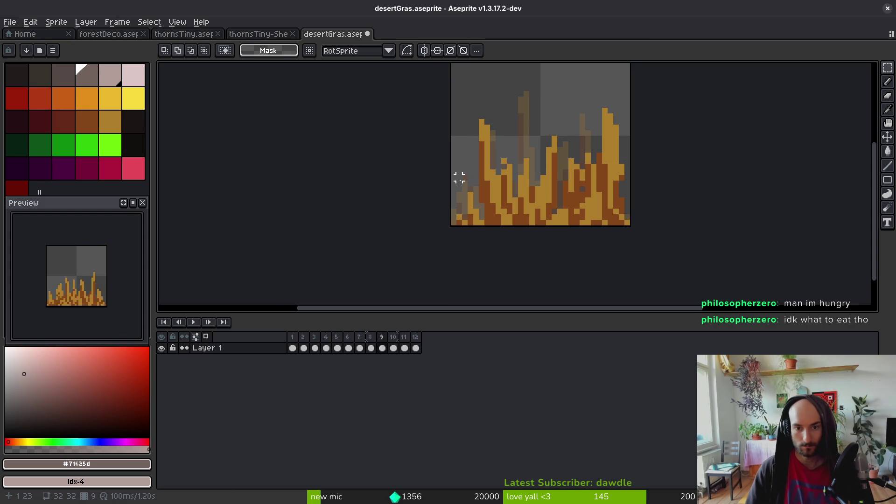
pyautogui.moveTo(482, 188)
pyautogui.mouseDown()
pyautogui.moveTo(610, 202)
pyautogui.moveTo(635, 215)
pyautogui.mouseUp()
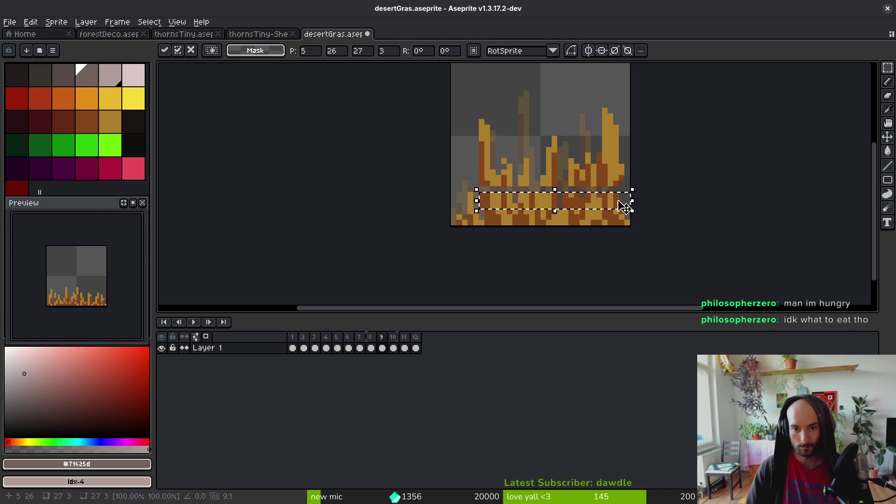
pyautogui.hotkey('ctrl', 'd')
pyautogui.hotkey('ctrl', 'shift', 'd')
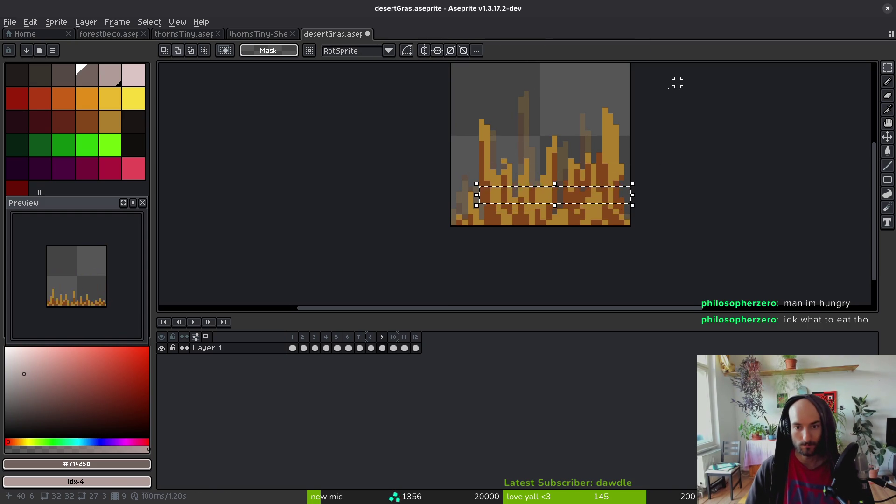
pyautogui.moveTo(630, 78); pyautogui.dragTo(481, 191)
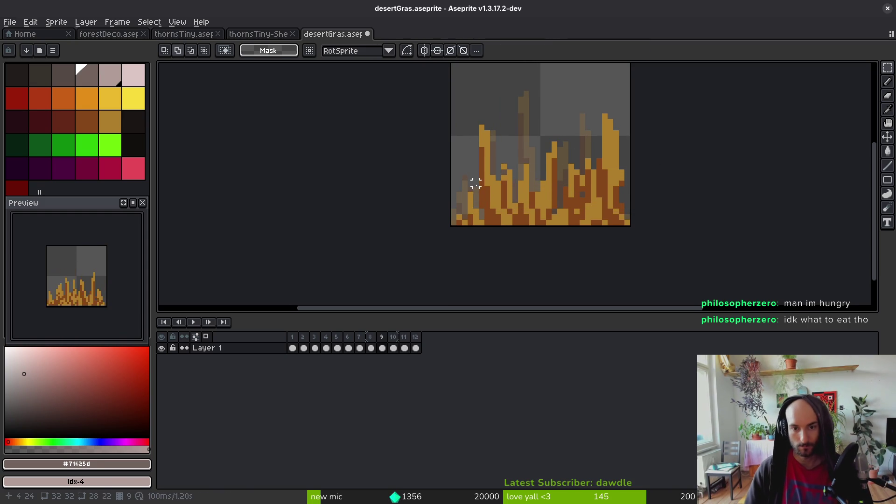
pyautogui.hotkey('ctrl', 'd')
pyautogui.scroll(-5, 629, 195)
pyautogui.scroll(5, 630, 195)
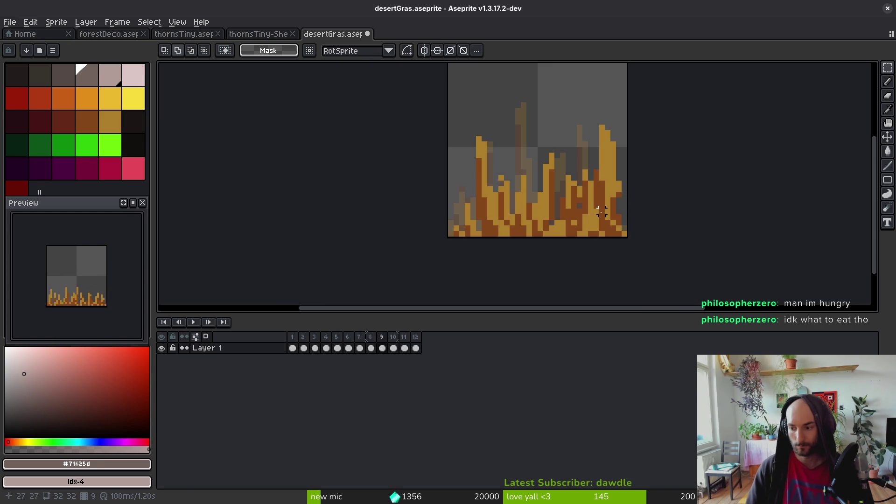
# Step: Save desertGras.aseprite and play the swaying grass animation
pyautogui.hotkey('ctrl', 's')
pyautogui.press('i')
pyautogui.press('Return')
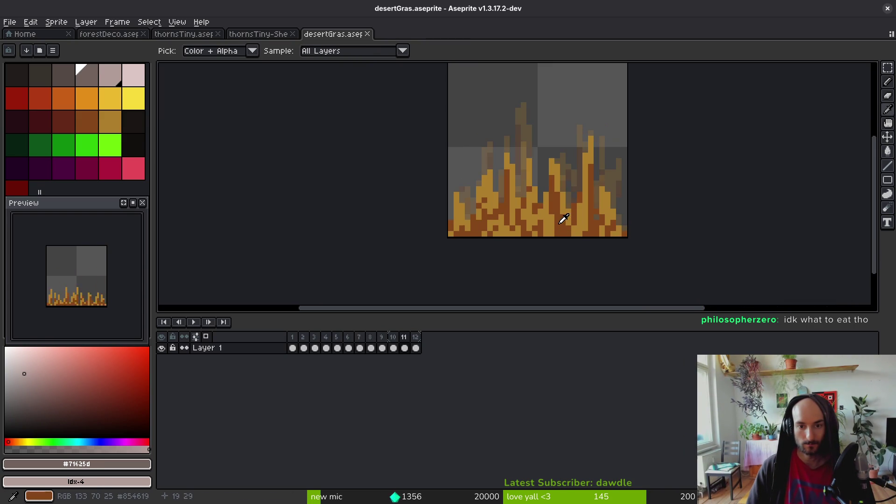
pyautogui.hotkey('ctrl', 's')
pyautogui.scroll(-2, 574, 228)
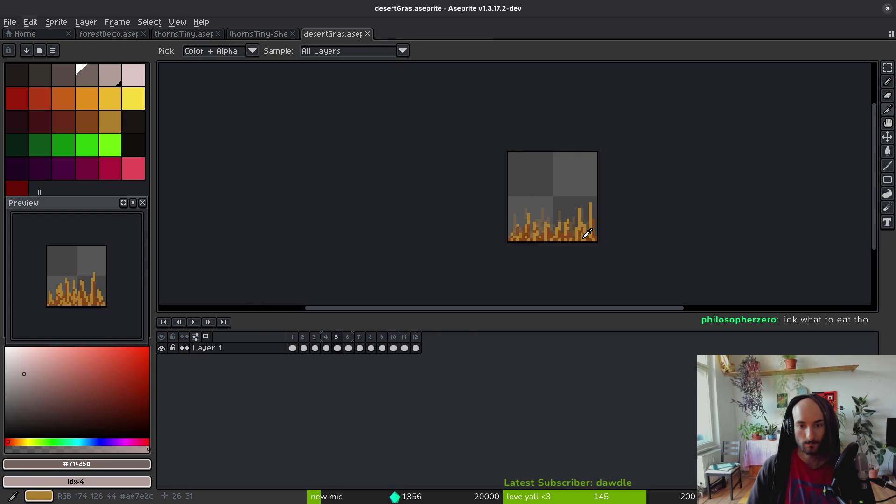
# Step: Move most of the grass in the frame down two pixels
pyautogui.press('m')
pyautogui.scroll(3, 581, 220)
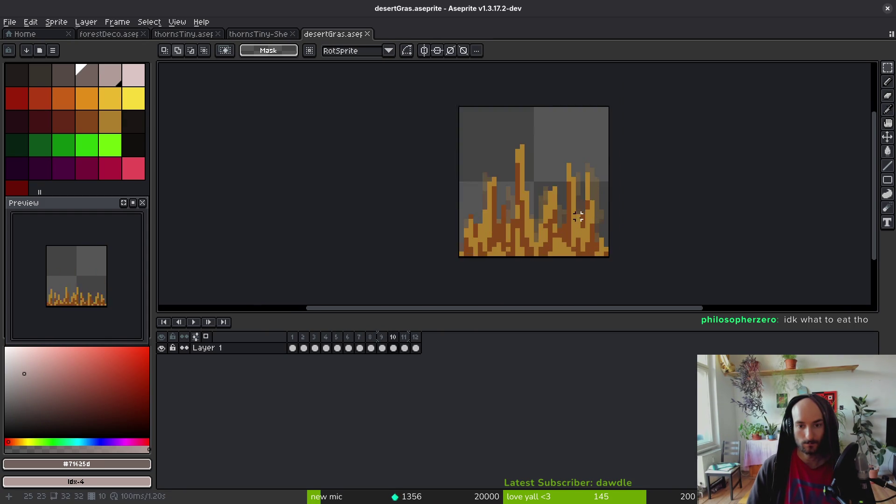
pyautogui.moveTo(434, 100)
pyautogui.mouseDown()
pyautogui.moveTo(528, 180)
pyautogui.moveTo(610, 234)
pyautogui.moveTo(604, 249)
pyautogui.mouseUp()
pyautogui.press('Down')
pyautogui.press('Down')
pyautogui.press('Down')
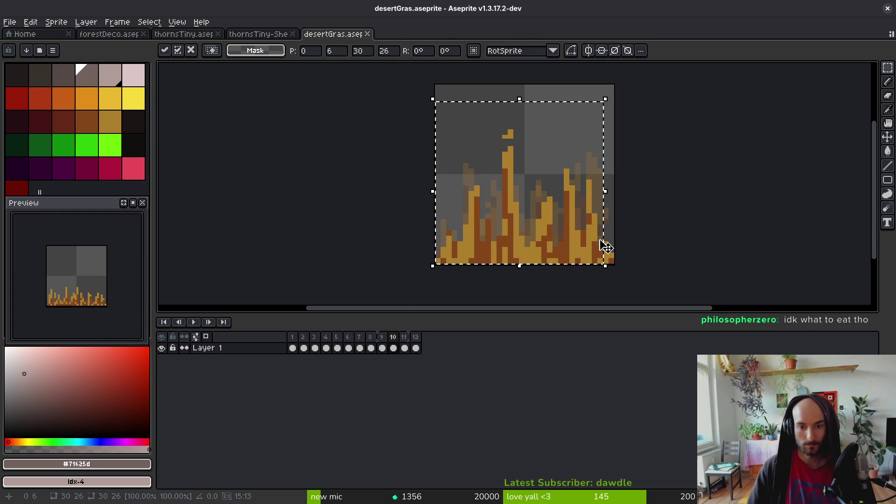
pyautogui.press('Escape')
pyautogui.press('Down')
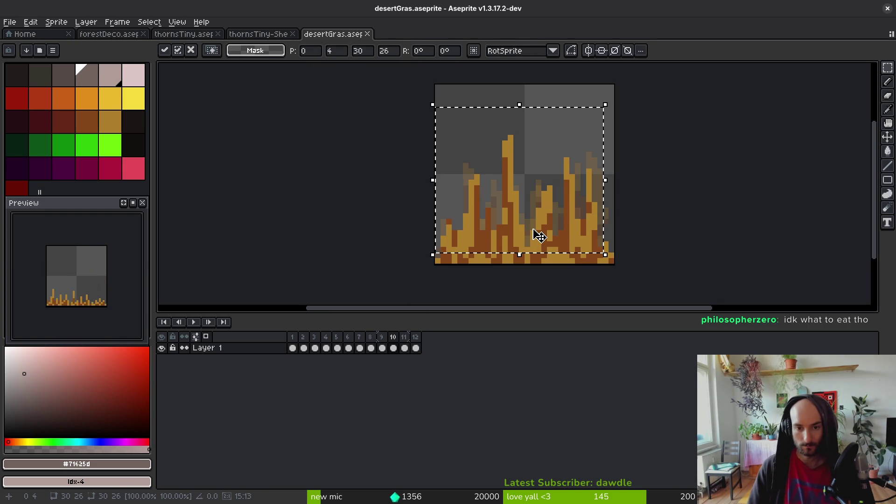
pyautogui.press('Down')
pyautogui.hotkey('ctrl', 'd')
pyautogui.scroll(-4, 544, 221)
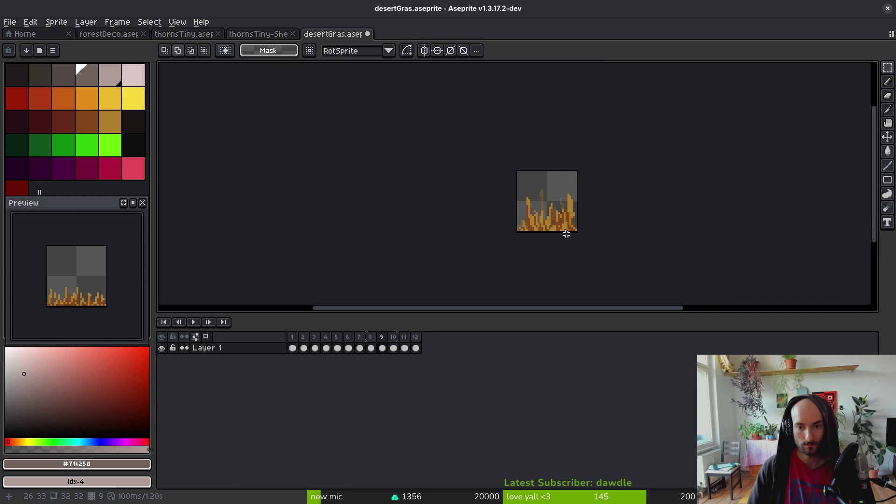
pyautogui.scroll(5, 564, 230)
# Step: Lower the left grass blade and play the animation to check it
pyautogui.press('e')
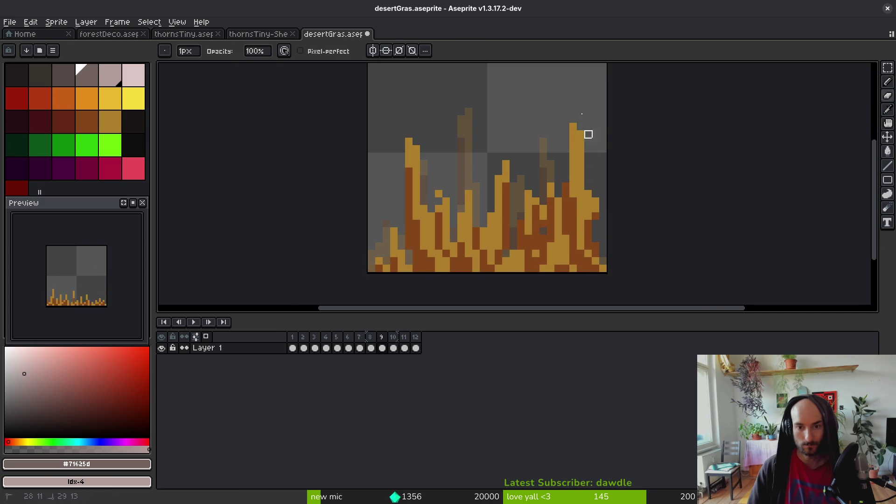
pyautogui.press('m')
pyautogui.moveTo(561, 84); pyautogui.dragTo(600, 221)
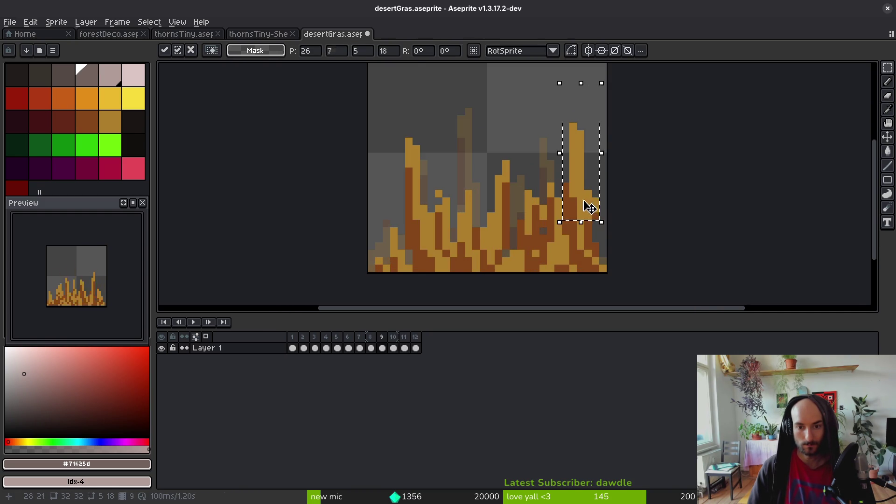
pyautogui.hotkey('ctrl', 'd')
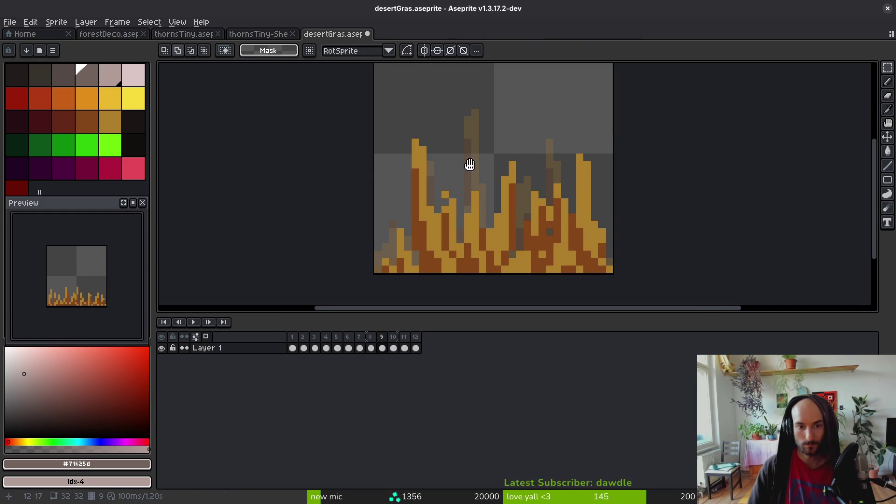
pyautogui.moveTo(386, 120)
pyautogui.mouseDown()
pyautogui.moveTo(435, 180)
pyautogui.moveTo(426, 194)
pyautogui.mouseUp()
pyautogui.hotkey('ctrl', 'd')
pyautogui.scroll(-1, 545, 179)
pyautogui.press('i')
pyautogui.press('Return')
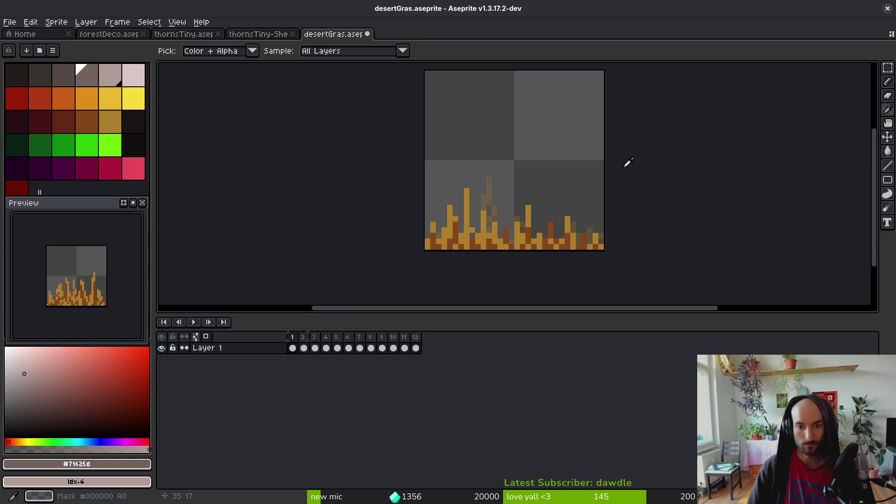
# Step: Lower the tall grass about three pixels and undo the right-stalk edits
pyautogui.press('m')
pyautogui.moveTo(439, 96)
pyautogui.mouseDown()
pyautogui.moveTo(541, 244)
pyautogui.moveTo(513, 252)
pyautogui.mouseUp()
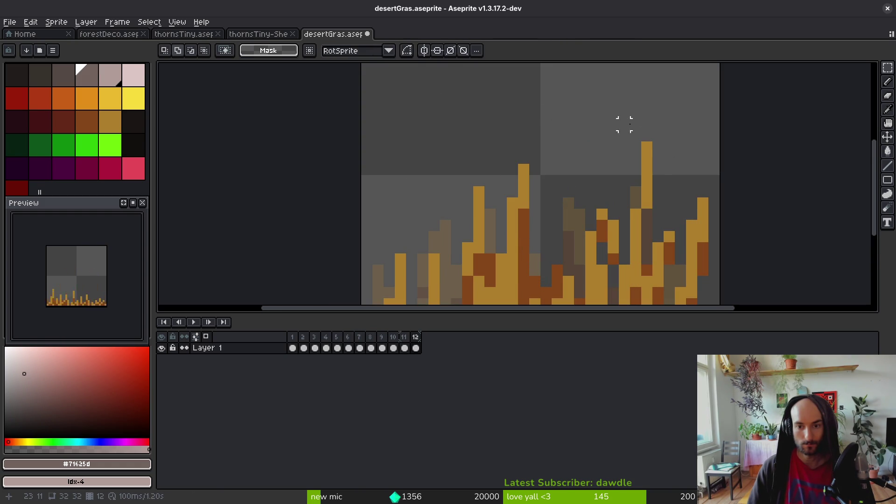
pyautogui.moveTo(616, 151); pyautogui.dragTo(666, 211)
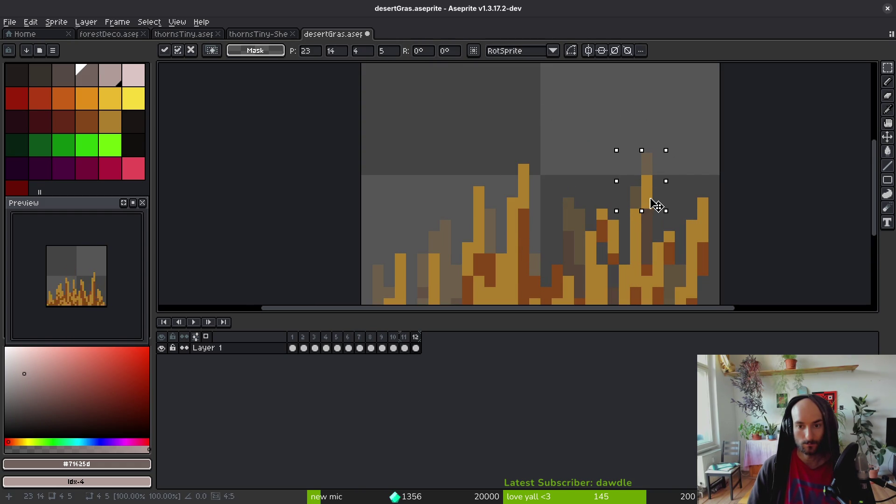
pyautogui.hotkey('ctrl', 'z')
pyautogui.hotkey('ctrl', 'z')
pyautogui.hotkey('ctrl', 'z')
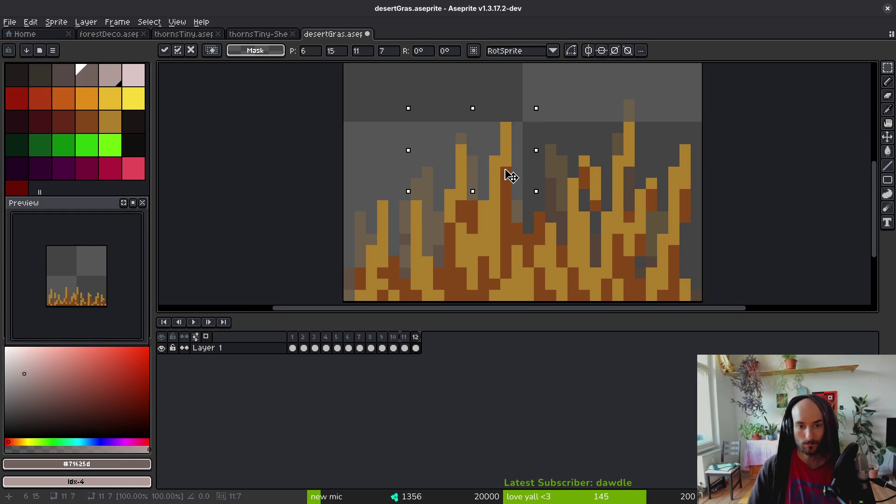
pyautogui.scroll(-3, 691, 167)
pyautogui.press(',')
pyautogui.scroll(3, 622, 85)
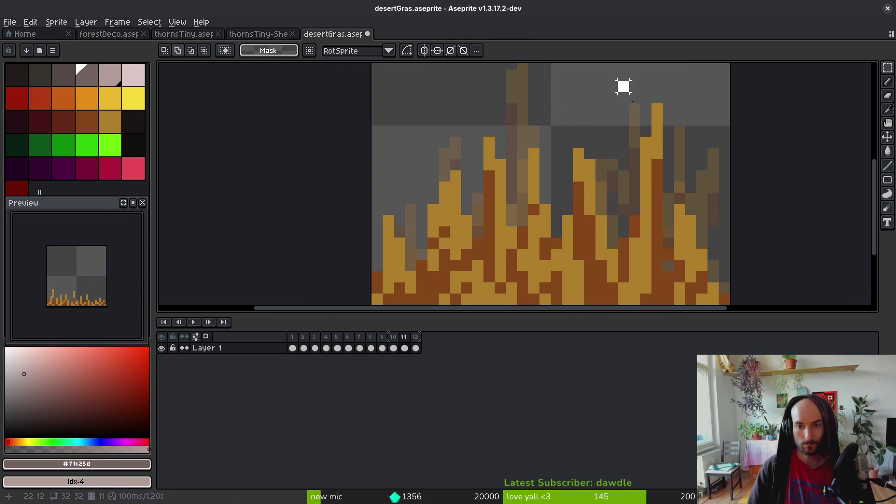
# Step: In frames 11 and 10, lower the right stalk about two pixels and the middle stalk
pyautogui.moveTo(616, 90); pyautogui.dragTo(663, 192)
pyautogui.press(',')
pyautogui.scroll(-3, 607, 177)
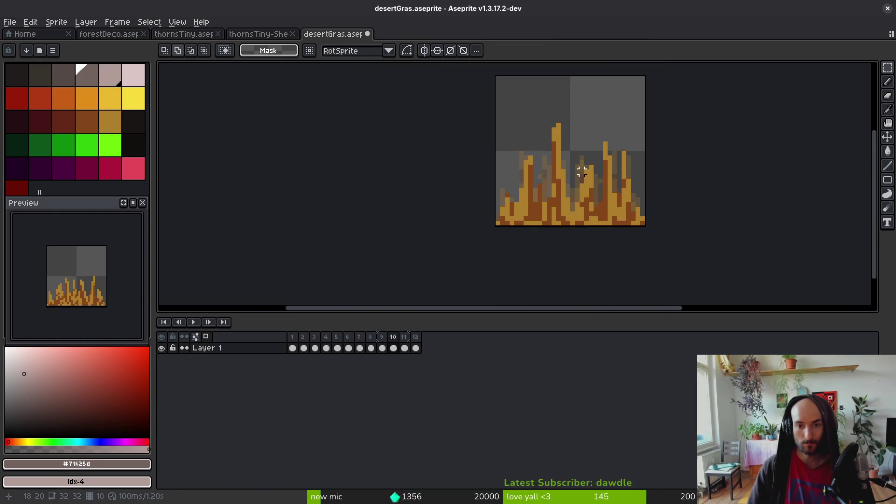
pyautogui.scroll(3, 550, 140)
pyautogui.moveTo(511, 89)
pyautogui.mouseDown()
pyautogui.moveTo(580, 217)
pyautogui.moveTo(569, 173)
pyautogui.moveTo(565, 184)
pyautogui.mouseUp()
pyautogui.hotkey('ctrl', 'd')
pyautogui.moveTo(625, 82)
pyautogui.mouseDown()
pyautogui.moveTo(678, 180)
pyautogui.moveTo(714, 205)
pyautogui.mouseUp()
pyautogui.click(640, 100)
pyautogui.moveTo(622, 81)
pyautogui.mouseDown()
pyautogui.moveTo(716, 164)
pyautogui.moveTo(691, 172)
pyautogui.mouseUp()
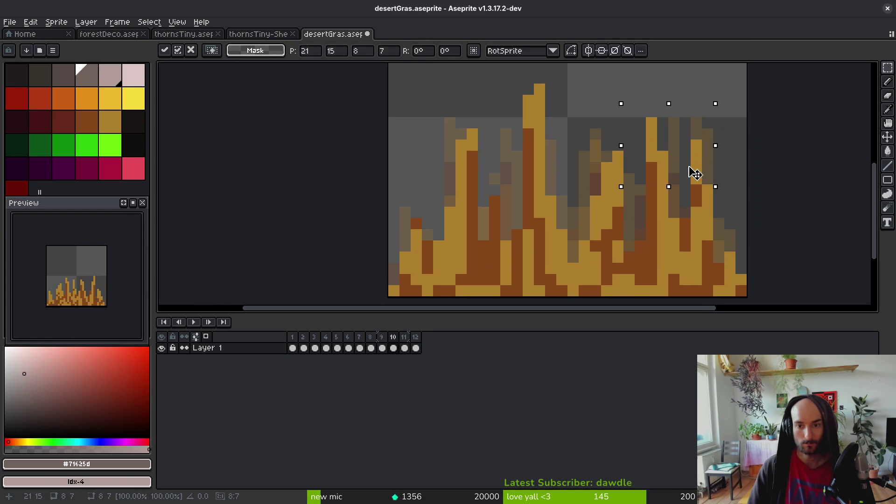
pyautogui.hotkey('ctrl', 'd')
pyautogui.moveTo(609, 169); pyautogui.dragTo(617, 167)
pyautogui.moveTo(497, 70)
pyautogui.mouseDown()
pyautogui.moveTo(580, 174)
pyautogui.moveTo(553, 174)
pyautogui.mouseUp()
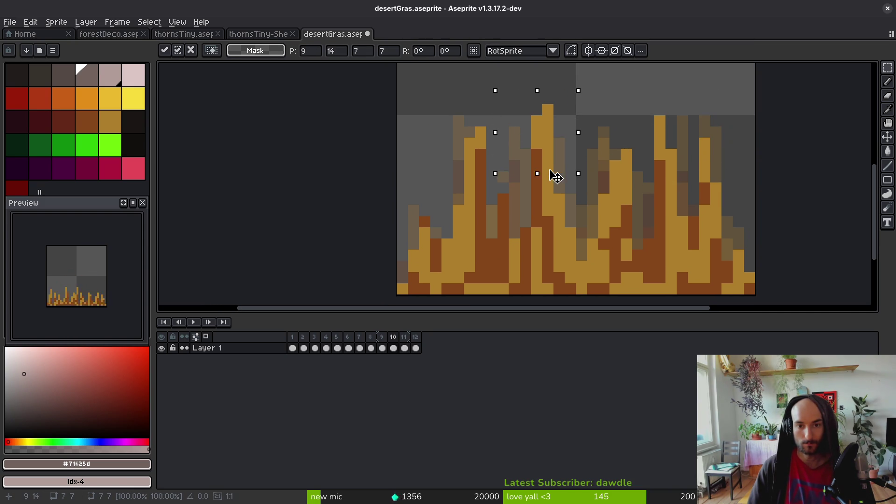
pyautogui.hotkey('ctrl', 'd')
pyautogui.press('e')
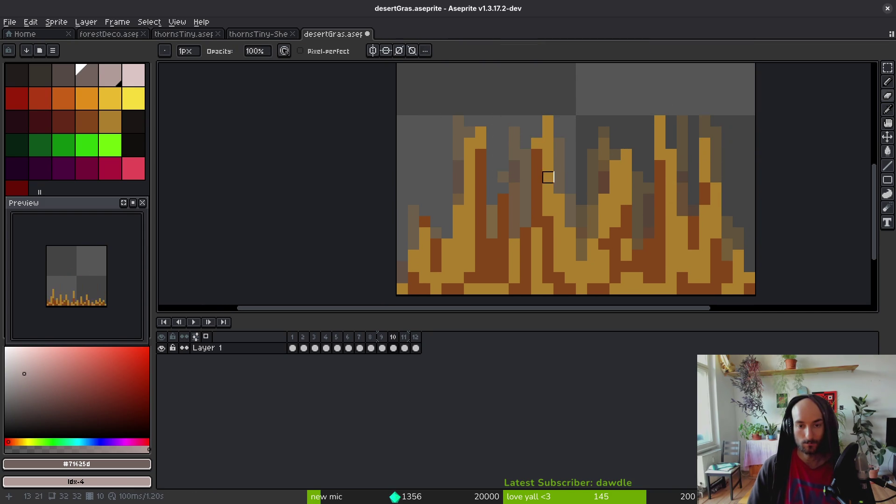
# Step: Paint a gold column beside the middle stalk and a few brown pixels
pyautogui.scroll(-2, 549, 178)
pyautogui.scroll(2, 536, 210)
pyautogui.press('b')
pyautogui.keyDown('alt'); pyautogui.click(535, 200); pyautogui.keyUp('alt')
pyautogui.scroll(1, 537, 192)
pyautogui.click(544, 113)
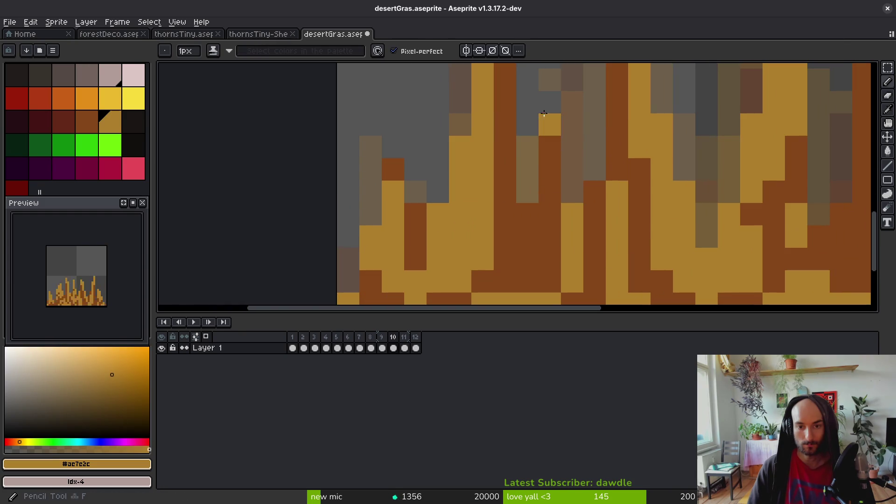
pyautogui.hotkey('ctrl', 'z')
pyautogui.moveTo(528, 144); pyautogui.dragTo(520, 264)
pyautogui.scroll(-1, 512, 277)
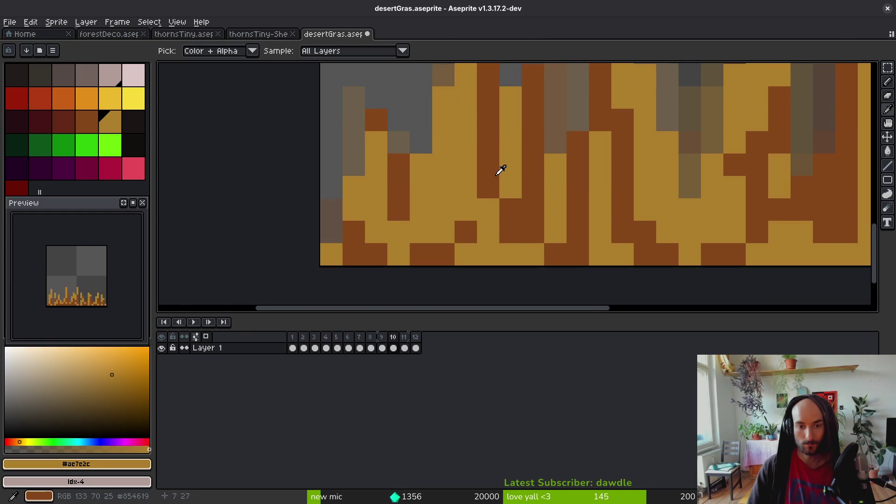
pyautogui.keyDown('alt'); pyautogui.click(501, 170); pyautogui.keyUp('alt')
pyautogui.moveTo(465, 164); pyautogui.dragTo(444, 233)
pyautogui.scroll(-2, 550, 251)
pyautogui.scroll(4, 549, 251)
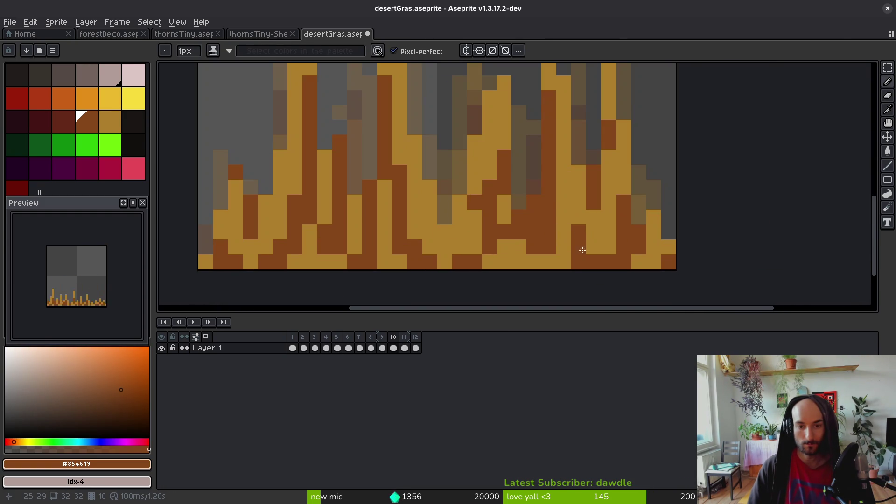
# Step: Recolour more grass columns and pixels in gold and brown, then save the sprite
pyautogui.keyDown('alt'); pyautogui.click(563, 208); pyautogui.keyUp('alt')
pyautogui.moveTo(549, 182); pyautogui.dragTo(549, 236)
pyautogui.keyDown('alt'); pyautogui.click(578, 247); pyautogui.keyUp('alt')
pyautogui.moveTo(563, 198); pyautogui.dragTo(561, 272)
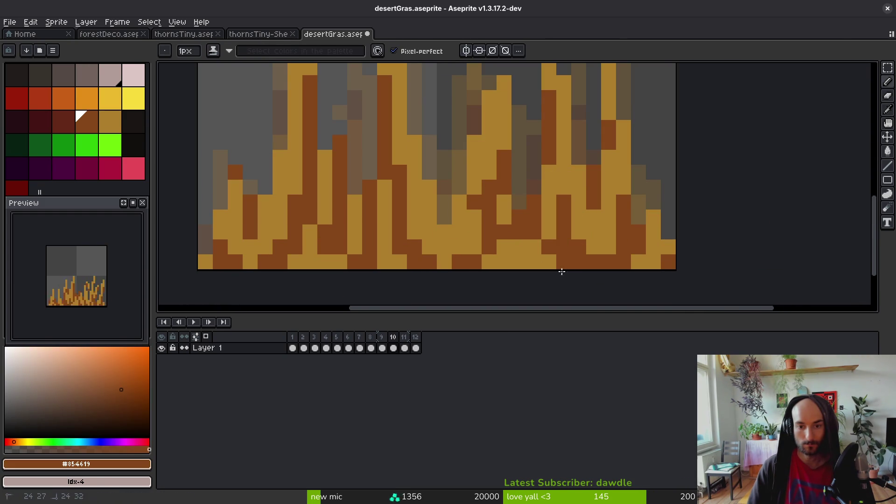
pyautogui.keyDown('alt'); pyautogui.click(577, 250); pyautogui.keyUp('alt')
pyautogui.click(576, 264)
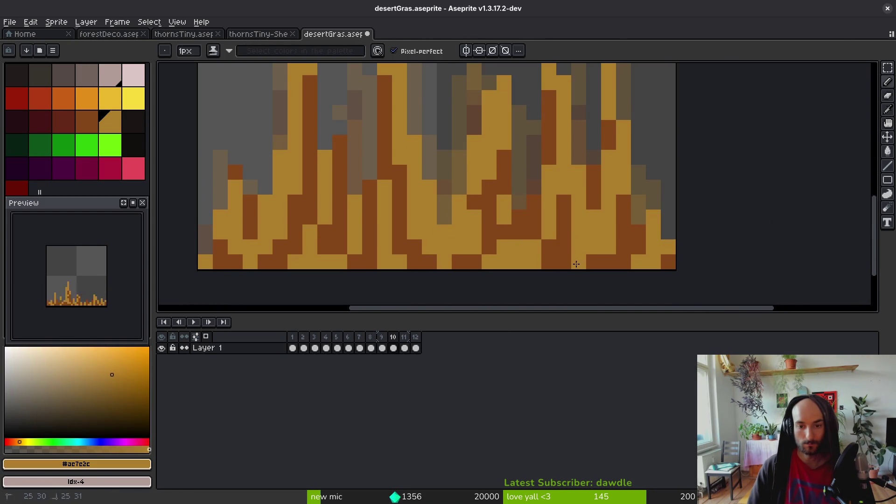
pyautogui.keyDown('alt'); pyautogui.click(607, 262); pyautogui.keyUp('alt')
pyautogui.scroll(-4, 593, 252)
pyautogui.scroll(3, 588, 259)
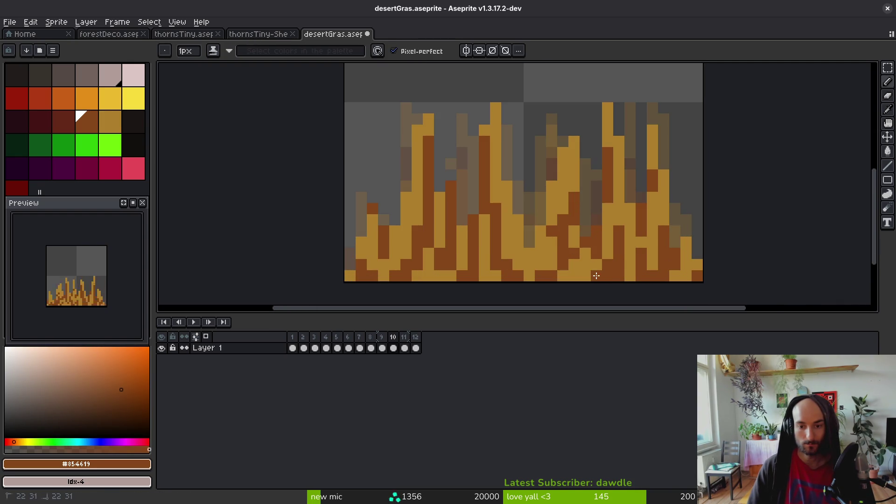
pyautogui.scroll(-2, 600, 278)
pyautogui.scroll(4, 584, 220)
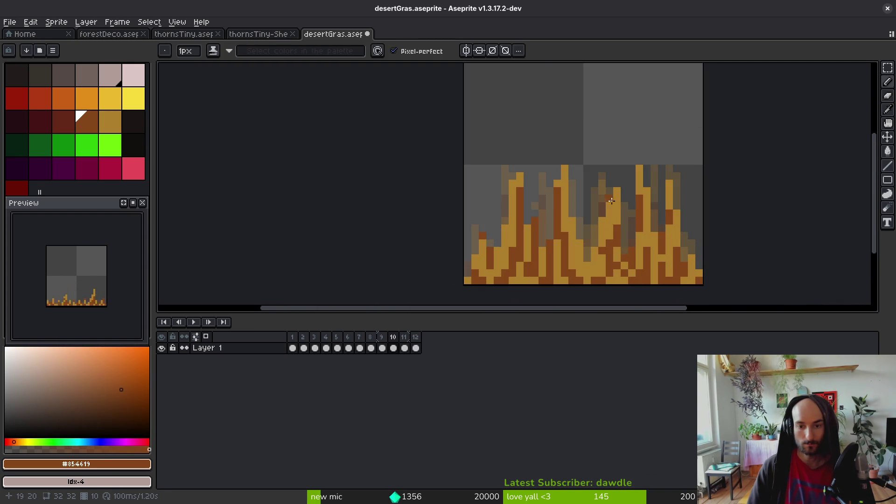
pyautogui.keyDown('alt'); pyautogui.click(596, 175); pyautogui.keyUp('alt')
pyautogui.scroll(-3, 597, 226)
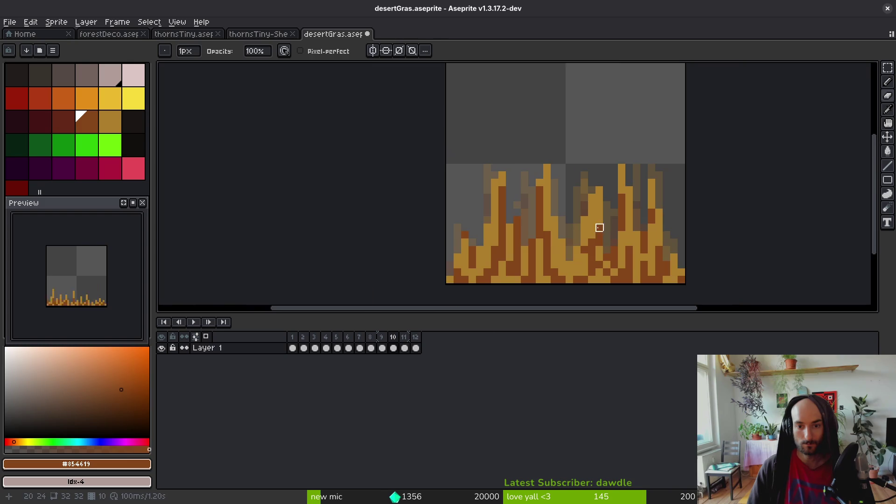
pyautogui.scroll(4, 574, 210)
pyautogui.moveTo(541, 125)
pyautogui.mouseDown()
pyautogui.moveTo(571, 298)
pyautogui.moveTo(582, 254)
pyautogui.mouseUp()
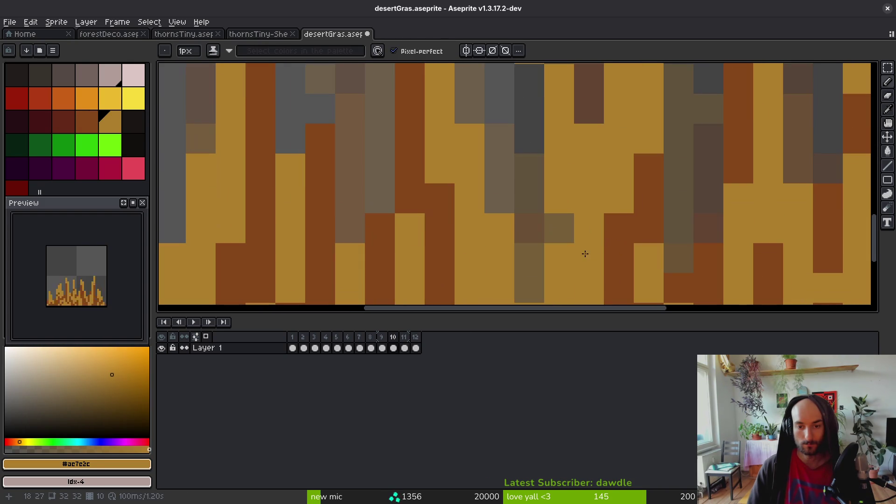
pyautogui.keyDown('alt'); pyautogui.click(582, 254); pyautogui.keyUp('alt')
pyautogui.moveTo(616, 196)
pyautogui.mouseDown()
pyautogui.moveTo(596, 164)
pyautogui.moveTo(572, 186)
pyautogui.moveTo(544, 160)
pyautogui.moveTo(546, 281)
pyautogui.mouseUp()
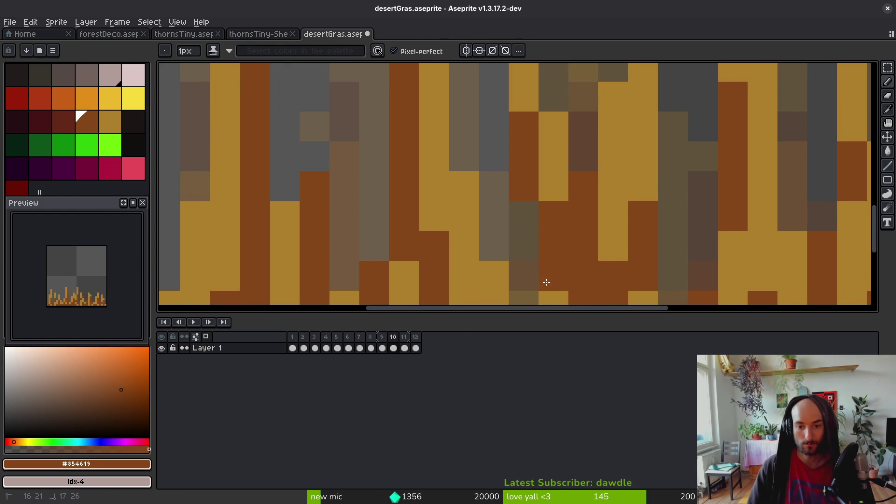
pyautogui.scroll(-3, 544, 151)
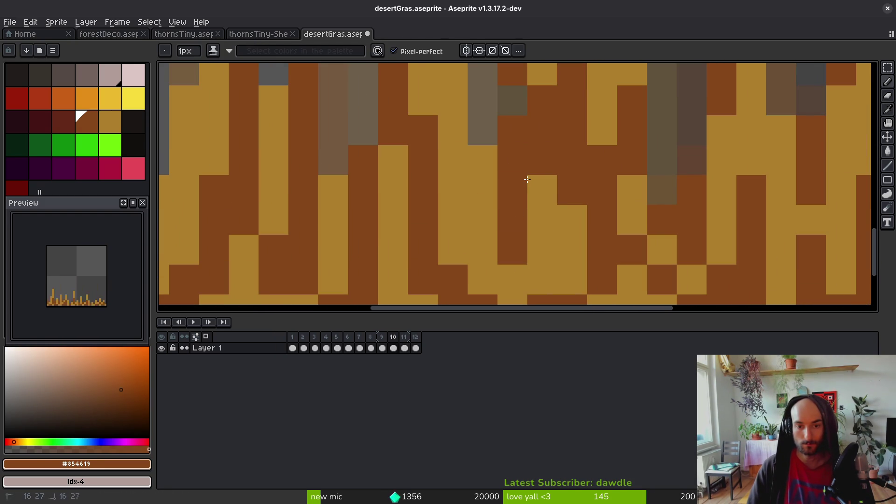
pyautogui.scroll(-5, 526, 208)
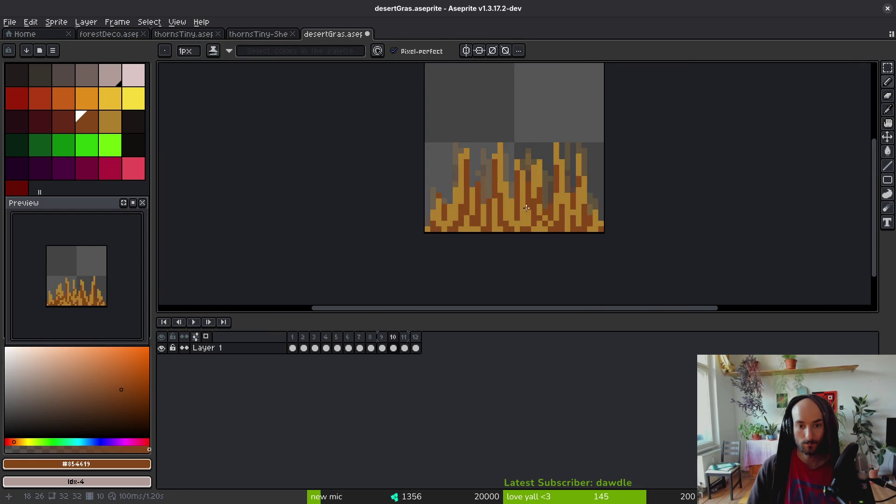
pyautogui.scroll(-2, 526, 208)
pyautogui.hotkey('ctrl', 's')
# Step: Crop the canvas to 32x16 anchored at the bottom and generate the desertGras-Sheet sprite sheet
pyautogui.scroll(3, 541, 229)
pyautogui.press('alt')
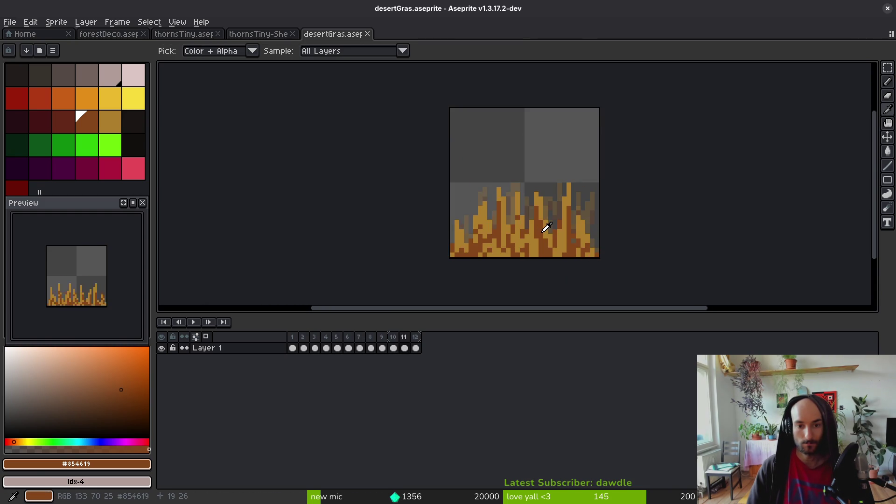
pyautogui.hotkey('ctrl', 'alt', 'c')
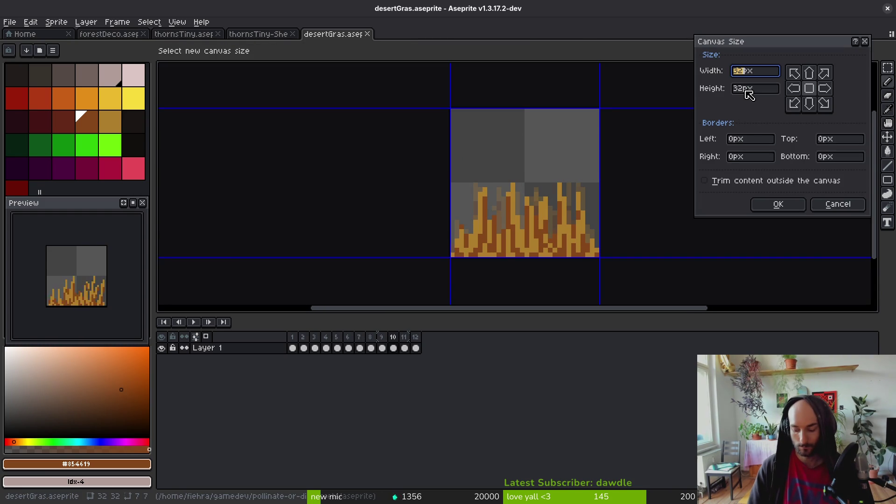
pyautogui.write('16')
pyautogui.click(815, 105)
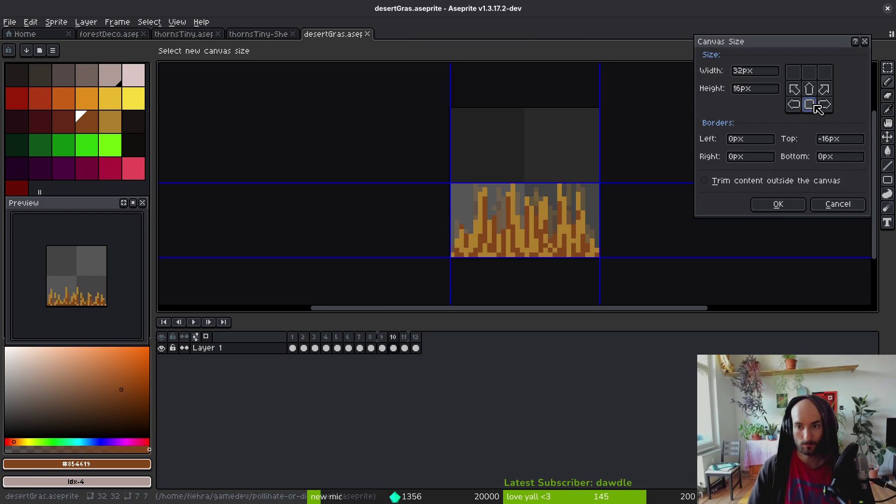
pyautogui.click(778, 204)
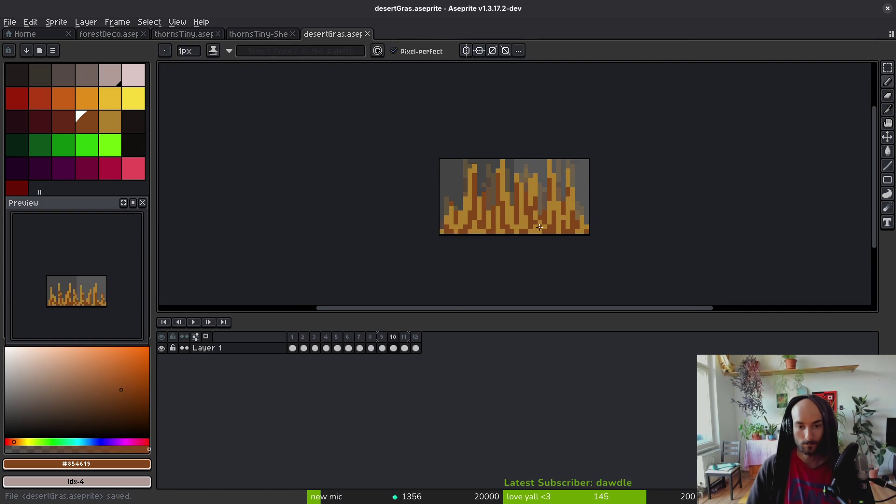
pyautogui.hotkey('ctrl', 'e')
pyautogui.click(378, 198)
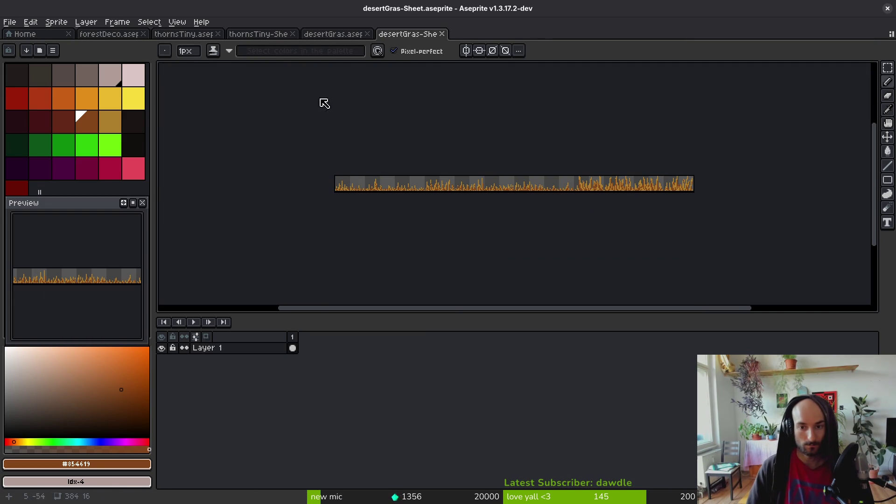
# Step: Export the sheet as desertGras-Sheet.png into art/environment, overwriting the existing file
pyautogui.hotkey('ctrl', 'alt', 'shift', 's')
pyautogui.click(231, 42)
pyautogui.click(241, 59)
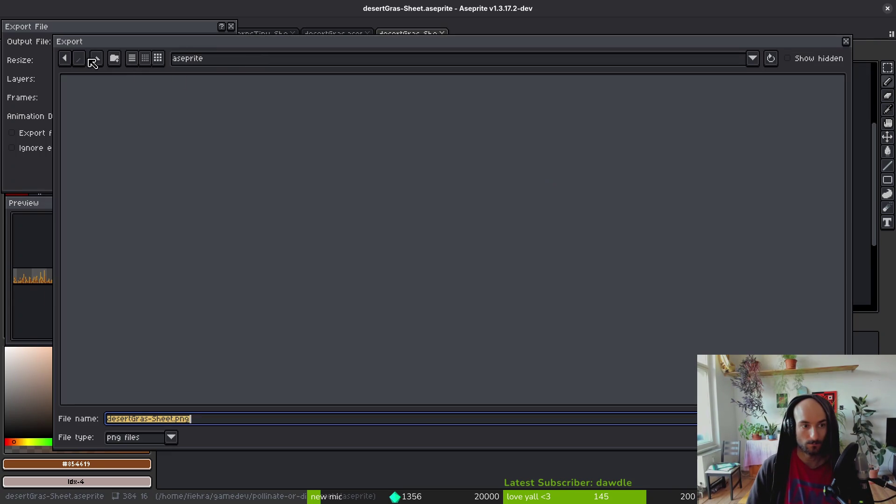
pyautogui.click(94, 61)
pyautogui.doubleClick(91, 105)
pyautogui.doubleClick(458, 106)
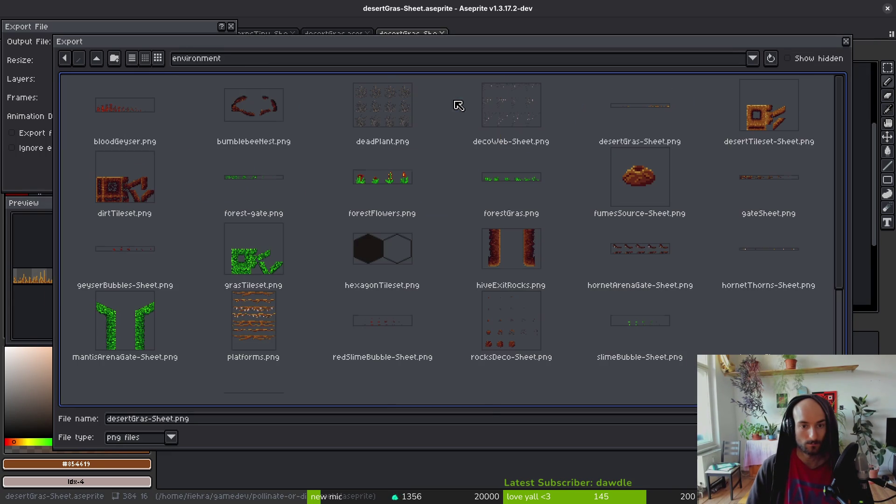
pyautogui.doubleClick(639, 117)
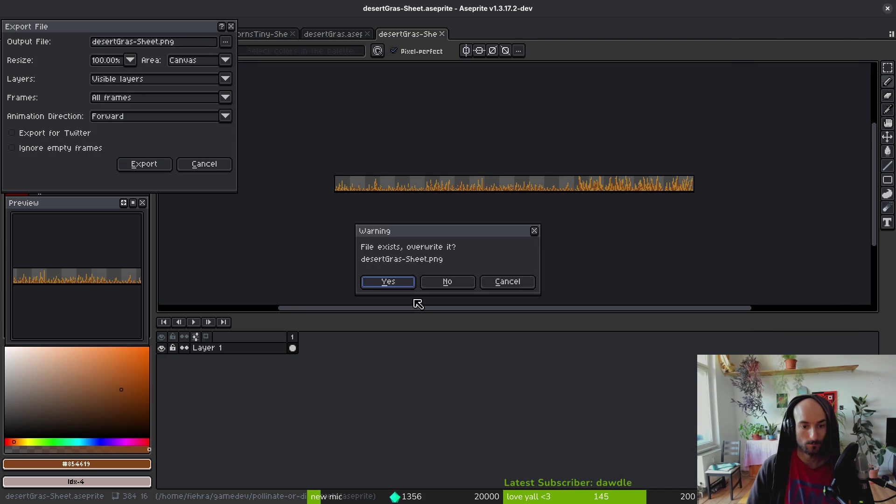
pyautogui.click(397, 283)
pyautogui.click(144, 164)
pyautogui.hotkey('alt', 'Tab')
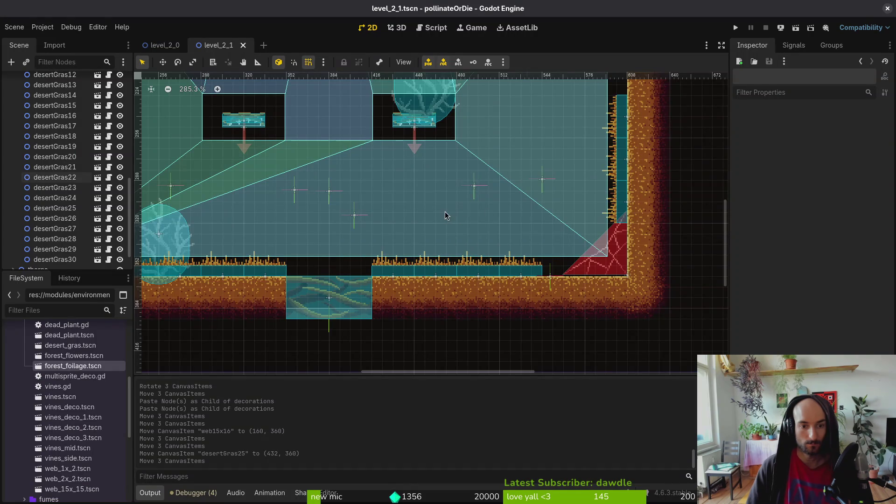
# Step: Open the desert_gras.tscn scene and select its grass Sprite2D node
pyautogui.hscroll(-3, 296, 110)
pyautogui.hotkey('shift', 'alt', 'o')
pyautogui.write('desert')
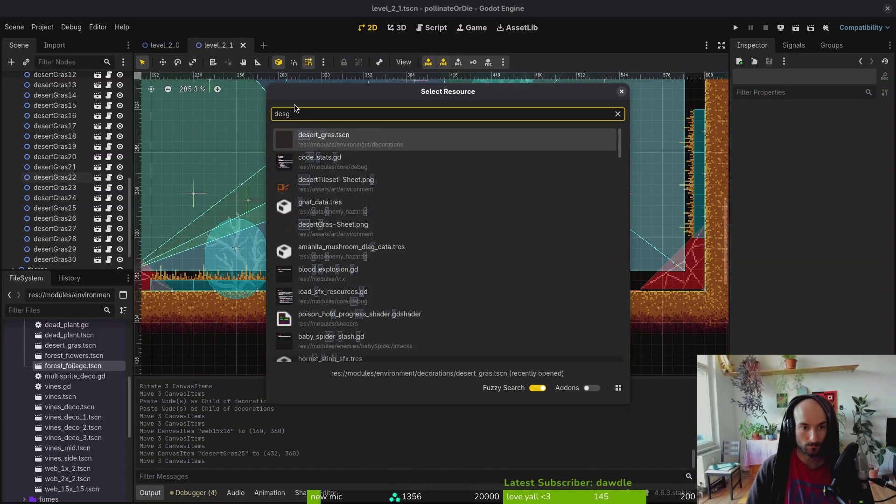
pyautogui.press('Return')
pyautogui.hscroll(-5, 468, 184)
pyautogui.scroll(5, 468, 184)
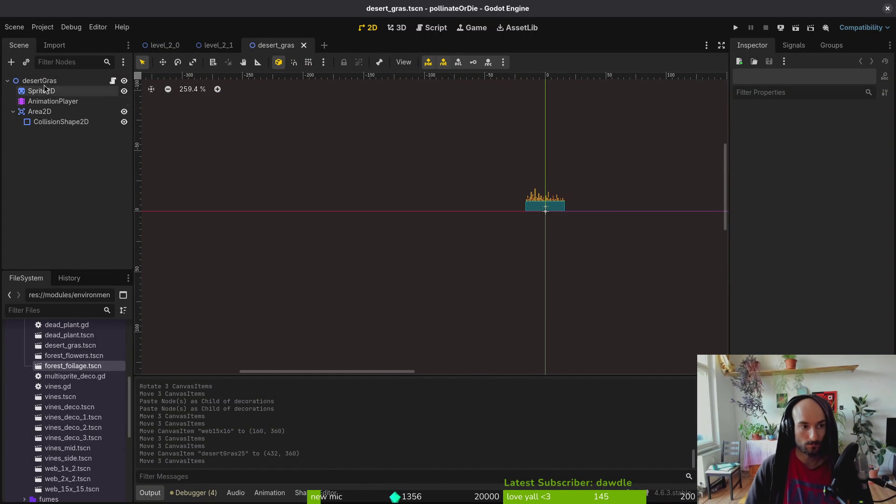
pyautogui.click(70, 90)
# Step: Set the Sprite2D's Position y to -8, save, and close the desert_gras scene
pyautogui.scroll(3, 624, 194)
pyautogui.hscroll(3, 540, 184)
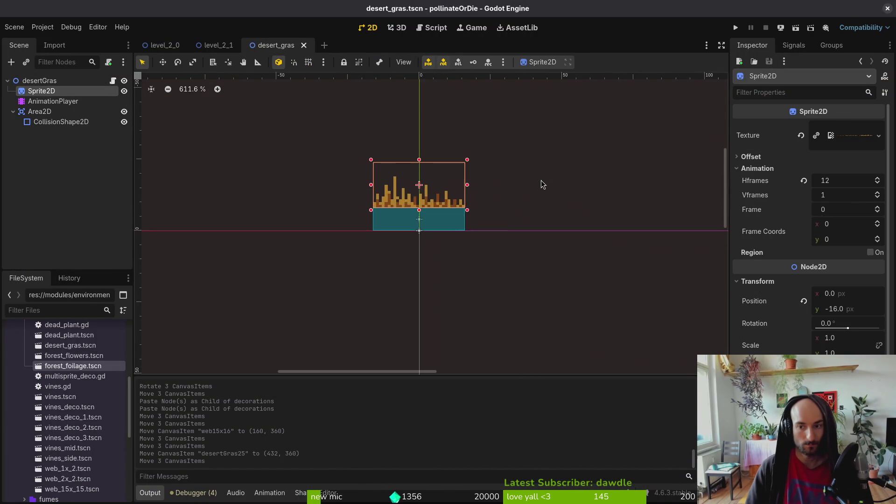
pyautogui.scroll(3, 577, 183)
pyautogui.hscroll(-2, 639, 195)
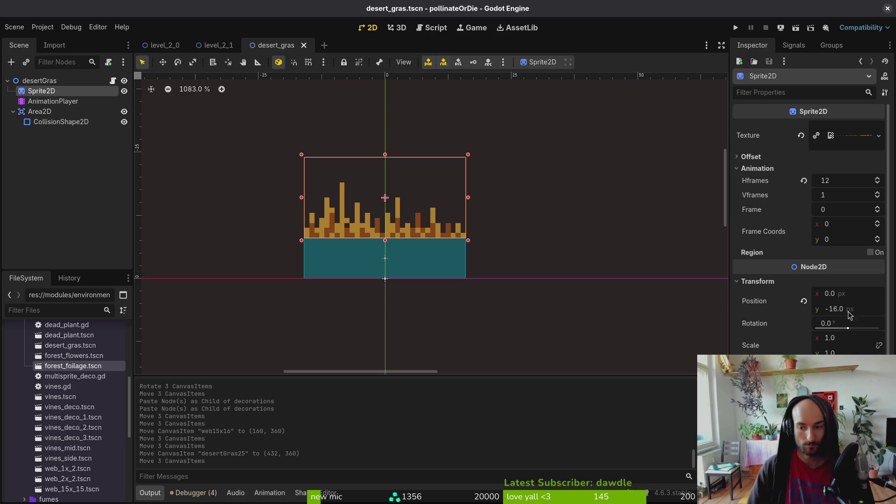
pyautogui.click(804, 302)
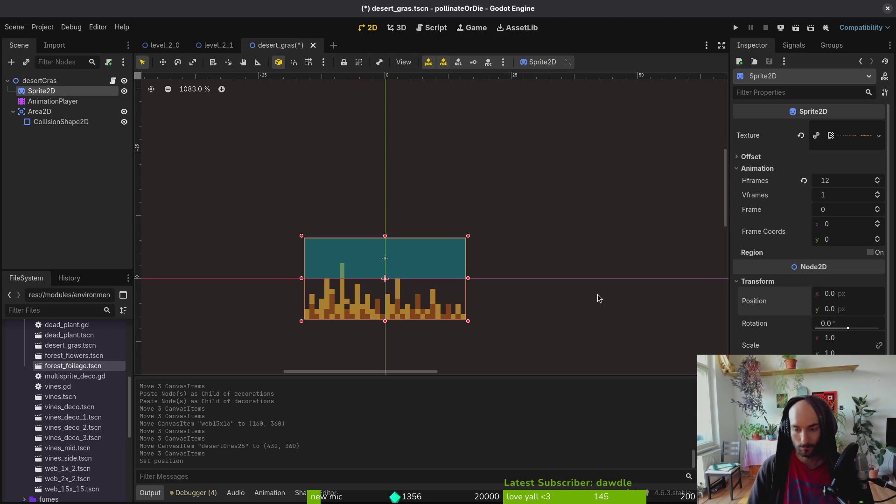
pyautogui.hotkey('ctrl', 'z')
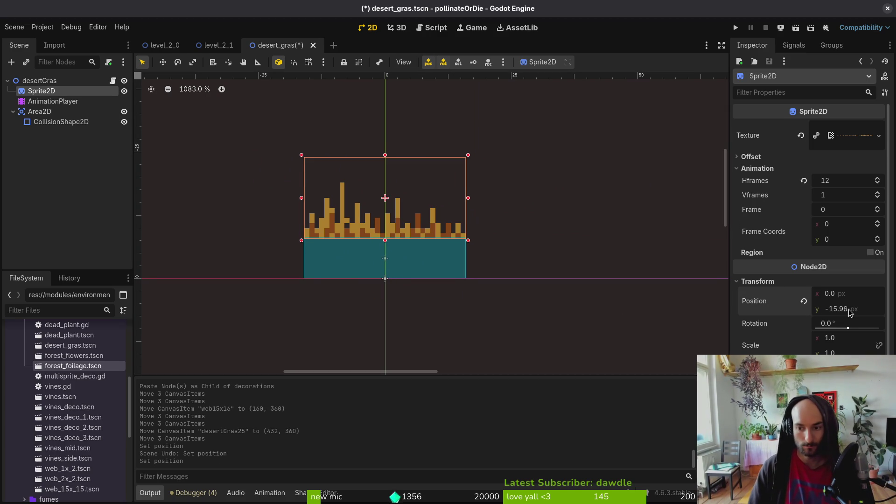
pyautogui.write('-8')
pyautogui.press('Return')
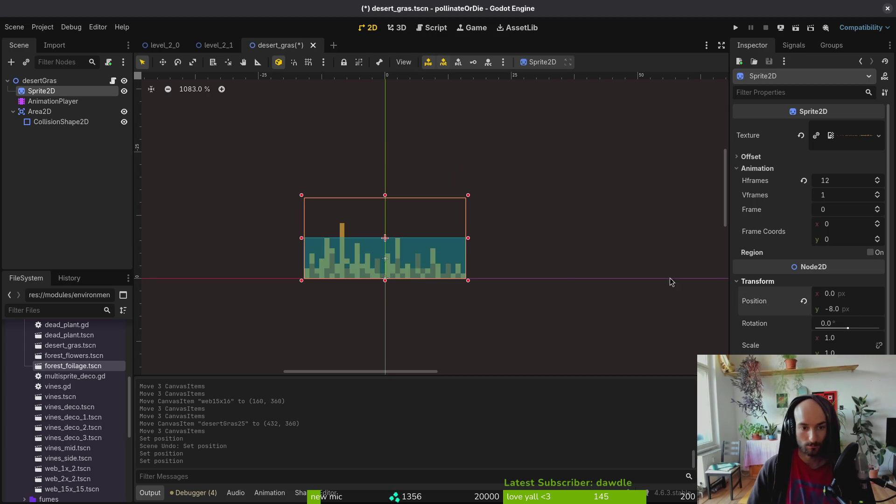
pyautogui.hotkey('ctrl', 's')
pyautogui.middleClick(248, 51)
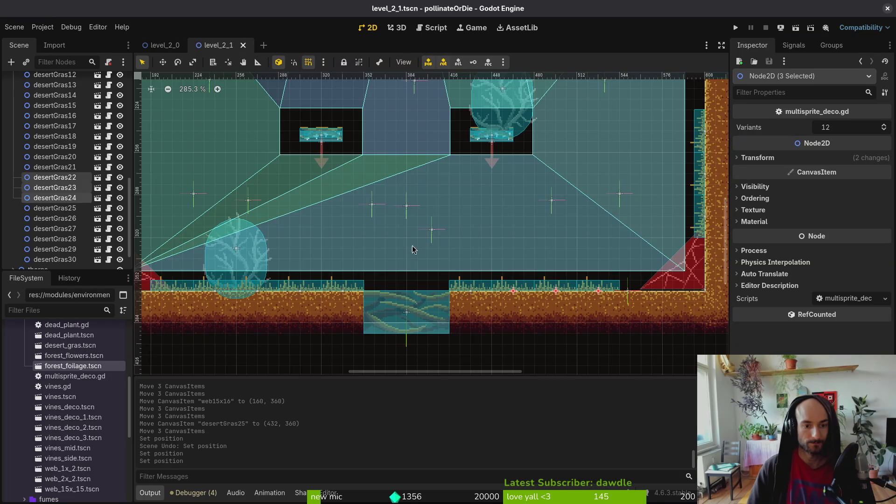
# Step: Nudge the web decoration and paste a new grass piece into decorations, sliding it right along the ground
pyautogui.hscroll(5, 412, 249)
pyautogui.scroll(1, 412, 249)
pyautogui.scroll(4, 592, 319)
pyautogui.moveTo(577, 310); pyautogui.dragTo(579, 310)
pyautogui.click(463, 313)
pyautogui.scroll(5, 49, 169)
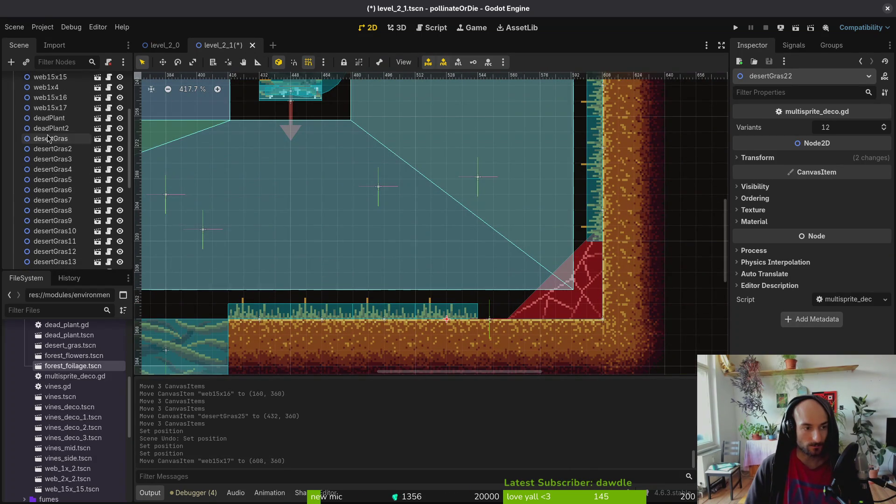
pyautogui.click(47, 144)
pyautogui.hotkey('ctrl', 'v')
pyautogui.moveTo(466, 317); pyautogui.dragTo(586, 320)
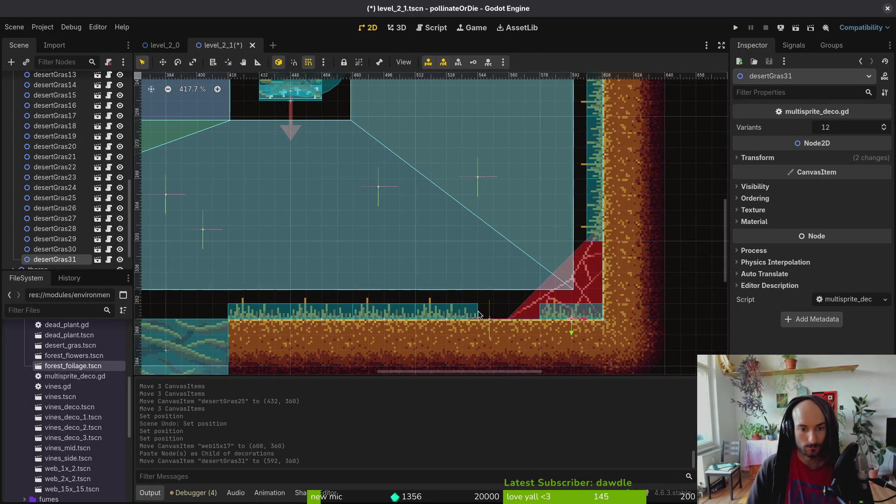
pyautogui.moveTo(445, 313); pyautogui.dragTo(448, 318)
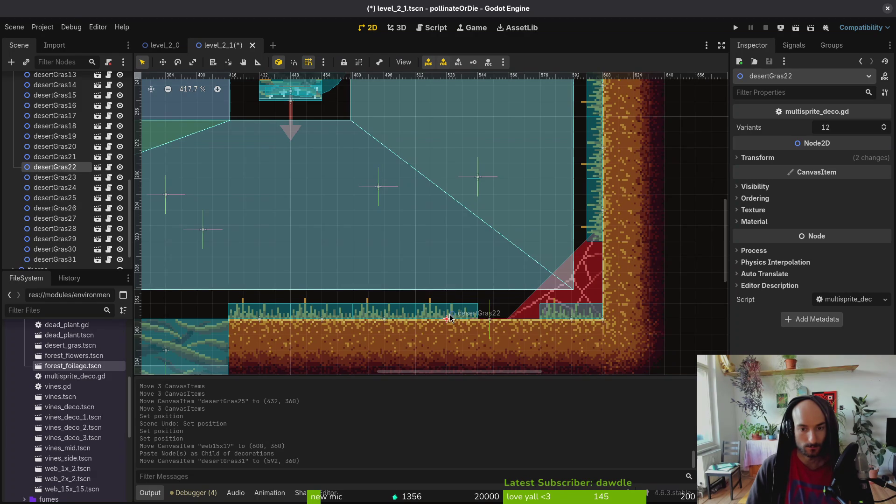
pyautogui.click(473, 277)
# Step: Save level_2_1 and look over the grass along its floor and ledges
pyautogui.hotkey('ctrl', 's')
pyautogui.scroll(-5, 463, 268)
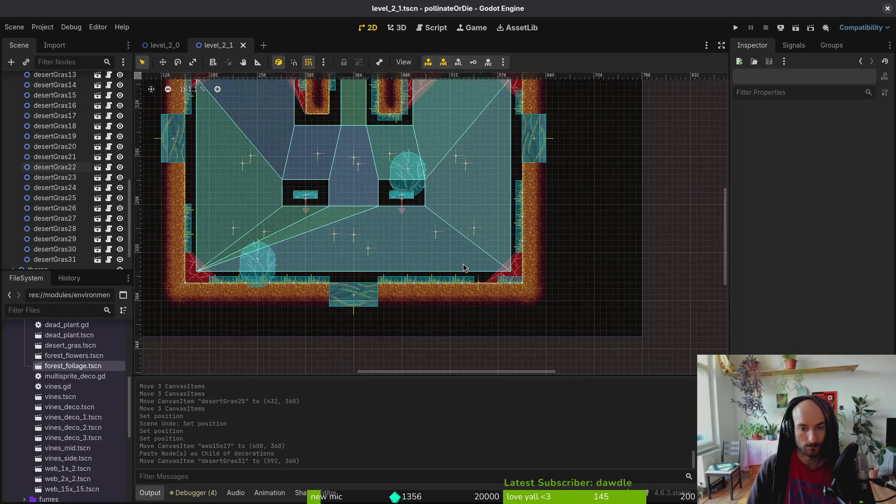
pyautogui.scroll(-2, 466, 270)
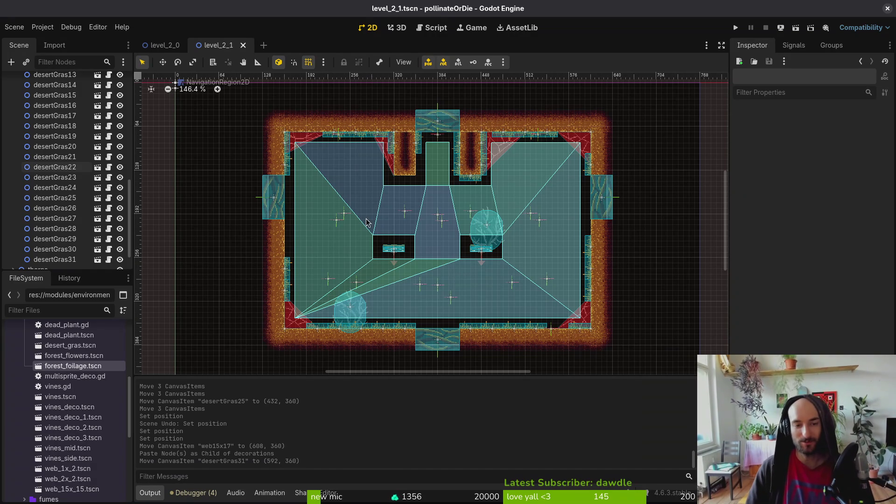
pyautogui.scroll(5, 432, 176)
pyautogui.scroll(-3, 467, 194)
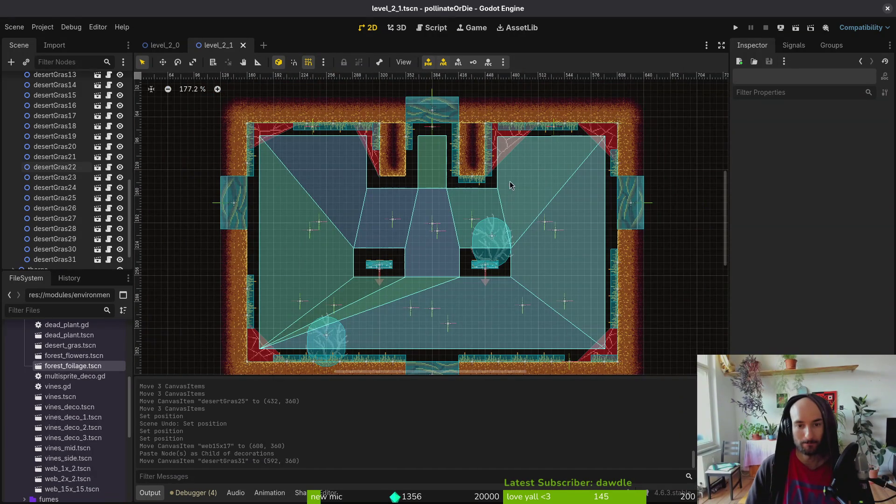
pyautogui.scroll(-1, 535, 223)
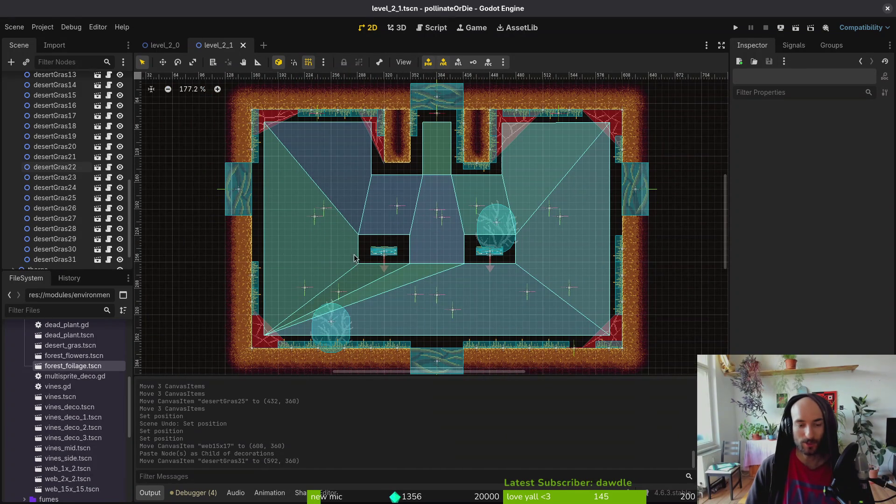
pyautogui.scroll(10, 99, 196)
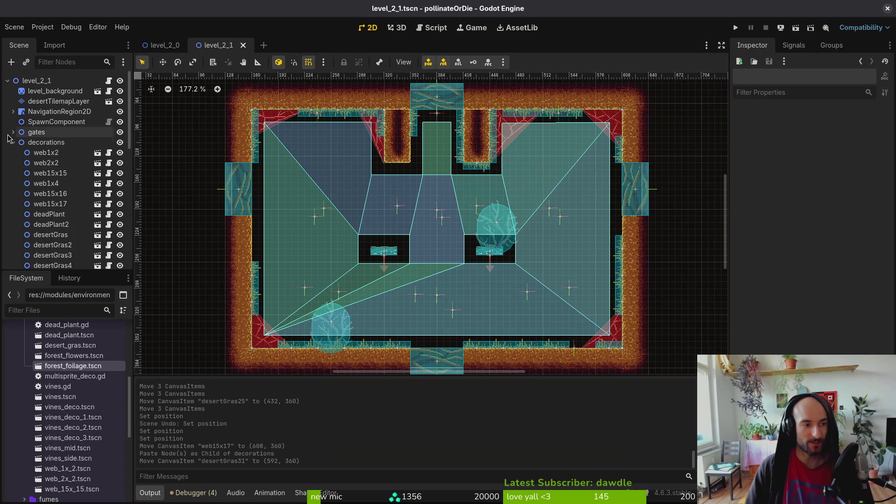
# Step: Expand spawning_locations and show only wave1's spawn markers in the viewport
pyautogui.click(13, 142)
pyautogui.click(14, 173)
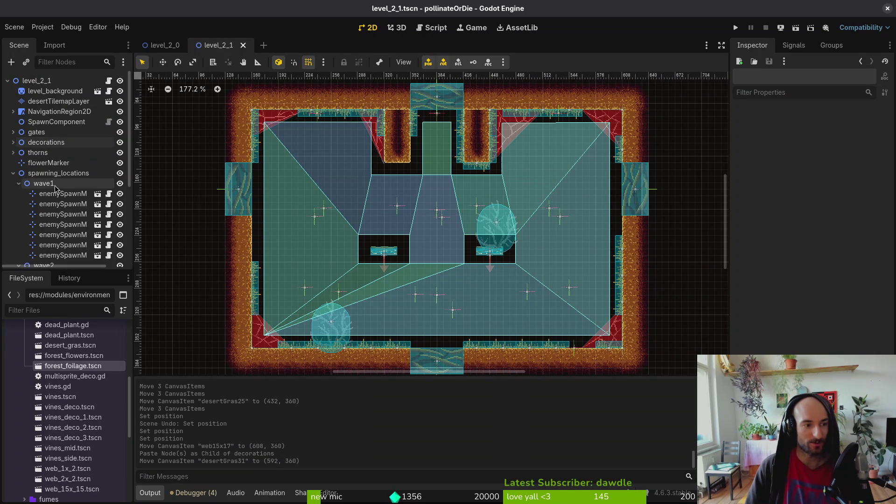
pyautogui.click(119, 183)
pyautogui.click(19, 183)
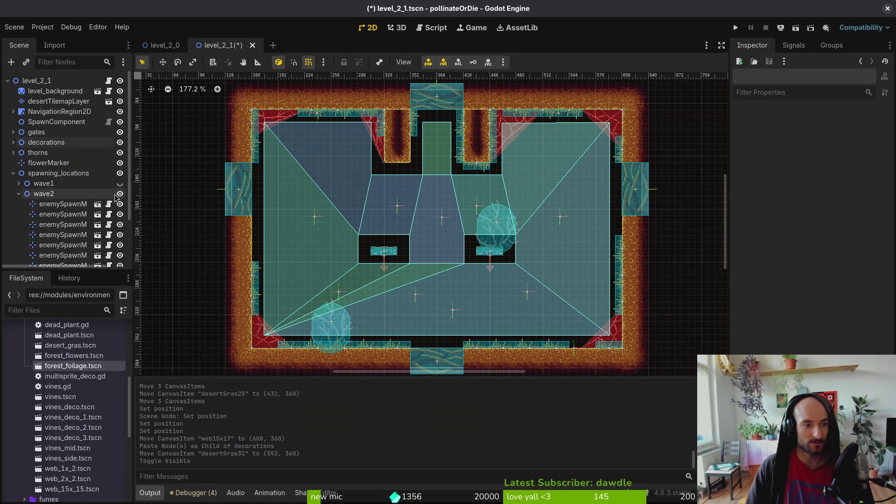
pyautogui.click(120, 194)
pyautogui.click(120, 184)
pyautogui.click(18, 194)
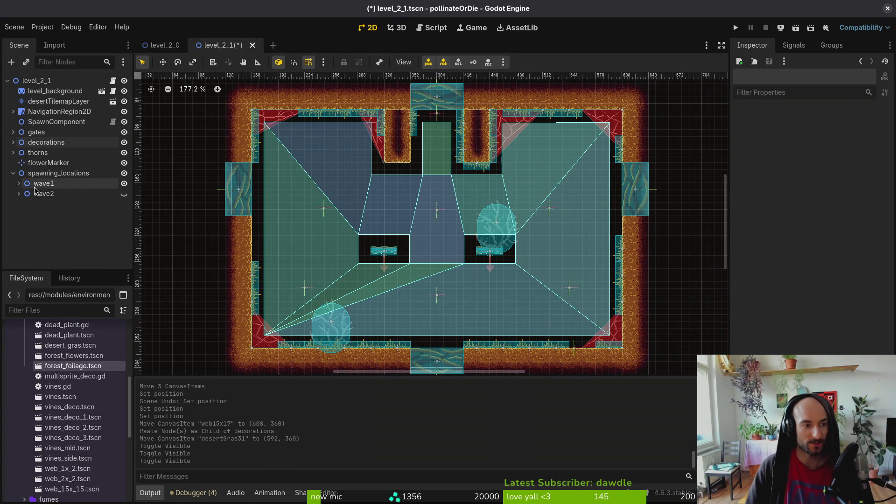
pyautogui.click(19, 184)
# Step: Delete wave1's Mosquito spawn marker enemySpawnMarker6 and save the level
pyautogui.click(61, 193)
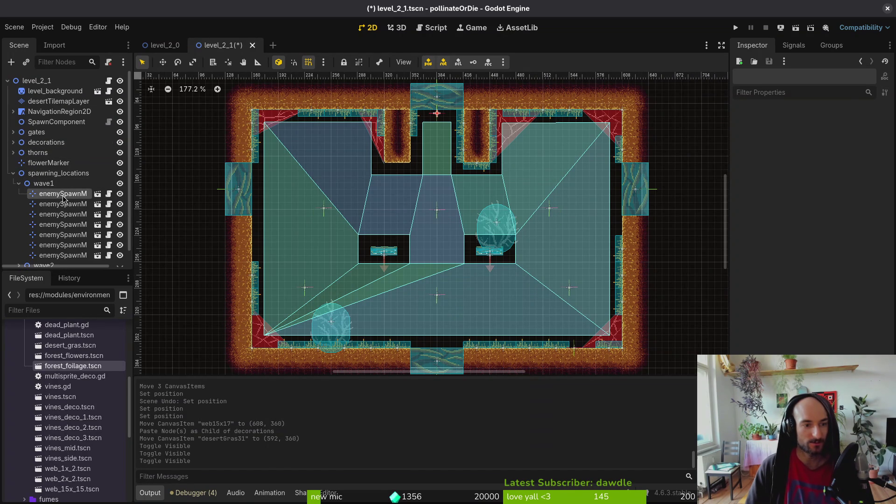
pyautogui.click(437, 213)
pyautogui.click(437, 296)
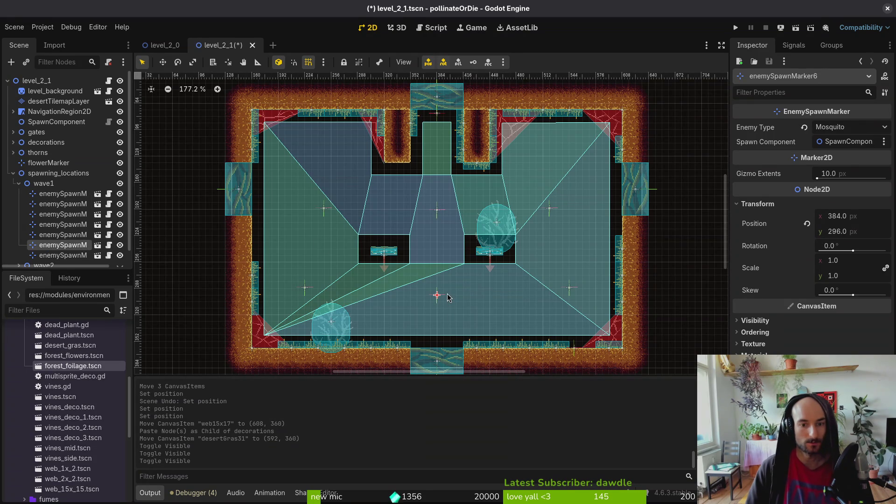
pyautogui.press('Delete')
pyautogui.press('Return')
pyautogui.hotkey('ctrl', 's')
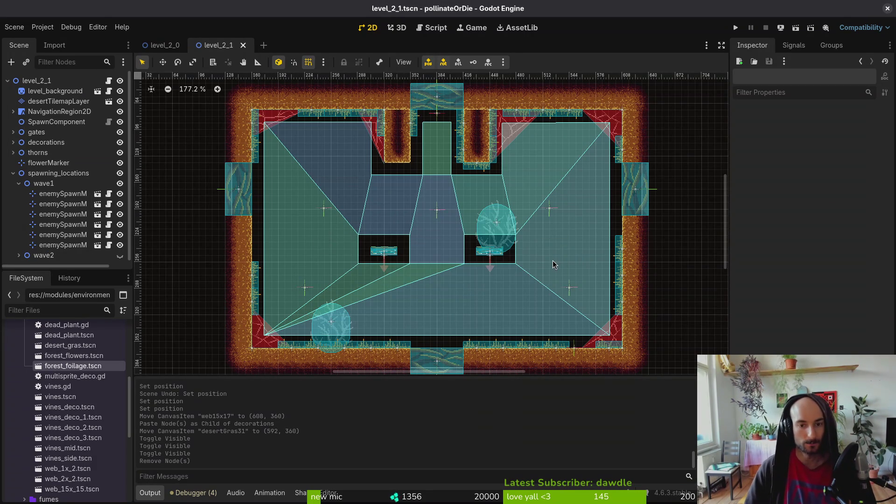
# Step: Show only wave2's markers and delete enemySpawnMarker9, 10 and 16
pyautogui.click(120, 184)
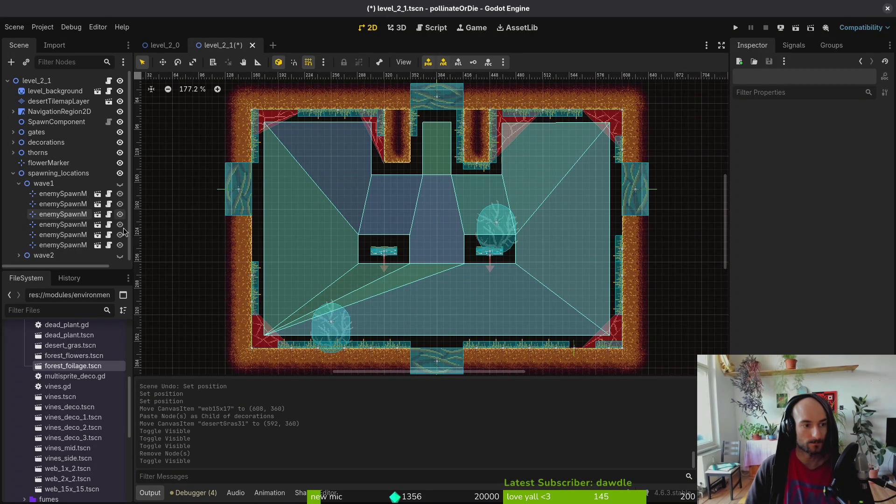
pyautogui.click(120, 255)
pyautogui.click(18, 184)
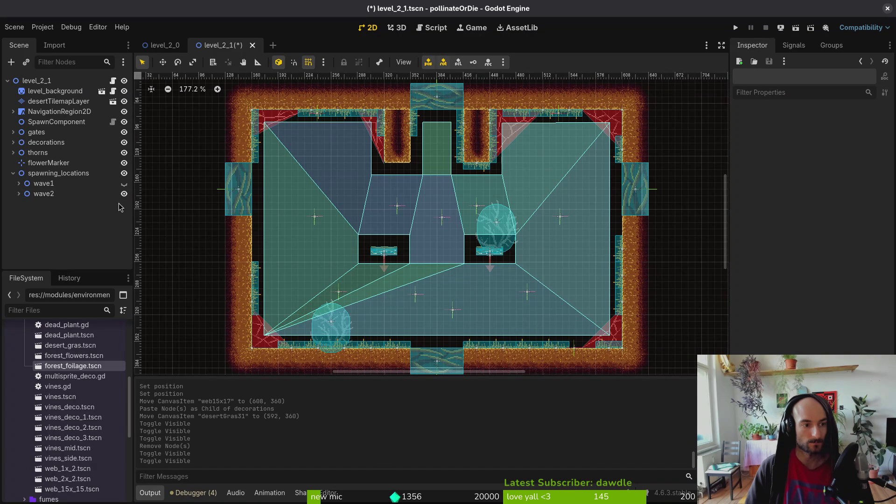
pyautogui.click(416, 296)
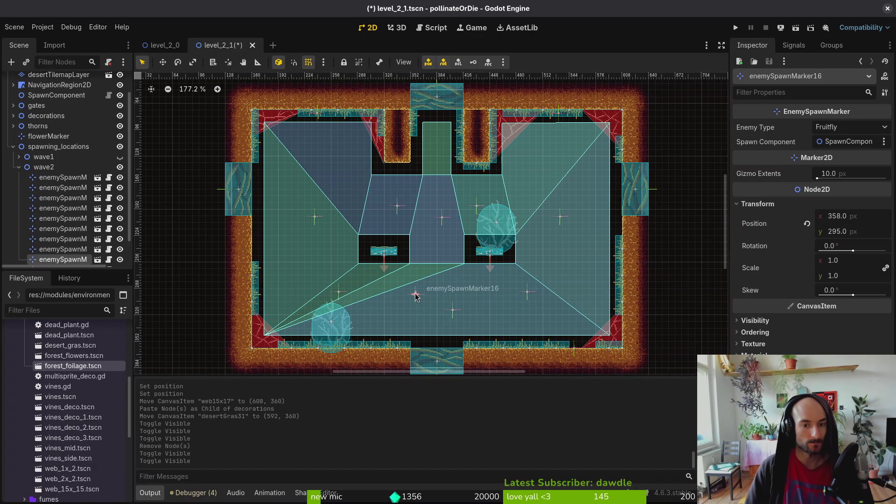
pyautogui.click(401, 214)
pyautogui.press('Escape')
pyautogui.click(476, 206)
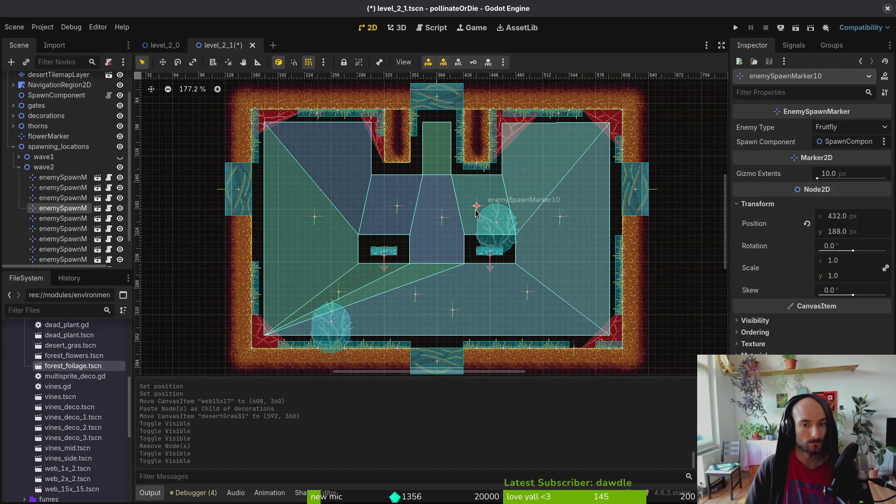
pyautogui.keyDown('shift'); pyautogui.click(397, 206); pyautogui.keyUp('shift')
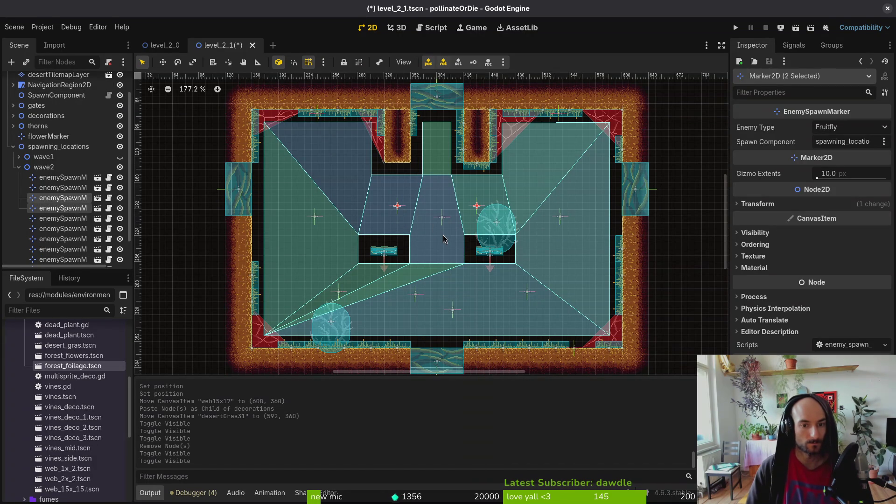
pyautogui.press('Delete')
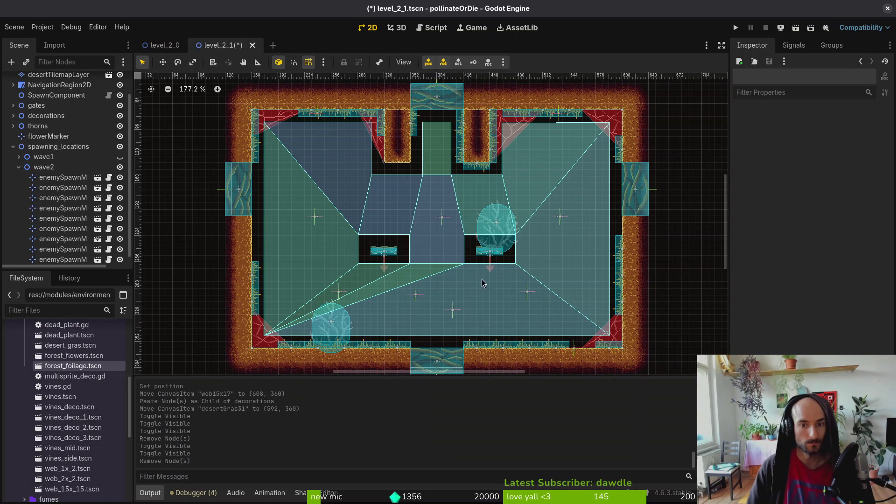
pyautogui.click(416, 295)
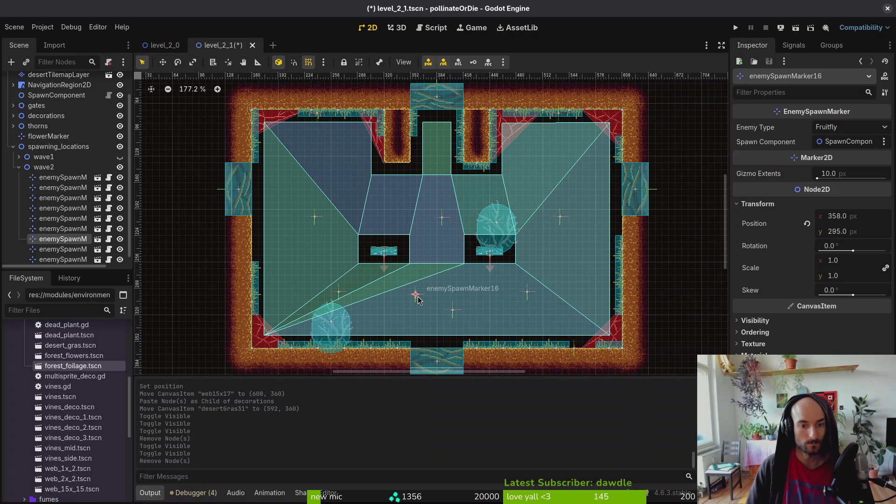
pyautogui.press('Delete')
# Step: Move enemySpawnMarker17 to (384, 304) and 19 to (384, 200), restore wave1 visibility, and save
pyautogui.moveTo(454, 315); pyautogui.dragTo(438, 307)
pyautogui.click(441, 218)
pyautogui.moveTo(437, 216); pyautogui.dragTo(436, 215)
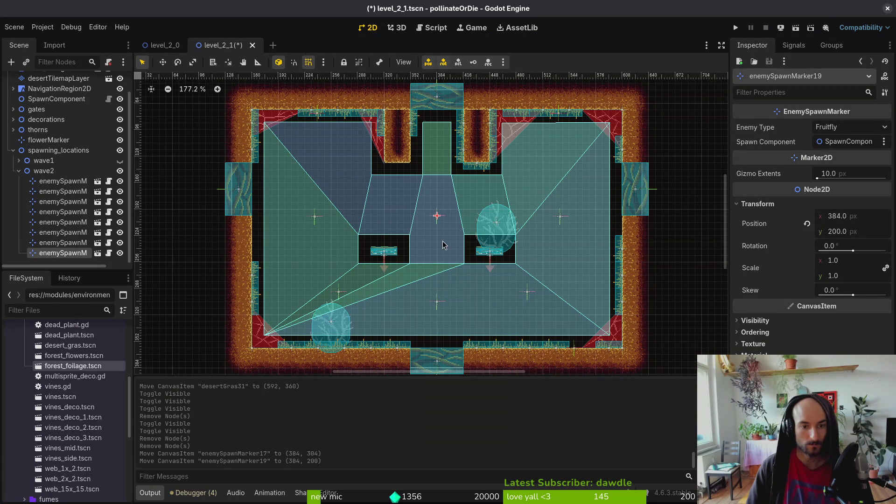
pyautogui.click(540, 309)
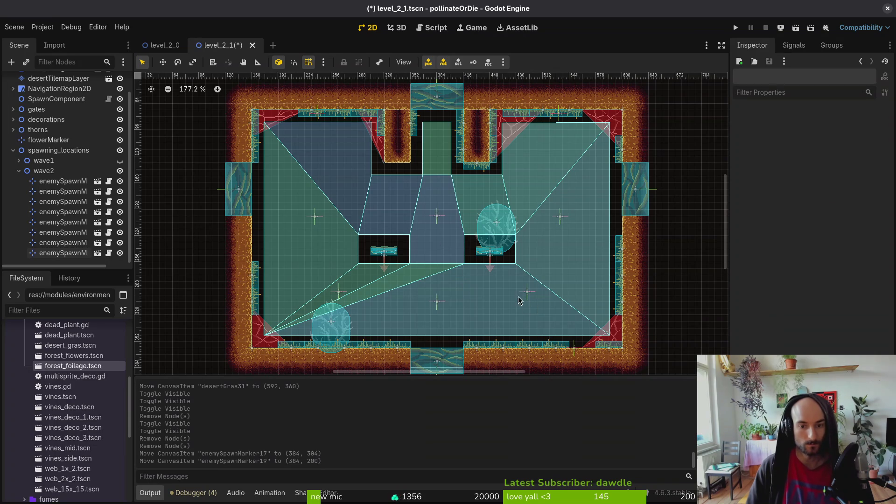
pyautogui.hotkey('ctrl', 's')
pyautogui.scroll(-4, 473, 210)
pyautogui.click(120, 160)
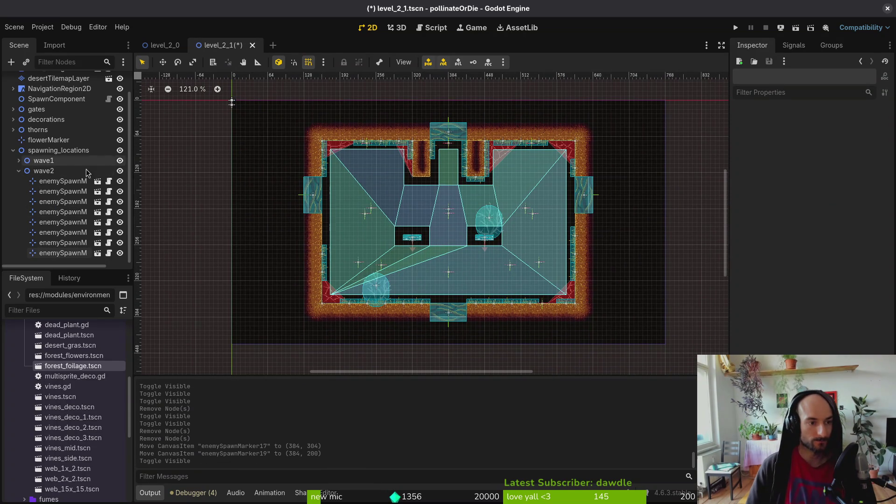
pyautogui.click(18, 171)
pyautogui.hotkey('ctrl', 's')
pyautogui.click(13, 173)
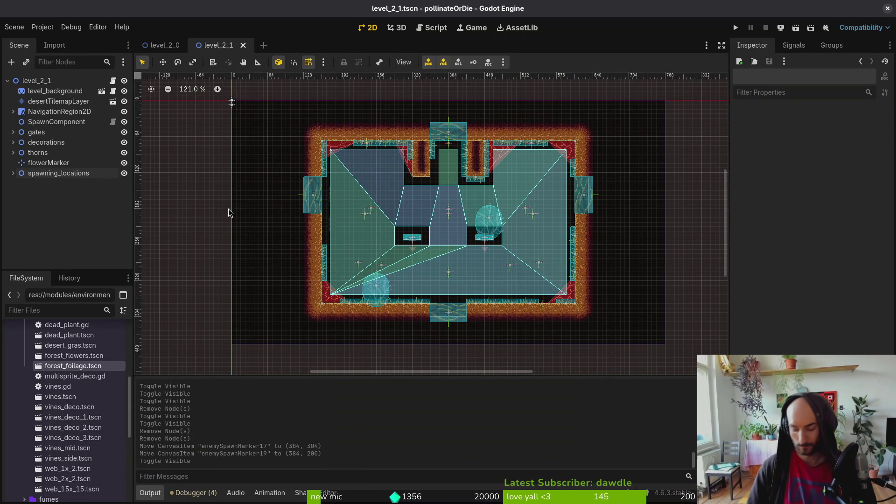
# Step: Open level_2_2.tscn and delete thornsTiny22 and thornsTiny26 at the wall corner
pyautogui.hotkey('ctrl', 'shift', 'o')
pyautogui.write('2_2')
pyautogui.press('Return')
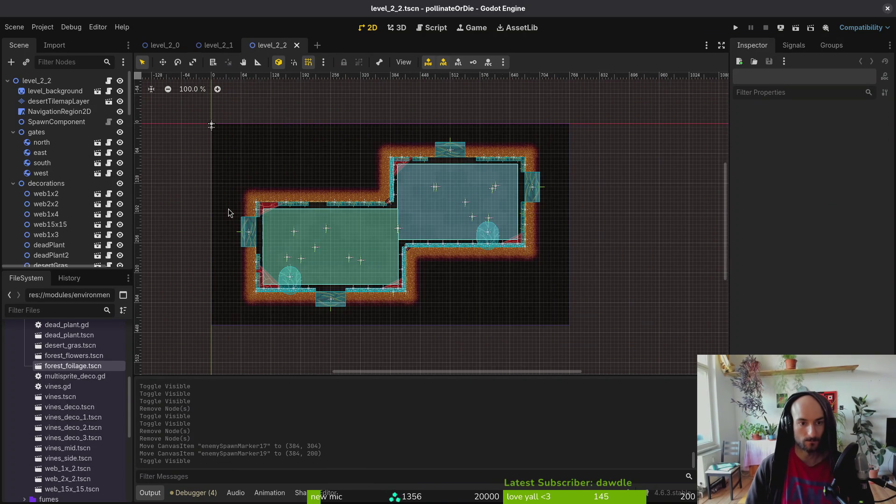
pyautogui.scroll(10, 402, 200)
pyautogui.click(516, 255)
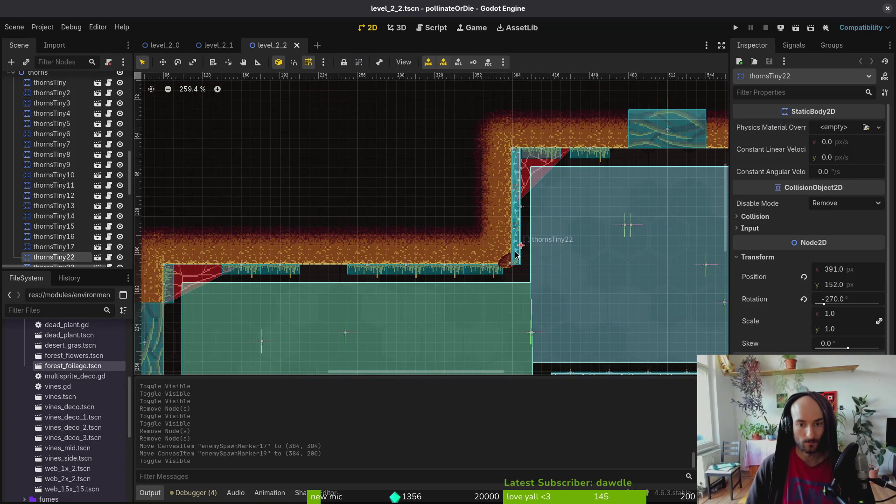
pyautogui.keyDown('shift'); pyautogui.click(517, 172); pyautogui.keyUp('shift')
pyautogui.scroll(-5, 531, 156)
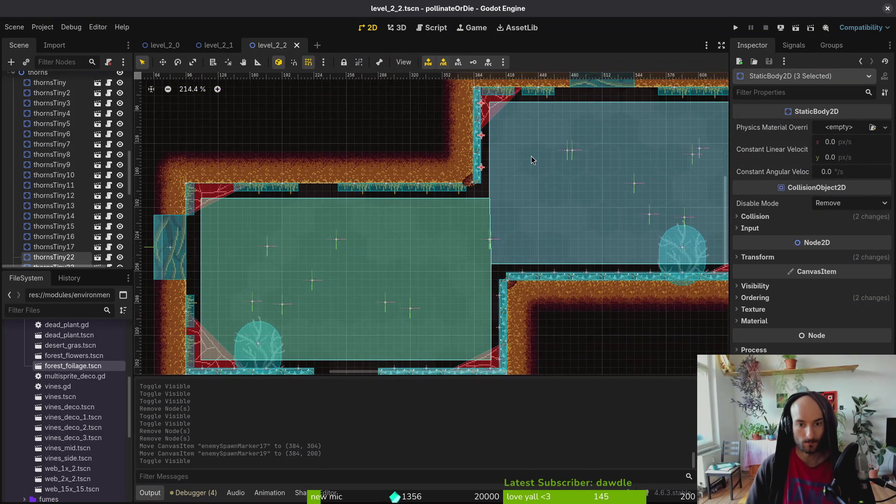
pyautogui.press('Delete')
pyautogui.press('Return')
# Step: Delete two more tiny thorns on the vertical wall and save level_2_2
pyautogui.scroll(6, 536, 307)
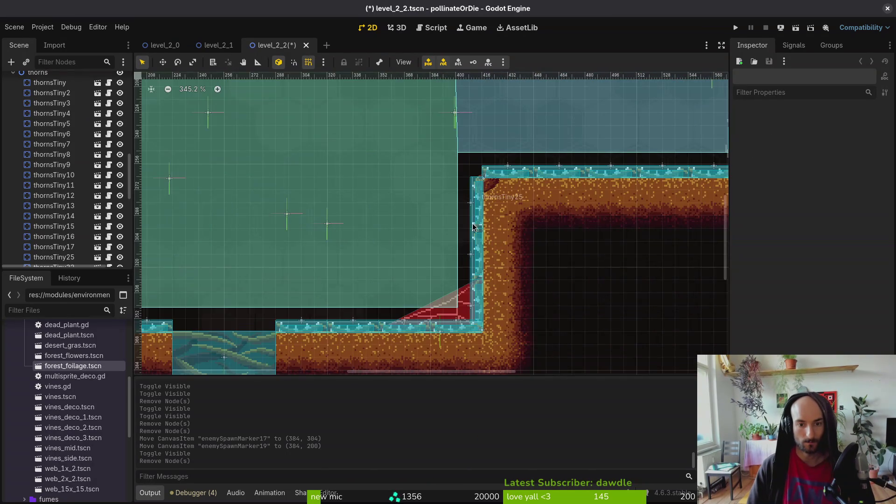
pyautogui.click(475, 205)
pyautogui.keyDown('shift'); pyautogui.click(477, 254); pyautogui.keyUp('shift')
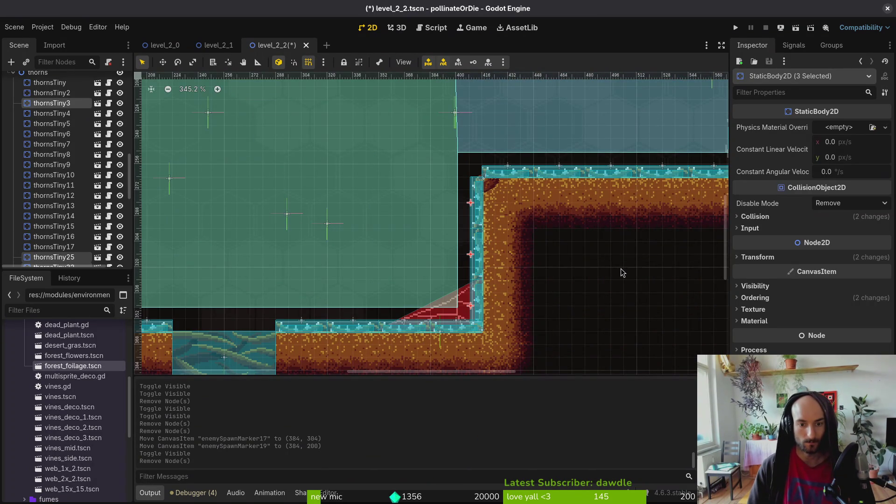
pyautogui.press('Delete')
pyautogui.press('Return')
pyautogui.scroll(-10, 621, 270)
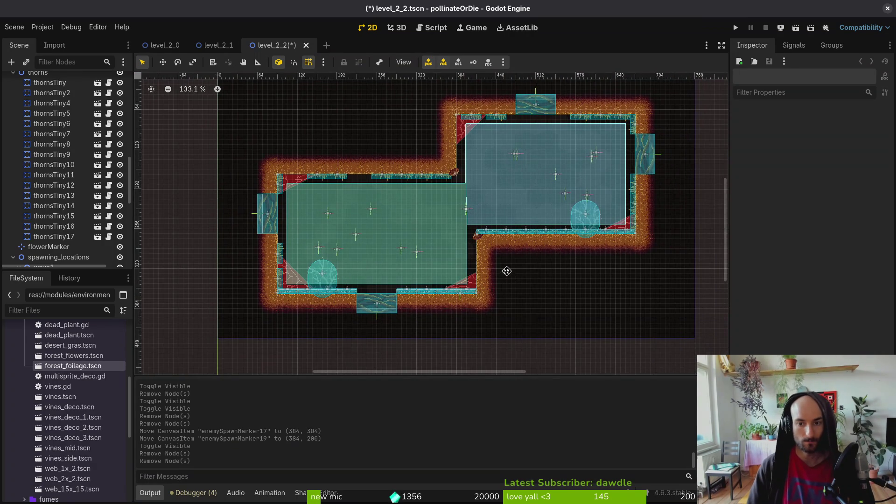
pyautogui.hotkey('ctrl', 's')
pyautogui.scroll(7, 549, 188)
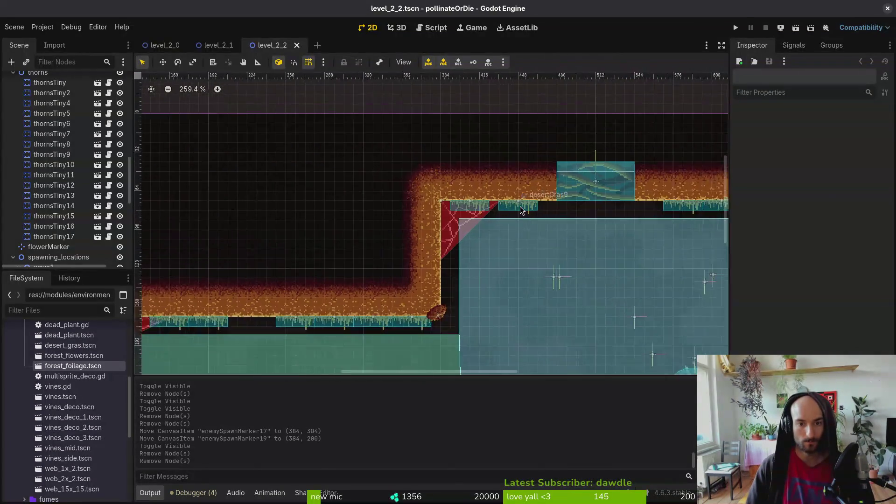
# Step: Paste a grass piece rotated against the vertical wall and another at (384, 112), then save
pyautogui.scroll(2, 522, 210)
pyautogui.click(522, 210)
pyautogui.scroll(8, 70, 164)
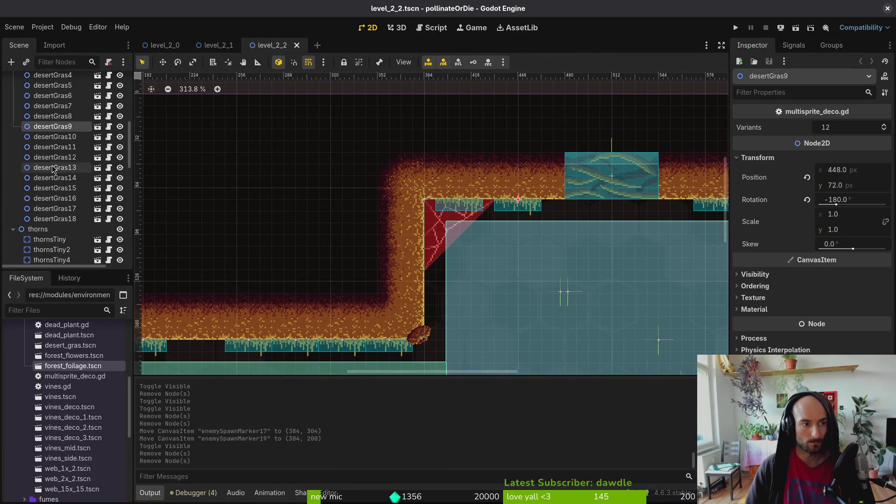
pyautogui.click(44, 122)
pyautogui.hotkey('ctrl', 'v')
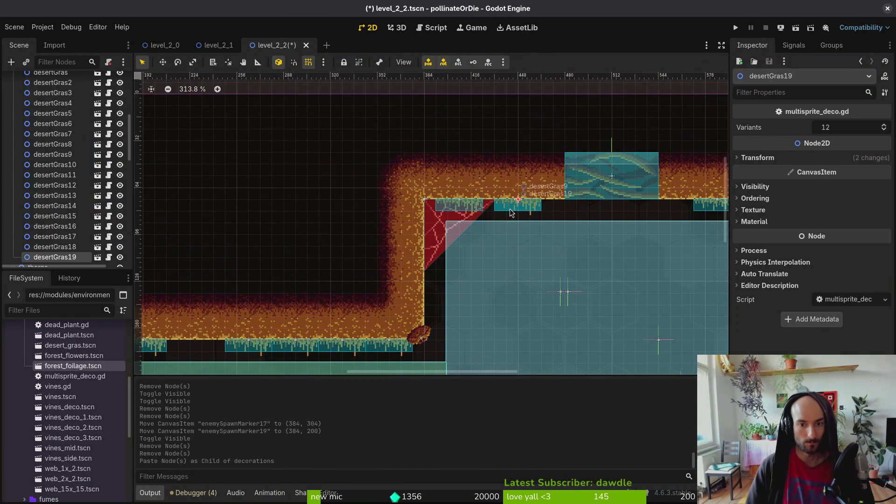
pyautogui.moveTo(511, 213)
pyautogui.mouseDown()
pyautogui.moveTo(560, 227)
pyautogui.moveTo(549, 233)
pyautogui.mouseUp()
pyautogui.moveTo(528, 188)
pyautogui.mouseDown()
pyautogui.moveTo(435, 305)
pyautogui.moveTo(432, 295)
pyautogui.mouseUp()
pyautogui.scroll(-5, 433, 295)
pyautogui.scroll(6, 411, 267)
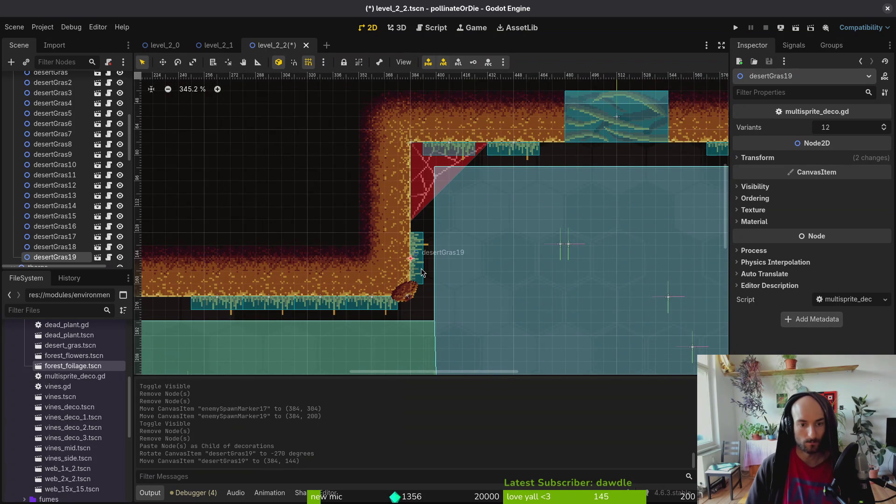
pyautogui.hotkey('ctrl', 'v')
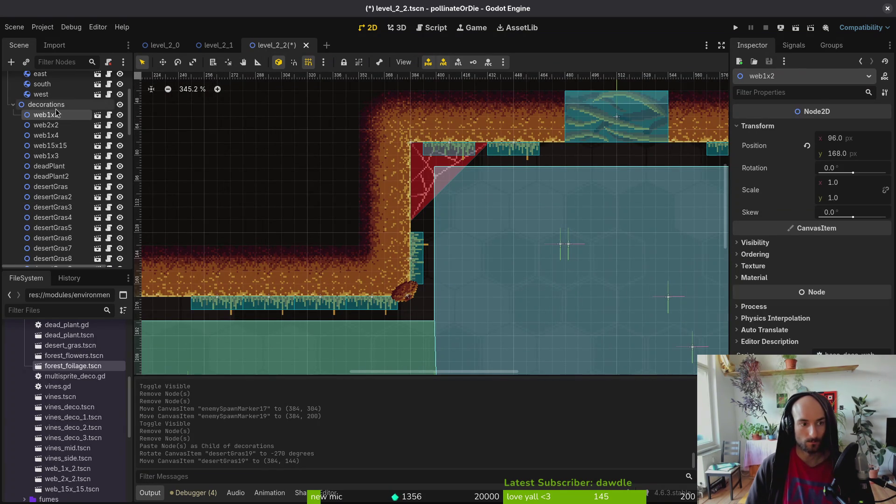
pyautogui.moveTo(420, 269); pyautogui.dragTo(421, 219)
pyautogui.scroll(-4, 421, 219)
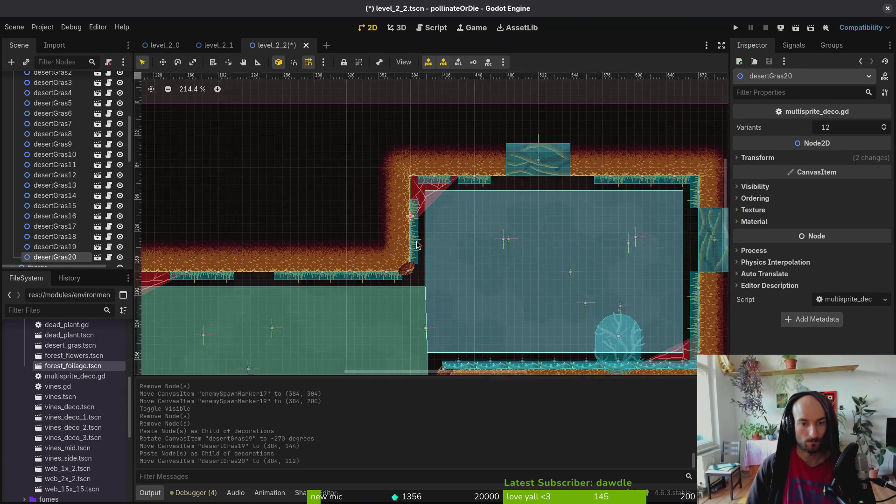
pyautogui.hotkey('ctrl', 's')
# Step: Slide desertGras9 to (456, 72) and desertGras8 to (424, 72) along the ceiling
pyautogui.scroll(6, 481, 147)
pyautogui.moveTo(448, 189); pyautogui.dragTo(482, 189)
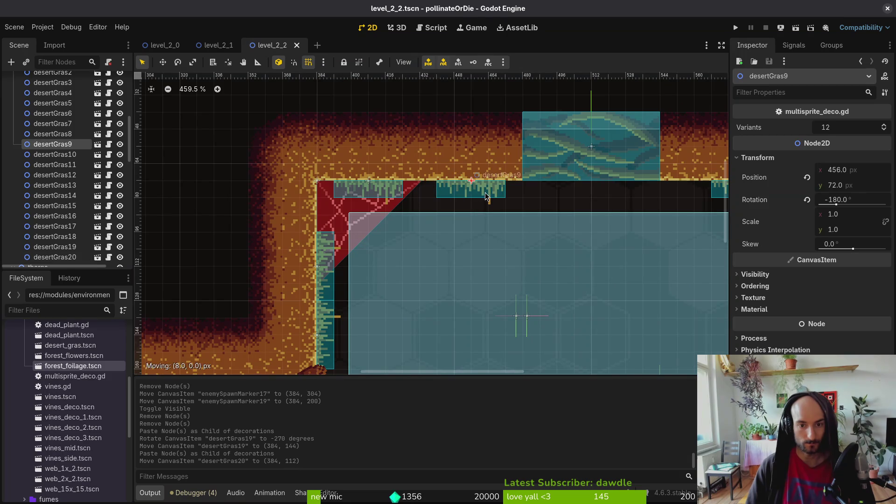
pyautogui.moveTo(376, 192); pyautogui.dragTo(410, 192)
pyautogui.scroll(-8, 411, 196)
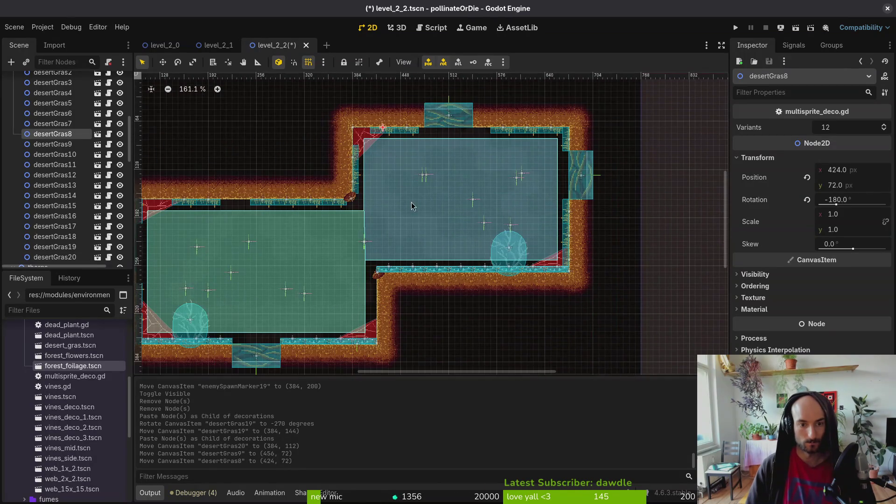
pyautogui.scroll(4, 368, 222)
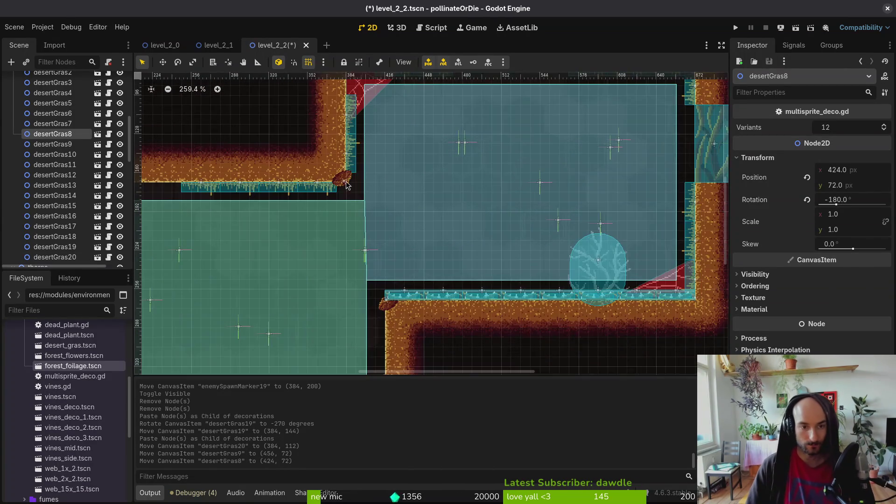
# Step: Paste two more wall grass pieces, move them down the wall and 24 px sideways, then save
pyautogui.click(349, 186)
pyautogui.click(353, 146)
pyautogui.hotkey('ctrl', 'v')
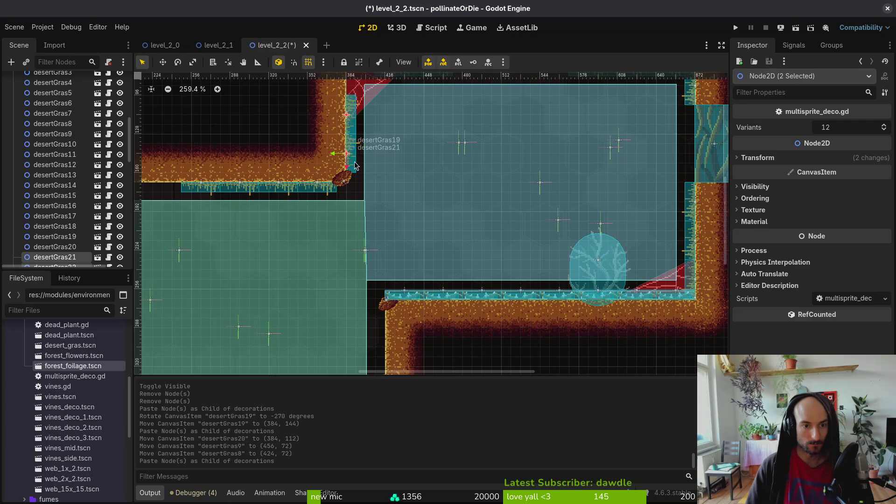
pyautogui.moveTo(354, 166); pyautogui.dragTo(357, 298)
pyautogui.scroll(-3, 359, 233)
pyautogui.moveTo(360, 205)
pyautogui.mouseDown()
pyautogui.moveTo(373, 272)
pyautogui.moveTo(355, 205)
pyautogui.mouseUp()
pyautogui.scroll(3, 381, 252)
pyautogui.moveTo(366, 274); pyautogui.dragTo(403, 274)
pyautogui.scroll(-5, 412, 276)
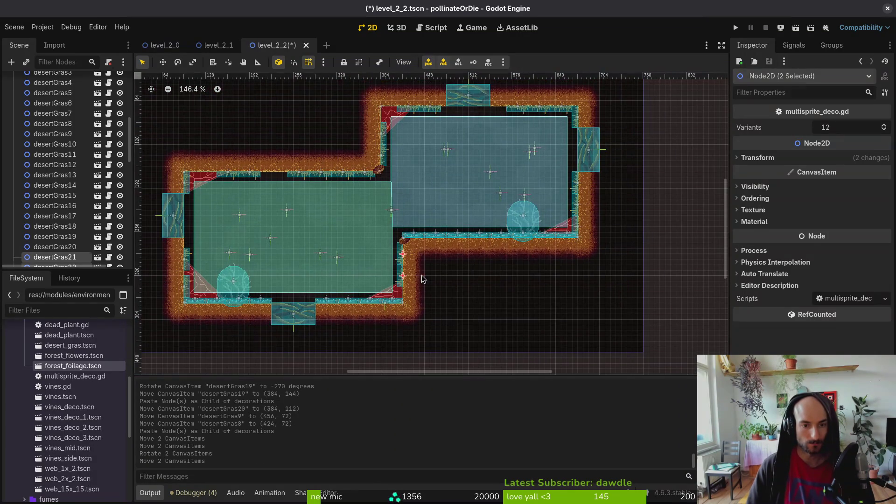
pyautogui.click(422, 278)
pyautogui.hotkey('ctrl', 's')
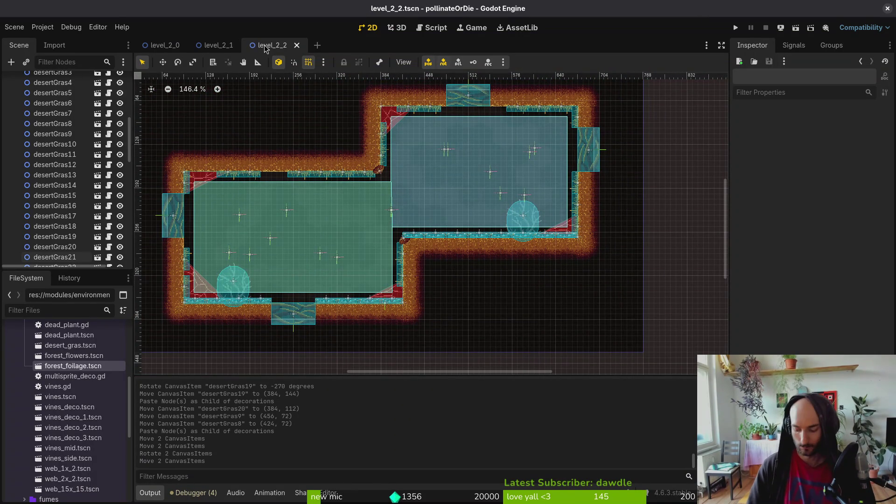
# Step: Quick-open the level_2_3.tscn scene
pyautogui.hotkey('ctrl', 'shift', 'o')
pyautogui.write('2_3')
pyautogui.press('Return')
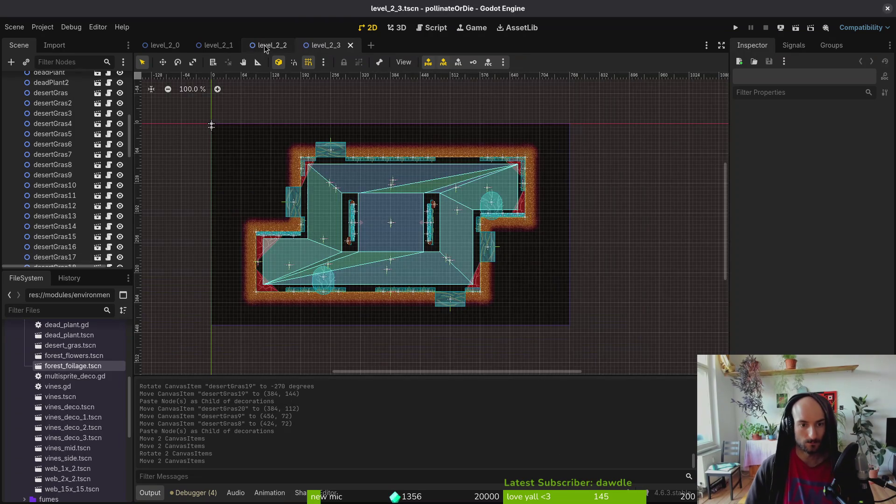
pyautogui.scroll(8, 302, 255)
# Step: Delete thorns2 and five more thorn strips from the right-side ledge, then save the level
pyautogui.click(223, 221)
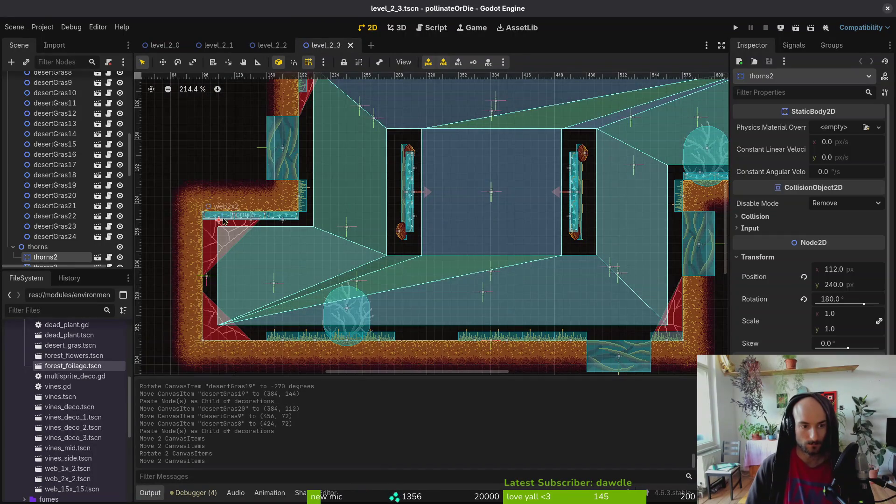
pyautogui.keyDown('shift'); pyautogui.click(255, 221); pyautogui.keyUp('shift')
pyautogui.press('f')
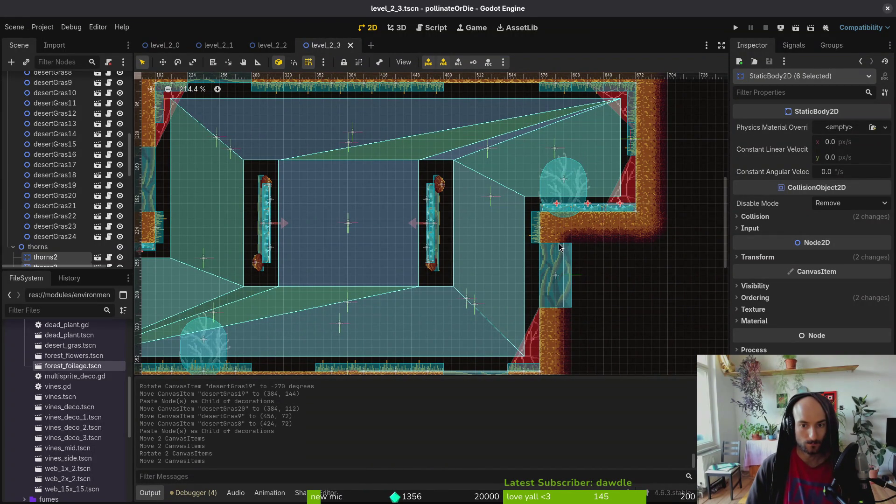
pyautogui.press('Delete')
pyautogui.press('Return')
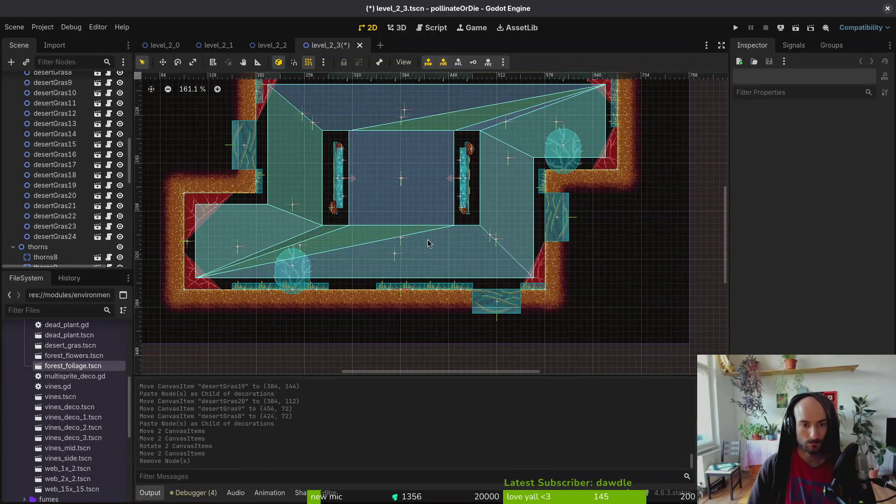
pyautogui.hotkey('ctrl', 's')
pyautogui.scroll(3, 427, 239)
pyautogui.click(314, 166)
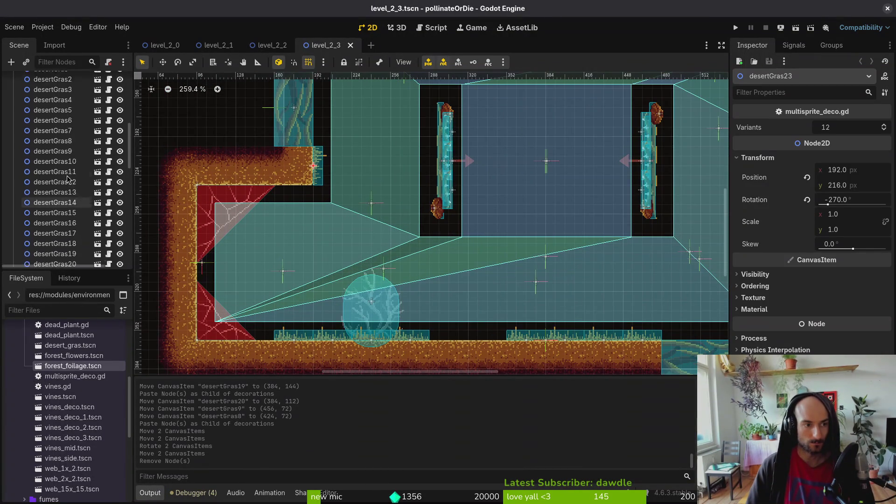
# Step: Paste a new desert grass piece and move it down onto the left ledge
pyautogui.scroll(10, 56, 188)
pyautogui.click(56, 188)
pyautogui.hotkey('ctrl', 'v')
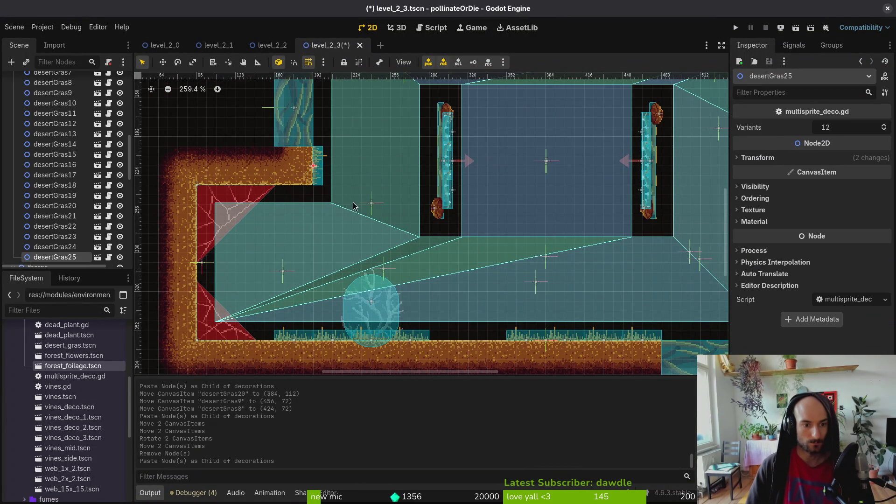
pyautogui.moveTo(321, 176)
pyautogui.mouseDown()
pyautogui.moveTo(283, 211)
pyautogui.moveTo(252, 200)
pyautogui.moveTo(262, 211)
pyautogui.moveTo(300, 186)
pyautogui.mouseUp()
# Step: Paste copies of two ceiling grass pieces, including desertGras19, onto the ledge beside the tree, then save
pyautogui.scroll(4, 263, 211)
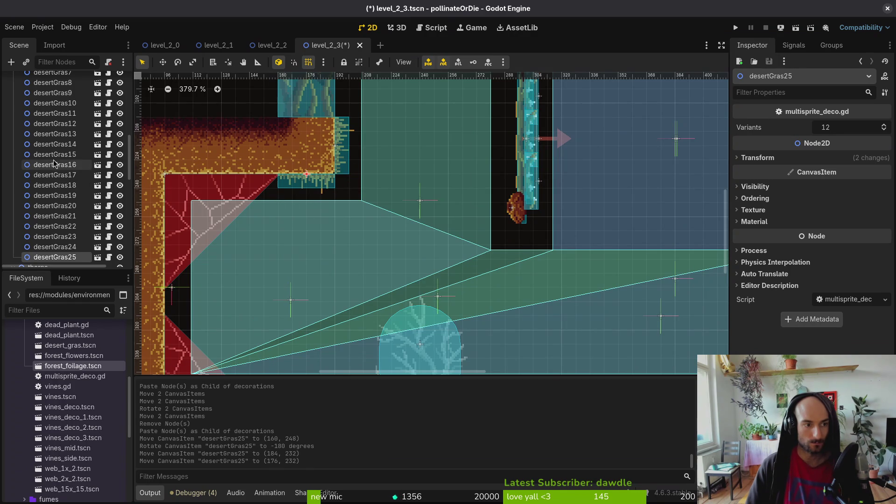
pyautogui.scroll(8, 53, 164)
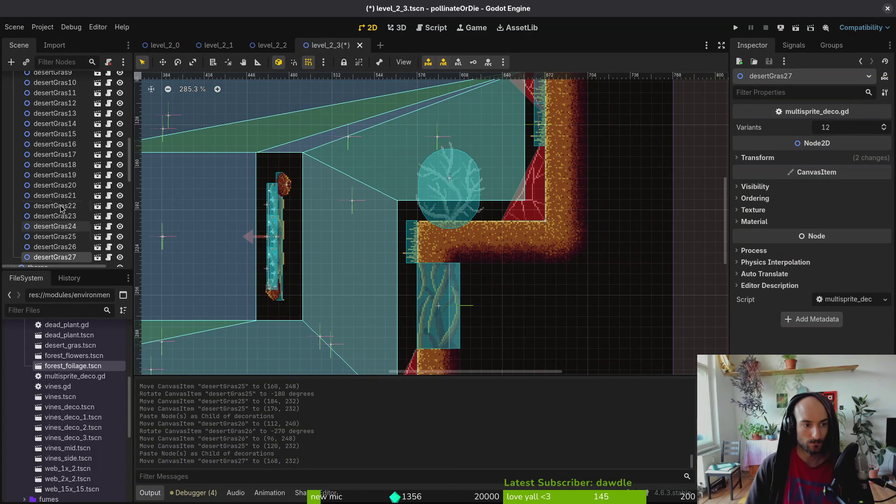
pyautogui.click(54, 185)
pyautogui.scroll(-4, 445, 155)
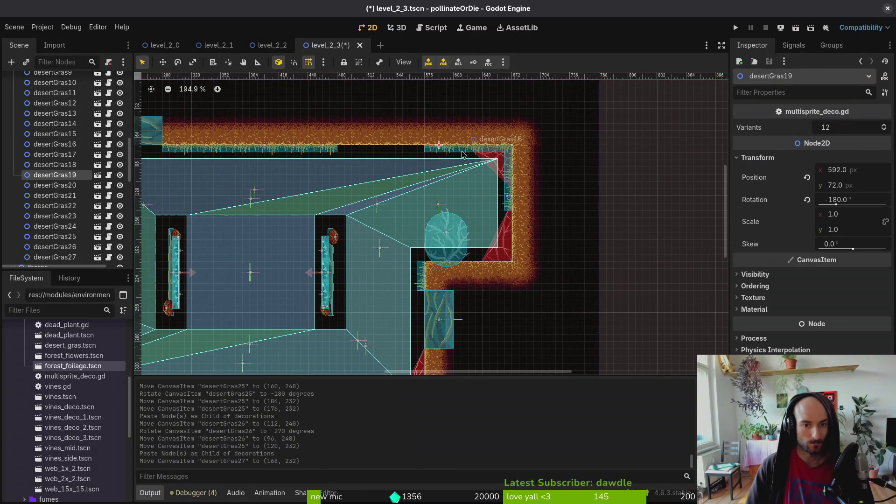
pyautogui.keyDown('ctrl'); pyautogui.click(54, 174); pyautogui.keyUp('ctrl')
pyautogui.scroll(8, 64, 139)
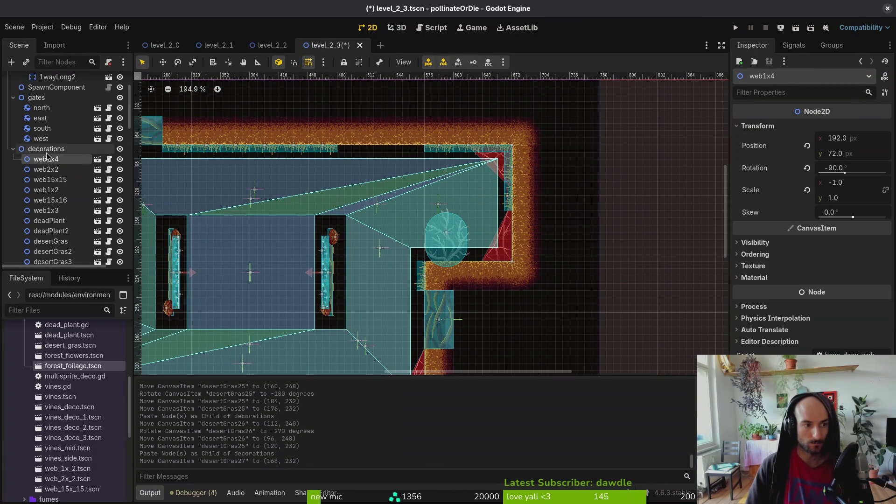
pyautogui.hotkey('ctrl', 'v')
pyautogui.moveTo(471, 158)
pyautogui.mouseDown()
pyautogui.moveTo(478, 268)
pyautogui.moveTo(460, 219)
pyautogui.moveTo(483, 221)
pyautogui.mouseUp()
pyautogui.scroll(5, 477, 235)
pyautogui.moveTo(486, 278); pyautogui.dragTo(470, 300)
pyautogui.scroll(-4, 469, 300)
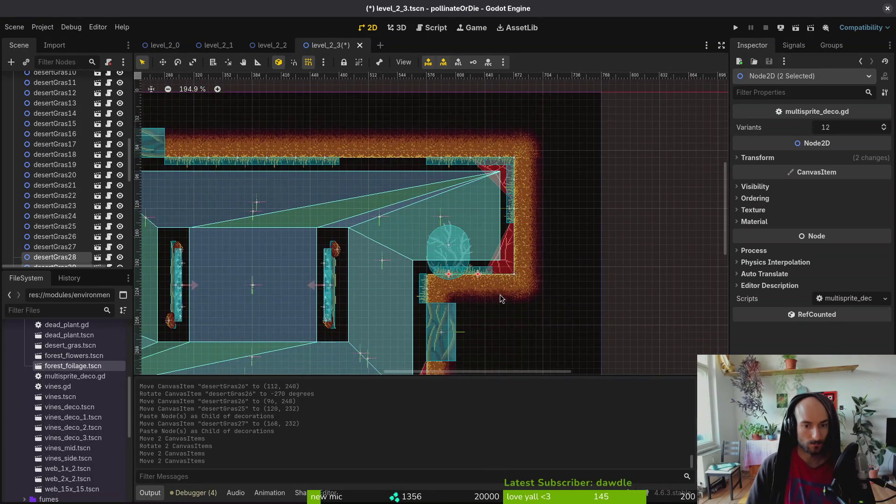
pyautogui.hotkey('ctrl', 's')
# Step: Paste a copy of the corner grass strip, then undo the extra paste
pyautogui.scroll(-3, 499, 221)
pyautogui.scroll(2, 504, 285)
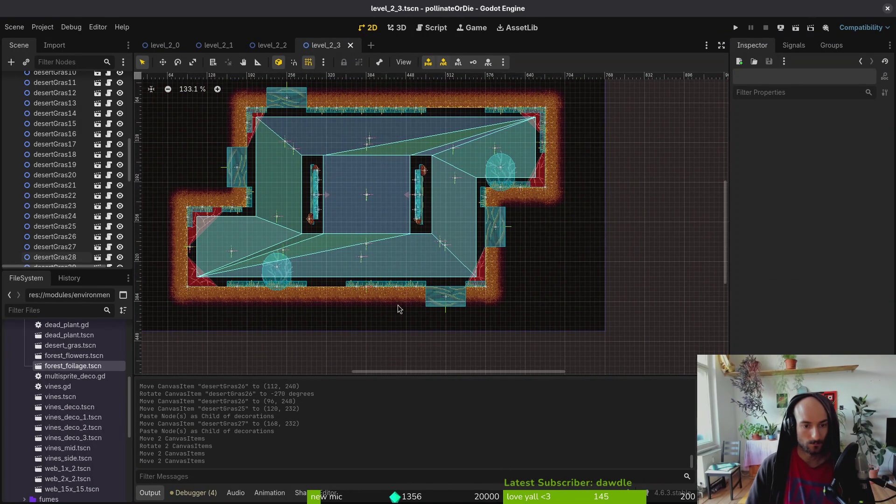
pyautogui.scroll(3, 373, 286)
pyautogui.click(354, 289)
pyautogui.scroll(2, 564, 264)
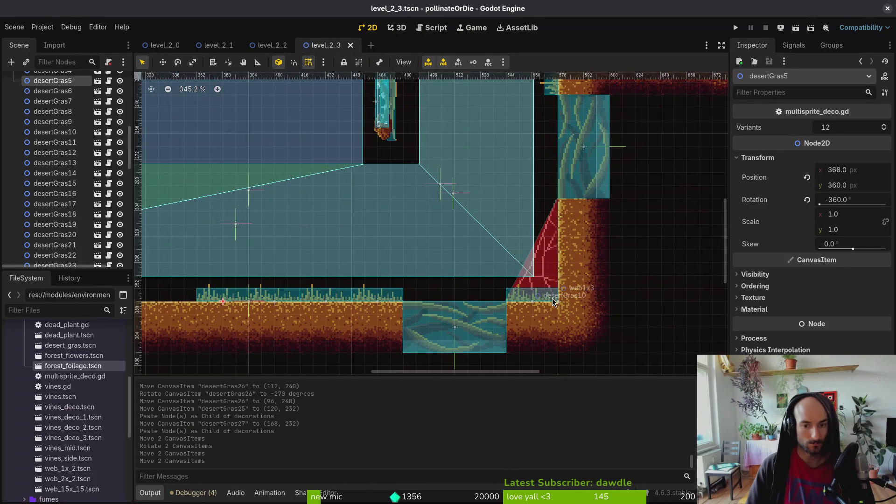
pyautogui.click(543, 299)
pyautogui.hotkey('ctrl', 'v')
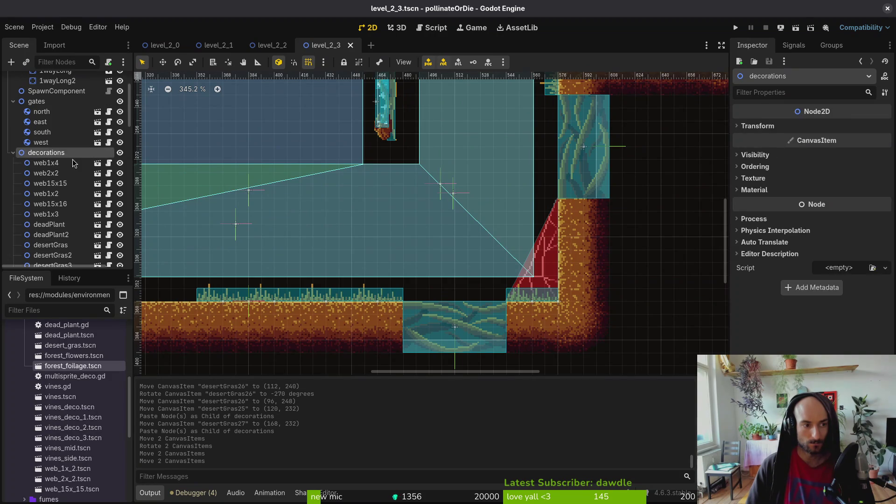
pyautogui.hotkey('ctrl', 'z')
# Step: Save level_2_3 and open level_2_4 through the quick file search
pyautogui.hotkey('ctrl', 's')
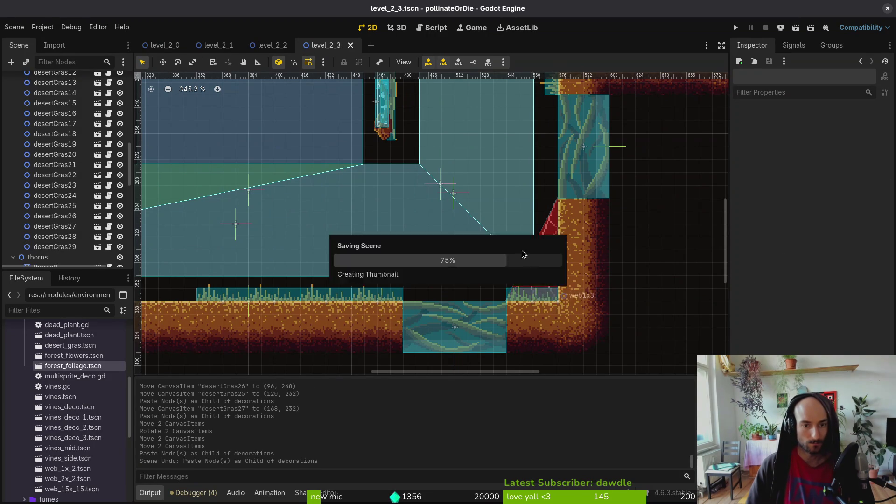
pyautogui.scroll(-3, 432, 238)
pyautogui.hotkey('alt', 'shift', 'o')
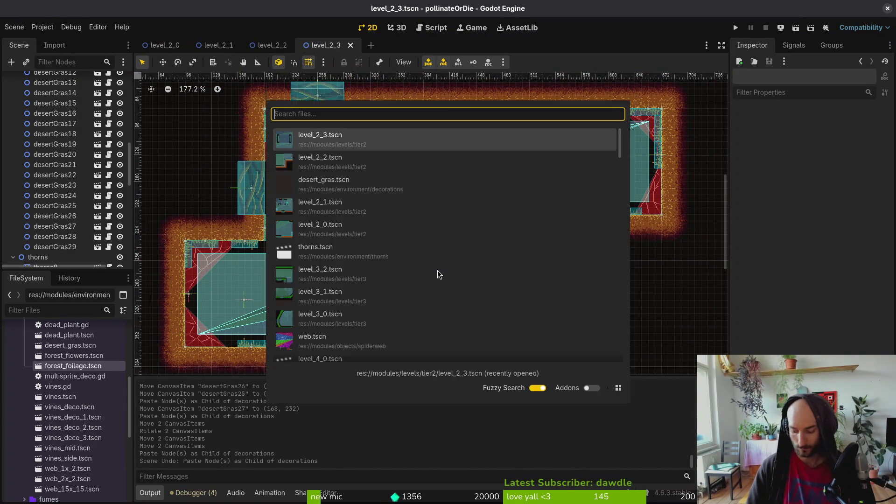
pyautogui.write('2_4')
pyautogui.press('Return')
# Step: Delete the three thorn strips along the upper ledge
pyautogui.scroll(2, 432, 271)
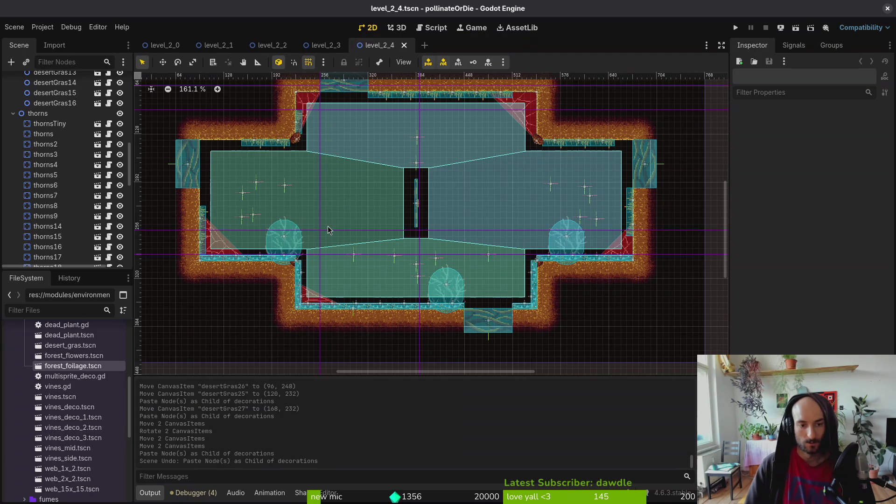
pyautogui.scroll(3, 207, 239)
pyautogui.click(224, 270)
pyautogui.keyDown('shift'); pyautogui.click(266, 271); pyautogui.keyUp('shift')
pyautogui.keyDown('shift'); pyautogui.click(307, 276); pyautogui.keyUp('shift')
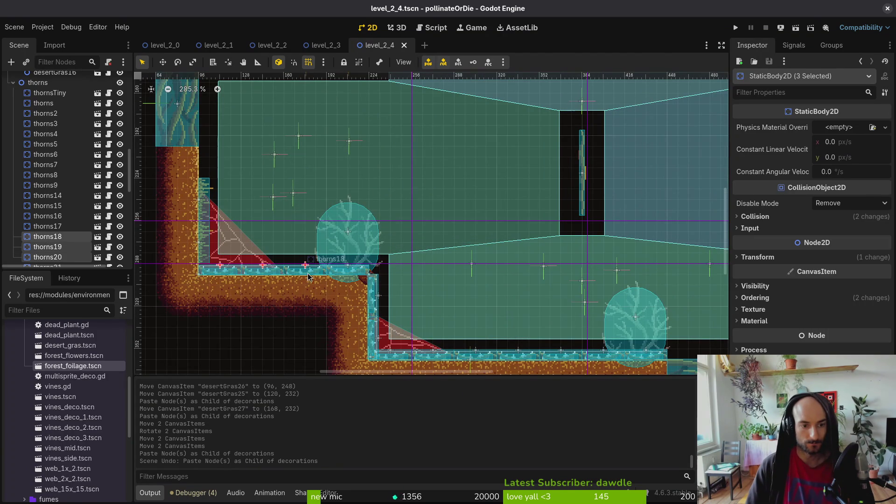
pyautogui.press('Delete')
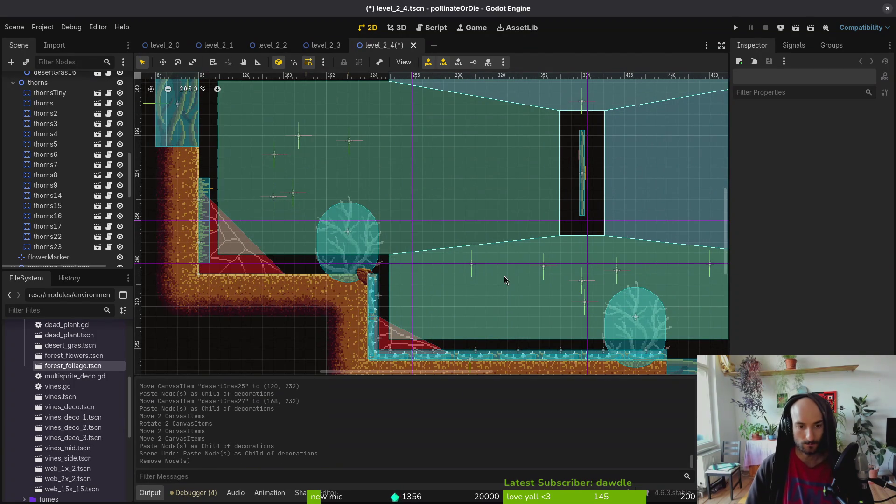
# Step: Delete four thorn strips on the lower ledge, including thorns14, thorns15 and thorns16
pyautogui.scroll(-5, 374, 283)
pyautogui.scroll(2, 523, 249)
pyautogui.click(465, 249)
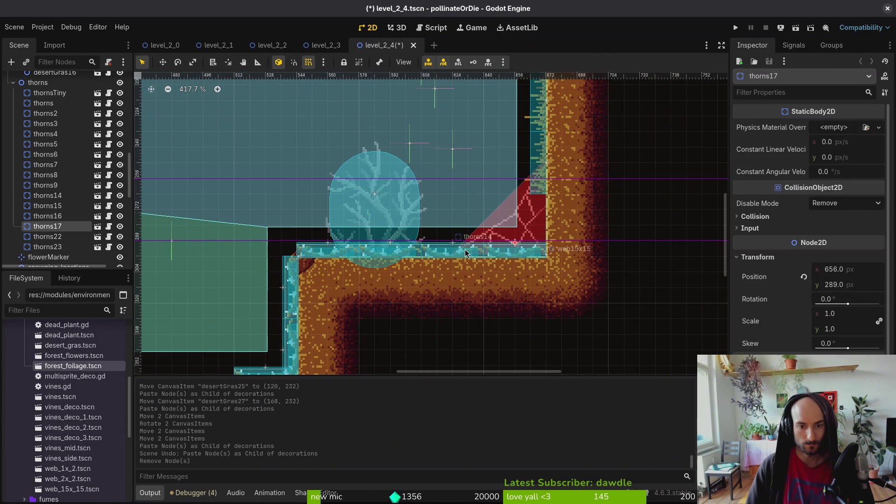
pyautogui.keyDown('shift'); pyautogui.click(415, 254); pyautogui.keyUp('shift')
pyautogui.keyDown('shift'); pyautogui.click(415, 254); pyautogui.keyUp('shift')
pyautogui.keyDown('shift'); pyautogui.click(309, 254); pyautogui.keyUp('shift')
pyautogui.press('Delete')
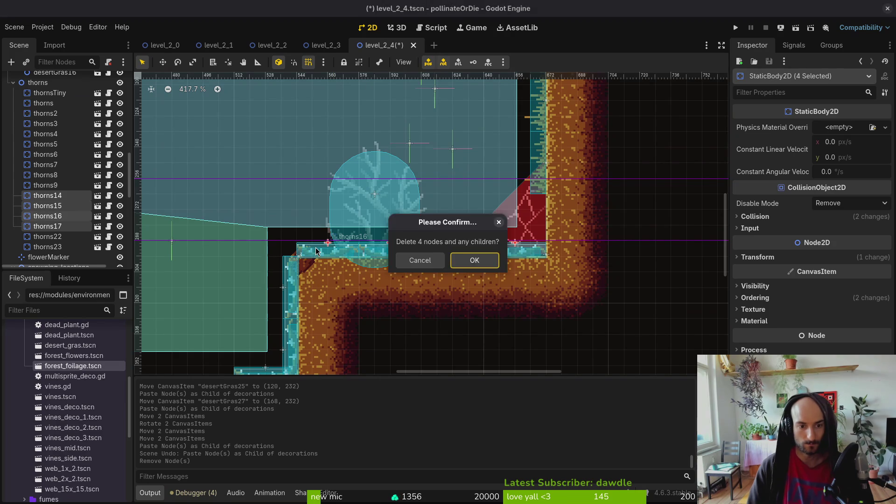
pyautogui.press('Return')
# Step: Move the web15x15 decoration to position 672, 296
pyautogui.scroll(-3, 252, 264)
pyautogui.scroll(2, 461, 267)
pyautogui.moveTo(513, 258); pyautogui.dragTo(514, 262)
pyautogui.scroll(-3, 419, 261)
pyautogui.scroll(4, 223, 220)
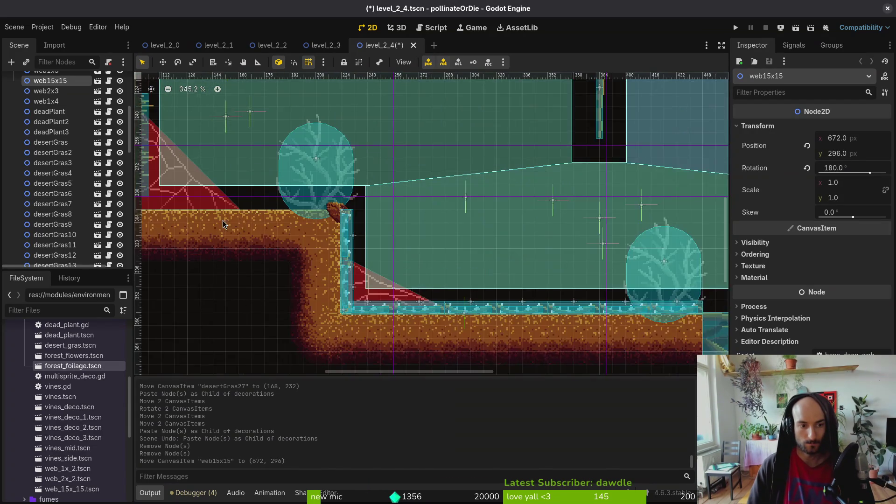
pyautogui.press('Escape')
pyautogui.scroll(-4, 441, 309)
# Step: Paste two grass clumps under decorations and lay them flat on the lower ledge
pyautogui.scroll(2, 280, 233)
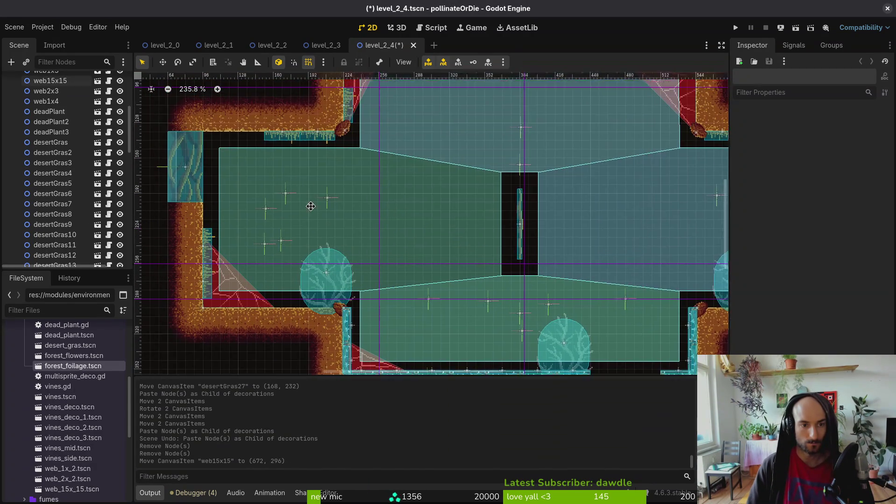
pyautogui.click(202, 214)
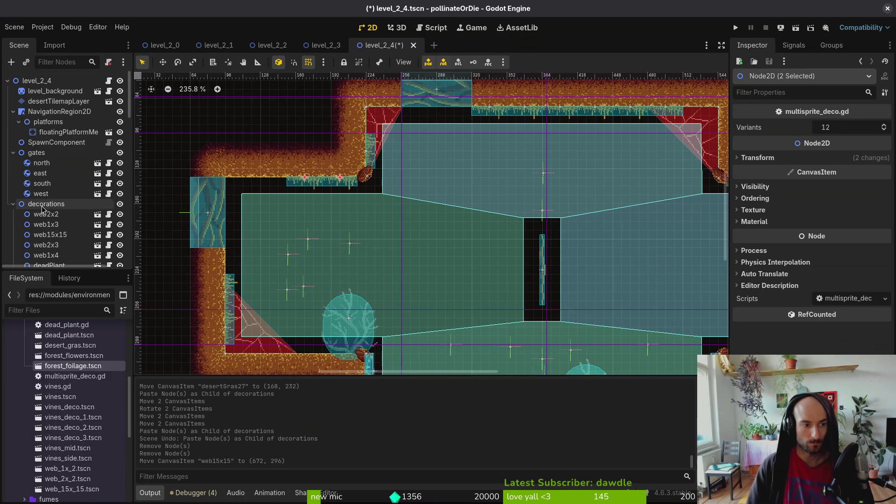
pyautogui.click(47, 204)
pyautogui.hotkey('ctrl', 'v')
pyautogui.moveTo(307, 127); pyautogui.dragTo(281, 293)
pyautogui.moveTo(282, 293); pyautogui.dragTo(411, 256)
pyautogui.scroll(3, 307, 278)
pyautogui.moveTo(320, 297); pyautogui.dragTo(376, 320)
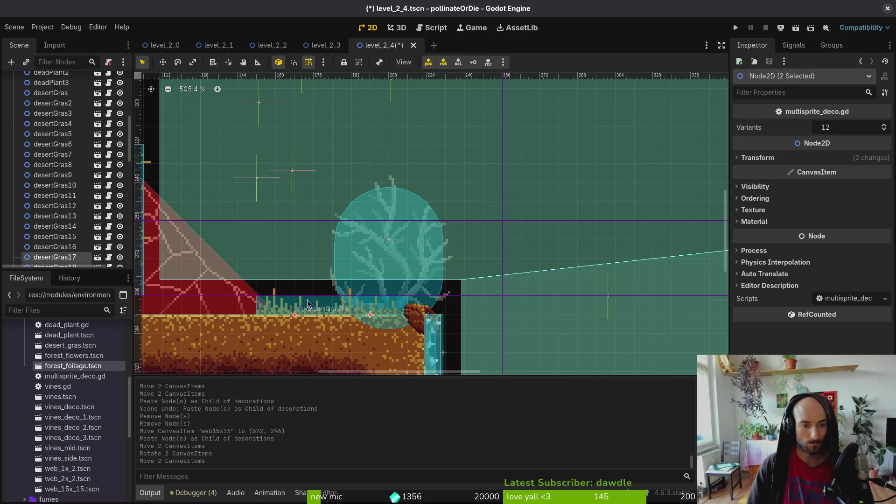
pyautogui.moveTo(314, 307); pyautogui.dragTo(351, 312)
# Step: Paste another grass clump further left on the ledge and save level_2_4
pyautogui.click(351, 313)
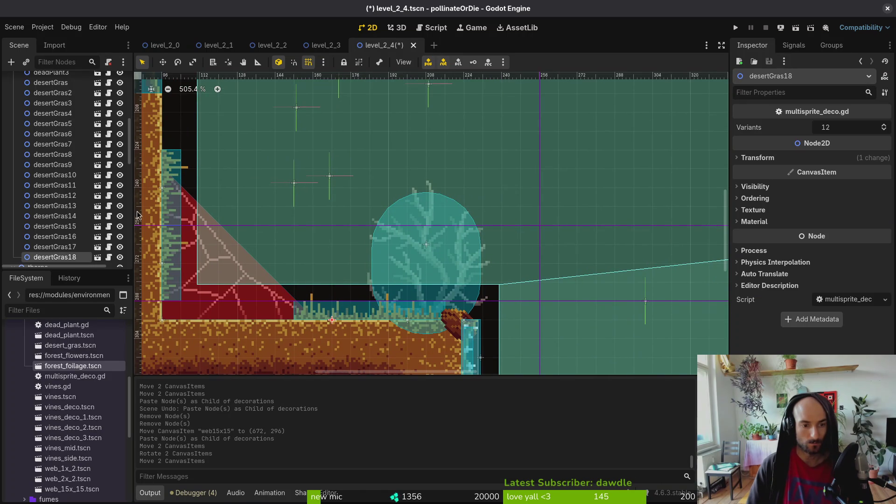
pyautogui.scroll(5, 55, 192)
pyautogui.click(47, 117)
pyautogui.click(55, 127)
pyautogui.hotkey('ctrl', 'v')
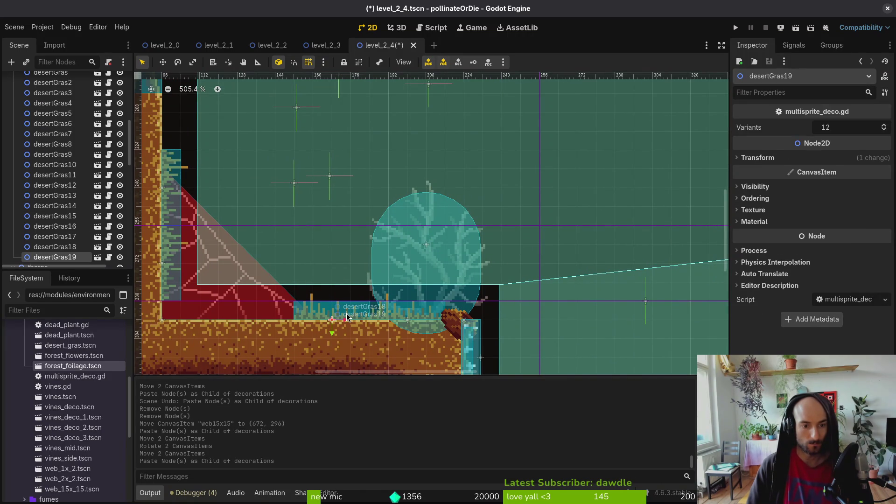
pyautogui.moveTo(347, 317); pyautogui.dragTo(261, 318)
pyautogui.scroll(-5, 280, 263)
pyautogui.hotkey('ctrl', 's')
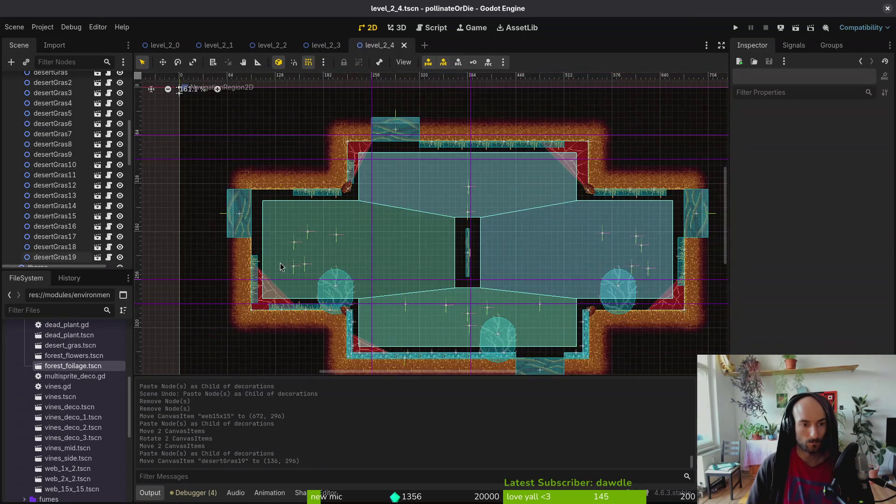
pyautogui.scroll(4, 280, 263)
pyautogui.hscroll(5, 407, 294)
# Step: Paste three copied grass clumps onto the lower-right ledge and save
pyautogui.scroll(2, 495, 242)
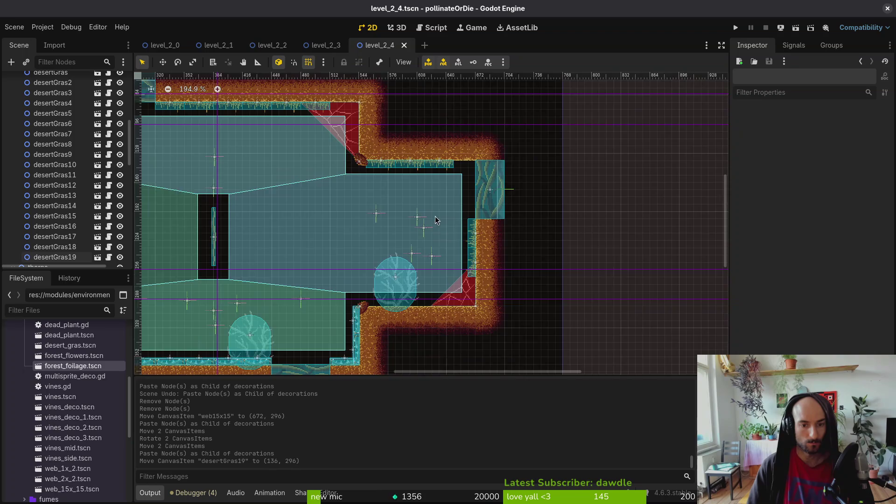
pyautogui.hscroll(3, 419, 187)
pyautogui.click(396, 145)
pyautogui.keyDown('shift'); pyautogui.click(378, 146); pyautogui.keyUp('shift')
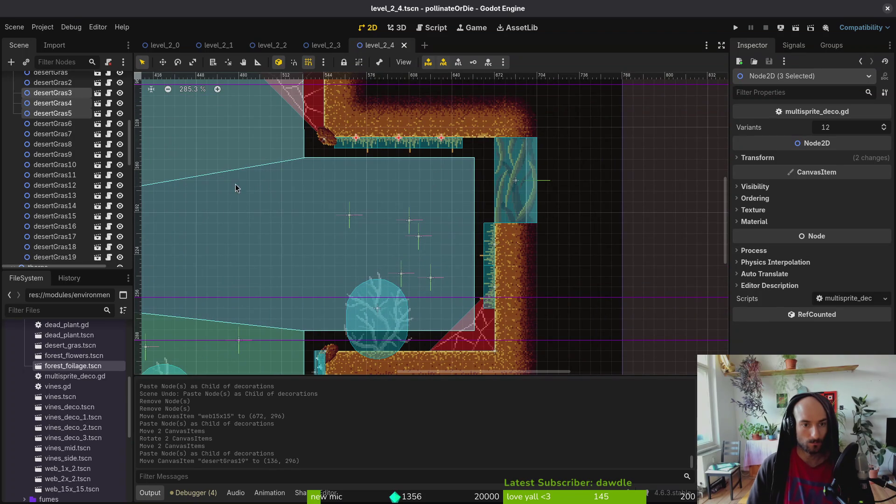
pyautogui.scroll(5, 70, 186)
pyautogui.hotkey('ctrl', 'v')
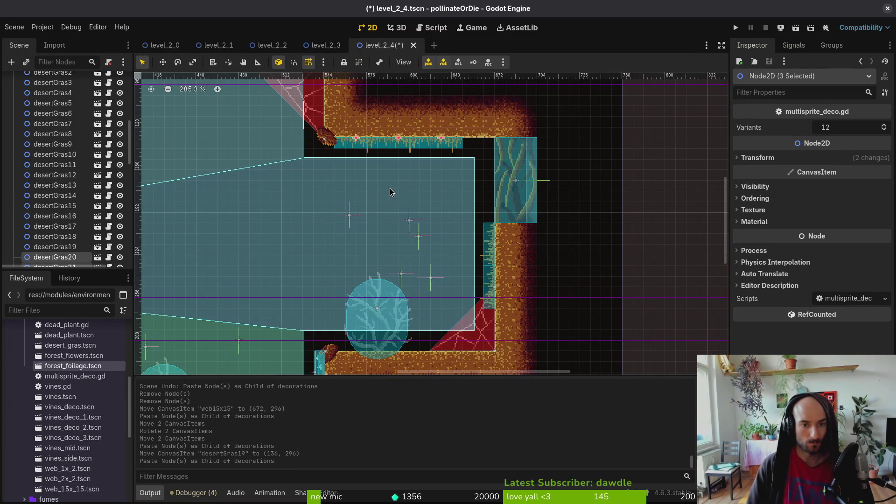
pyautogui.moveTo(442, 152)
pyautogui.mouseDown()
pyautogui.moveTo(441, 337)
pyautogui.moveTo(440, 250)
pyautogui.moveTo(287, 304)
pyautogui.moveTo(286, 329)
pyautogui.mouseUp()
pyautogui.scroll(2, 439, 322)
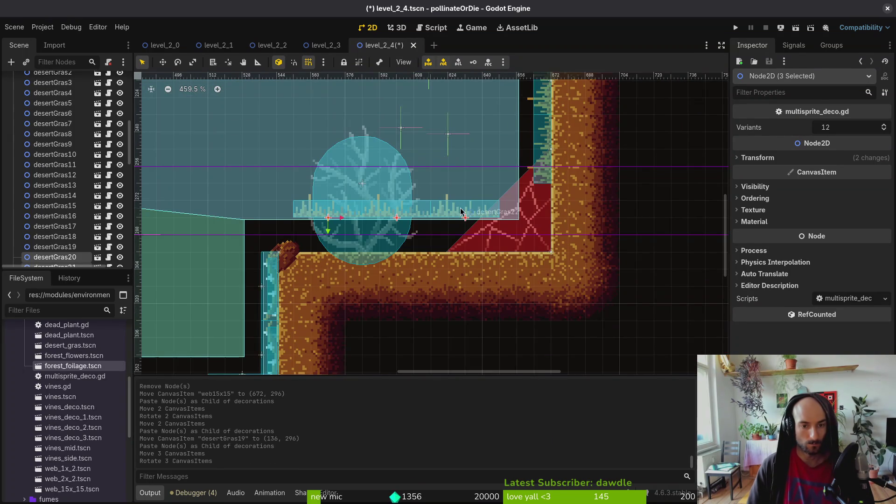
pyautogui.moveTo(462, 211); pyautogui.dragTo(455, 246)
pyautogui.hotkey('ctrl', 's')
# Step: Delete the extra grass clump desertGras18
pyautogui.scroll(-5, 406, 222)
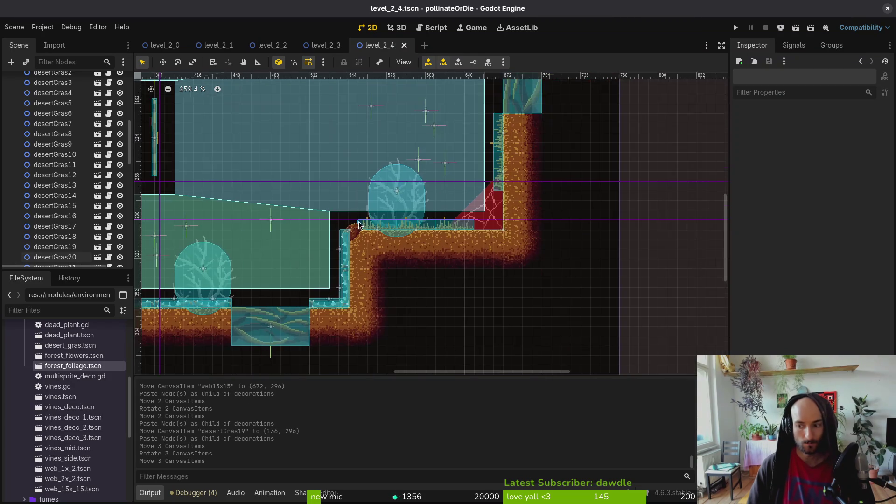
pyautogui.scroll(3, 413, 267)
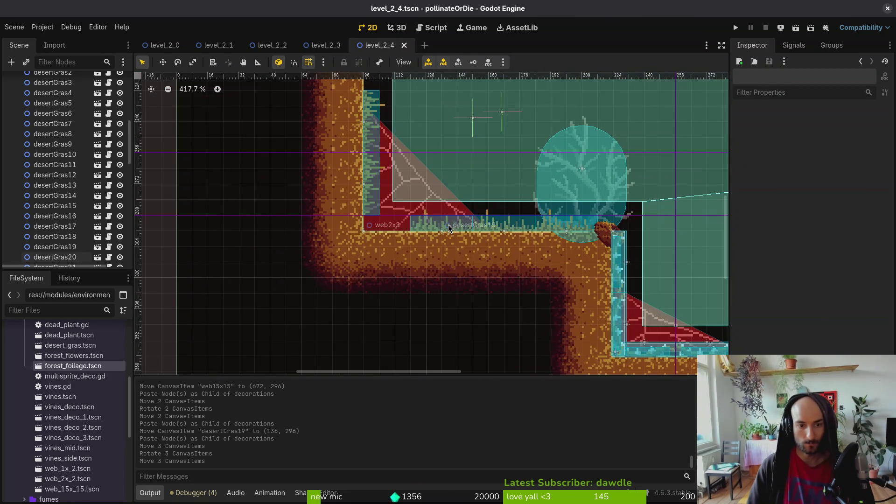
pyautogui.click(517, 228)
pyautogui.press('Delete')
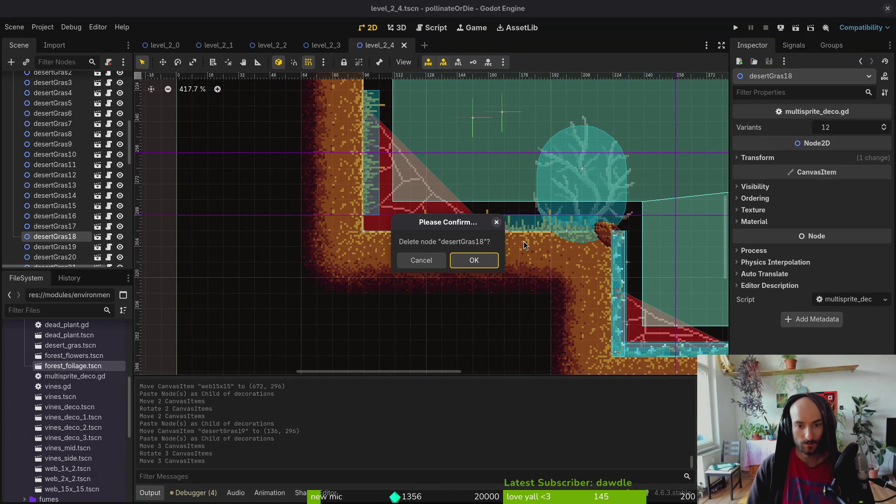
pyautogui.click(429, 260)
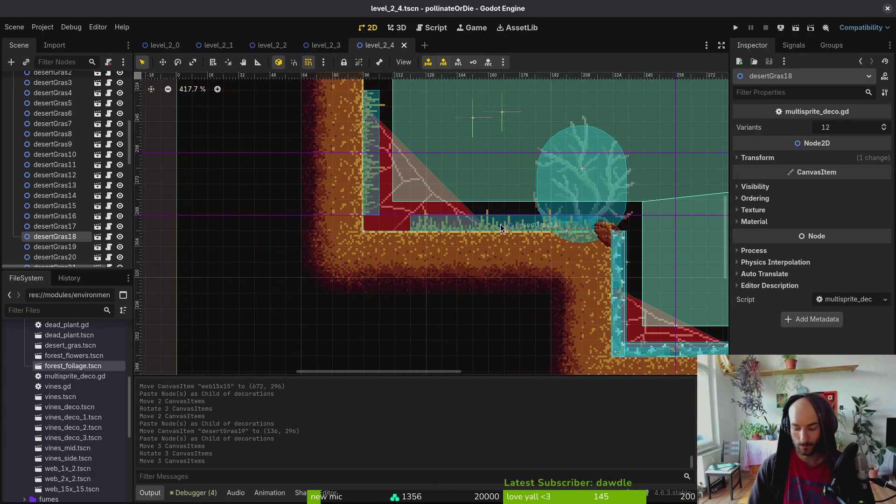
pyautogui.press('Delete')
pyautogui.press('Return')
# Step: Slide desertGras19 right, lay desertGras15 flat at (120, 296), and save level_2_4
pyautogui.moveTo(457, 232)
pyautogui.mouseDown()
pyautogui.moveTo(496, 233)
pyautogui.moveTo(488, 232)
pyautogui.mouseUp()
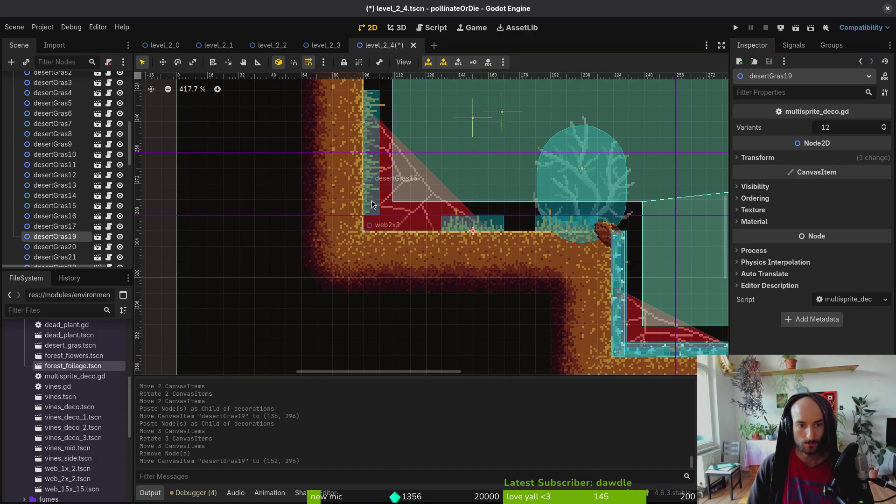
pyautogui.moveTo(374, 204)
pyautogui.mouseDown()
pyautogui.moveTo(436, 199)
pyautogui.moveTo(432, 228)
pyautogui.mouseUp()
pyautogui.scroll(-4, 467, 223)
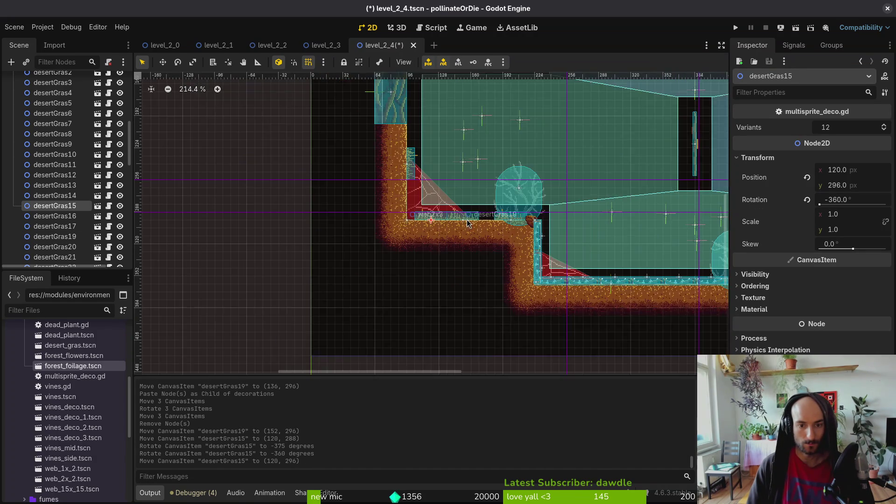
pyautogui.scroll(-1, 474, 296)
pyautogui.hotkey('ctrl', 's')
pyautogui.scroll(-3, 513, 279)
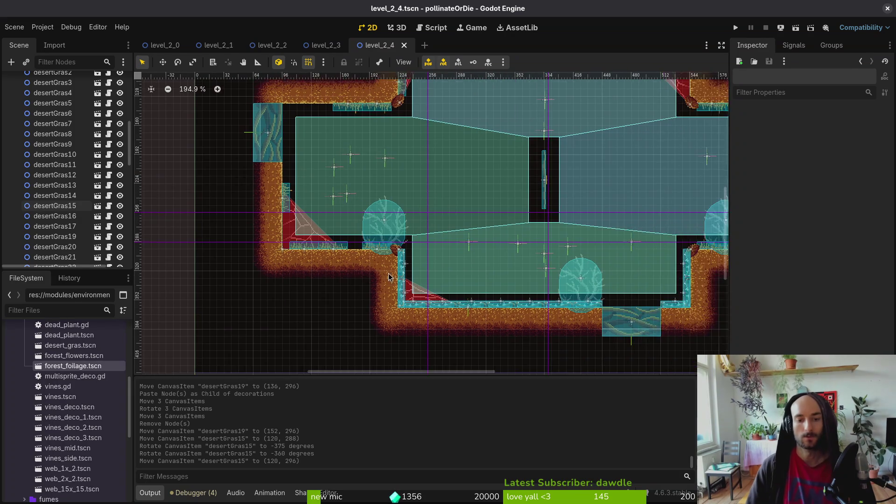
pyautogui.hotkey('ctrl', 's')
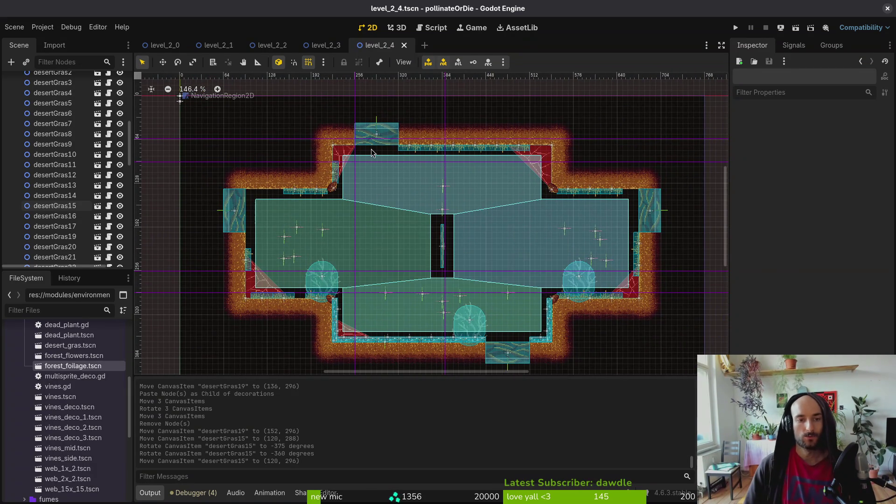
pyautogui.hotkey('shift', 'alt', 'o')
# Step: Open level_2_5 and trial-move the fumes onto the left and right pillars, then undo
pyautogui.write('25ts')
pyautogui.press('Return')
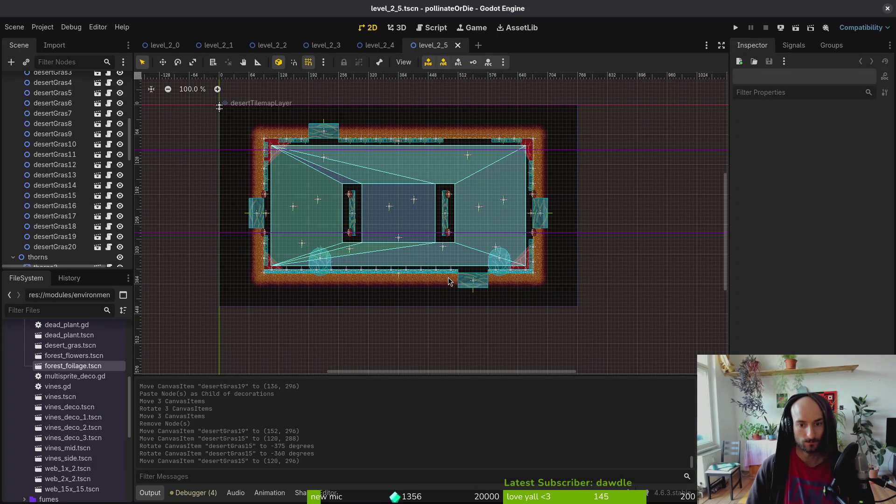
pyautogui.scroll(5, 390, 224)
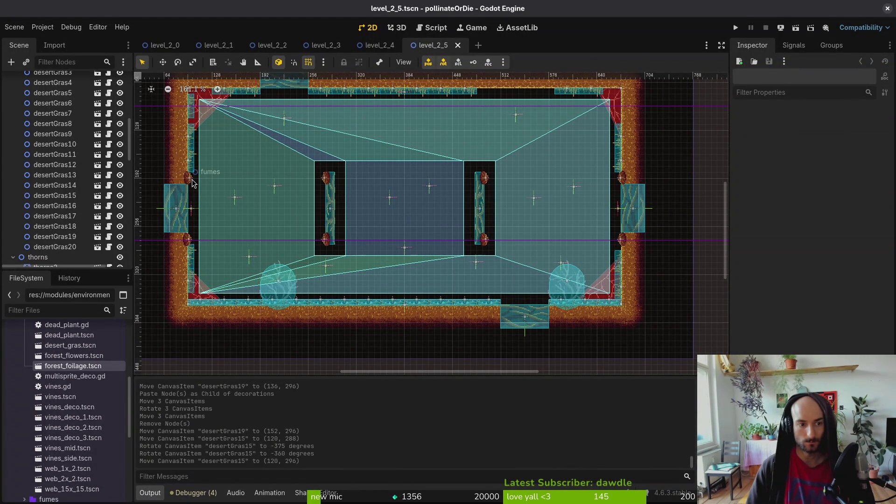
pyautogui.moveTo(191, 183)
pyautogui.mouseDown()
pyautogui.moveTo(380, 172)
pyautogui.moveTo(312, 179)
pyautogui.mouseUp()
pyautogui.scroll(8, 360, 176)
pyautogui.scroll(-6, 396, 179)
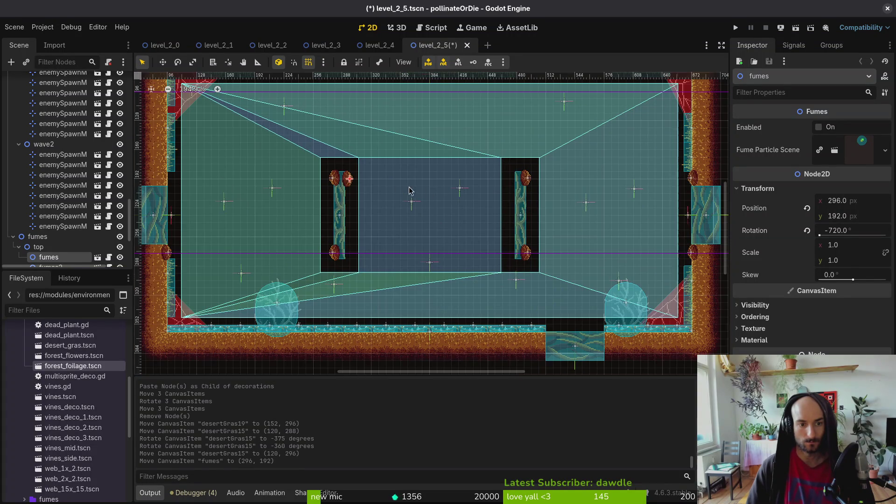
pyautogui.moveTo(692, 182)
pyautogui.mouseDown()
pyautogui.moveTo(518, 201)
pyautogui.moveTo(509, 181)
pyautogui.mouseUp()
pyautogui.scroll(2, 518, 200)
pyautogui.scroll(-4, 509, 180)
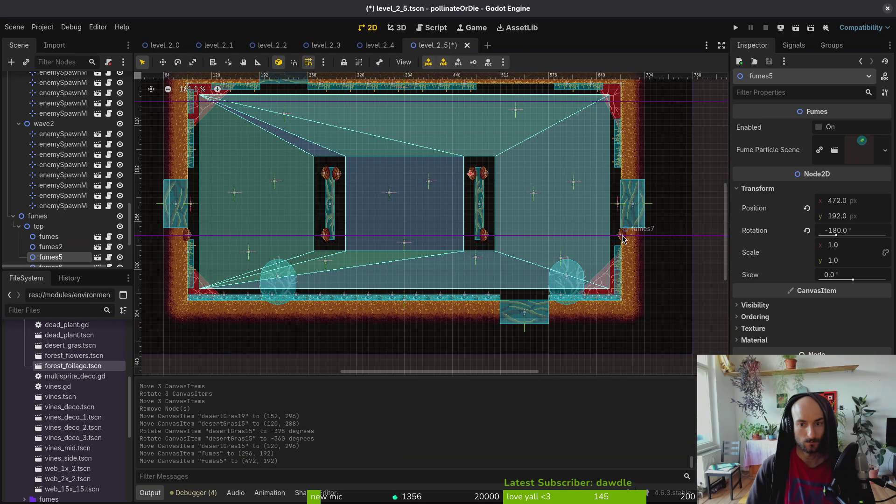
pyautogui.hotkey('ctrl', 'z')
pyautogui.hotkey('ctrl', 'z')
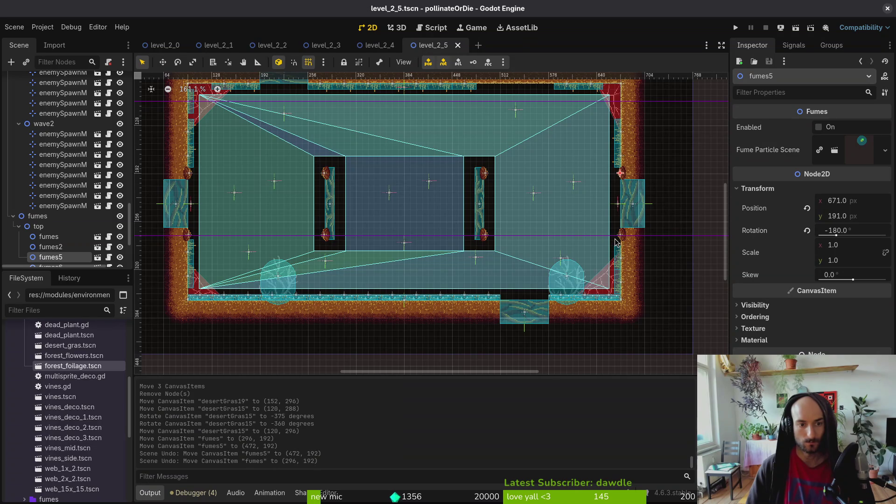
pyautogui.press('Escape')
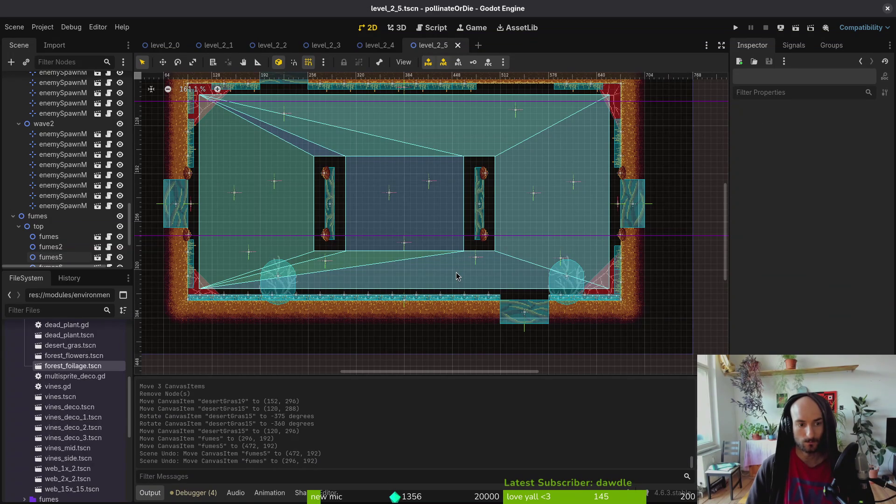
# Step: Nudge the fumes up and right, then revert the nudge
pyautogui.scroll(9, 199, 181)
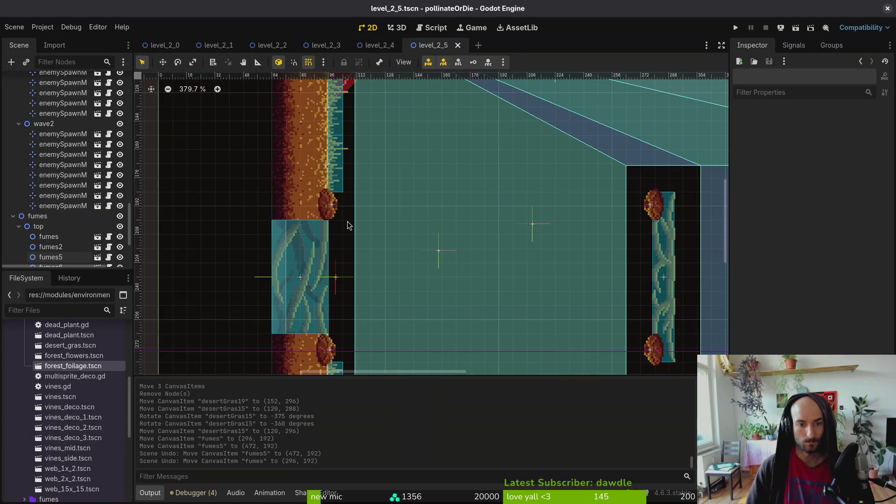
pyautogui.moveTo(329, 209)
pyautogui.mouseDown()
pyautogui.moveTo(327, 190)
pyautogui.moveTo(330, 201)
pyautogui.mouseUp()
pyautogui.scroll(5, 333, 201)
pyautogui.scroll(-5, 380, 231)
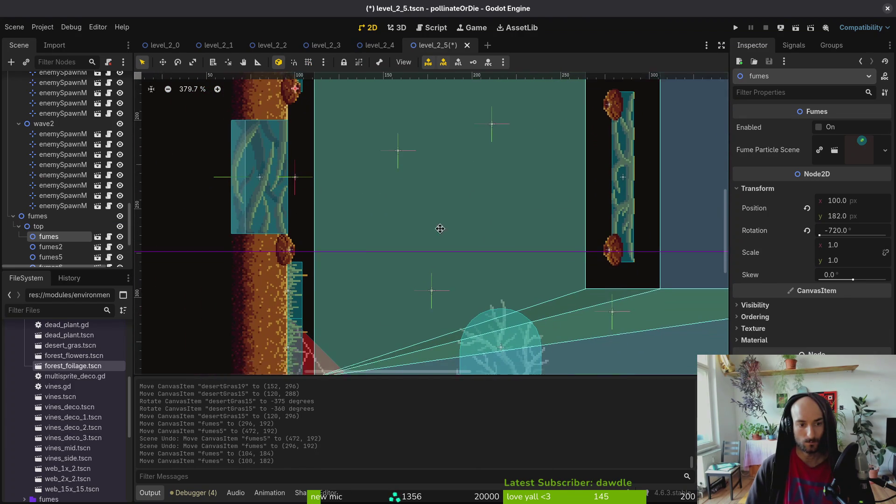
pyautogui.scroll(-1, 364, 240)
pyautogui.hotkey('ctrl', 'z')
pyautogui.hotkey('ctrl', 'z')
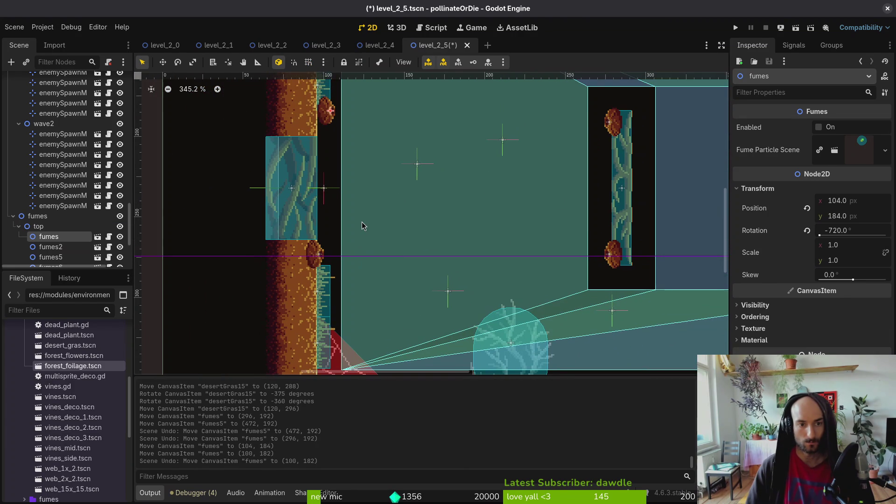
# Step: Try moving the west gate into the room, undo it, and save level_2_5
pyautogui.scroll(-3, 373, 221)
pyautogui.scroll(-2, 386, 224)
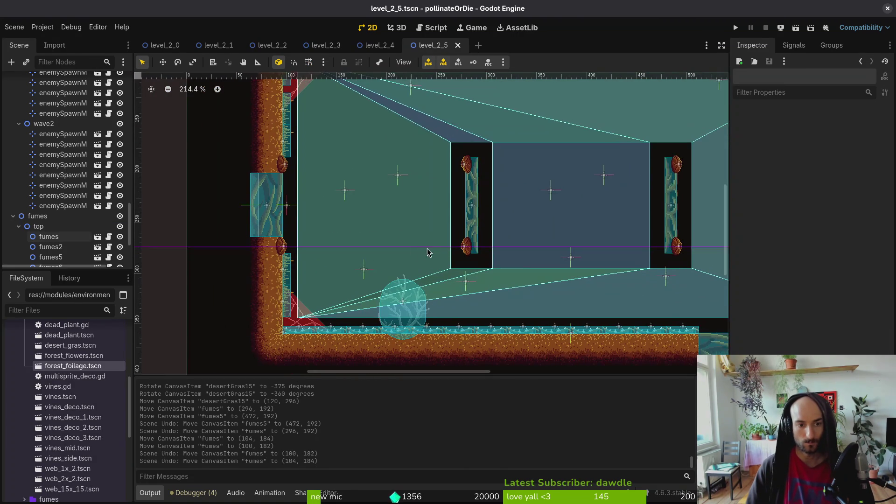
pyautogui.scroll(-2, 378, 253)
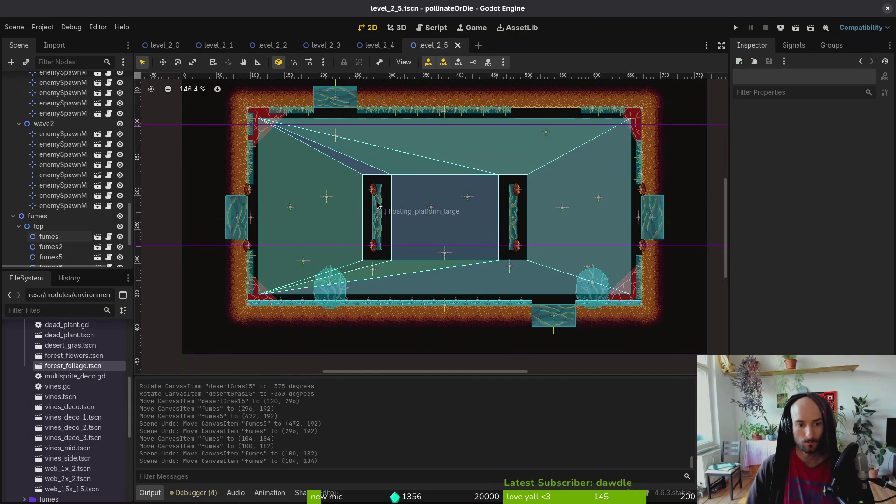
pyautogui.moveTo(239, 218)
pyautogui.mouseDown()
pyautogui.moveTo(369, 220)
pyautogui.moveTo(325, 221)
pyautogui.mouseUp()
pyautogui.hotkey('ctrl', 'z')
pyautogui.hotkey('ctrl', 's')
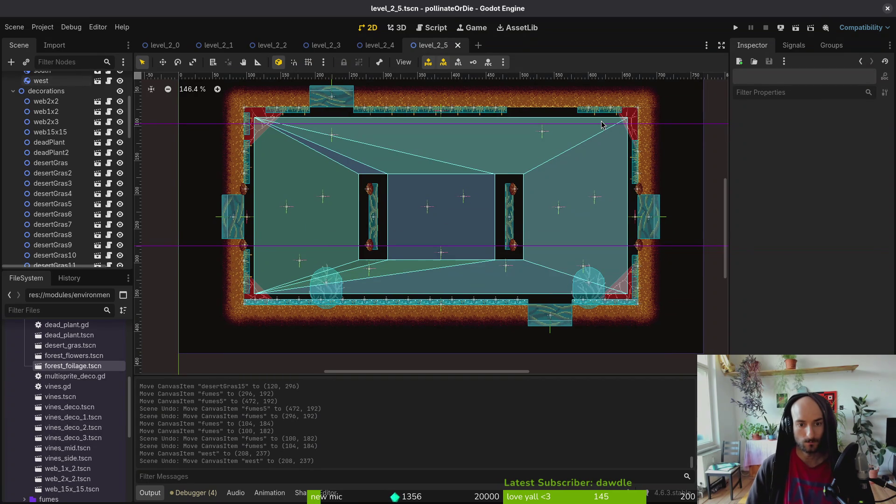
pyautogui.hotkey('ctrl', 'shift', 'o')
# Step: Open level_2_6 and delete the thorns on its lower-left ledge
pyautogui.write('2_6')
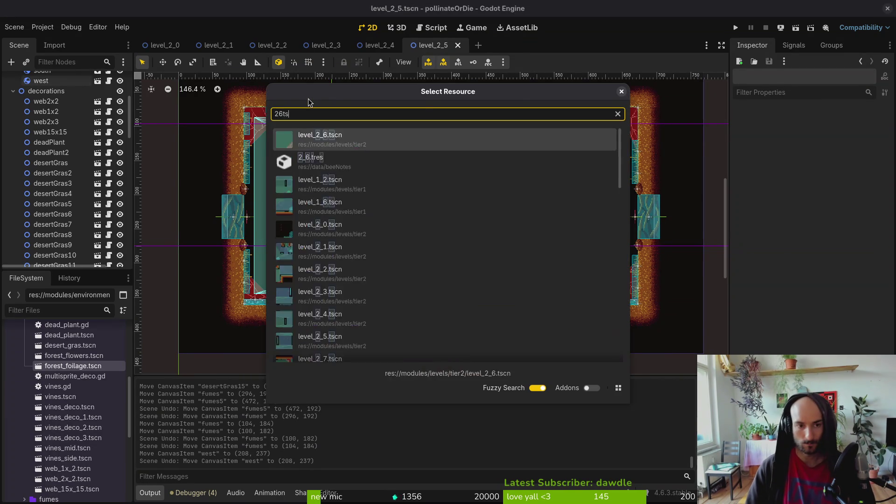
pyautogui.press('Return')
pyautogui.scroll(8, 417, 184)
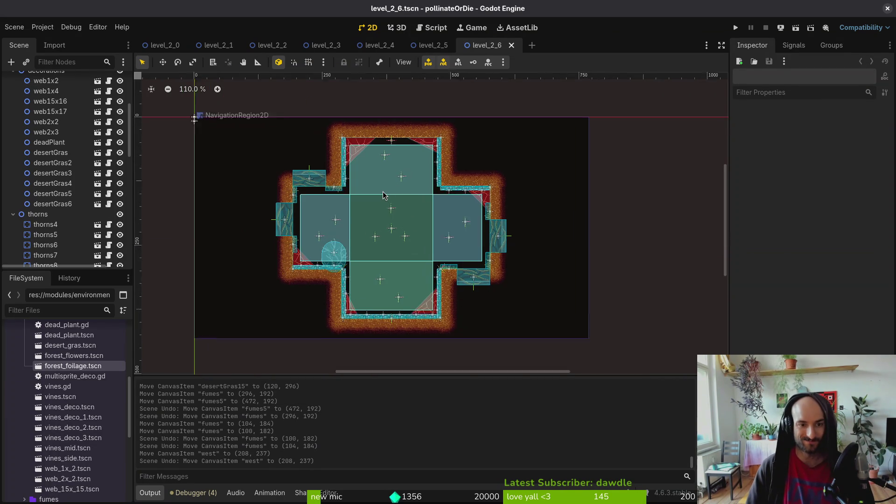
pyautogui.scroll(-3, 416, 237)
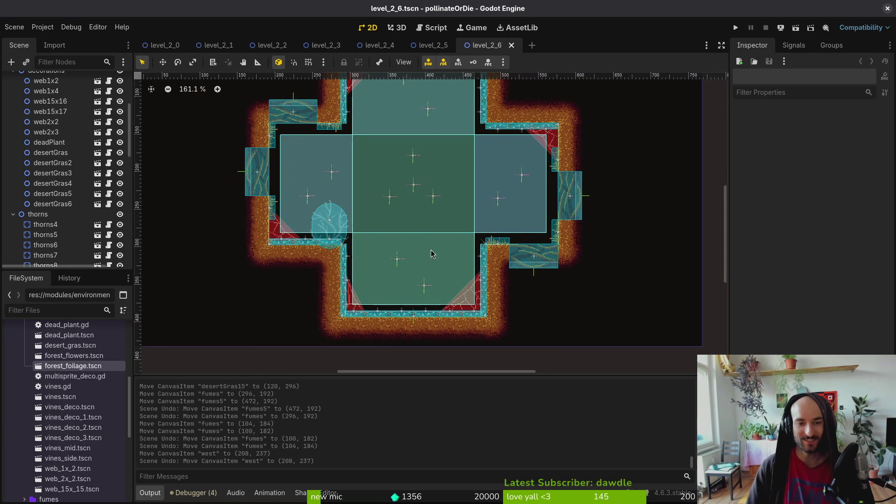
pyautogui.scroll(2, 399, 250)
pyautogui.moveTo(283, 236); pyautogui.dragTo(327, 262)
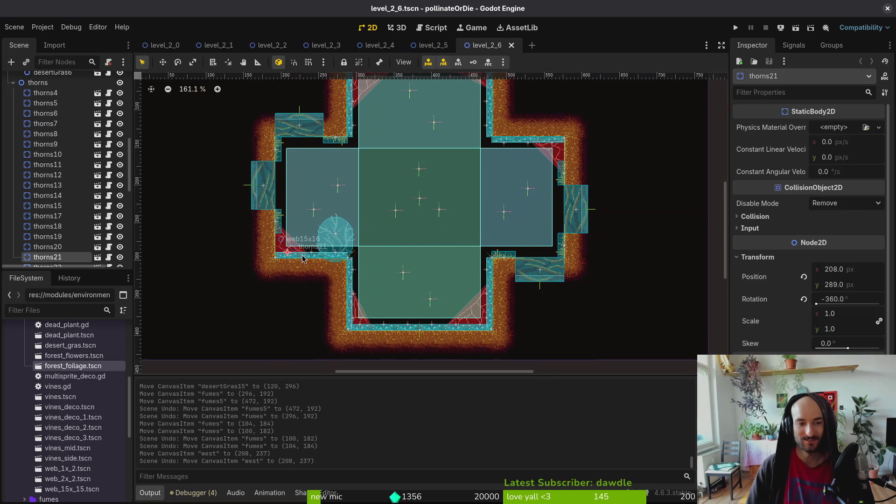
pyautogui.keyDown('shift'); pyautogui.click(332, 255); pyautogui.keyUp('shift')
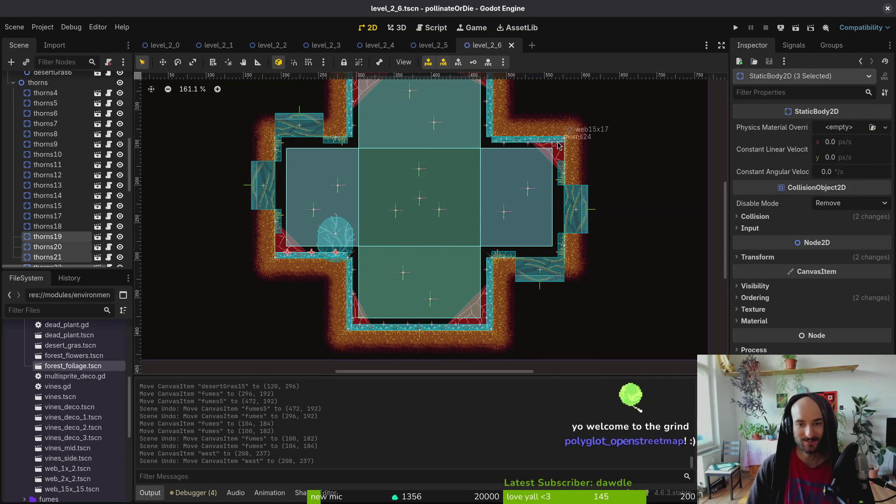
pyautogui.press('Delete')
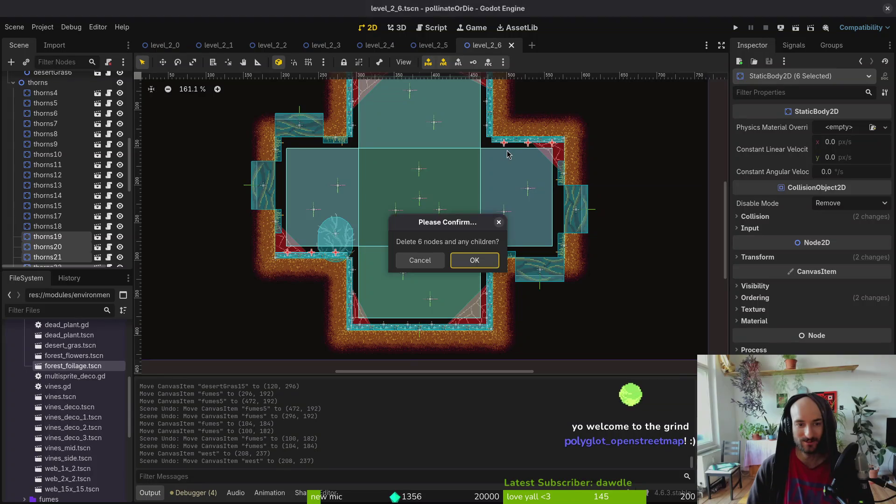
pyautogui.press('Return')
# Step: Delete the six thorns lining the pit floor and walls
pyautogui.scroll(-3, 507, 154)
pyautogui.scroll(1, 472, 241)
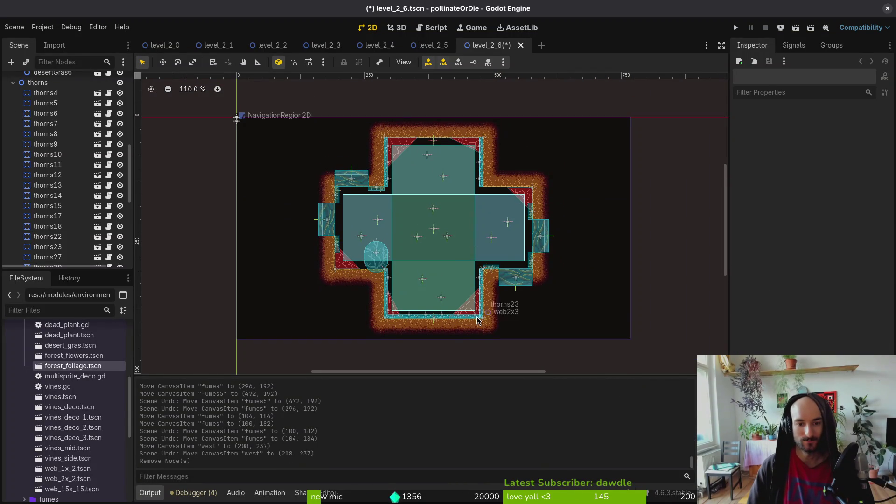
pyautogui.scroll(-5, 478, 320)
pyautogui.scroll(1, 498, 193)
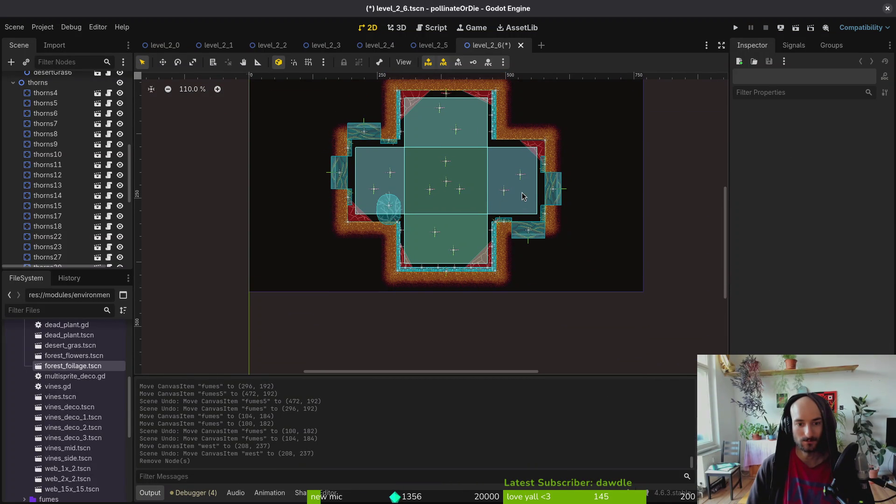
pyautogui.scroll(3, 398, 237)
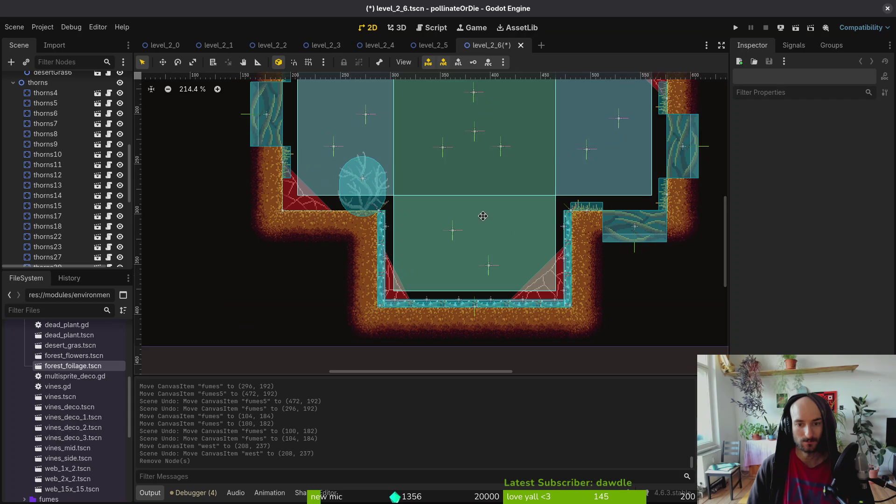
pyautogui.click(549, 212)
pyautogui.keyDown('shift'); pyautogui.click(549, 212); pyautogui.keyUp('shift')
pyautogui.keyDown('shift'); pyautogui.click(545, 240); pyautogui.keyUp('shift')
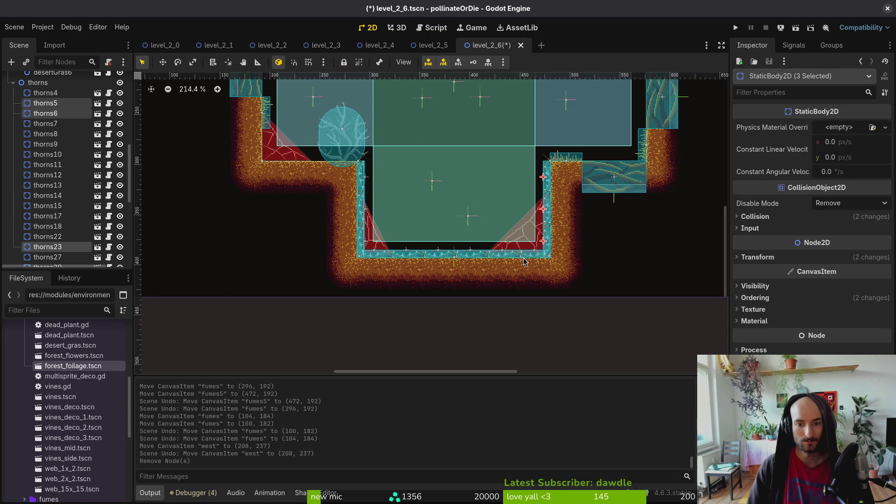
pyautogui.keyDown('shift'); pyautogui.click(532, 251); pyautogui.keyUp('shift')
pyautogui.keyDown('shift'); pyautogui.click(497, 254); pyautogui.keyUp('shift')
pyautogui.keyDown('shift'); pyautogui.click(467, 257); pyautogui.keyUp('shift')
pyautogui.keyDown('shift'); pyautogui.click(438, 255); pyautogui.keyUp('shift')
pyautogui.keyDown('shift'); pyautogui.click(406, 255); pyautogui.keyUp('shift')
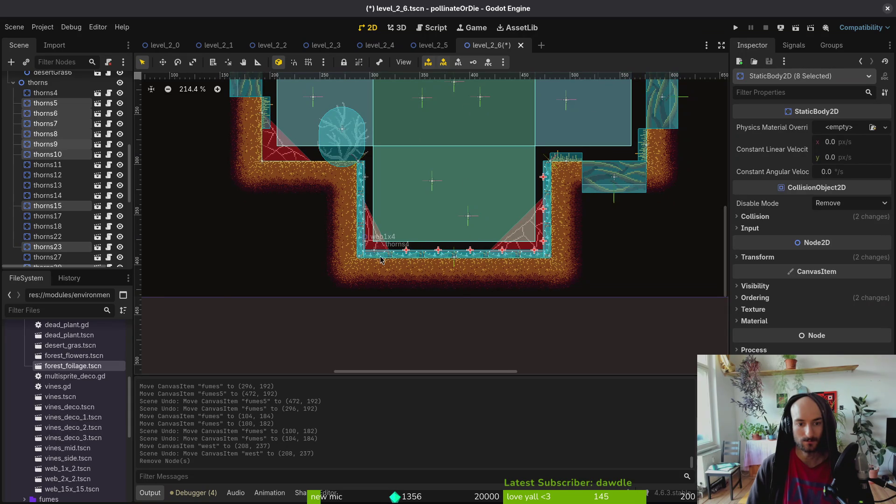
pyautogui.keyDown('shift'); pyautogui.click(374, 255); pyautogui.keyUp('shift')
pyautogui.keyDown('shift'); pyautogui.click(360, 181); pyautogui.keyUp('shift')
pyautogui.keyDown('shift'); pyautogui.click(360, 225); pyautogui.keyUp('shift')
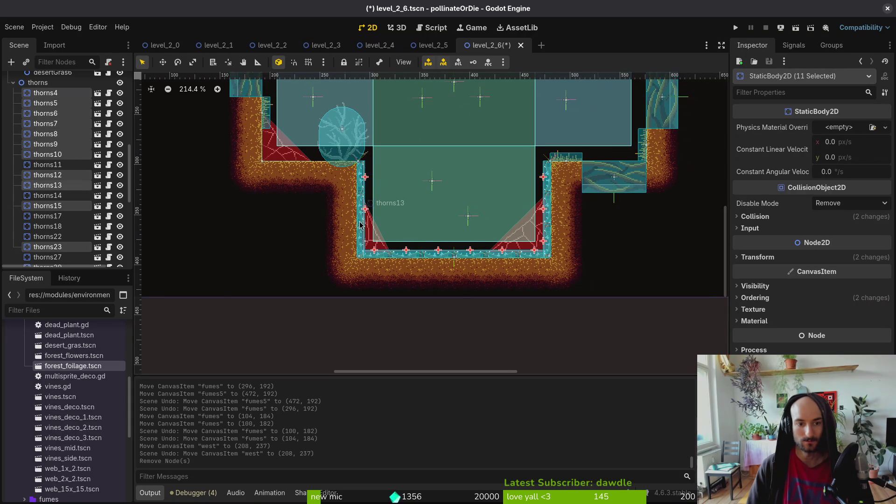
pyautogui.click(374, 252)
pyautogui.keyDown('shift'); pyautogui.click(406, 252); pyautogui.keyUp('shift')
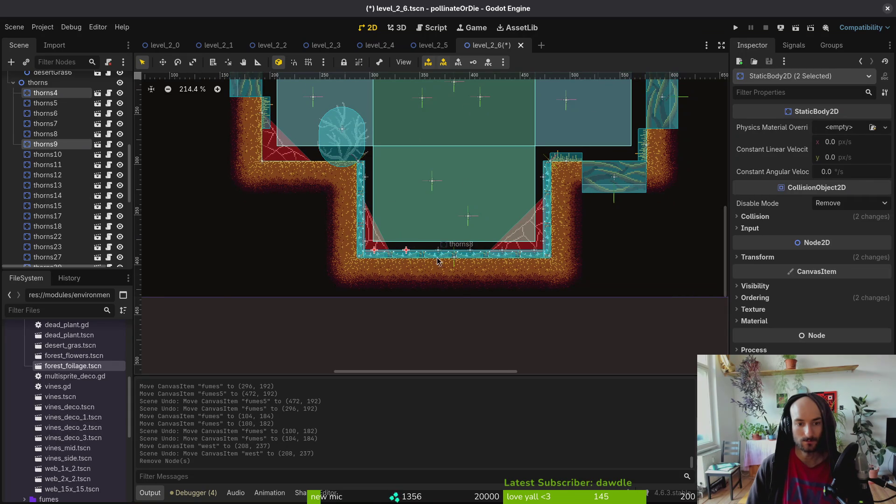
pyautogui.keyDown('shift'); pyautogui.click(438, 252); pyautogui.keyUp('shift')
pyautogui.keyDown('shift'); pyautogui.click(470, 255); pyautogui.keyUp('shift')
pyautogui.keyDown('shift'); pyautogui.click(503, 255); pyautogui.keyUp('shift')
pyautogui.keyDown('shift'); pyautogui.click(534, 253); pyautogui.keyUp('shift')
pyautogui.press('Delete')
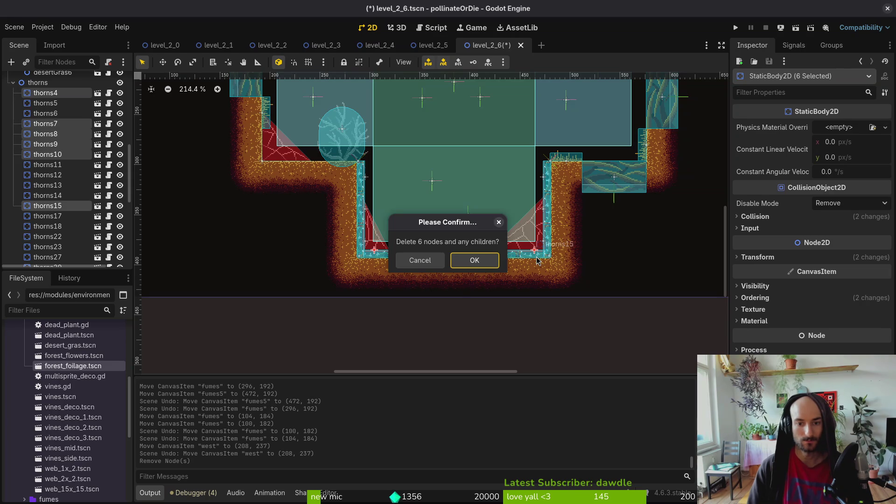
pyautogui.press('Return')
# Step: Nudge the web2x3 and web1x4 pit-wall webs into line at y 392, then save
pyautogui.scroll(4, 533, 260)
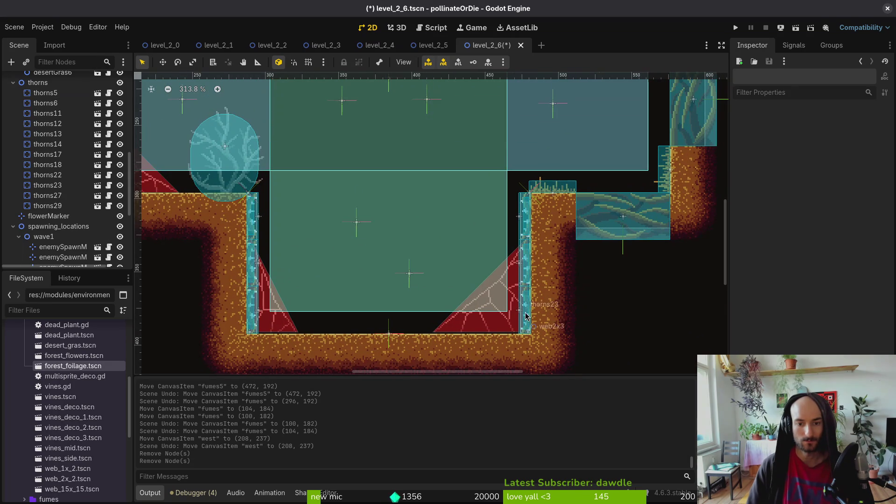
pyautogui.click(534, 260)
pyautogui.keyDown('shift'); pyautogui.click(533, 260); pyautogui.keyUp('shift')
pyautogui.scroll(-5, 534, 264)
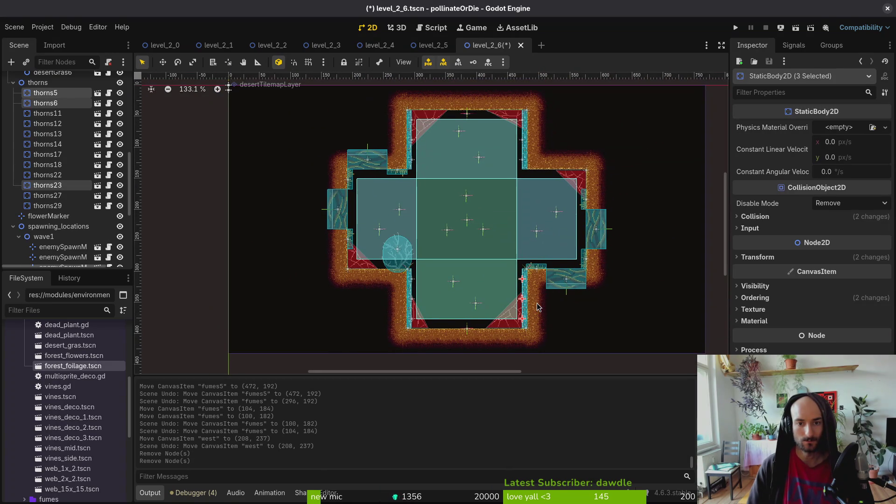
pyautogui.click(536, 306)
pyautogui.scroll(6, 471, 310)
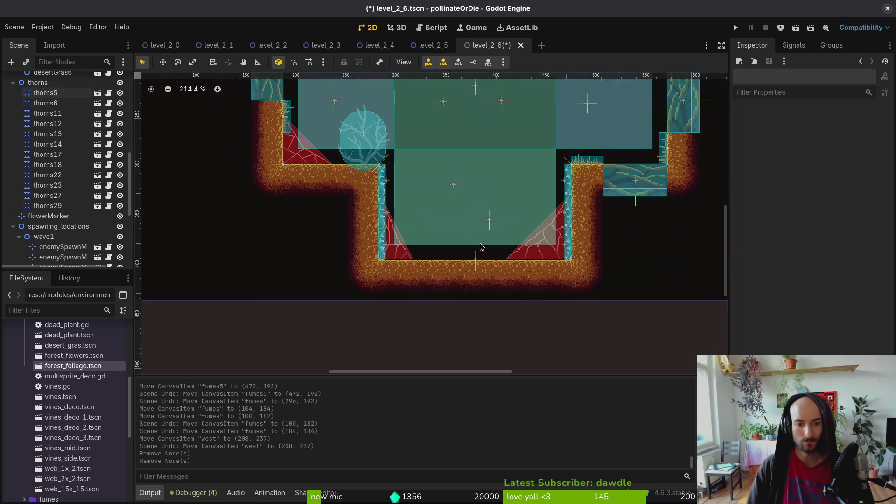
pyautogui.moveTo(558, 256); pyautogui.dragTo(558, 254)
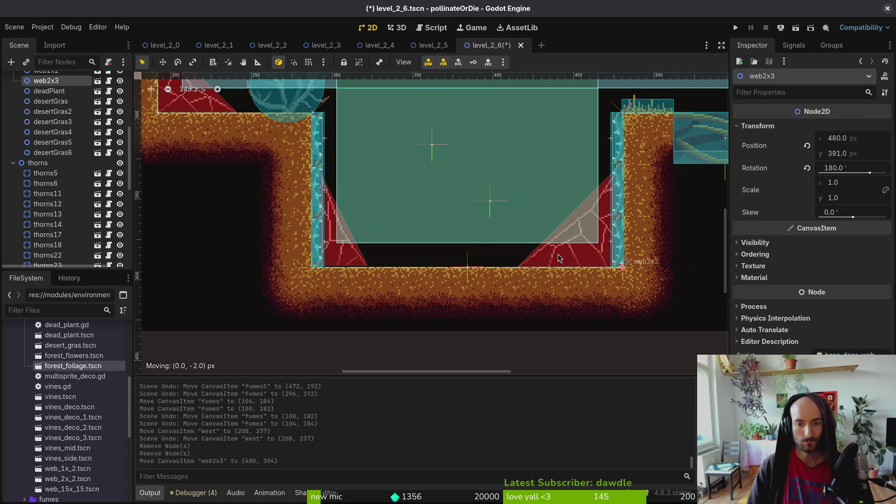
pyautogui.click(347, 258)
pyautogui.moveTo(346, 255); pyautogui.dragTo(348, 254)
pyautogui.hotkey('ctrl', 's')
pyautogui.scroll(-3, 392, 207)
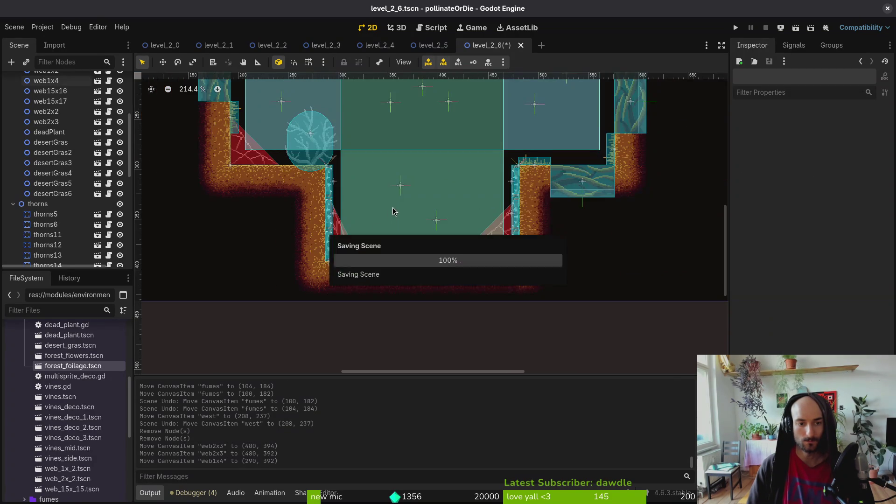
pyautogui.scroll(-1, 461, 267)
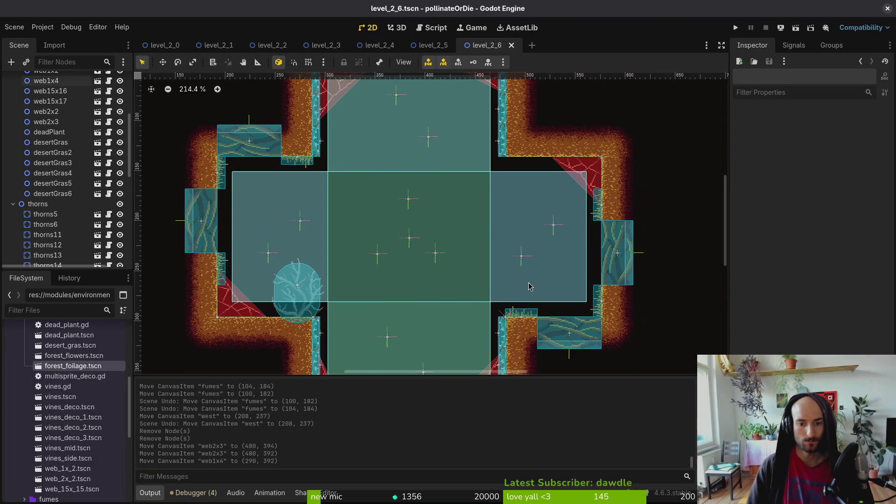
pyautogui.scroll(-5, 529, 286)
# Step: Paste a desertGras clump into decorations and place it on the pit floor, undoing stray navigation edits
pyautogui.click(529, 205)
pyautogui.scroll(1, 179, 188)
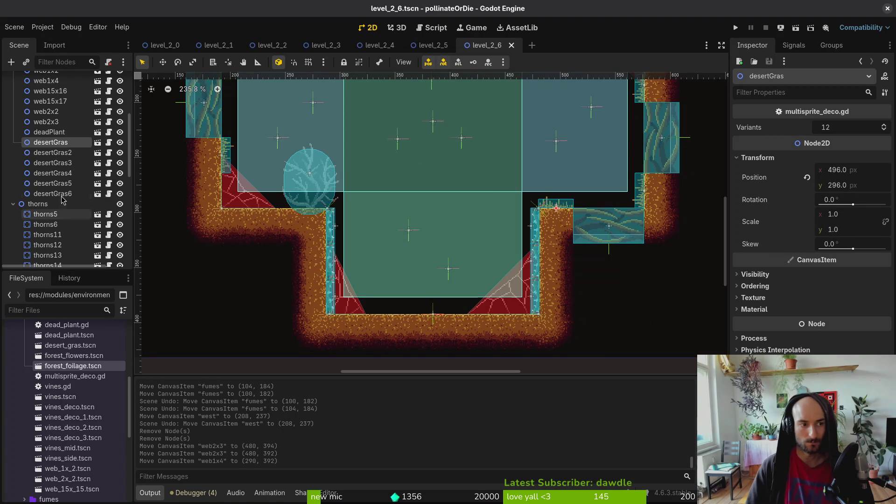
pyautogui.click(395, 268)
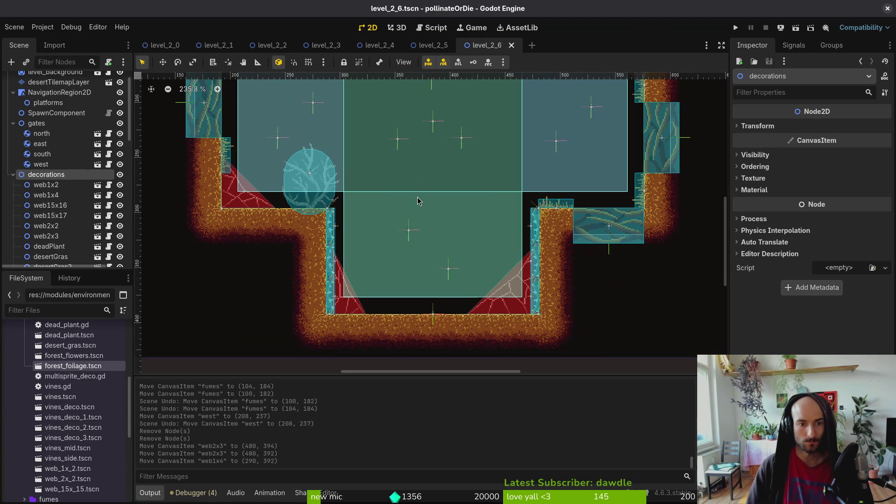
pyautogui.scroll(-3, 417, 200)
pyautogui.hotkey('ctrl', 'v')
pyautogui.scroll(1, 551, 161)
pyautogui.moveTo(530, 203); pyautogui.dragTo(496, 244)
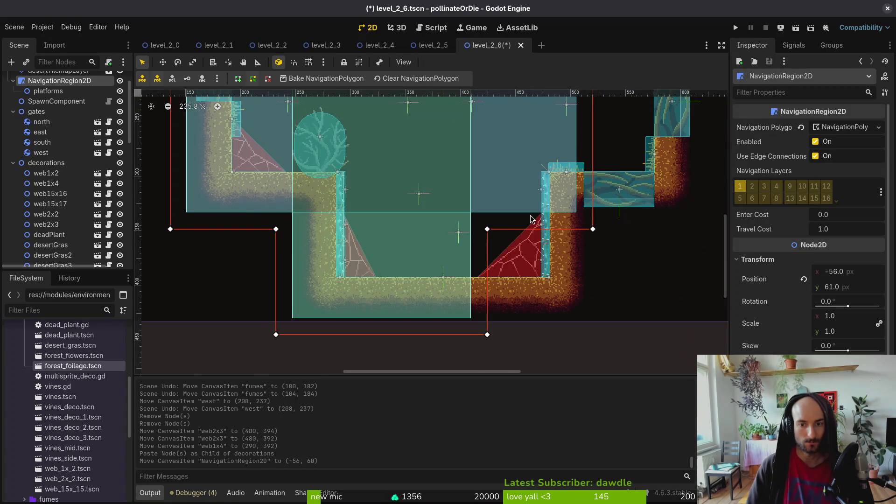
pyautogui.hotkey('ctrl', 'z')
pyautogui.click(576, 172)
pyautogui.hotkey('ctrl', 'z')
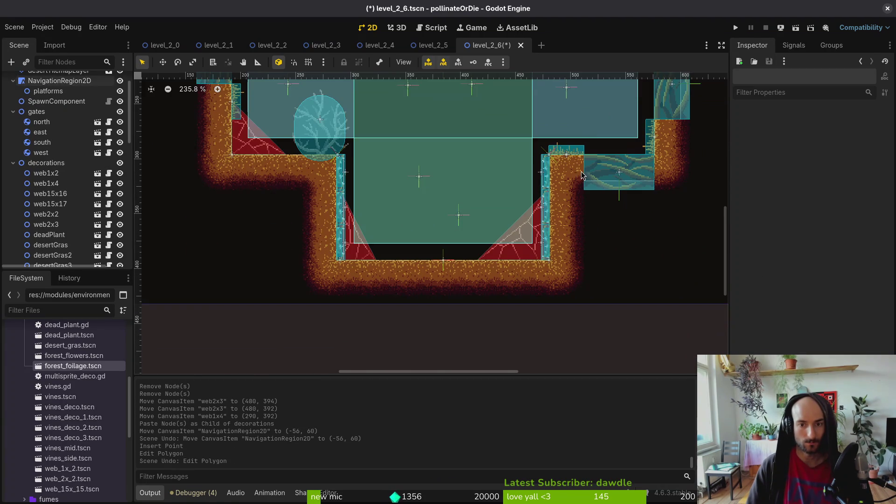
pyautogui.moveTo(576, 153)
pyautogui.mouseDown()
pyautogui.moveTo(510, 236)
pyautogui.moveTo(503, 261)
pyautogui.moveTo(478, 266)
pyautogui.mouseUp()
pyautogui.scroll(4, 511, 235)
# Step: With grid snapping on, paste three more grass clumps spaced along the pit floor and save
pyautogui.hotkey('shift', 'g')
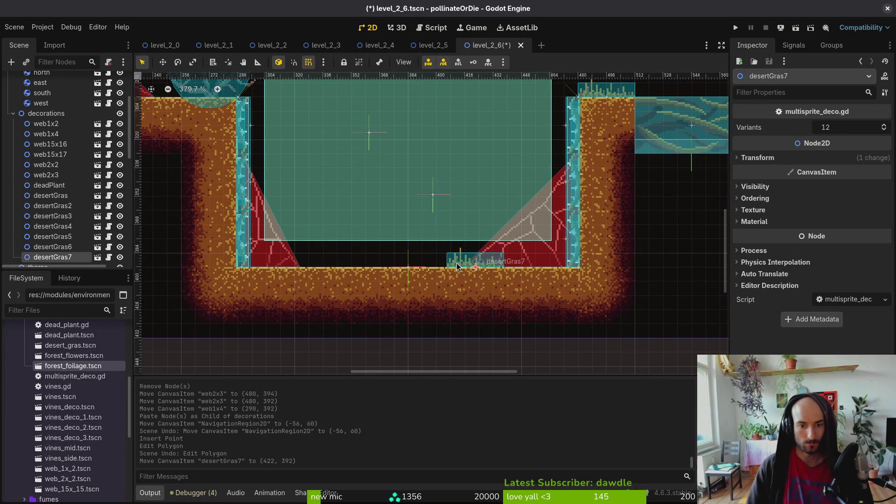
pyautogui.hotkey('ctrl', 'v')
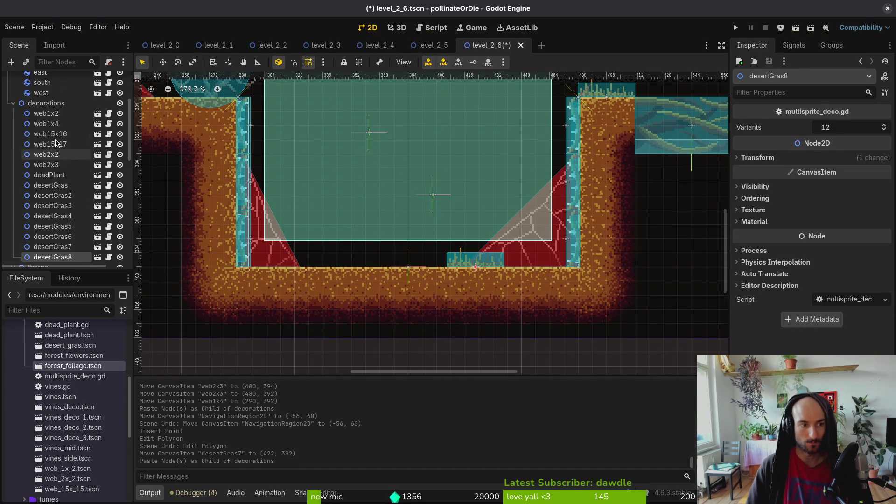
pyautogui.hotkey('ctrl', 'v')
pyautogui.moveTo(462, 263)
pyautogui.mouseDown()
pyautogui.moveTo(267, 263)
pyautogui.moveTo(396, 264)
pyautogui.moveTo(339, 264)
pyautogui.moveTo(374, 266)
pyautogui.mouseUp()
pyautogui.moveTo(307, 265); pyautogui.dragTo(321, 265)
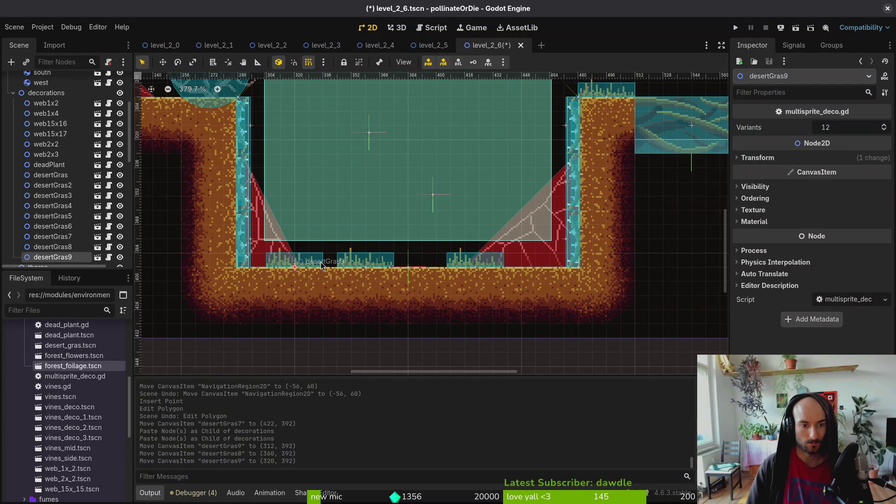
pyautogui.hotkey('ctrl', 'v')
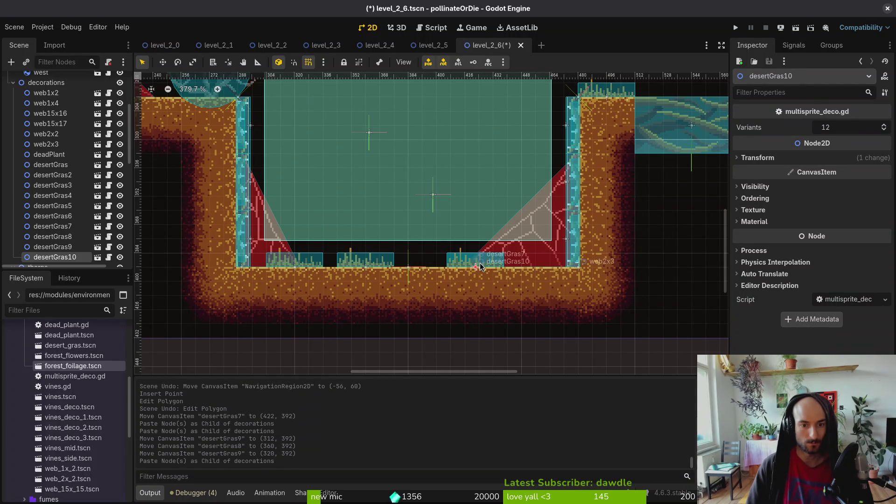
pyautogui.moveTo(477, 265)
pyautogui.mouseDown()
pyautogui.moveTo(438, 268)
pyautogui.moveTo(493, 269)
pyautogui.mouseUp()
pyautogui.scroll(-6, 490, 275)
pyautogui.press('Escape')
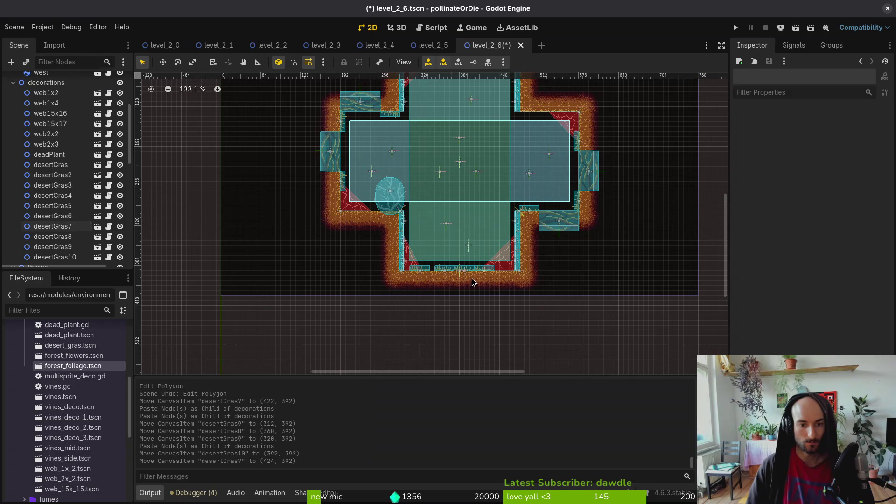
pyautogui.hotkey('ctrl', 's')
pyautogui.scroll(-3, 486, 225)
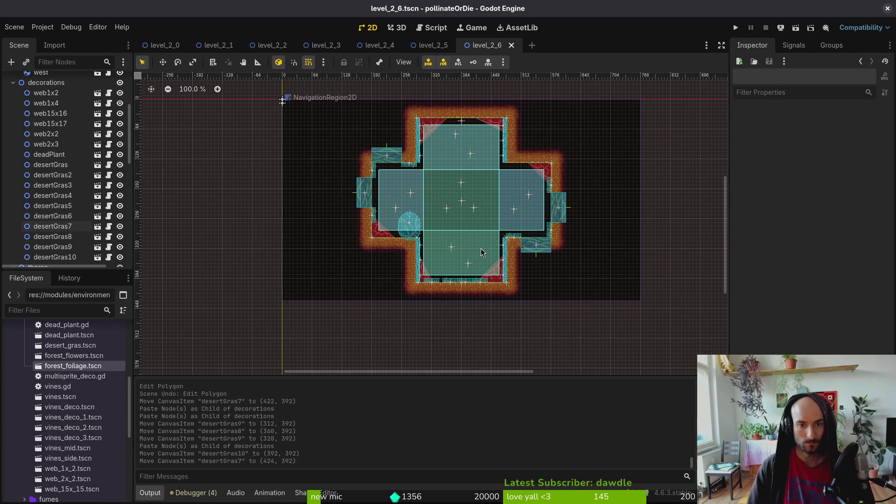
# Step: Hang a copied grass clump upside down under the top-right ceiling at y 136
pyautogui.scroll(3, 539, 169)
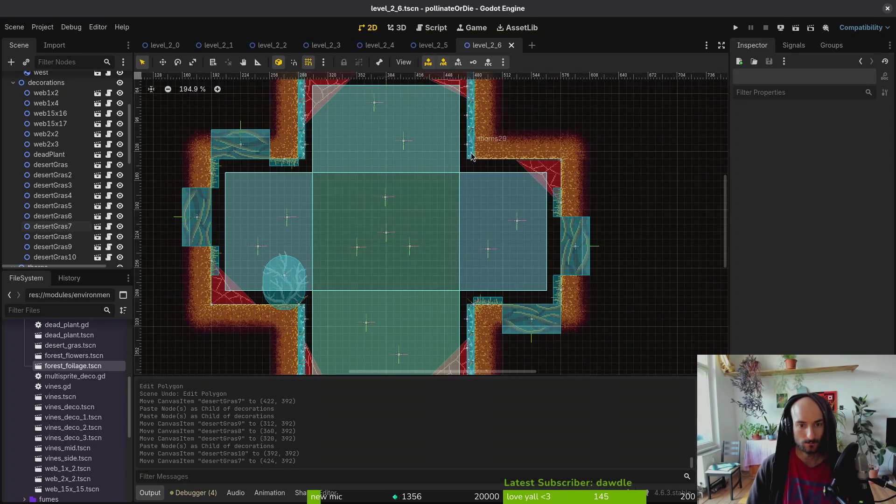
pyautogui.moveTo(496, 195); pyautogui.dragTo(480, 180)
pyautogui.click(472, 289)
pyautogui.scroll(3, 58, 158)
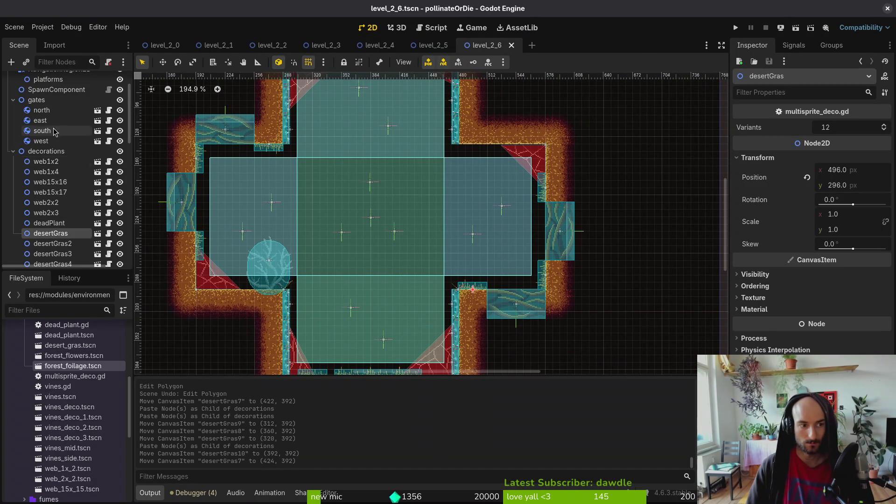
pyautogui.hotkey('ctrl', 'v')
pyautogui.moveTo(476, 289)
pyautogui.mouseDown()
pyautogui.moveTo(492, 158)
pyautogui.moveTo(465, 149)
pyautogui.moveTo(480, 140)
pyautogui.mouseUp()
pyautogui.scroll(4, 506, 168)
pyautogui.moveTo(506, 168); pyautogui.dragTo(443, 137)
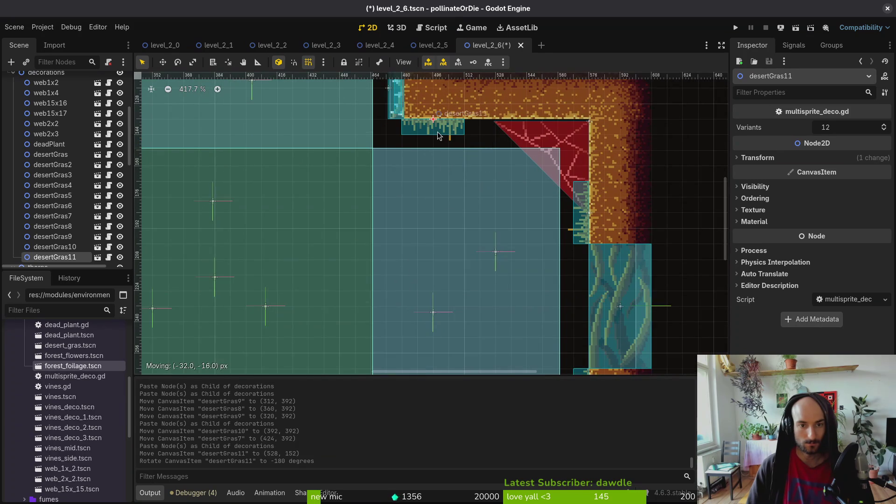
pyautogui.scroll(2, 327, 131)
# Step: Add a second flipped grass clump further right, nudge web15x17 up slightly, and save
pyautogui.hotkey('ctrl', 'v')
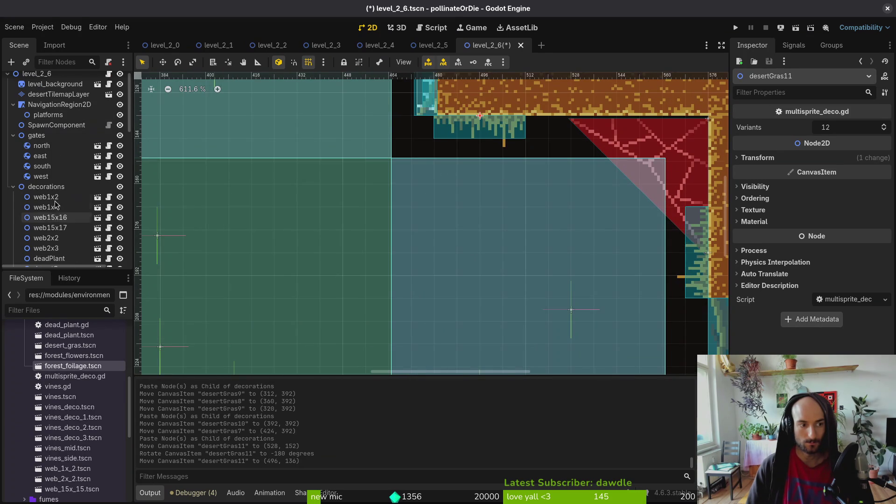
pyautogui.moveTo(478, 131)
pyautogui.mouseDown()
pyautogui.moveTo(584, 131)
pyautogui.moveTo(570, 131)
pyautogui.mouseUp()
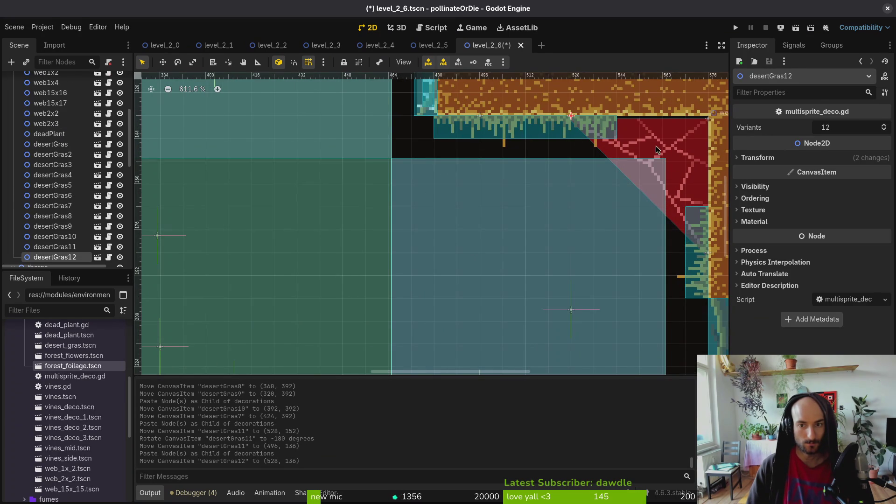
pyautogui.moveTo(678, 149); pyautogui.dragTo(678, 145)
pyautogui.scroll(-5, 678, 145)
pyautogui.press('Escape')
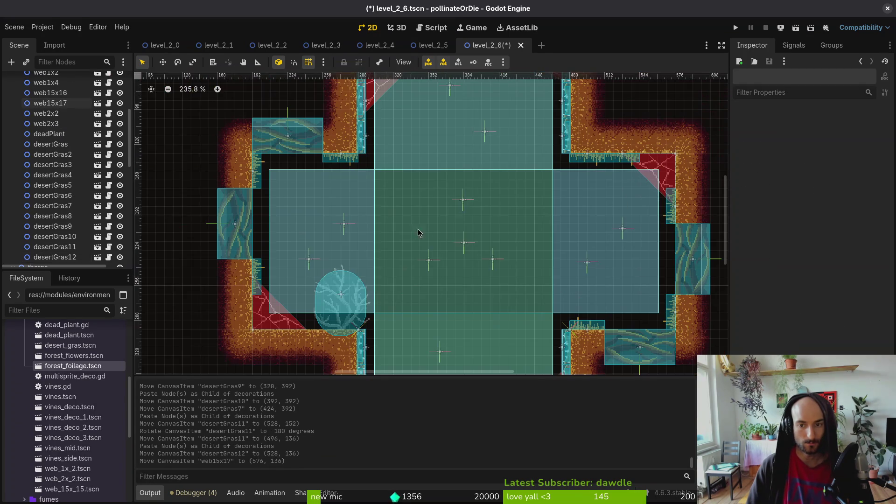
pyautogui.hotkey('ctrl', 's')
pyautogui.scroll(3, 321, 306)
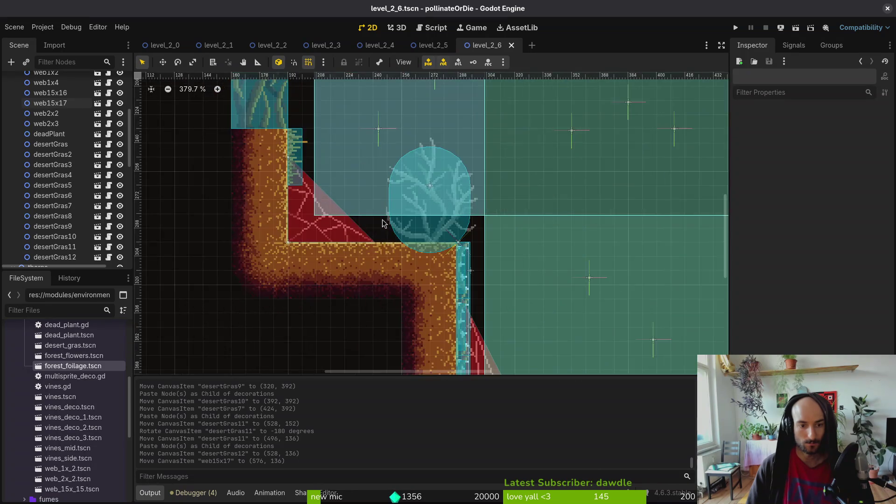
# Step: Copy three bottom-ledge grass clumps onto the upper-left ledge and save
pyautogui.click(395, 290)
pyautogui.keyDown('shift'); pyautogui.click(446, 291); pyautogui.keyUp('shift')
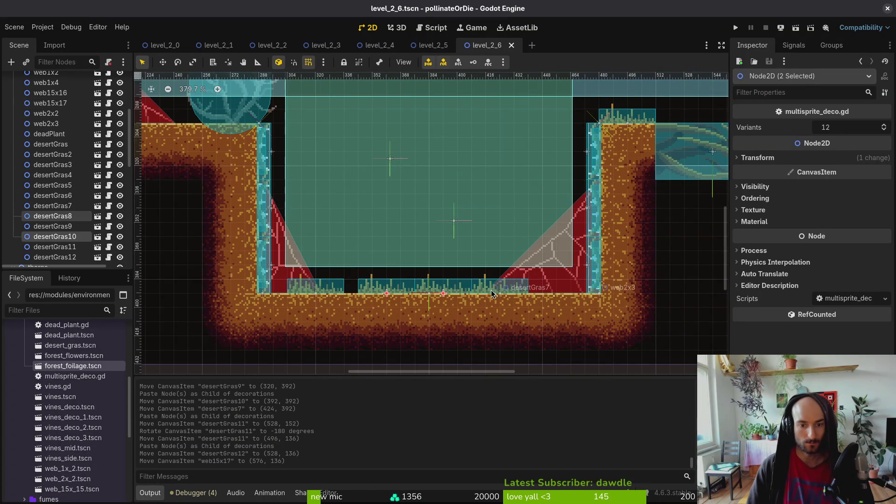
pyautogui.scroll(-2, 462, 261)
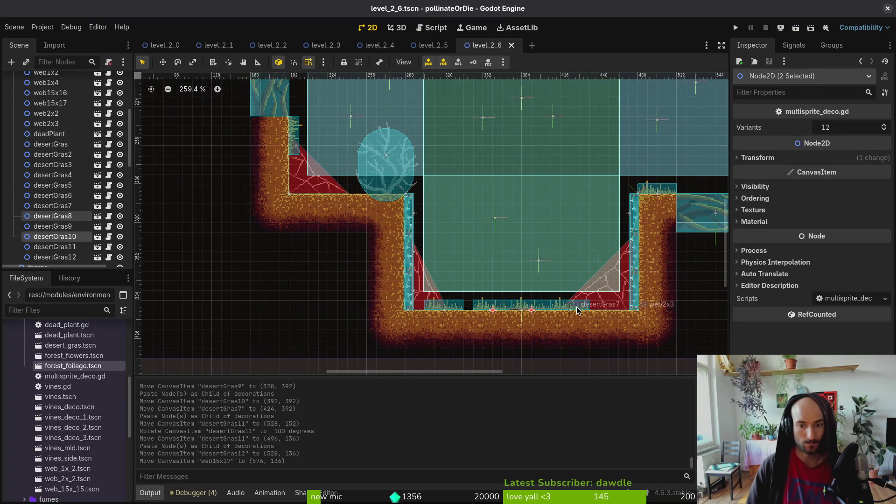
pyautogui.keyDown('shift'); pyautogui.click(577, 310); pyautogui.keyUp('shift')
pyautogui.hotkey('ctrl', 'c')
pyautogui.hotkey('ctrl', 'v')
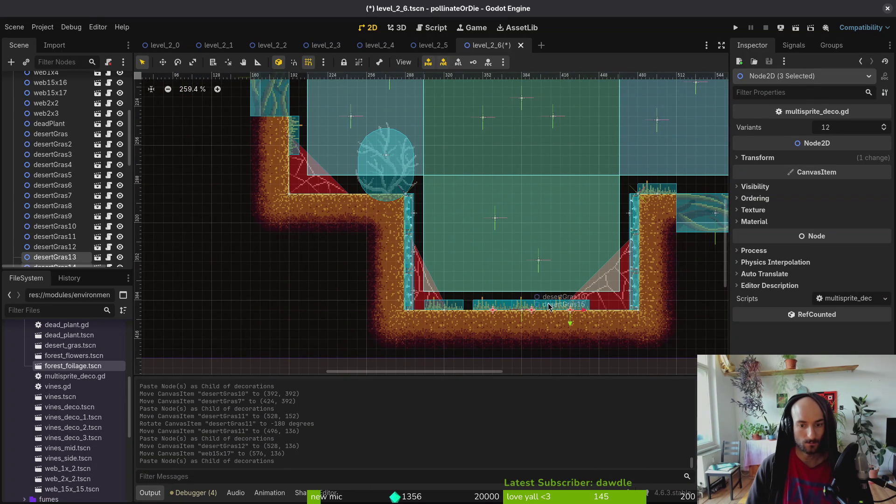
pyautogui.moveTo(549, 306)
pyautogui.mouseDown()
pyautogui.moveTo(393, 132)
pyautogui.moveTo(413, 190)
pyautogui.mouseUp()
pyautogui.hotkey('ctrl', 's')
pyautogui.scroll(-2, 463, 246)
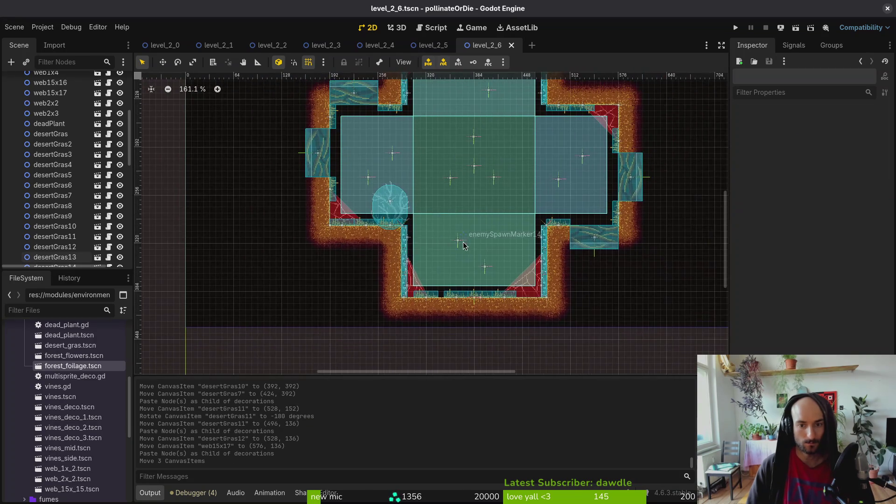
# Step: Open level_2_7, level_2_8 and level_2_9 through the quick resource search
pyautogui.hotkey('alt', 'shift', 'o')
pyautogui.write('27')
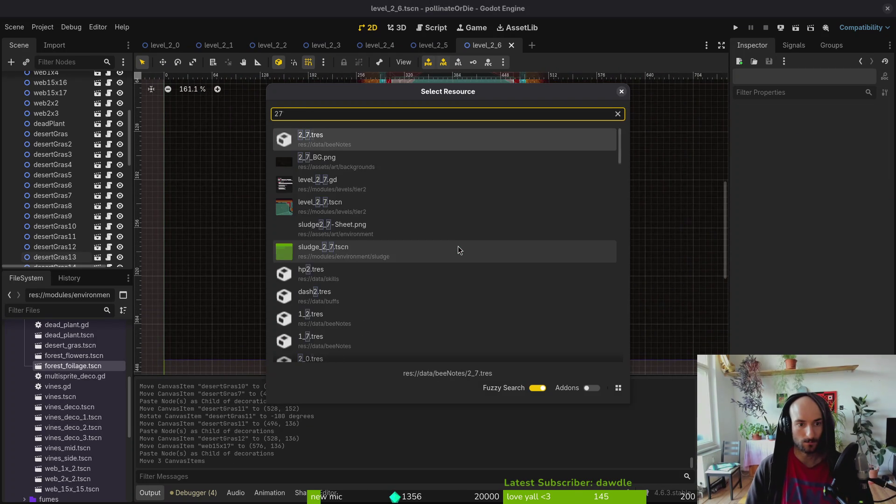
pyautogui.press('Down')
pyautogui.press('Down')
pyautogui.press('Down')
pyautogui.press('Return')
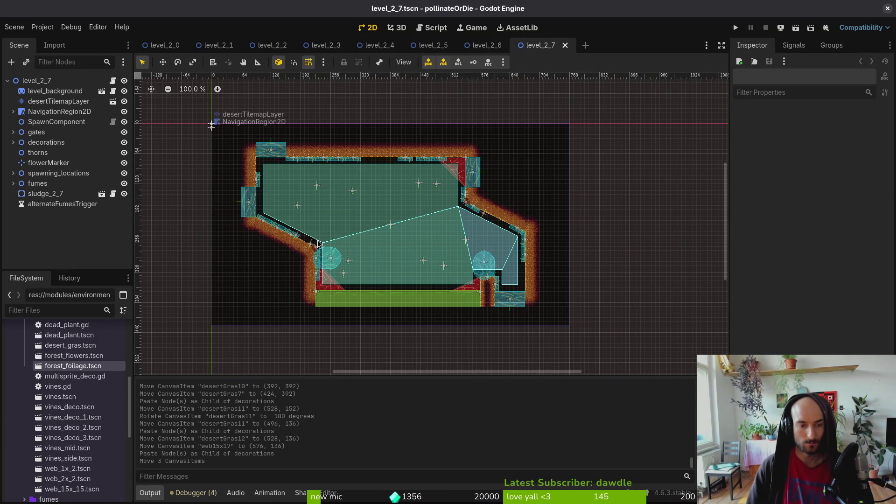
pyautogui.hotkey('alt', 'shift', 'o')
pyautogui.write('28ts')
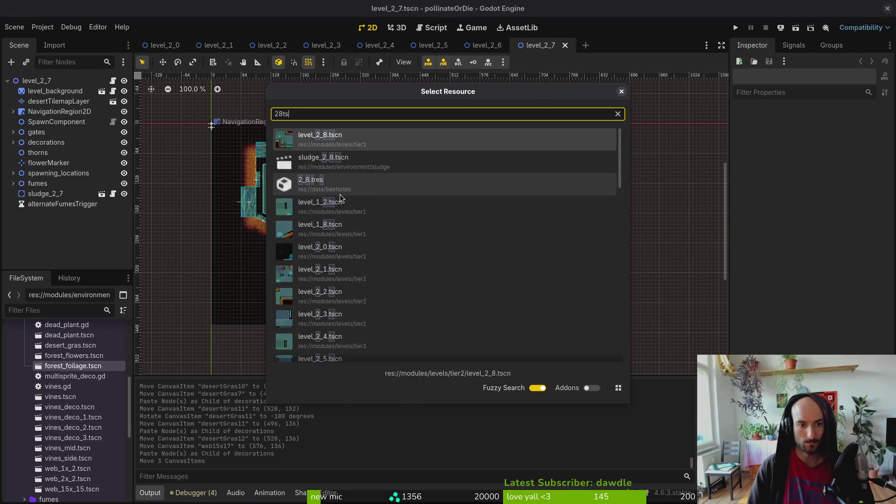
pyautogui.press('Return')
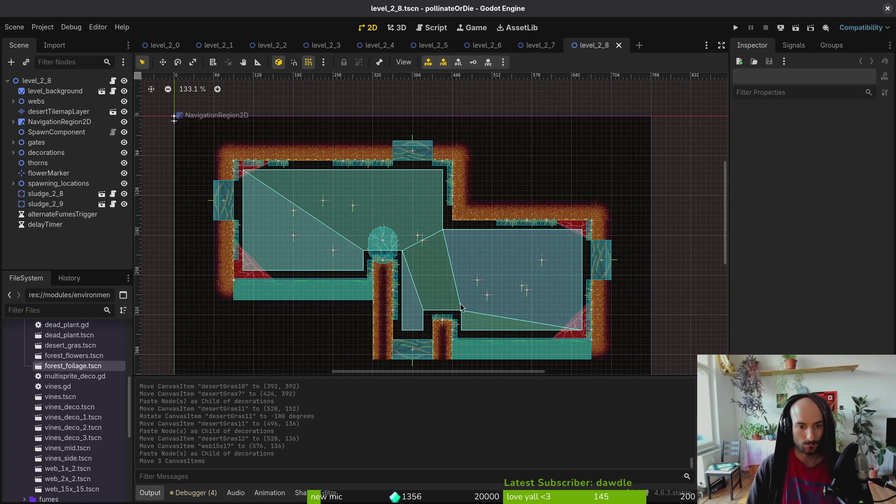
pyautogui.hotkey('alt', 'shift', 'o')
pyautogui.write('29')
pyautogui.press('Return')
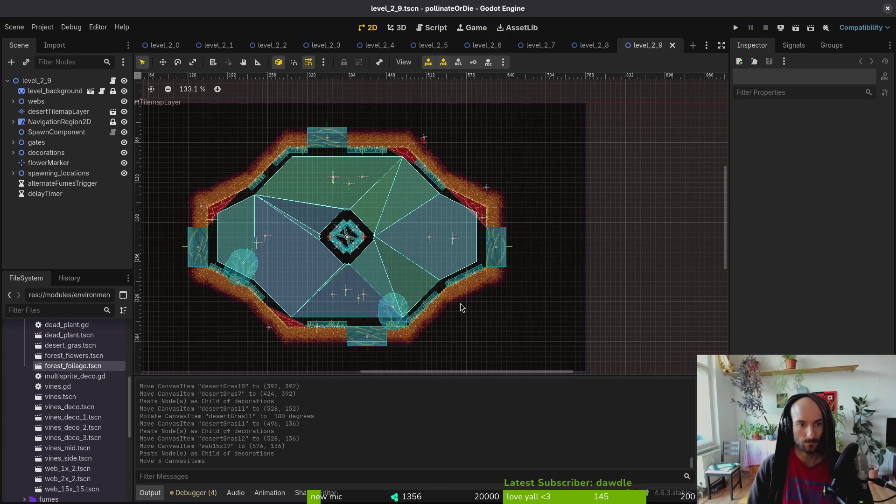
# Step: Delete level_2_9's four central-diamond thorns, then undo to restore them and collapse platforms
pyautogui.hscroll(-3, 470, 262)
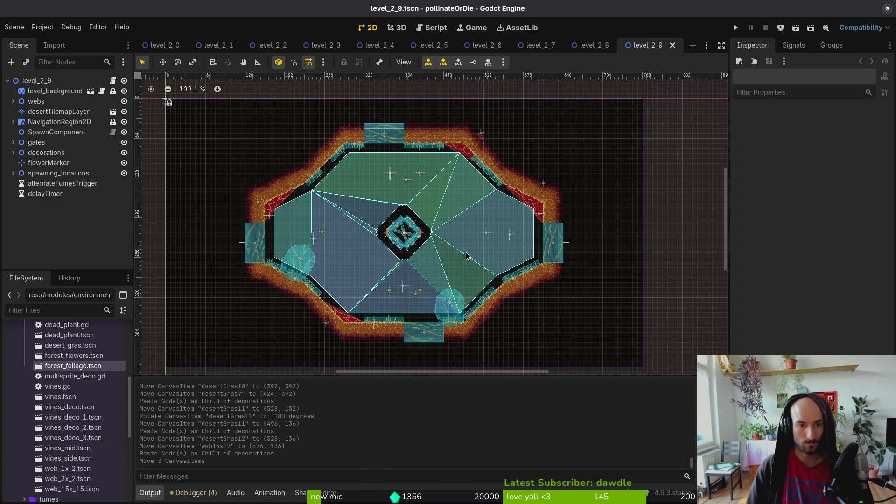
pyautogui.scroll(8, 415, 232)
pyautogui.click(403, 200)
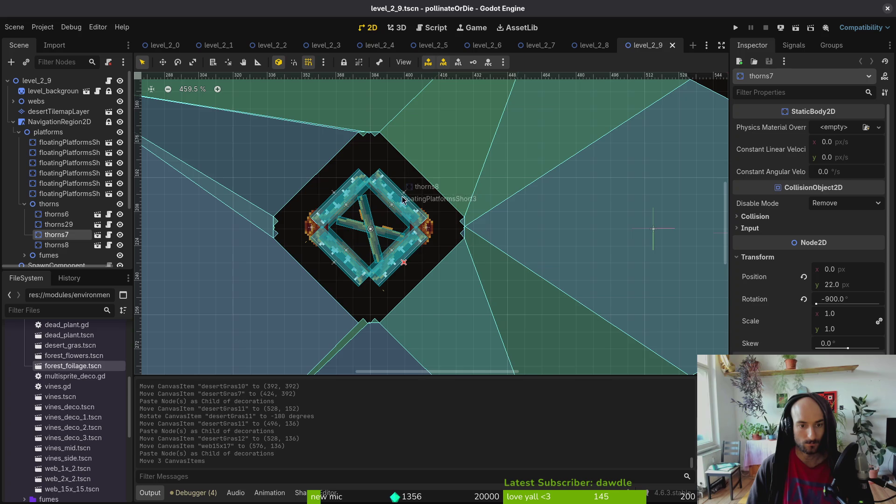
pyautogui.keyDown('shift'); pyautogui.click(402, 201); pyautogui.keyUp('shift')
pyautogui.keyDown('shift'); pyautogui.click(333, 264); pyautogui.keyUp('shift')
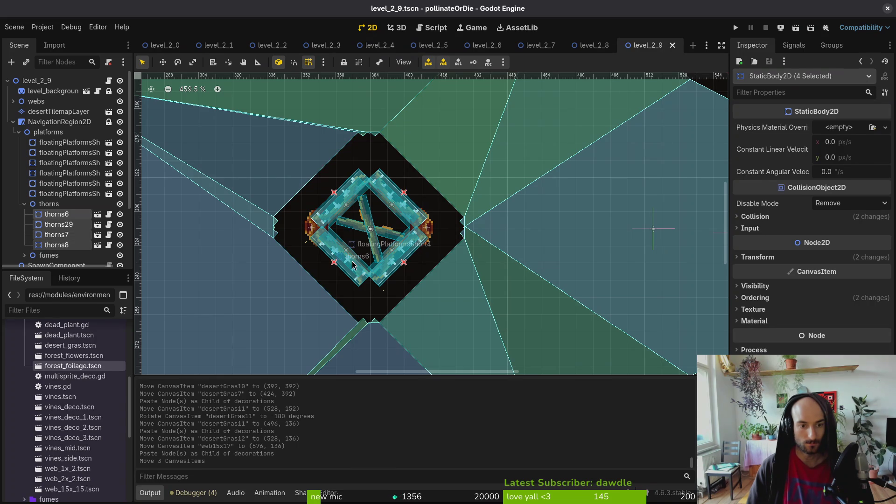
pyautogui.press('Delete')
pyautogui.click(472, 259)
pyautogui.scroll(-3, 409, 258)
pyautogui.scroll(-3, 432, 268)
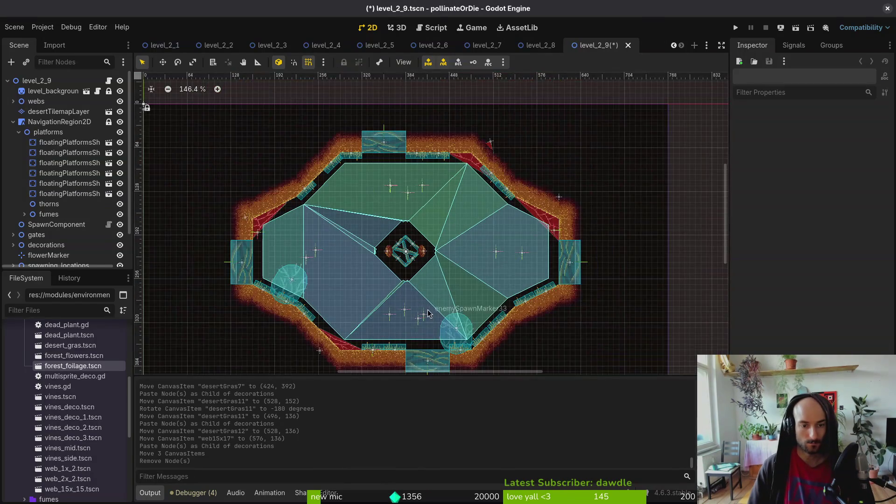
pyautogui.hotkey('ctrl', 'z')
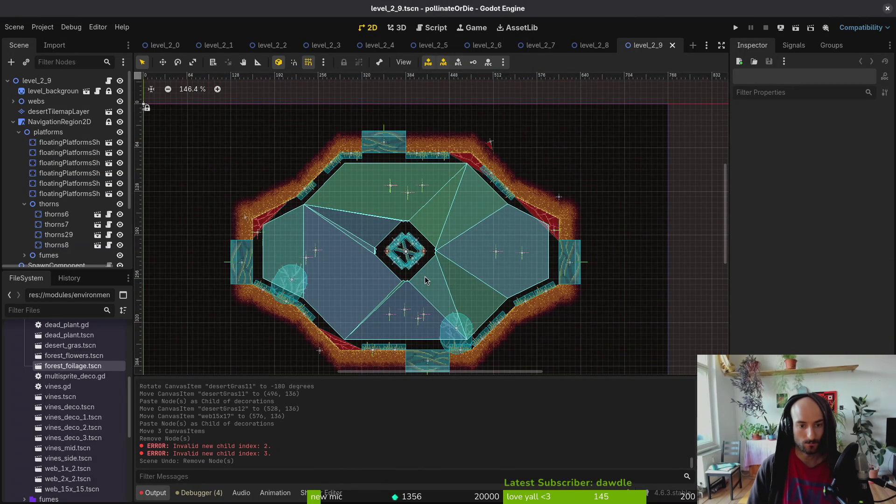
pyautogui.scroll(-2, 523, 276)
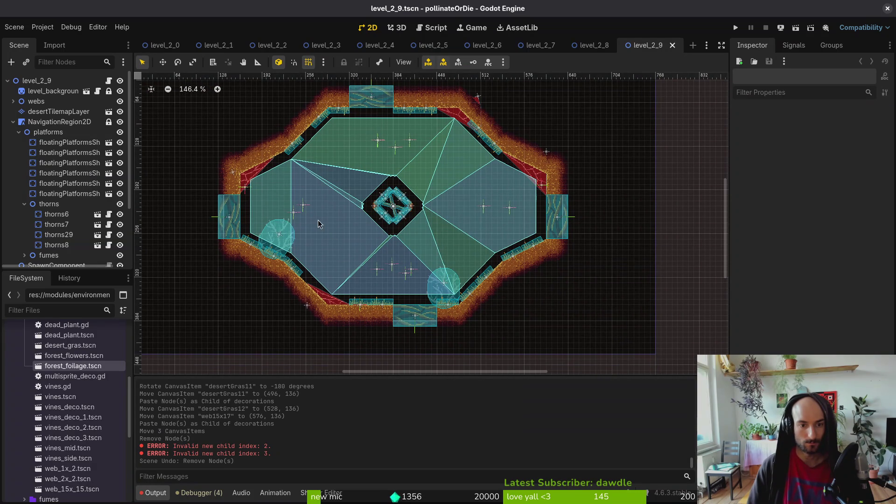
pyautogui.click(19, 132)
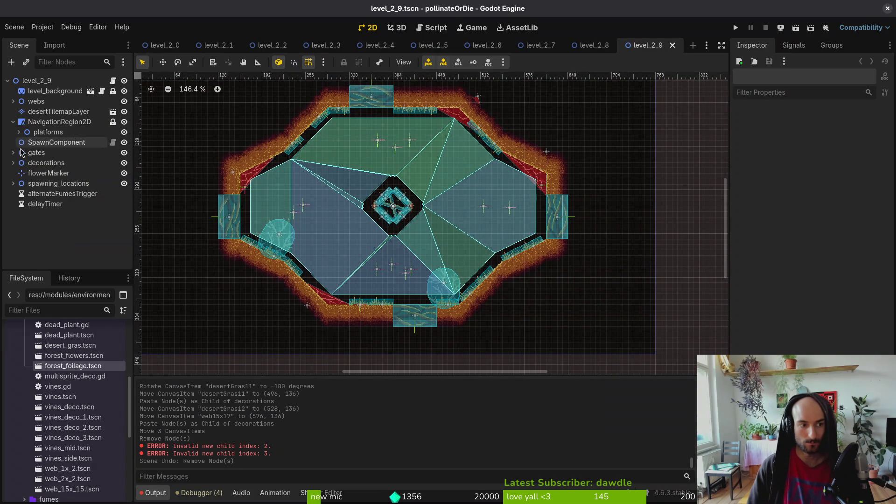
# Step: Run the game and load level 2-0 from the F1 debug level select
pyautogui.click(735, 27)
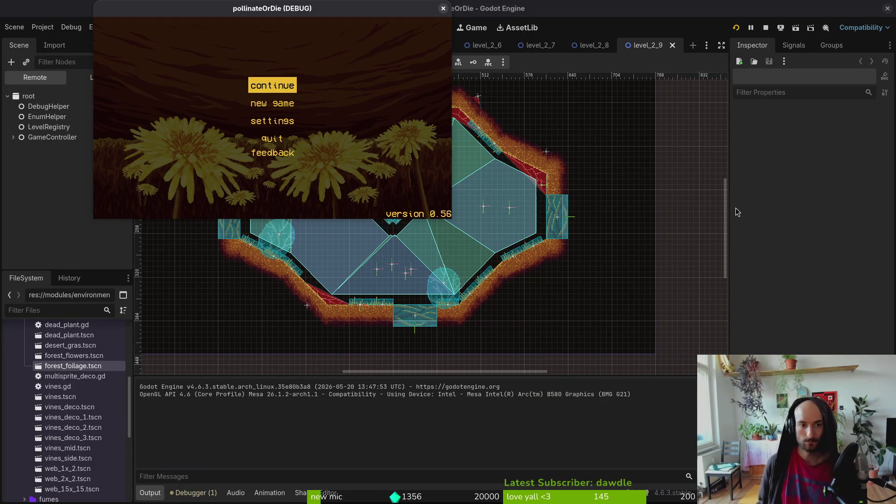
pyautogui.press('Return')
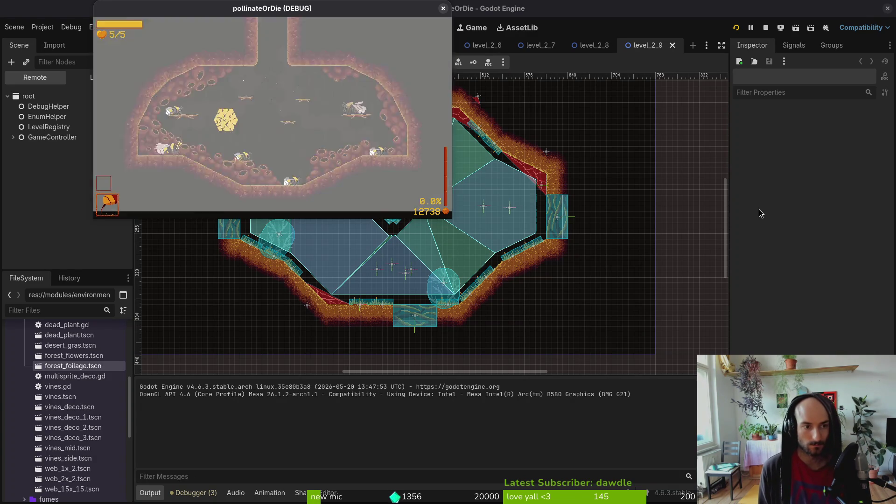
pyautogui.press('F1')
pyautogui.press('Up')
pyautogui.press('Left')
pyautogui.press('Left')
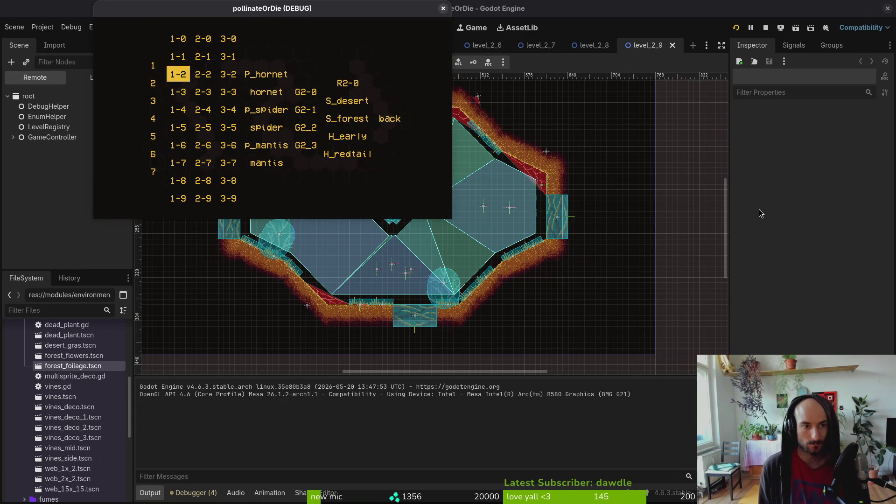
pyautogui.press('Return')
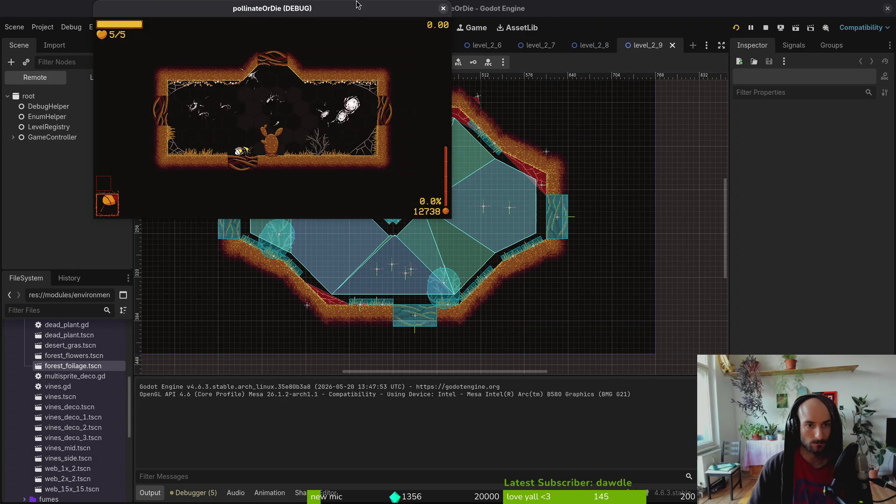
# Step: Play level 2-0 full screen, then close the game and bring up the resource search
pyautogui.doubleClick(355, 8)
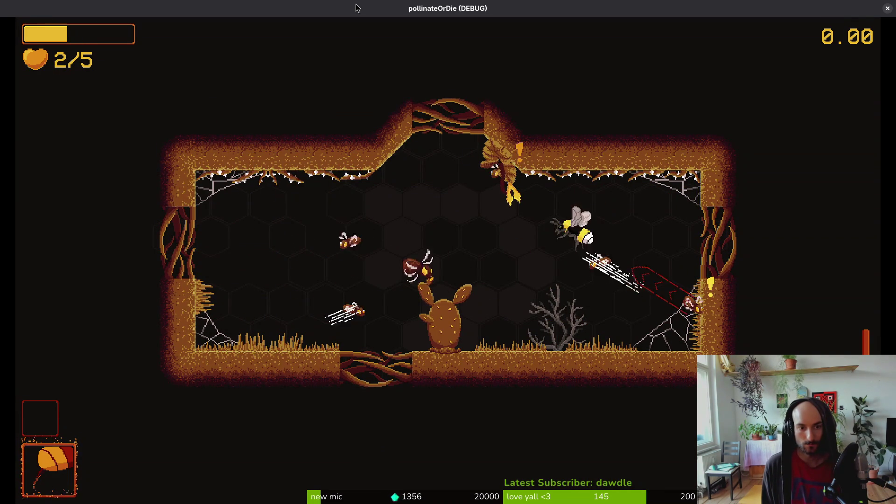
pyautogui.press('Escape')
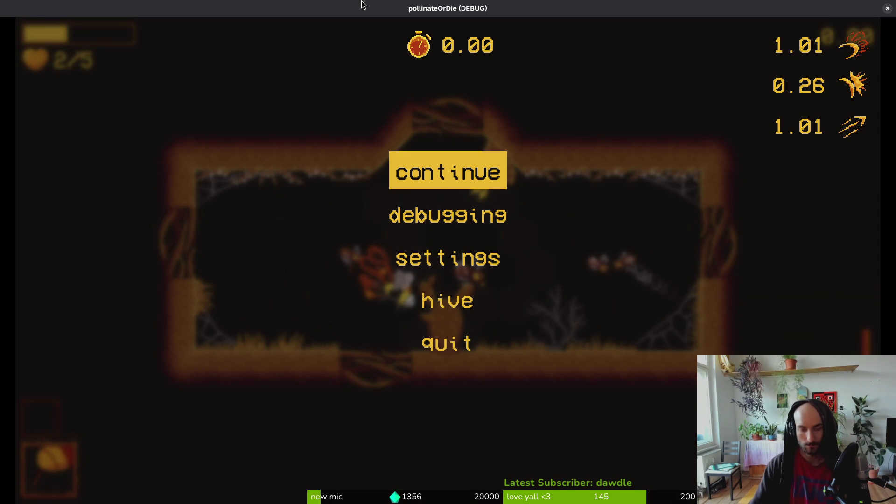
pyautogui.press('F8')
pyautogui.hotkey('shift', 'alt', 'o')
# Step: Open level_2_0 and rotate thorns15 to -180°, moving it to (304, 144)
pyautogui.write('20ts')
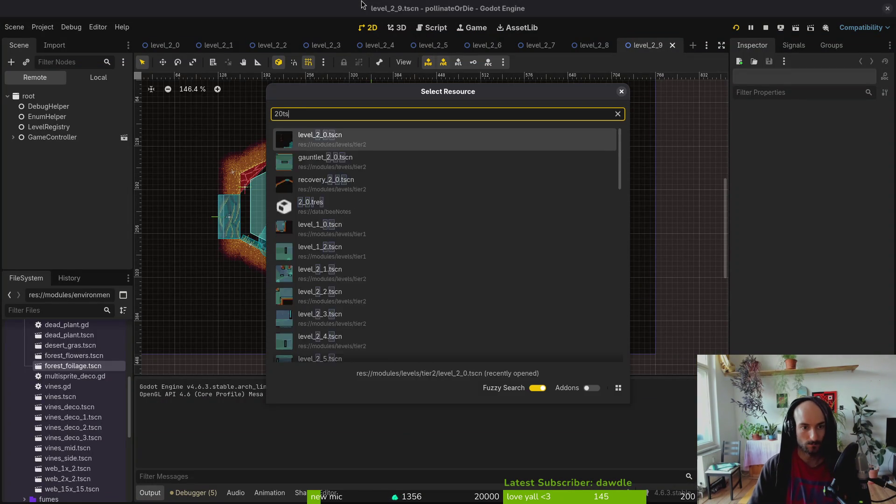
pyautogui.press('Return')
pyautogui.scroll(5, 360, 117)
pyautogui.click(332, 162)
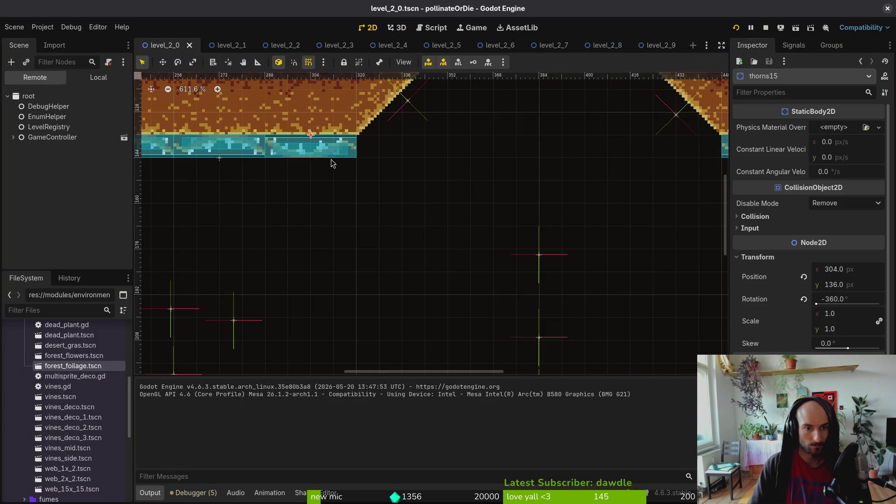
pyautogui.moveTo(331, 162)
pyautogui.mouseDown()
pyautogui.moveTo(228, 174)
pyautogui.moveTo(244, 122)
pyautogui.mouseUp()
pyautogui.moveTo(298, 135); pyautogui.dragTo(298, 158)
# Step: Save level_2_0 and switch to Aseprite's desertGras-Sheet.aseprite
pyautogui.scroll(-3, 328, 174)
pyautogui.hscroll(5, 530, 210)
pyautogui.scroll(-2, 541, 202)
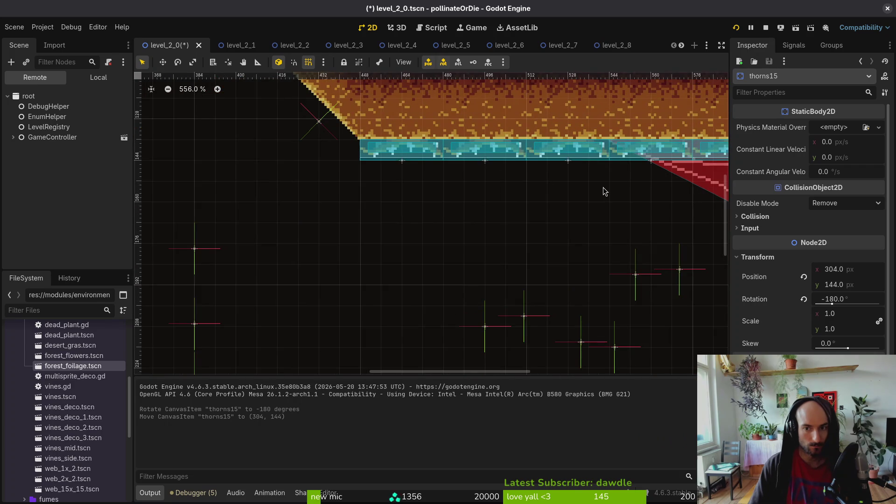
pyautogui.scroll(1, 551, 162)
pyautogui.hscroll(-5, 552, 162)
pyautogui.click(430, 209)
pyautogui.hotkey('ctrl', 's')
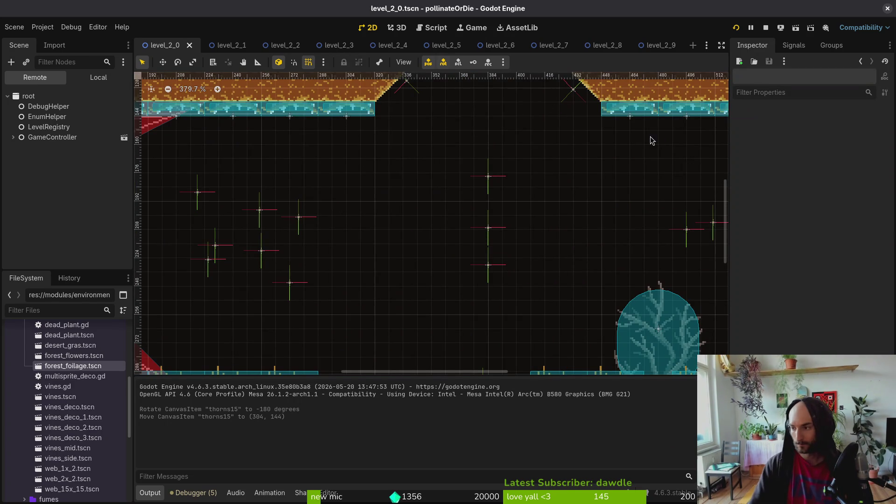
pyautogui.hotkey('alt', 'Tab')
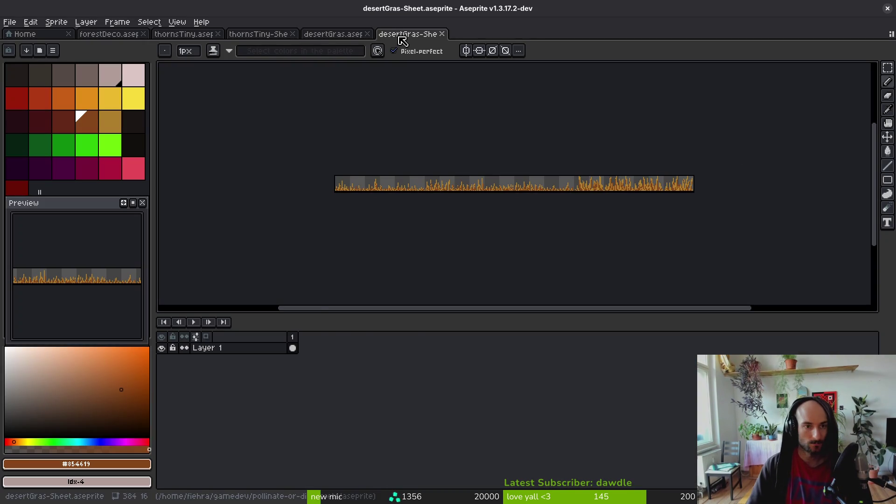
# Step: Close the desertGras, desertGras-Sheet and thornsTiny-Sheet documents in Aseprite
pyautogui.middleClick(400, 35)
pyautogui.middleClick(326, 35)
pyautogui.middleClick(265, 37)
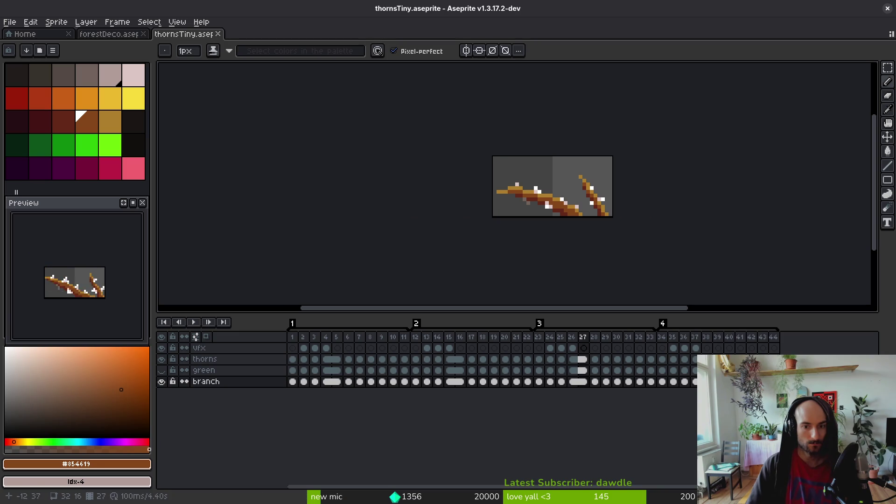
# Step: Shift the vfx cel groups (frames 2–4, 13–15, 24–26, 35–37) one frame later
pyautogui.click(303, 348)
pyautogui.click(313, 350)
pyautogui.click(322, 350)
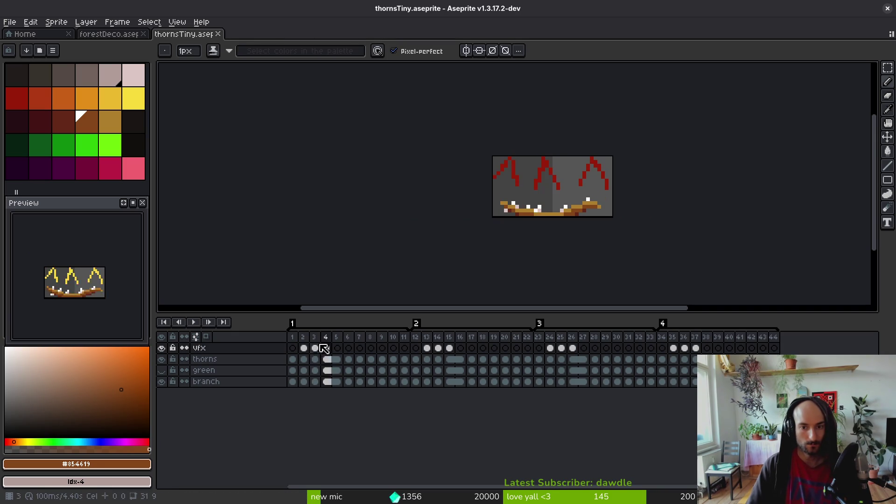
pyautogui.press('Left')
pyautogui.press('Left')
pyautogui.press('Right')
pyautogui.press('Right')
pyautogui.press('Right')
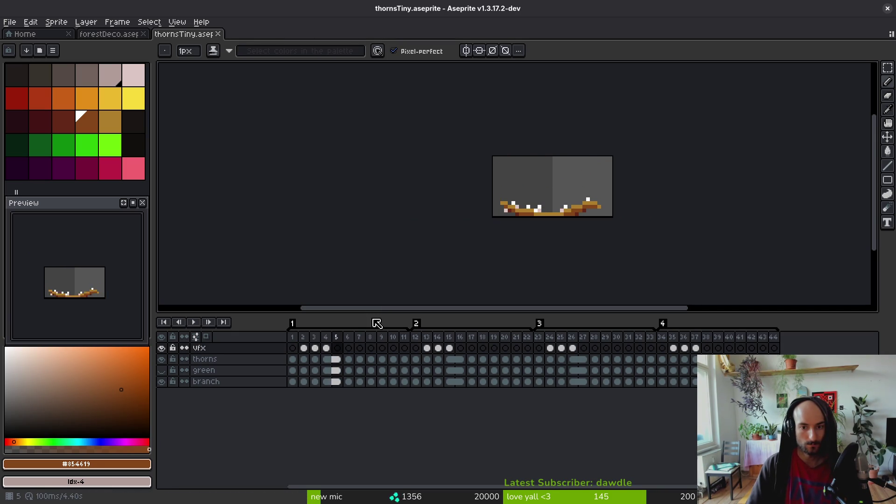
pyautogui.moveTo(306, 349); pyautogui.dragTo(342, 351)
pyautogui.moveTo(427, 350); pyautogui.dragTo(472, 357)
pyautogui.moveTo(549, 351); pyautogui.dragTo(596, 357)
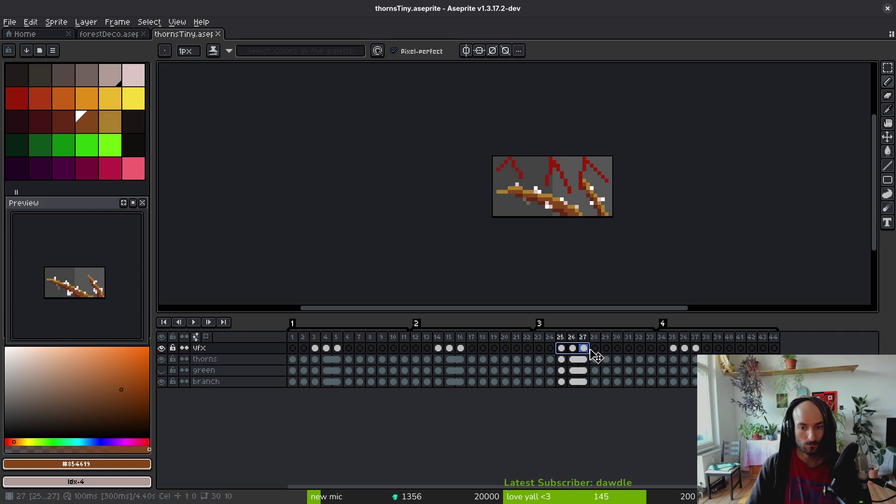
pyautogui.moveTo(673, 350); pyautogui.dragTo(695, 351)
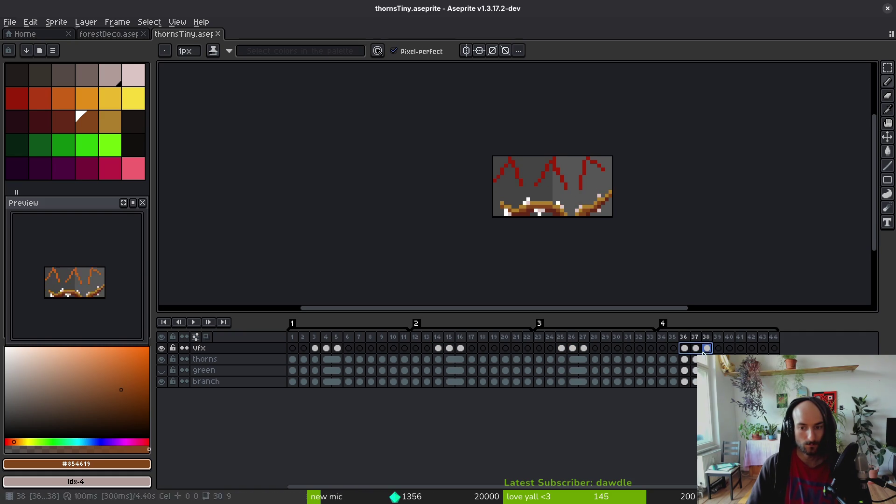
# Step: Step through the thornsTiny animation from frame 1 to review the shifted vfx
pyautogui.click(294, 348)
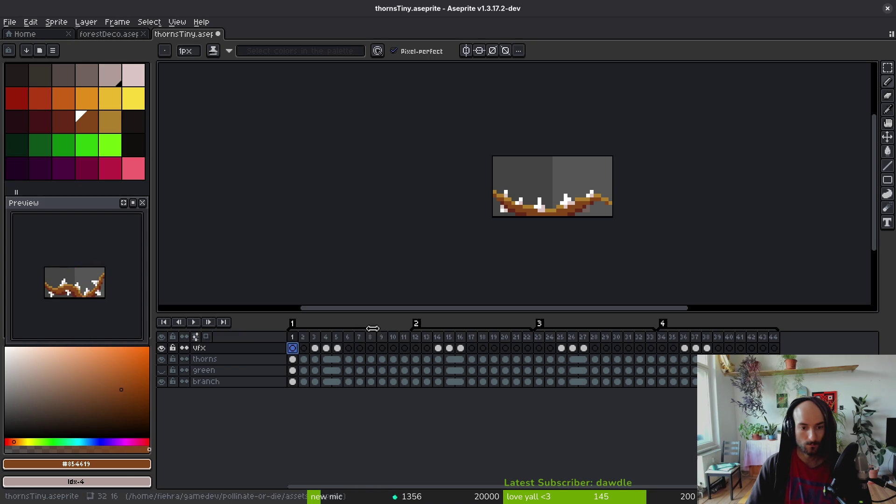
pyautogui.press('Right')
pyautogui.press('Right')
pyautogui.press('Right')
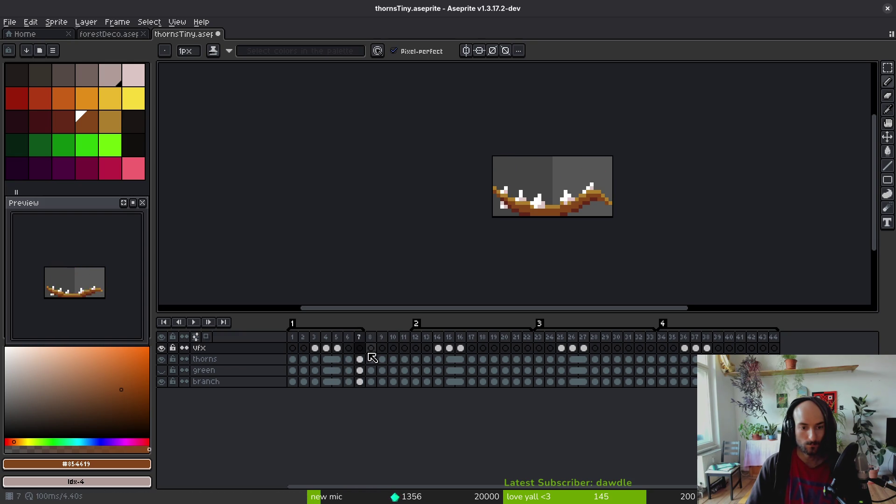
pyautogui.press('Left')
pyautogui.press('Left')
pyautogui.press('Left')
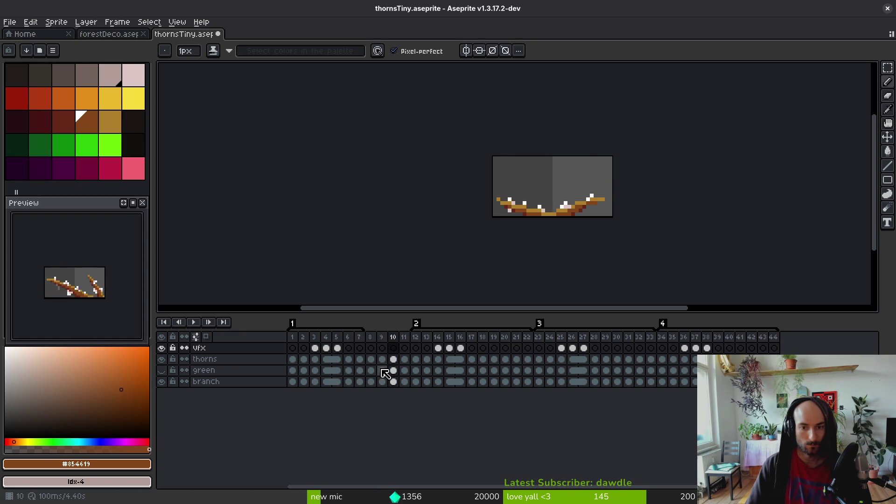
pyautogui.press('Right')
pyautogui.press('Right')
pyautogui.press('Right')
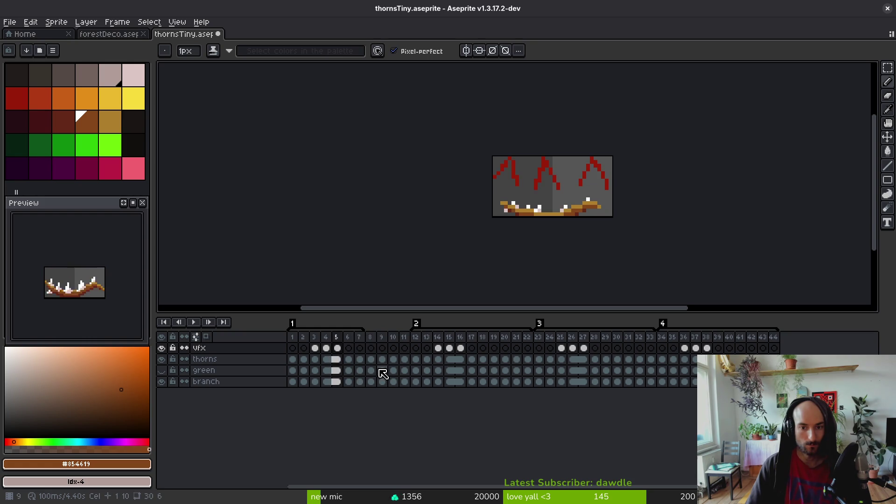
pyautogui.press('Right')
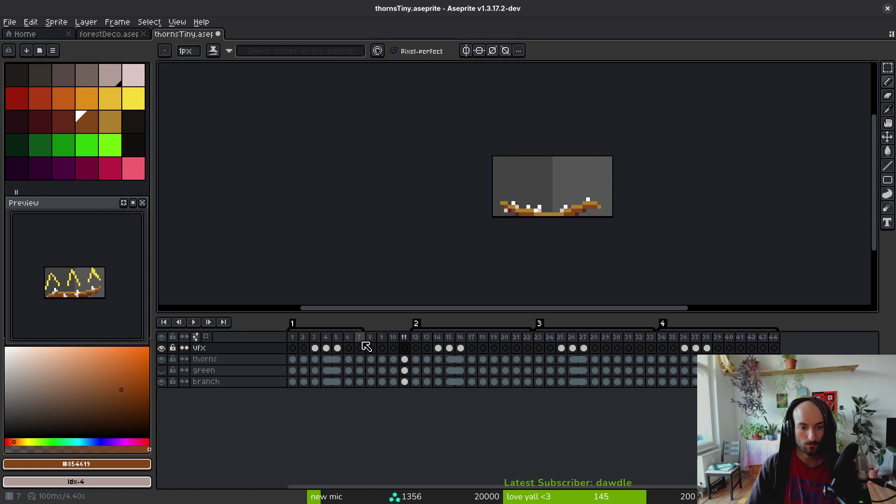
pyautogui.click(347, 337)
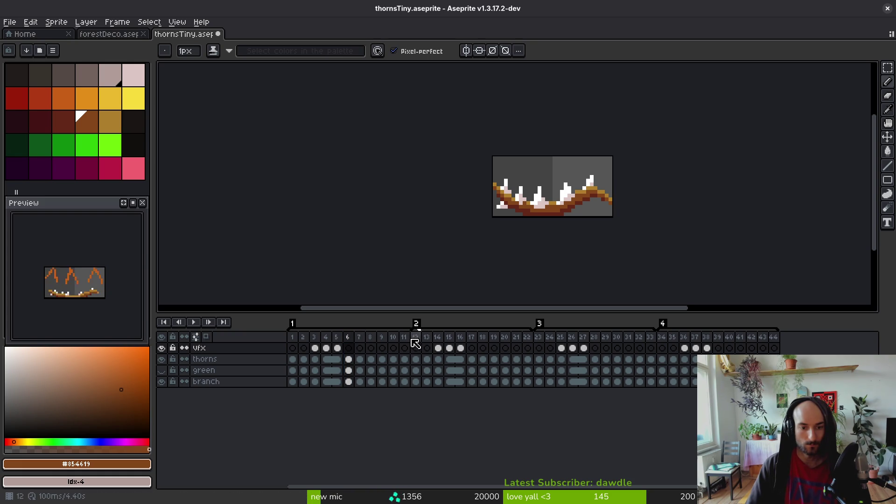
# Step: Check the thorns layer cels around frames 4–6 before exporting
pyautogui.hotkey('ctrl', 'e')
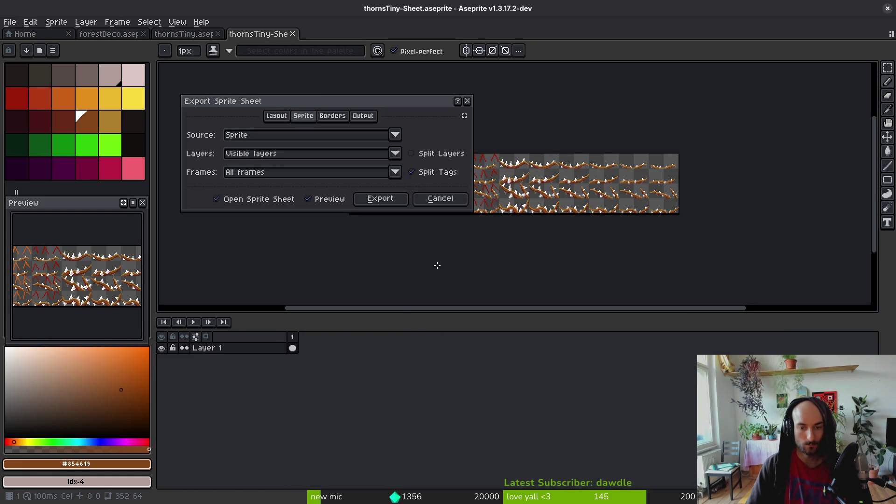
pyautogui.press('Escape')
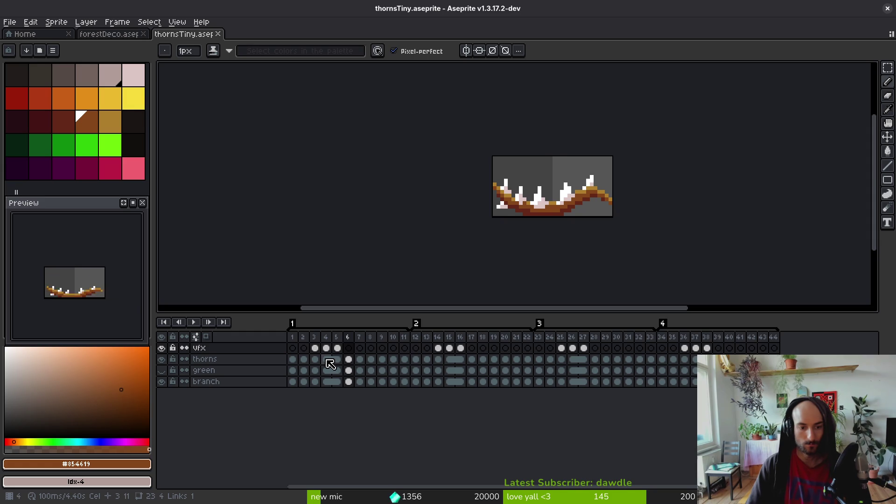
pyautogui.click(327, 360)
pyautogui.press('Right')
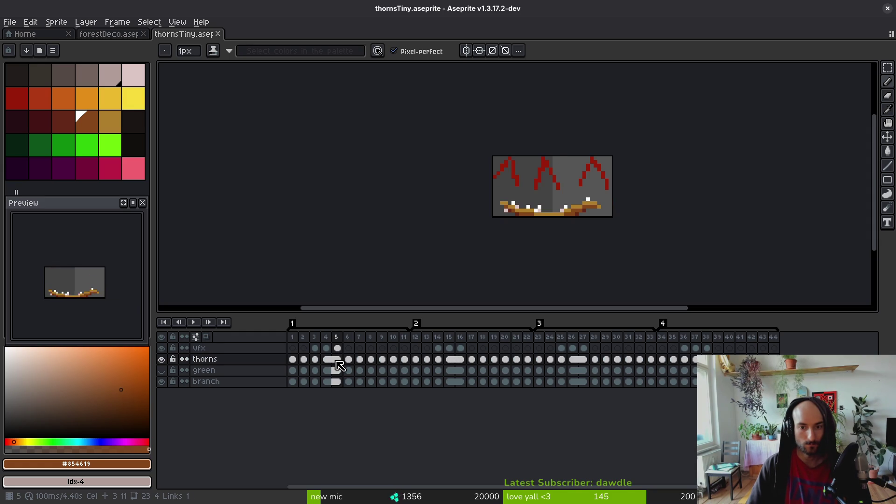
pyautogui.press('Right')
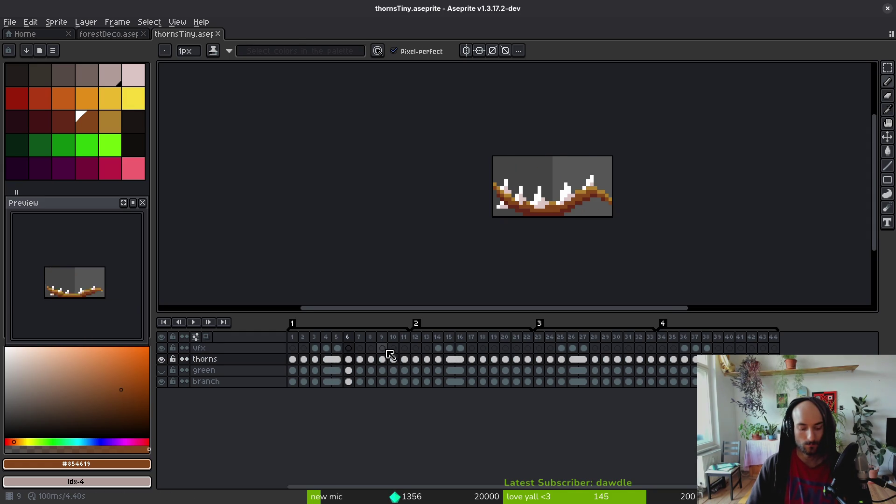
# Step: Generate the thornsTiny sprite sheet and choose a new output location
pyautogui.hotkey('ctrl', 'e')
pyautogui.click(378, 198)
pyautogui.hotkey('ctrl', 'alt', 'shift', 's')
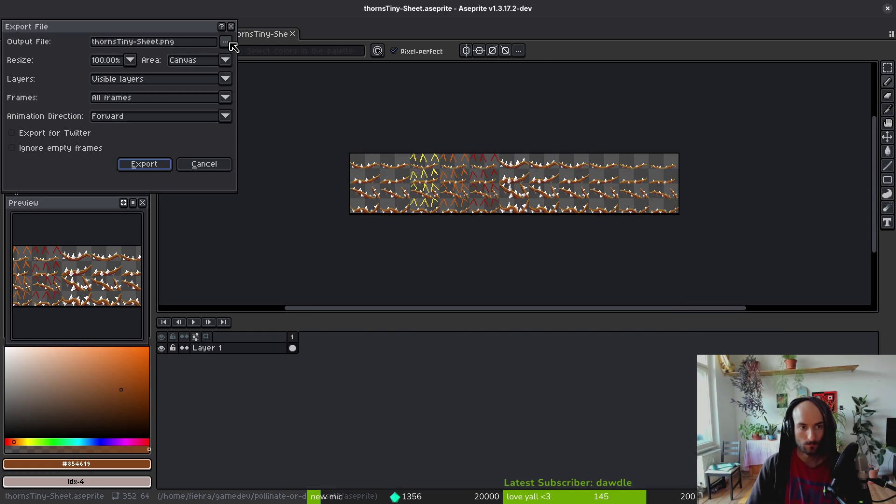
pyautogui.click(226, 42)
pyautogui.click(256, 56)
# Step: Export the sheet over thorns.png in art/environment, approving the overwrite
pyautogui.click(96, 58)
pyautogui.doubleClick(111, 110)
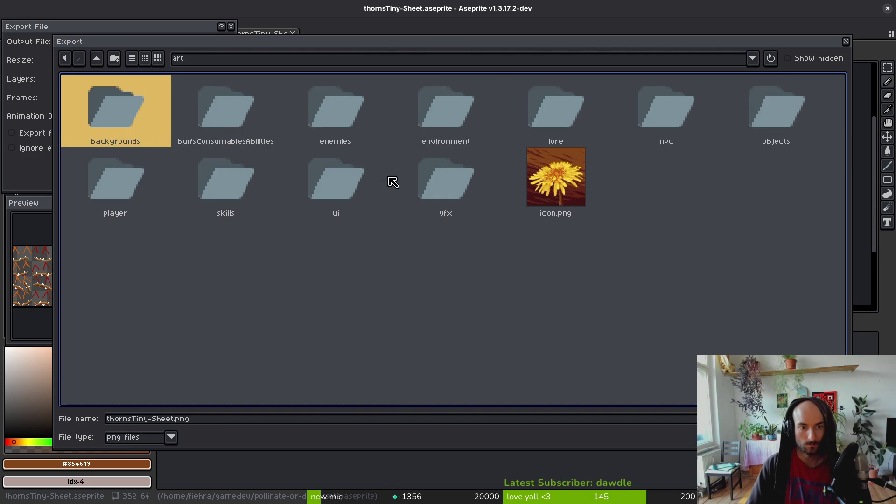
pyautogui.doubleClick(443, 116)
pyautogui.scroll(-3, 326, 327)
pyautogui.click(257, 269)
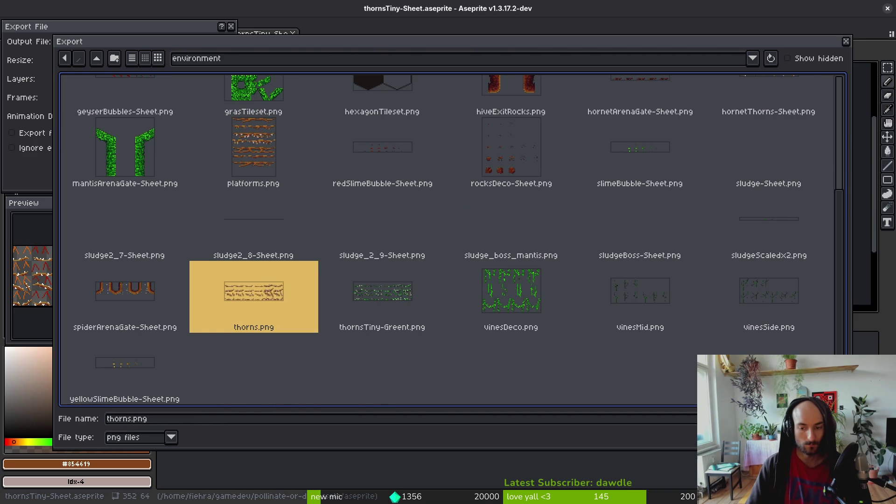
pyautogui.press('Return')
pyautogui.click(385, 284)
pyautogui.click(143, 163)
# Step: Restart pollinateOrDie from Godot and go from the main menu to the hive level
pyautogui.hotkey('alt', 'Tab')
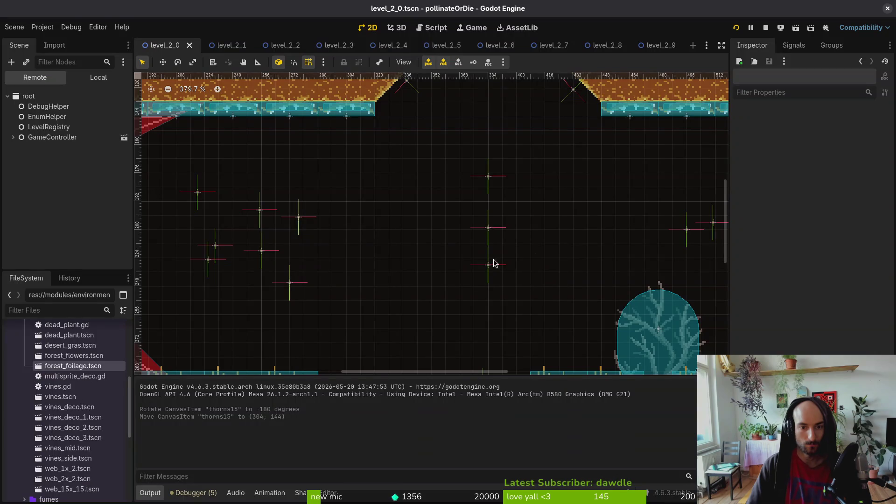
pyautogui.click(765, 29)
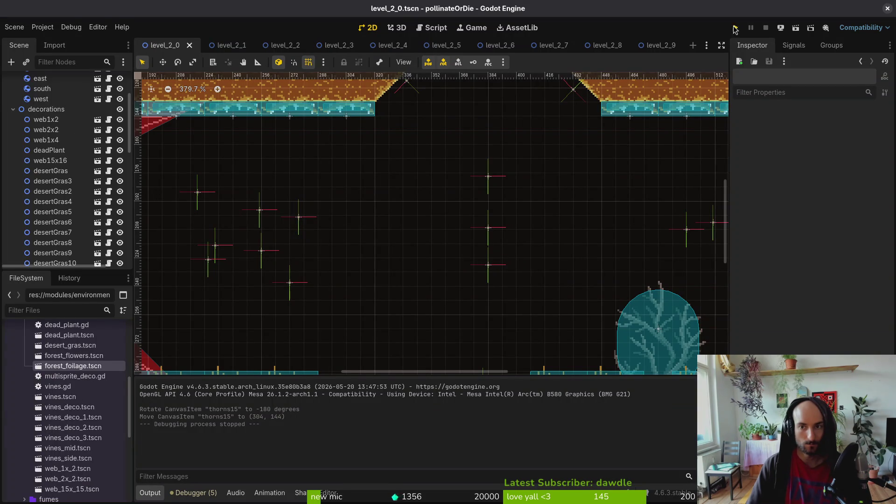
pyautogui.click(736, 27)
pyautogui.press('Return')
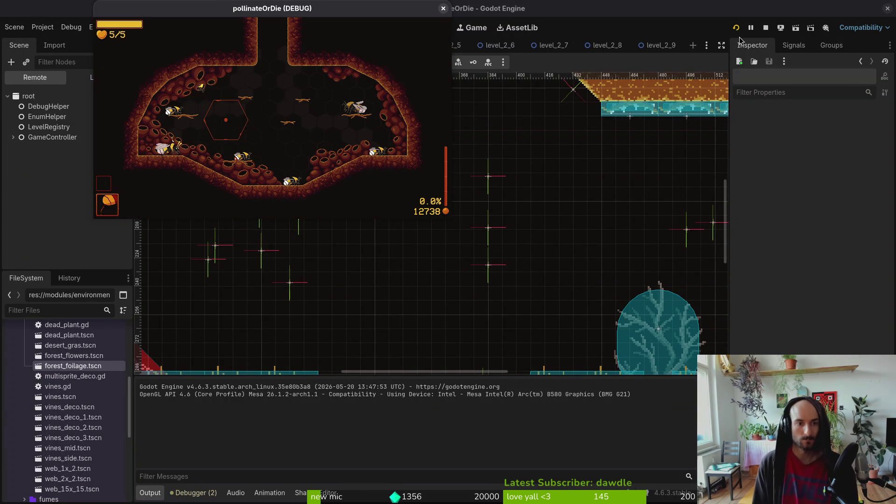
# Step: Load level 2-1 via the F1 debug menu and fly the bee right, left and up
pyautogui.press('F1')
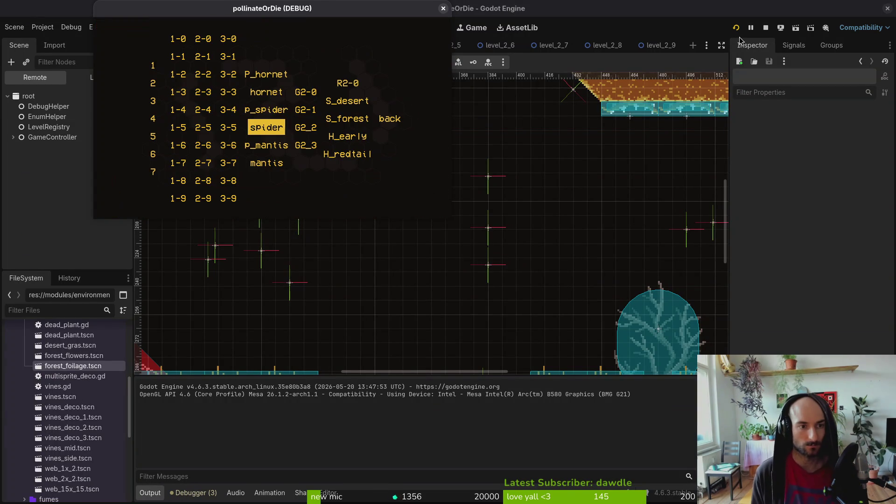
pyautogui.press('Up')
pyautogui.press('Left')
pyautogui.press('Up')
pyautogui.press('Return')
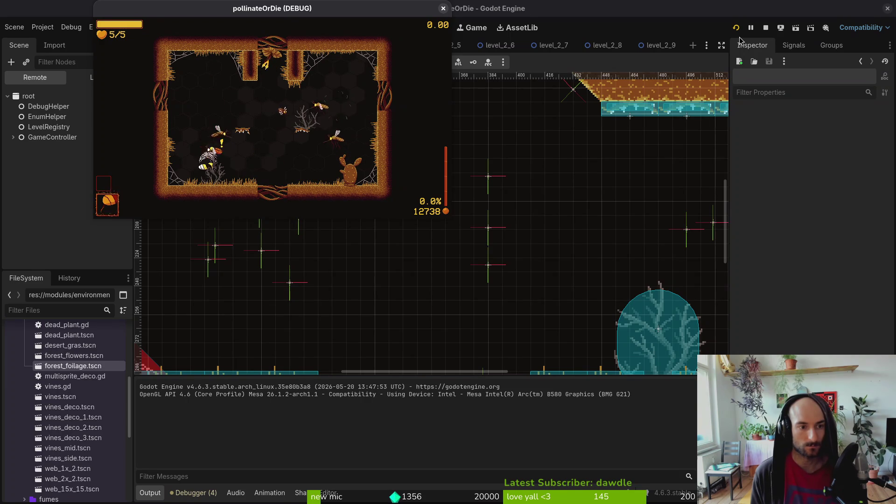
pyautogui.press('Right')
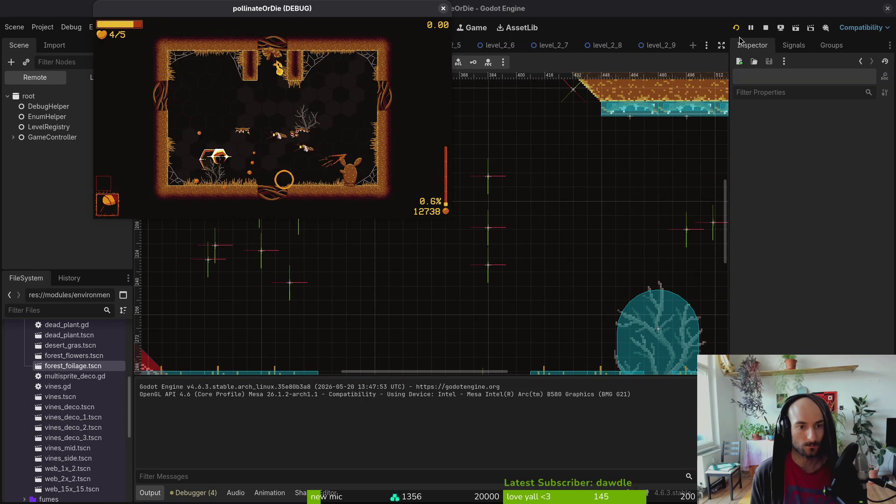
pyautogui.press('Left')
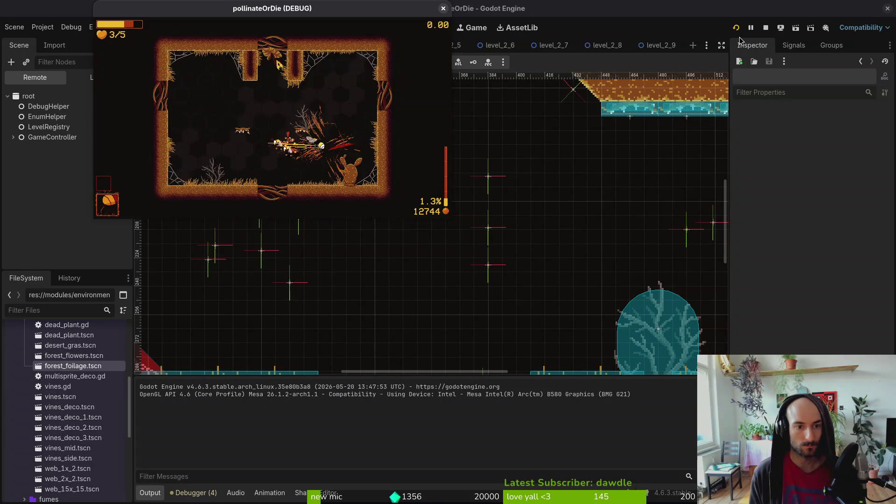
pyautogui.press('Up')
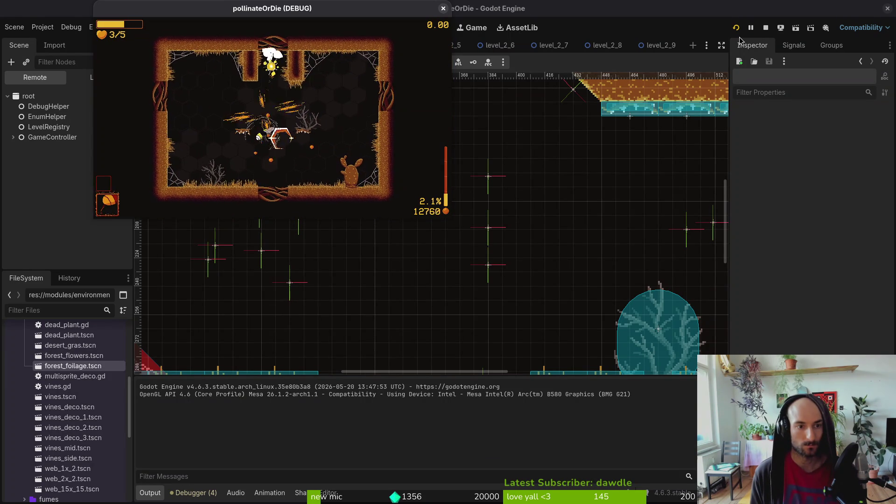
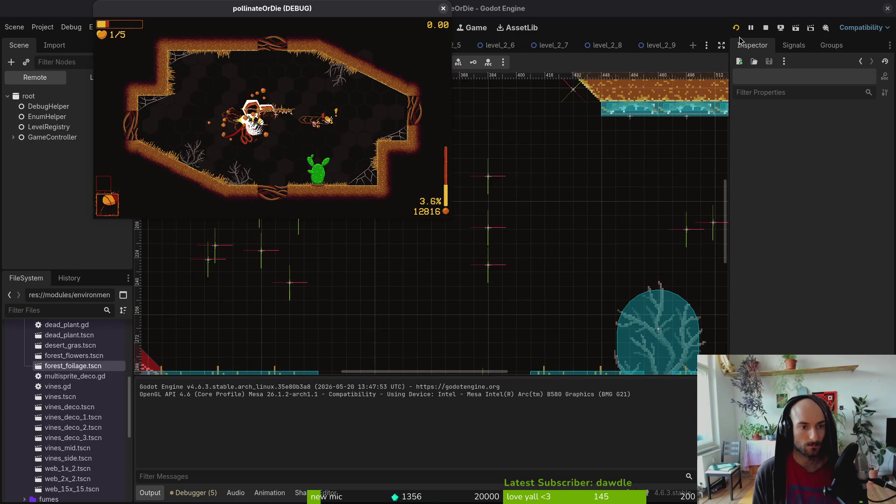
# Step: Maximize the game window and resume play from the pause menu
pyautogui.press('Escape')
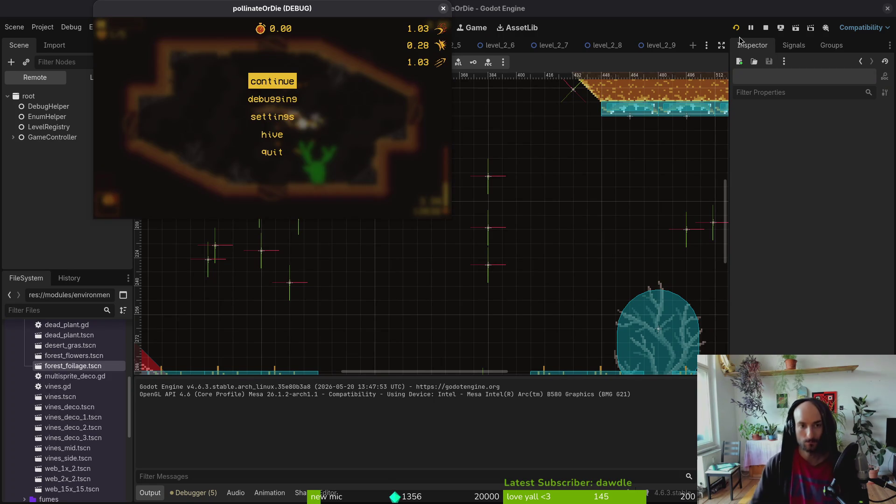
pyautogui.doubleClick(399, 10)
pyautogui.press('Escape')
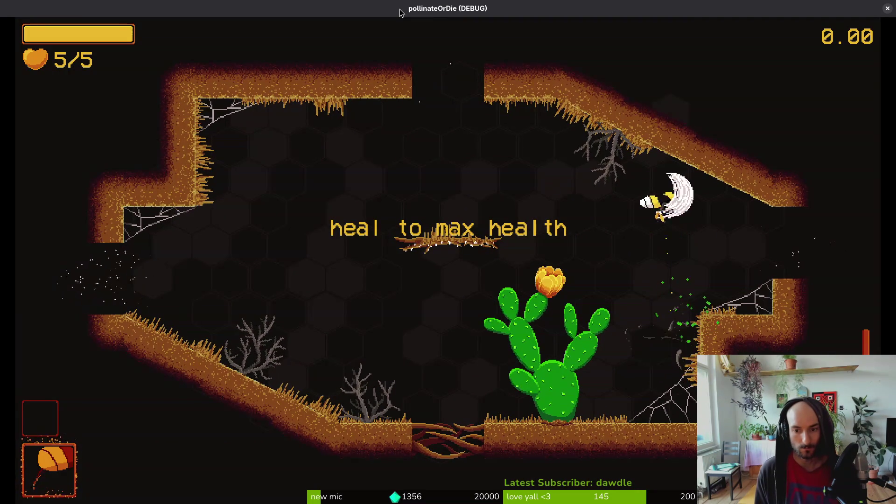
# Step: Fly the bee through the next rooms toward the wasp arena centre
pyautogui.press('Right')
pyautogui.press('Right')
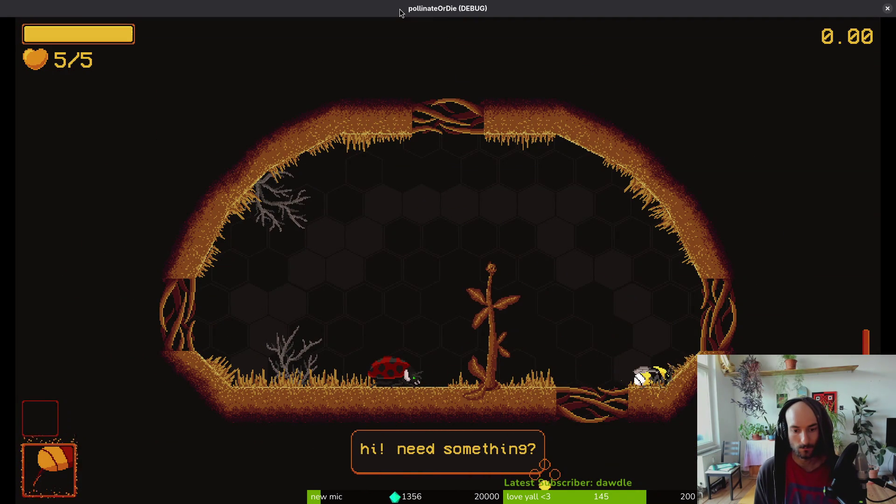
pyautogui.press('Up')
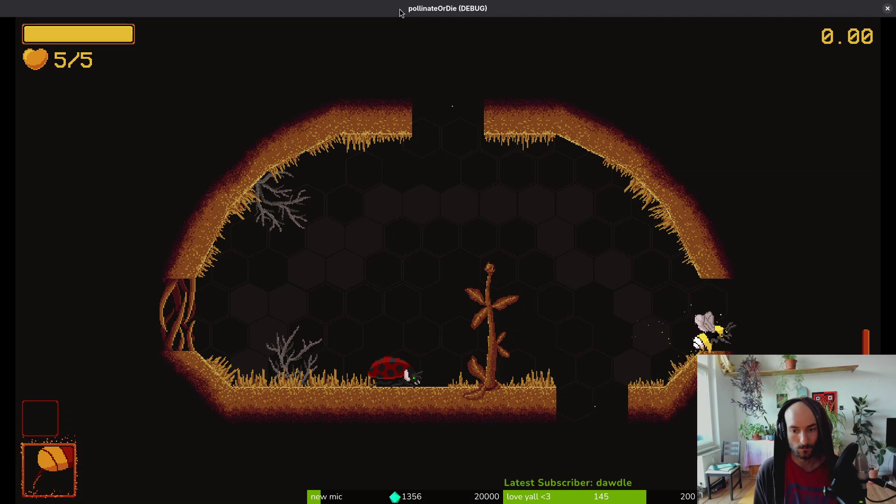
pyautogui.press('Right')
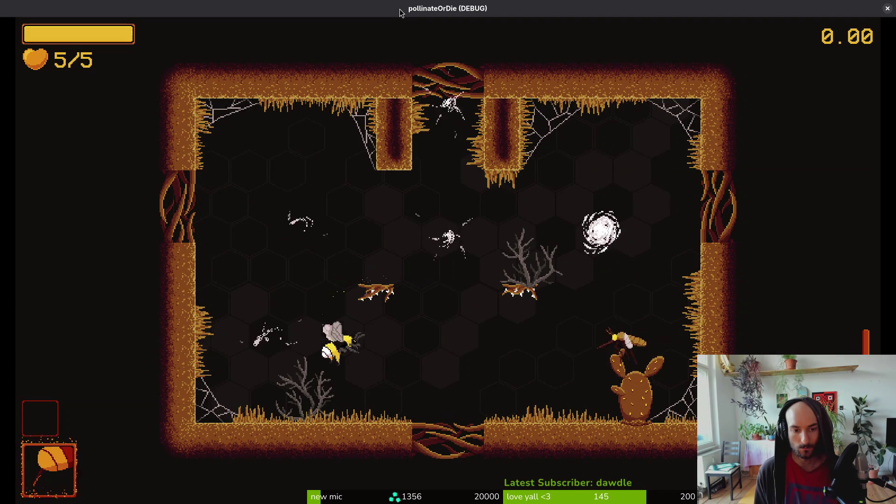
pyautogui.press('Up')
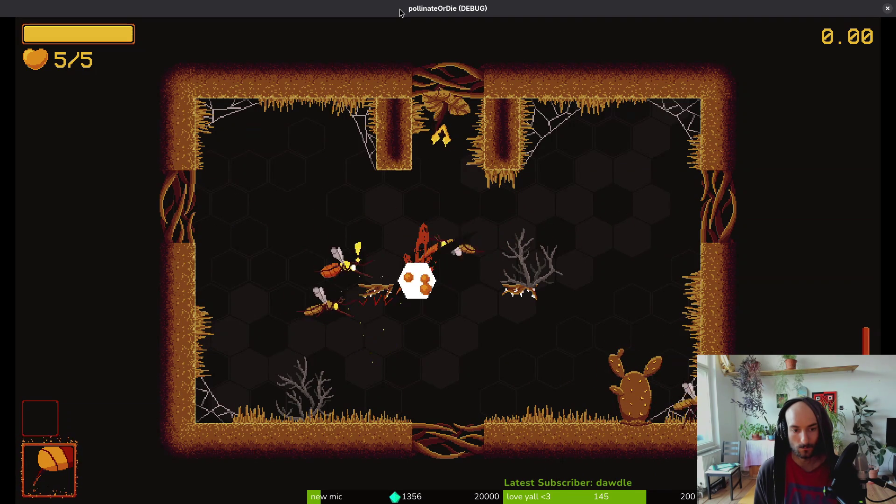
# Step: Dodge and attack the wasps in the arena, then pause and return to the Godot editor
pyautogui.press('Down')
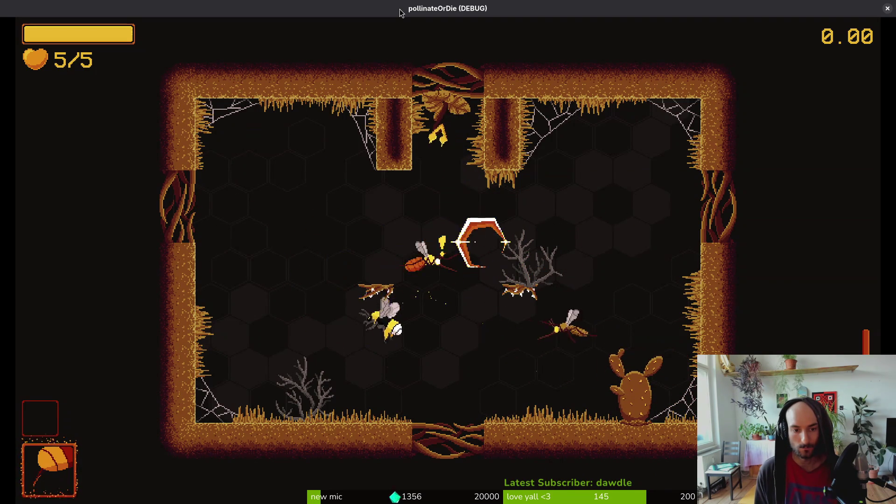
pyautogui.press('Down')
pyautogui.press('Up')
pyautogui.press('Right')
pyautogui.press('Down')
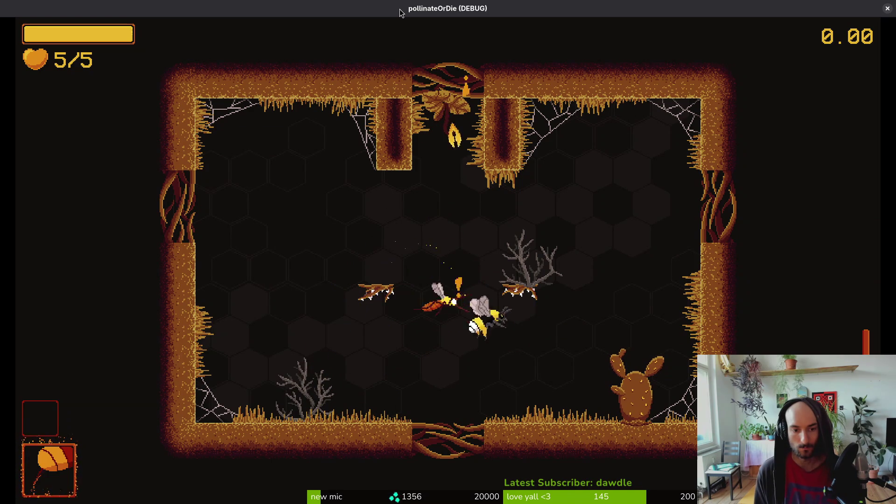
pyautogui.press('Right')
pyautogui.press('Up')
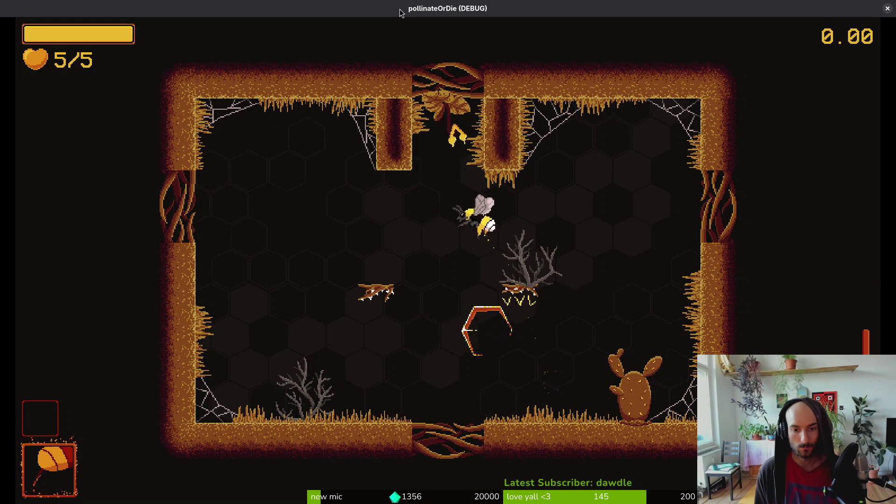
pyautogui.press('Left')
pyautogui.press('Escape')
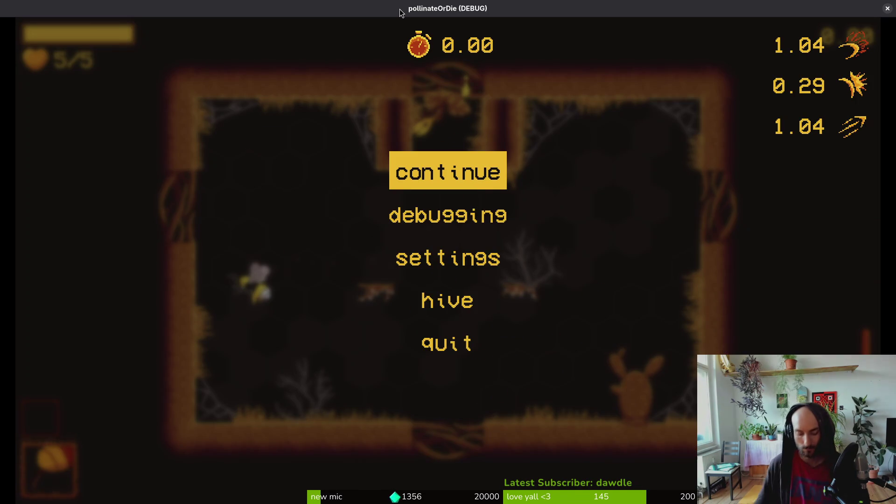
pyautogui.hotkey('alt', 'Tab')
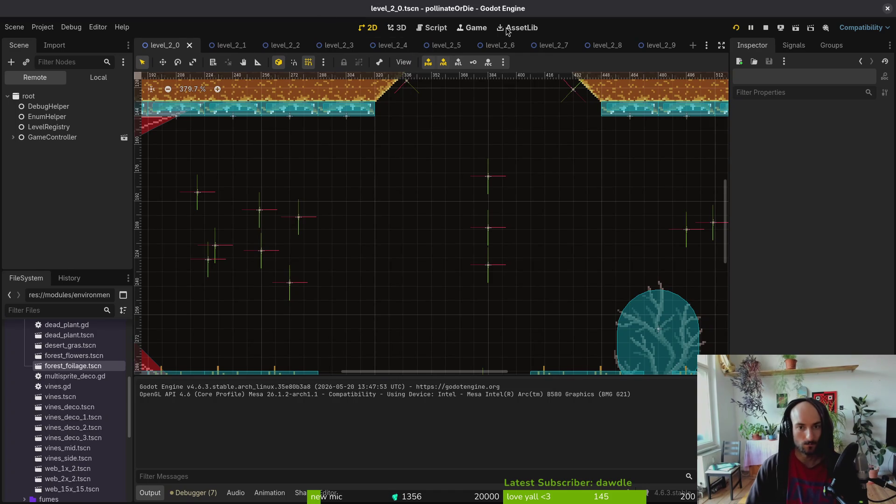
# Step: Quick-open the thorns.tscn scene by searching 'tho'
pyautogui.hotkey('shift', 'alt', 'o')
pyautogui.write('tho')
pyautogui.press('Down')
pyautogui.press('Down')
pyautogui.press('Down')
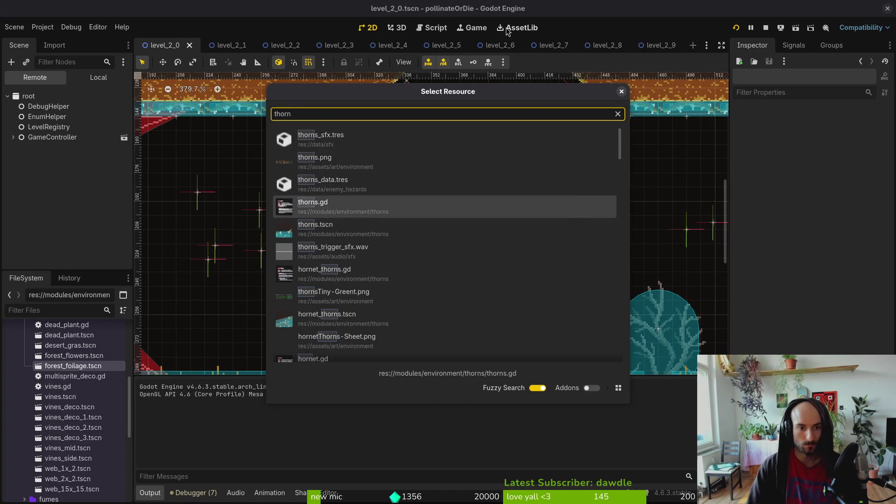
pyautogui.press('Return')
# Step: Inspect the thorns AnimationPlayer, then switch to the thorns sprite sheet in Aseprite
pyautogui.click(111, 83)
pyautogui.click(53, 126)
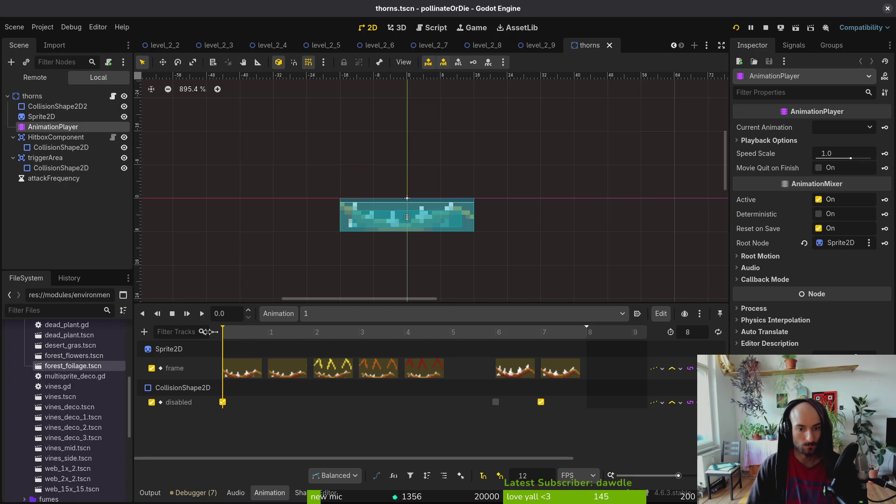
pyautogui.hotkey('alt', 'Tab')
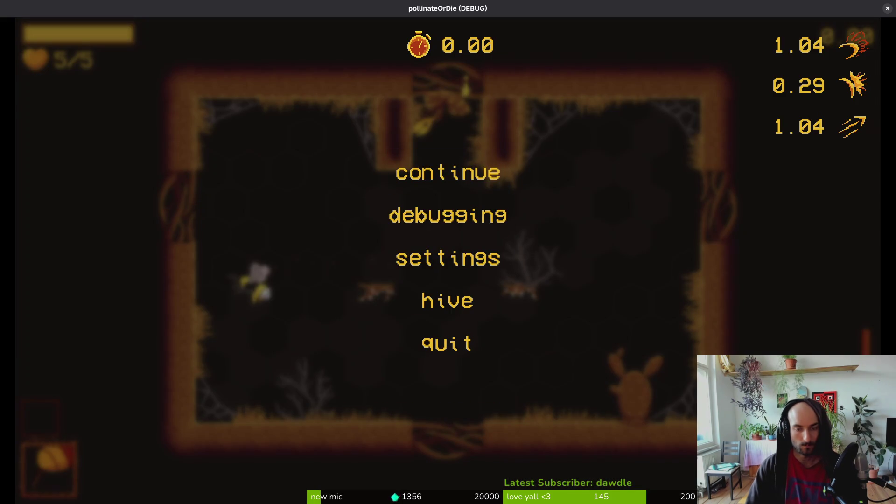
pyautogui.hotkey('alt', 'Tab')
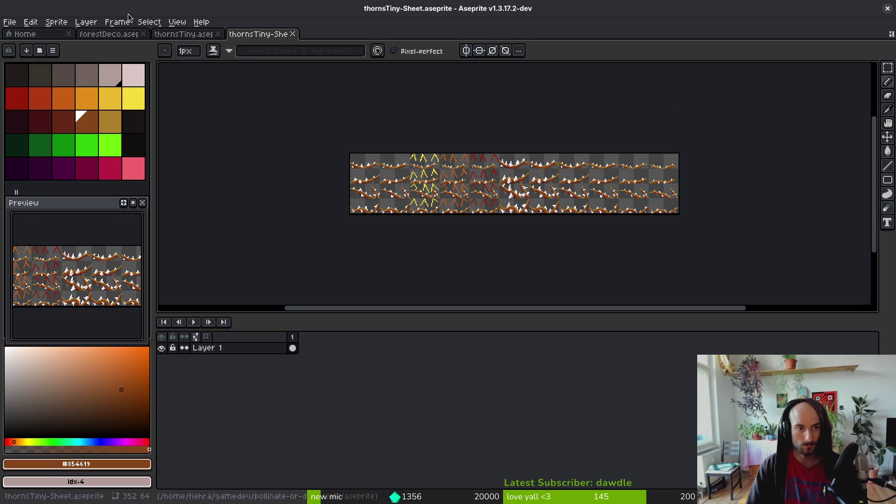
# Step: Return to thornsTiny.aseprite on the vfx layer, undo the last cel move, and save
pyautogui.click(291, 35)
pyautogui.click(375, 344)
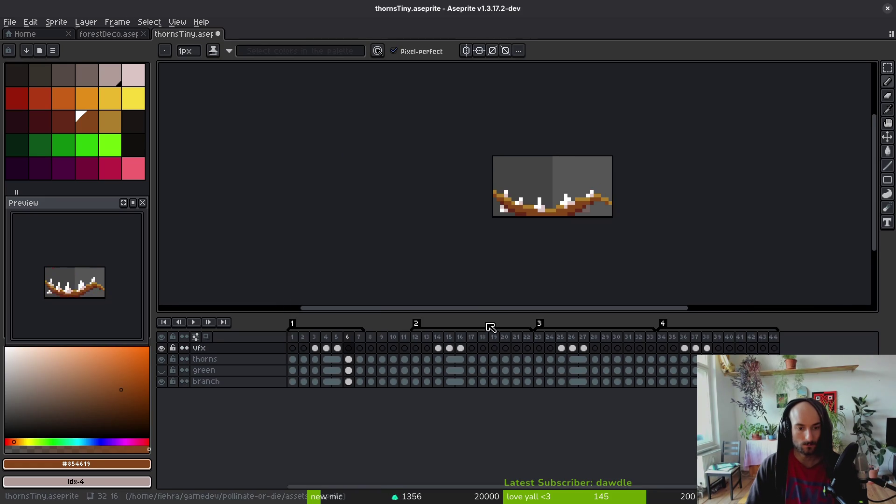
pyautogui.hotkey('ctrl', 'z')
pyautogui.hotkey('ctrl', 'z')
pyautogui.hotkey('ctrl', 'z')
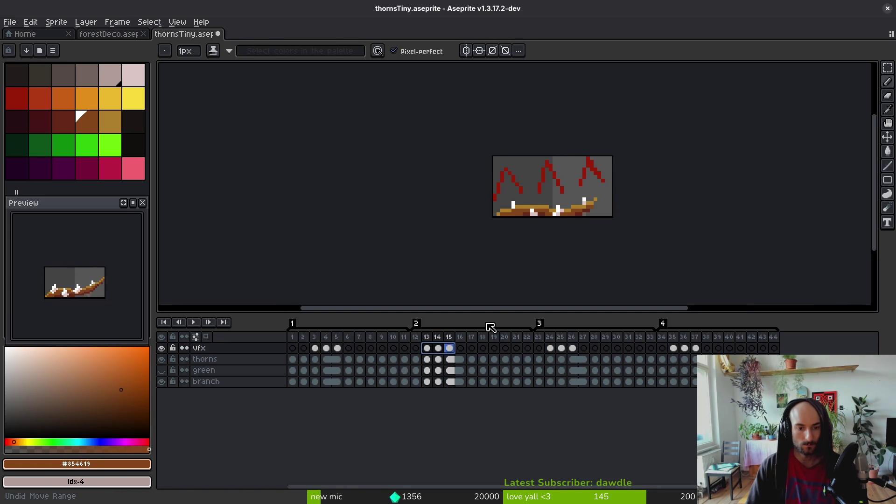
pyautogui.hotkey('ctrl', 's')
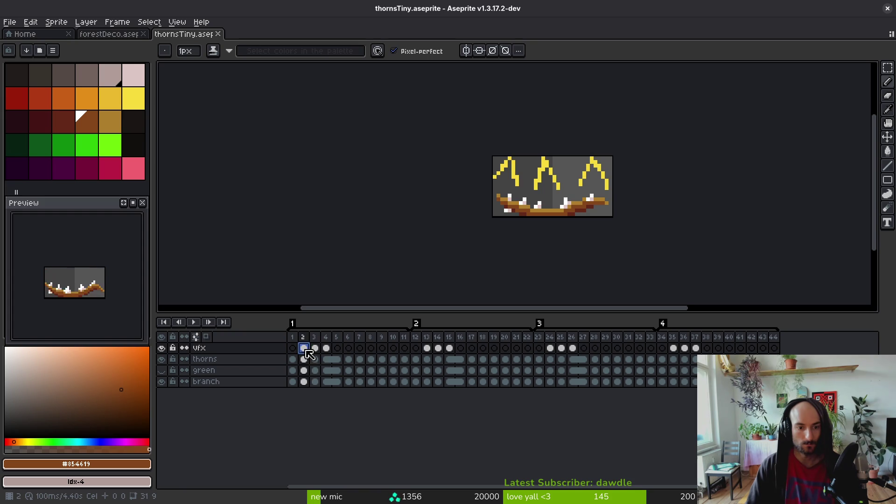
# Step: Move the first vfx cels to frames 3–5 and review the frames around them
pyautogui.moveTo(342, 353)
pyautogui.mouseDown()
pyautogui.moveTo(327, 350)
pyautogui.moveTo(338, 352)
pyautogui.mouseUp()
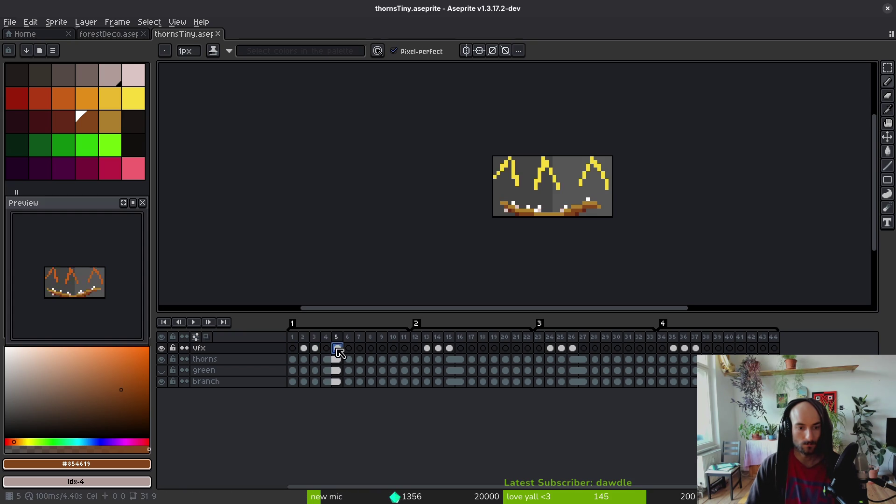
pyautogui.click(304, 349)
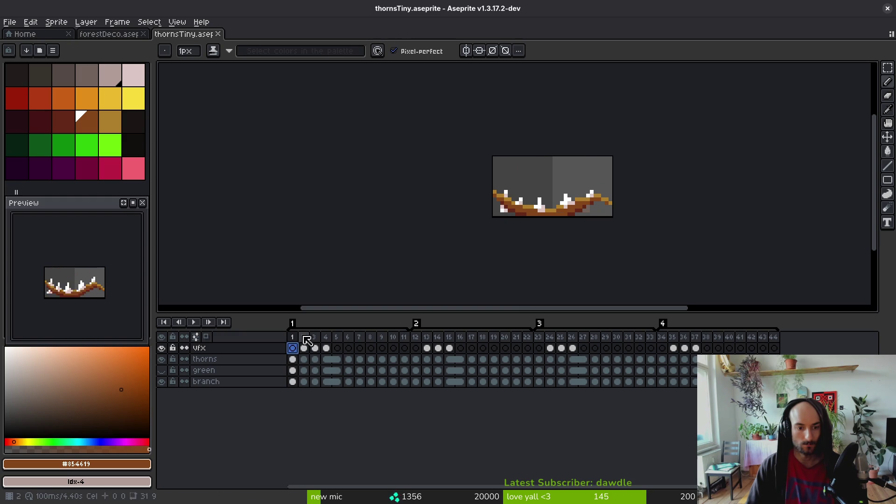
pyautogui.click(307, 340)
pyautogui.press('Right')
pyautogui.press('Right')
pyautogui.press('i')
pyautogui.press('Right')
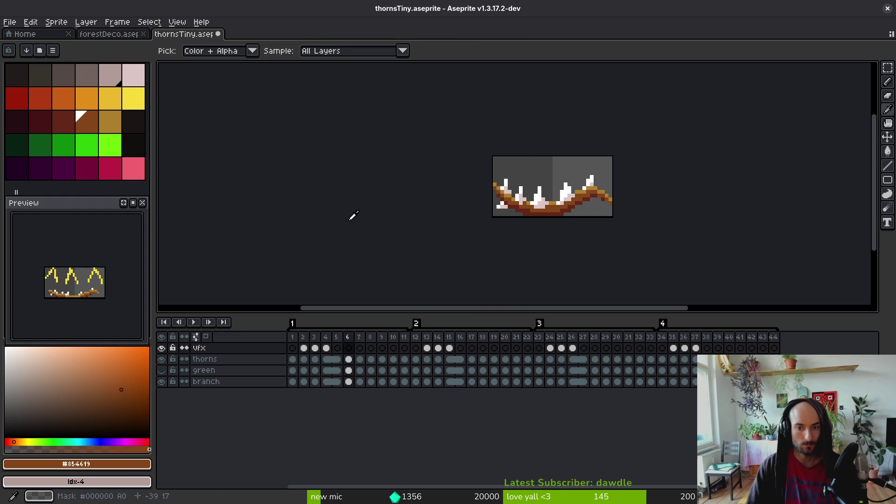
pyautogui.press('Left')
pyautogui.press('Left')
pyautogui.press('Left')
pyautogui.press('b')
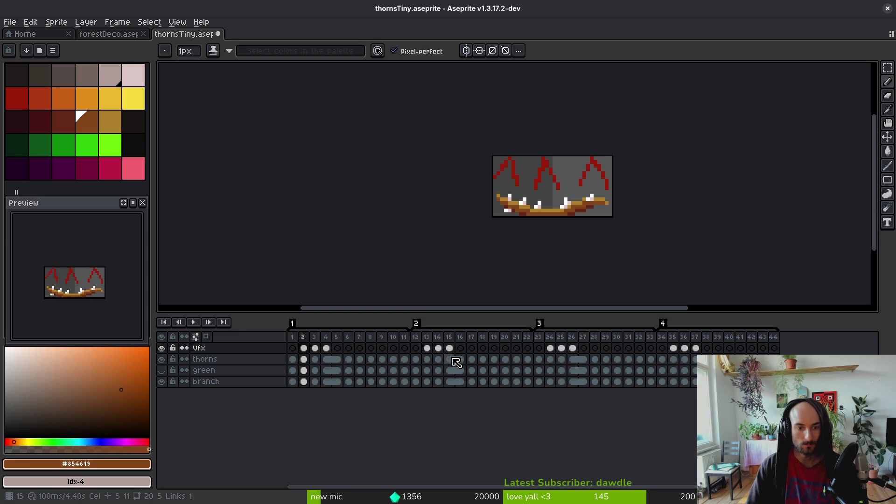
# Step: Shift the vfx cels from frames 13–14 to 15–16 and frame 24 to 27
pyautogui.click(427, 348)
pyautogui.moveTo(448, 353); pyautogui.dragTo(451, 356)
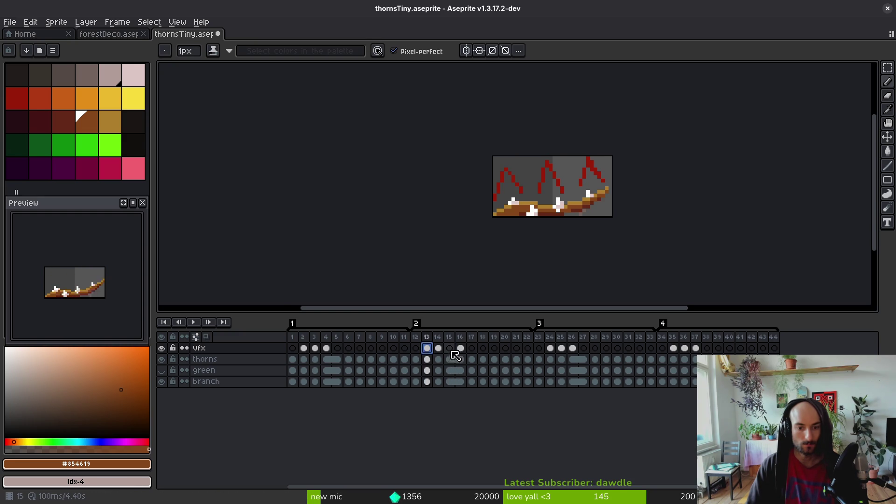
pyautogui.click(460, 349)
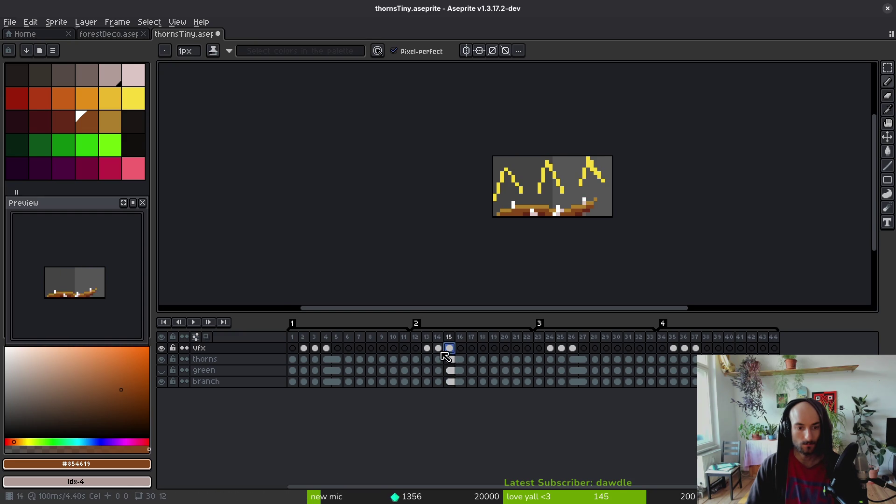
pyautogui.click(553, 351)
pyautogui.moveTo(556, 354); pyautogui.dragTo(585, 355)
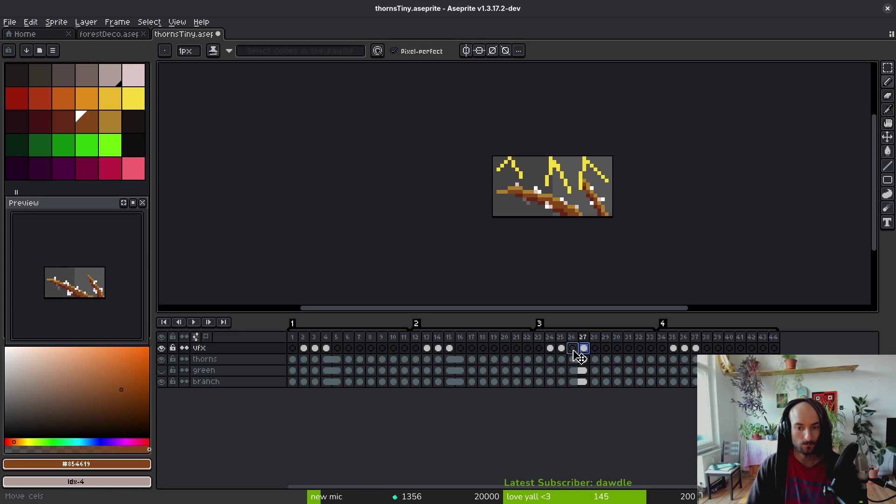
pyautogui.press('Left')
# Step: Try moving the frame-35 vfx cels, undo it, and bring up sprite sheet export settings
pyautogui.click(672, 349)
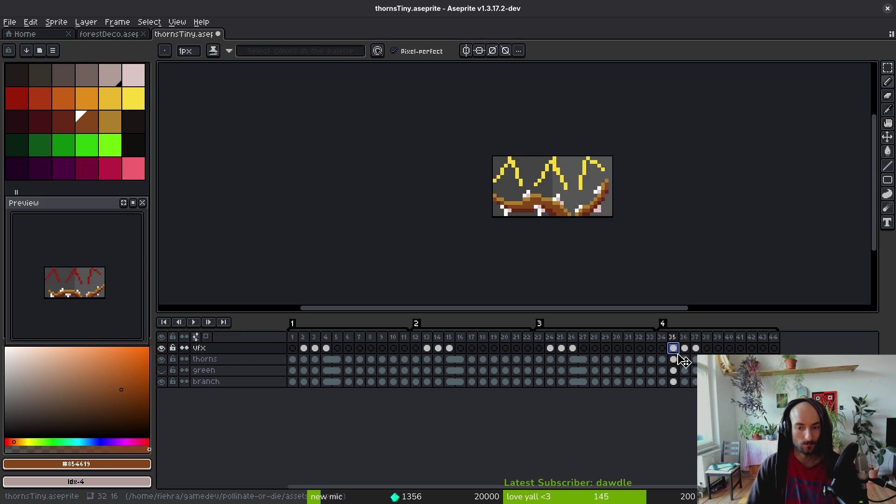
pyautogui.moveTo(682, 354); pyautogui.dragTo(696, 352)
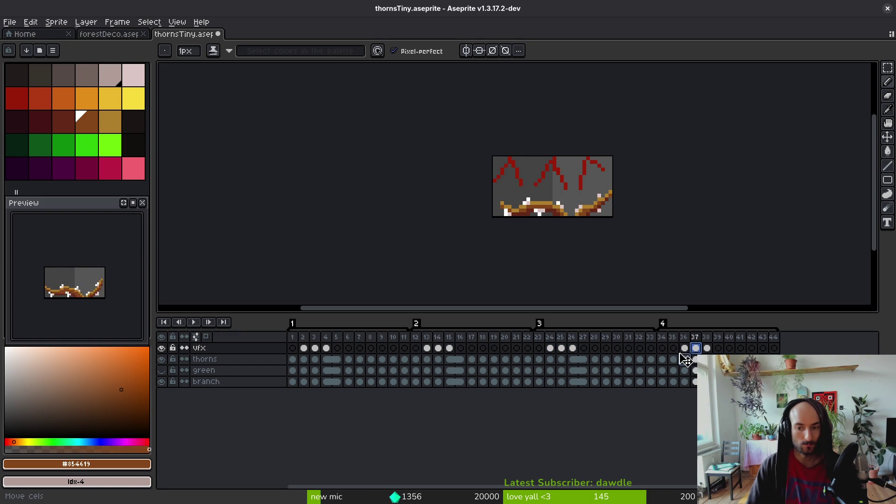
pyautogui.hotkey('ctrl', 'z')
pyautogui.click(707, 349)
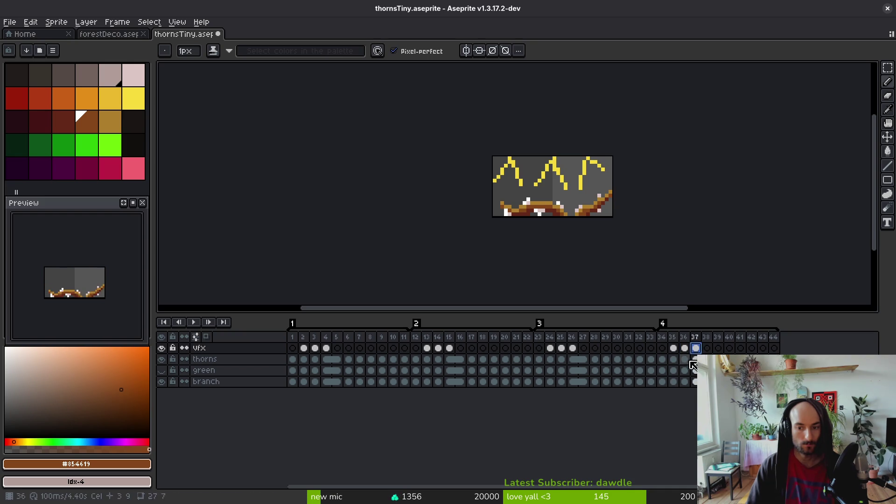
pyautogui.hotkey('ctrl', 'e')
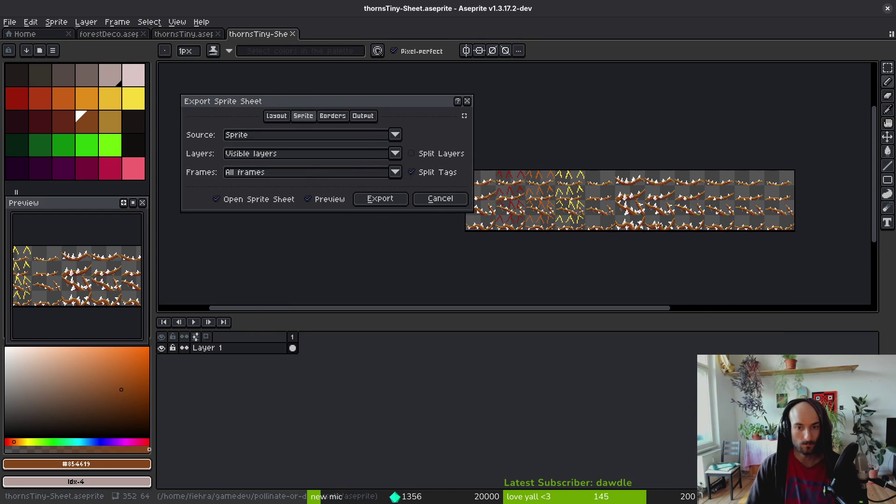
# Step: Export the sprite sheet to art/environment/thorns.png, overwriting the existing file
pyautogui.click(404, 200)
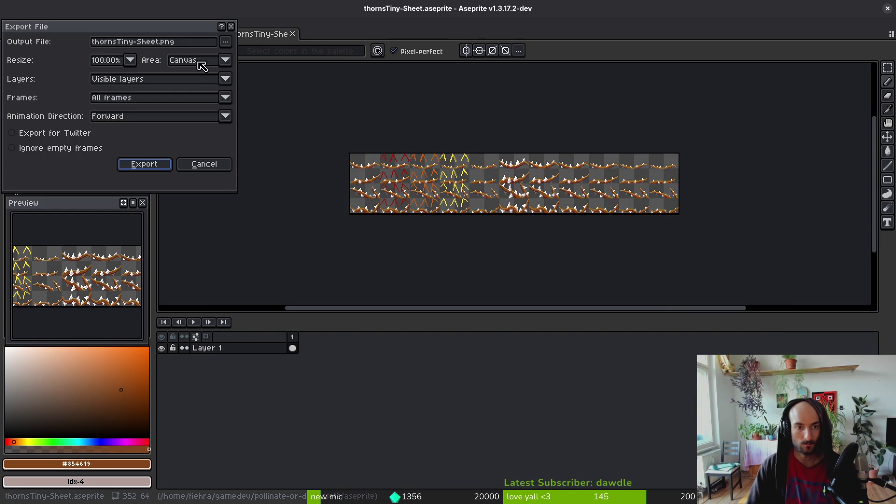
pyautogui.click(226, 43)
pyautogui.click(95, 59)
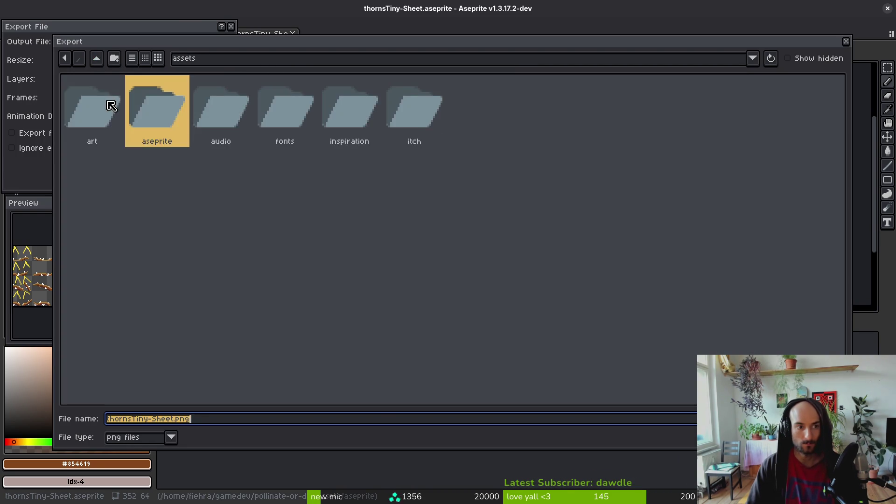
pyautogui.doubleClick(110, 100)
pyautogui.click(439, 114)
pyautogui.doubleClick(440, 113)
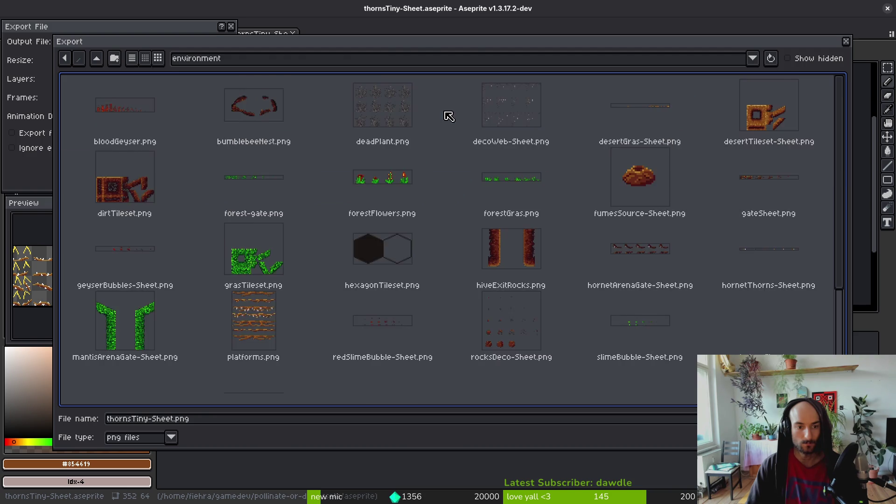
pyautogui.scroll(-3, 280, 295)
pyautogui.click(279, 297)
pyautogui.click(814, 419)
pyautogui.click(386, 302)
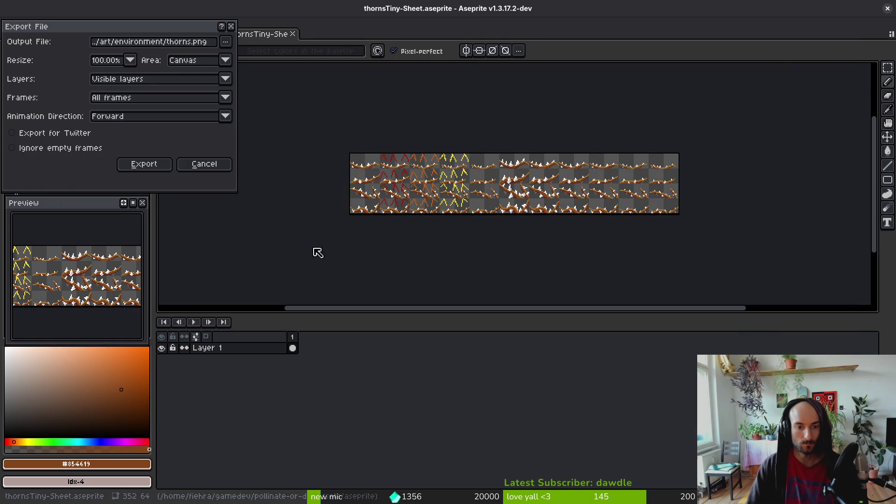
pyautogui.click(144, 164)
pyautogui.hotkey('alt', 'Tab')
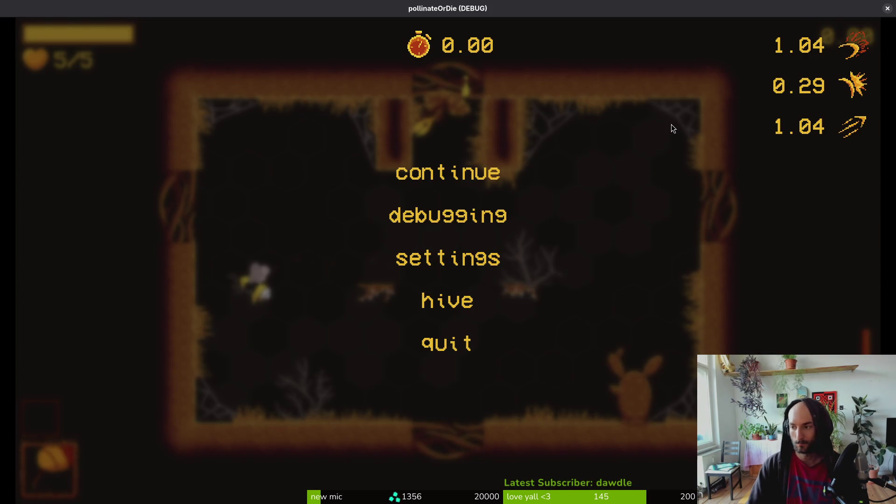
# Step: Resume the game and fly the bee around the room up to the top flower
pyautogui.hotkey('alt', 'Tab')
pyautogui.hotkey('alt', 'Tab')
pyautogui.press('Escape')
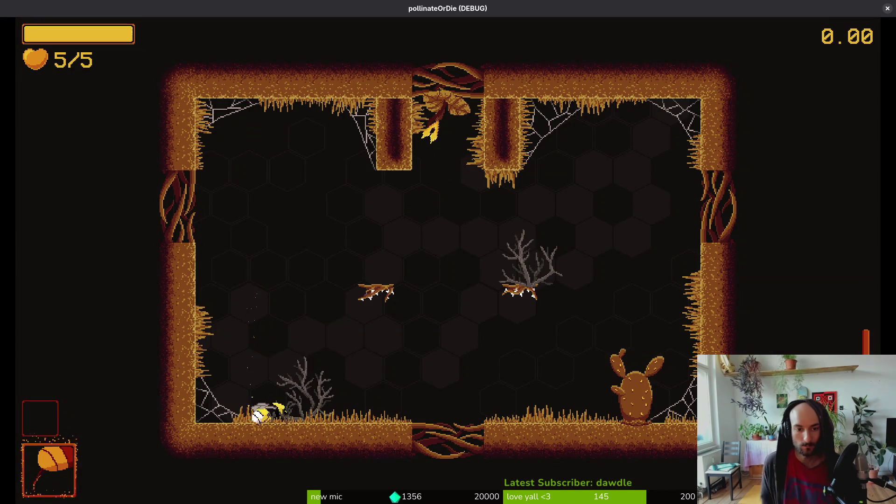
pyautogui.press('w')
pyautogui.press('d')
pyautogui.press('w')
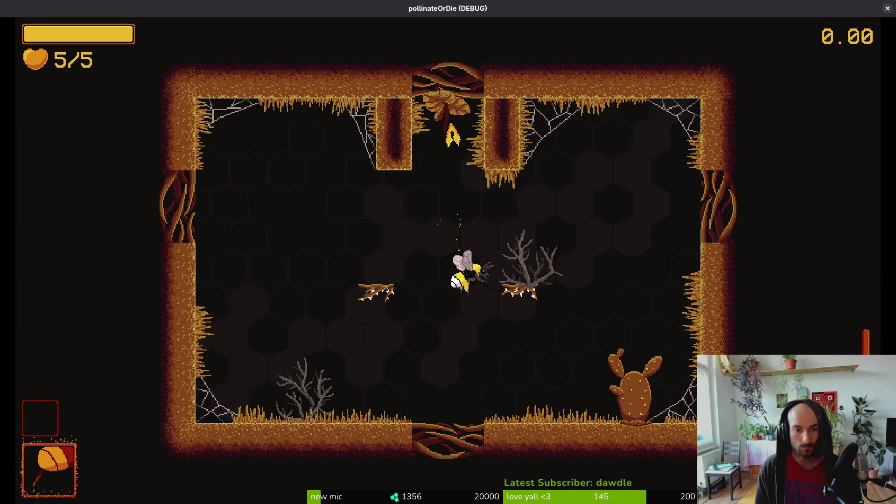
pyautogui.press('d')
pyautogui.press('w')
pyautogui.press('a')
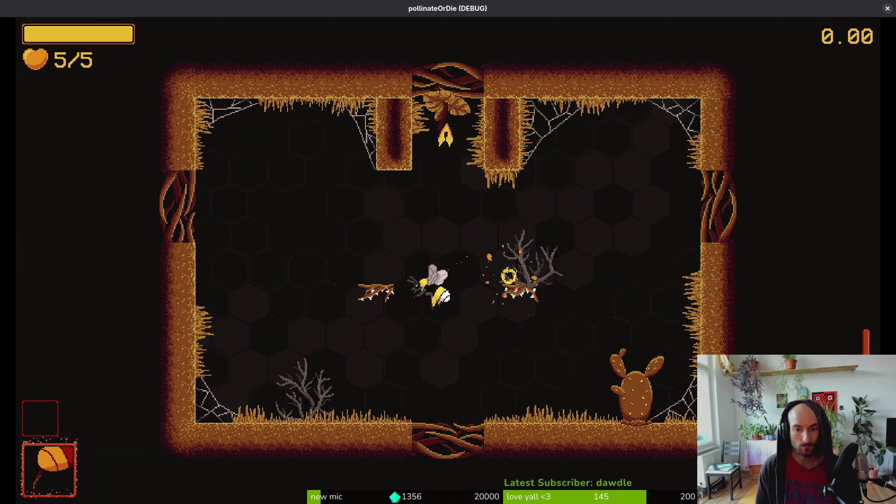
pyautogui.press('w')
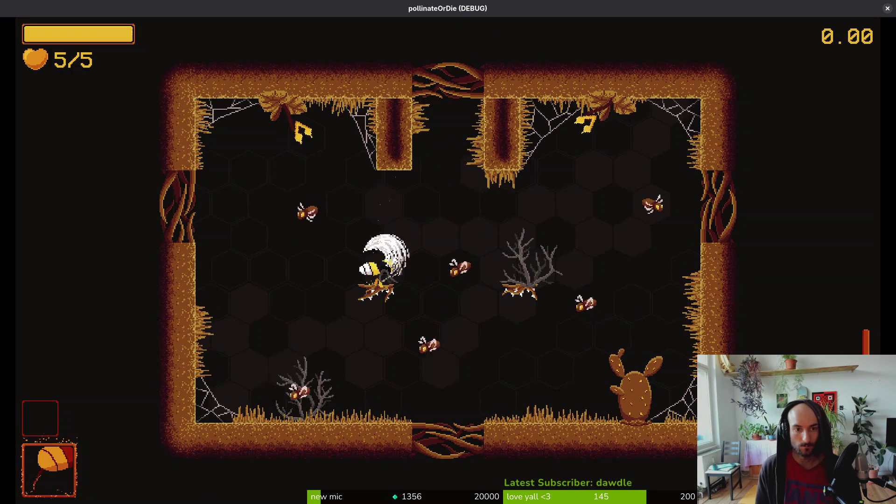
# Step: Attack and dash through the enemies until the room clears, ending near the cactus
pyautogui.press('w')
pyautogui.press('a')
pyautogui.press('d')
pyautogui.press('w')
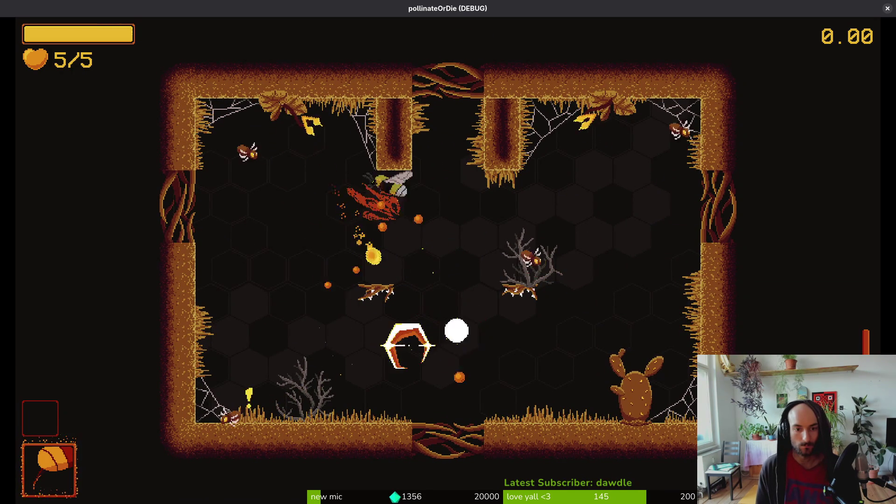
pyautogui.press('a')
pyautogui.press('s')
pyautogui.press('d')
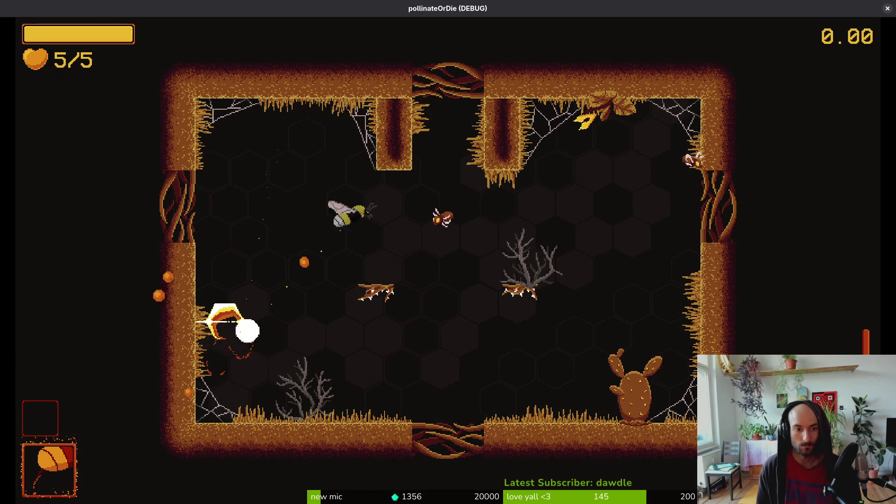
pyautogui.press('d')
pyautogui.press('w')
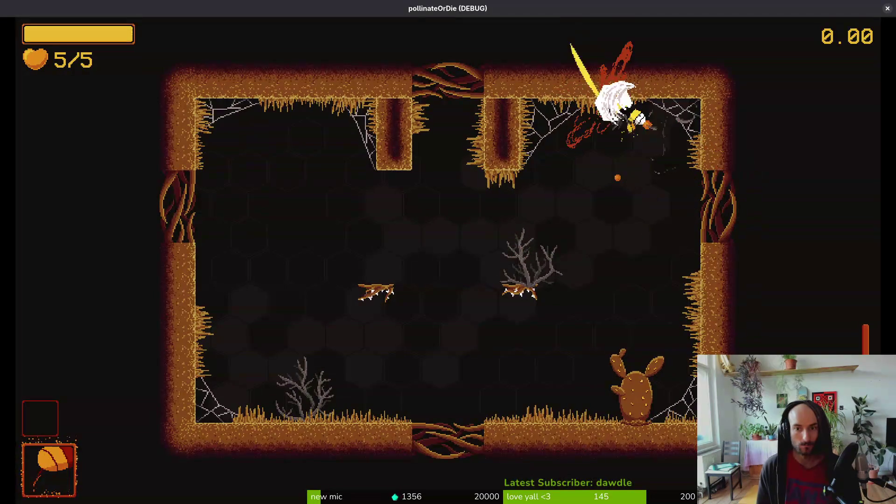
pyautogui.press('s')
pyautogui.press('d')
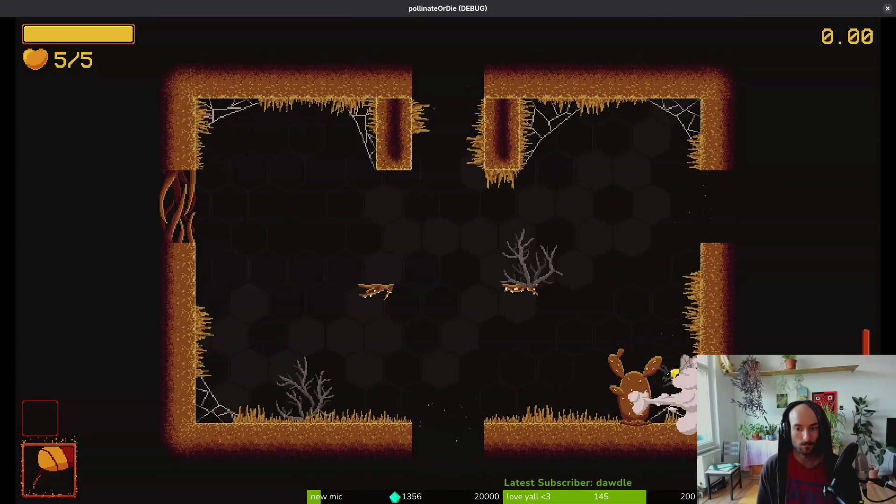
pyautogui.press('a')
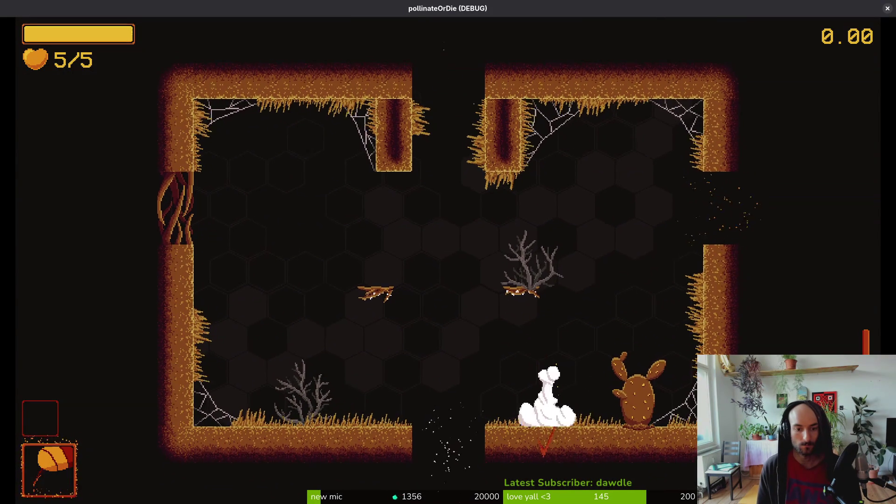
pyautogui.press('w')
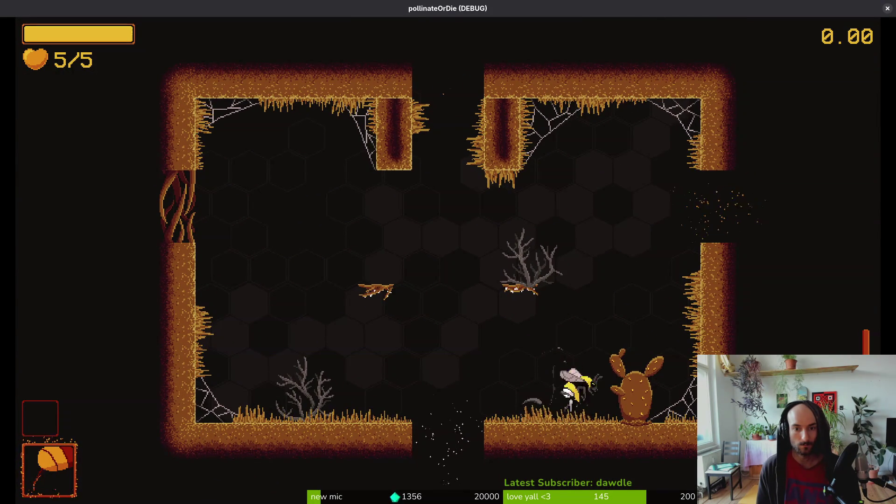
# Step: Dash out the doorway into the survive! arena as enemies spawn
pyautogui.press('d')
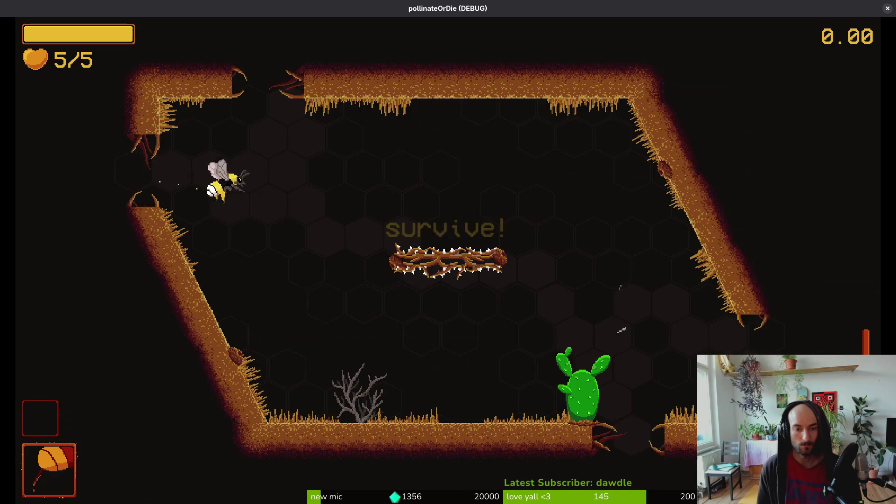
pyautogui.press('s')
pyautogui.press('d')
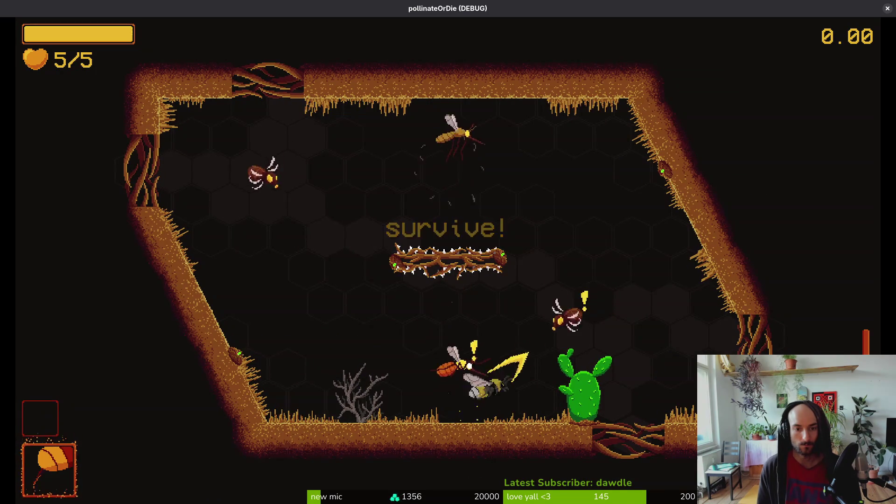
pyautogui.press('w')
pyautogui.press('a')
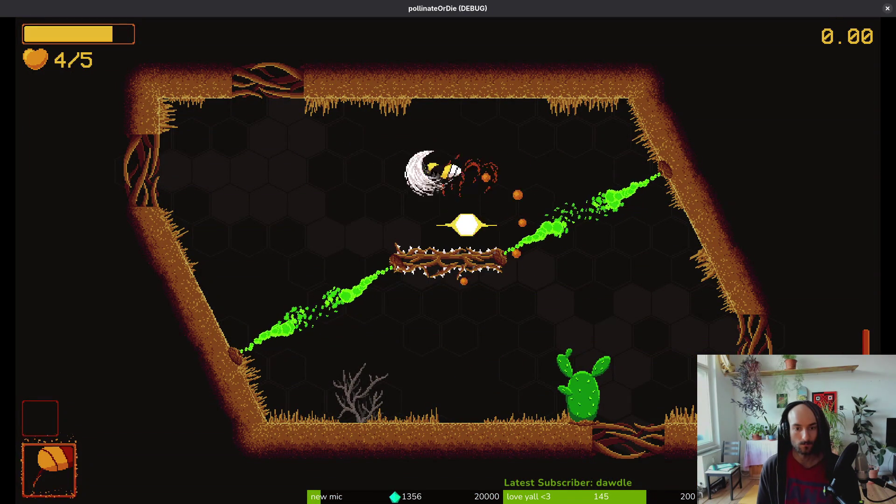
# Step: Dash, dive and attack enemies while dodging spawns around the arena
pyautogui.press('a')
pyautogui.press('w')
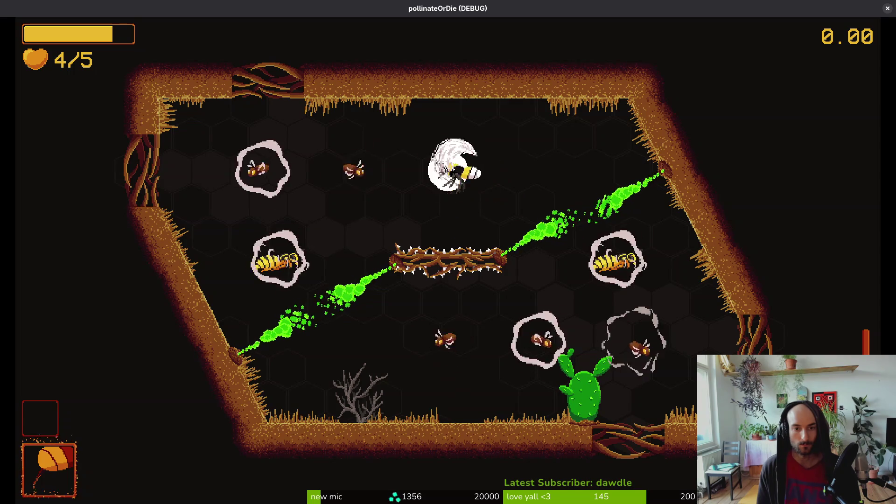
pyautogui.press('a')
pyautogui.press('a')
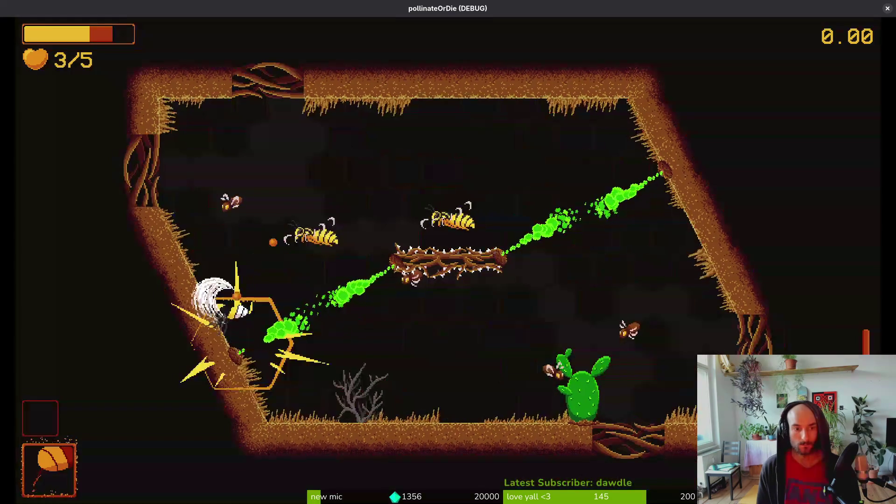
pyautogui.press('w')
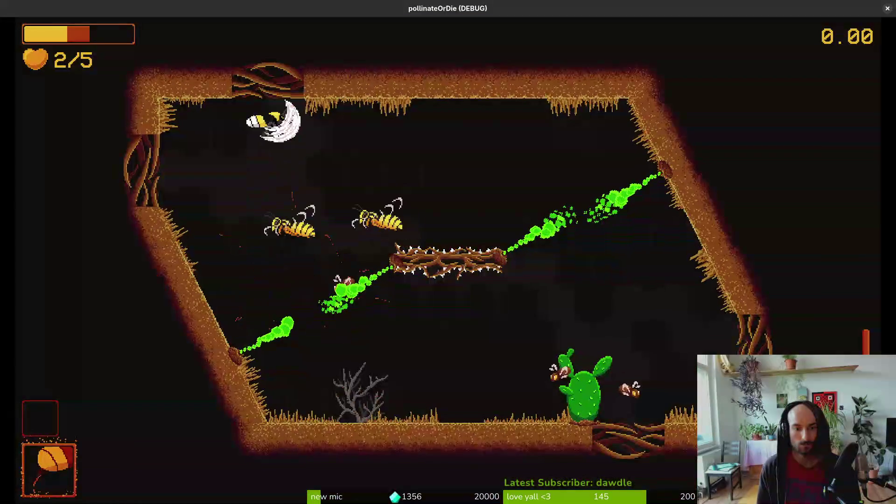
pyautogui.press('d')
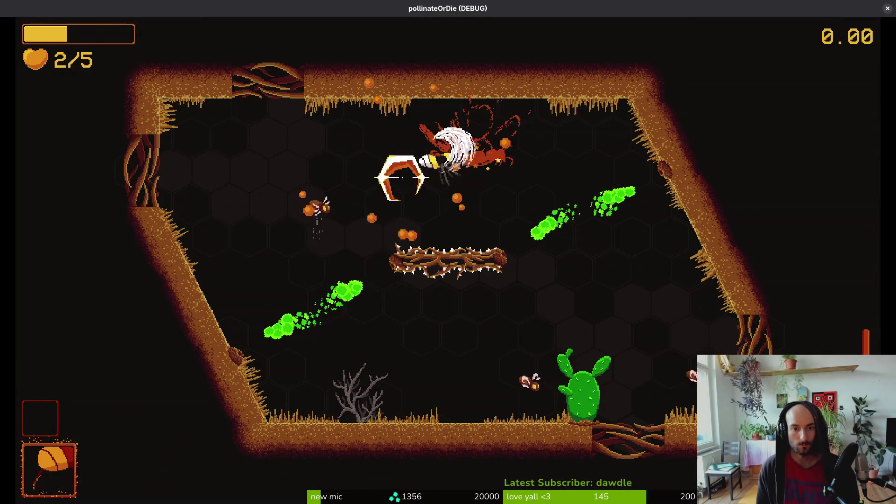
pyautogui.press('a')
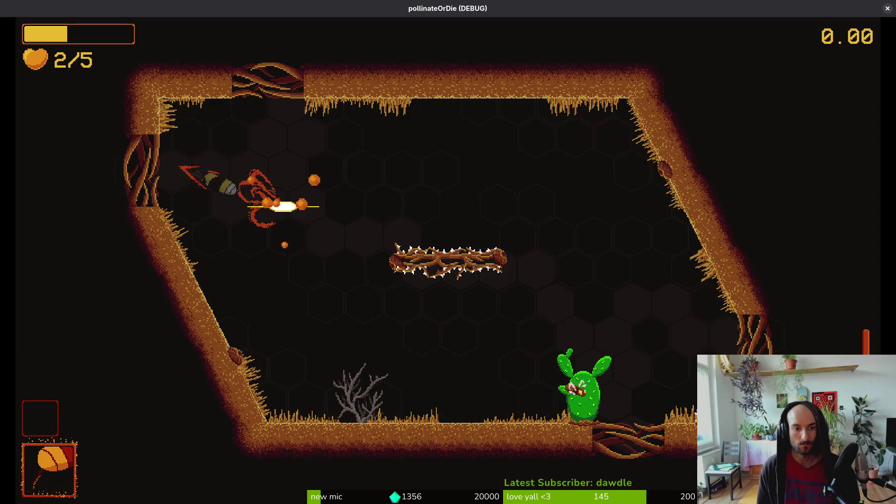
pyautogui.press('d')
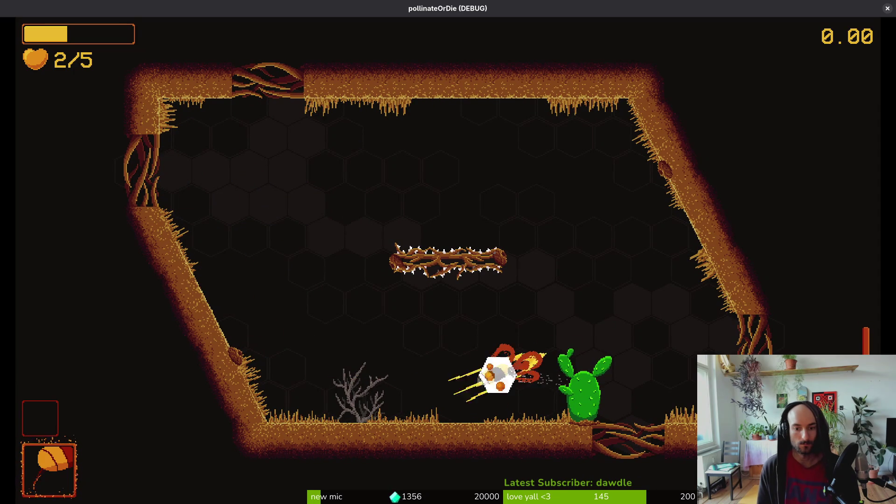
pyautogui.press('w')
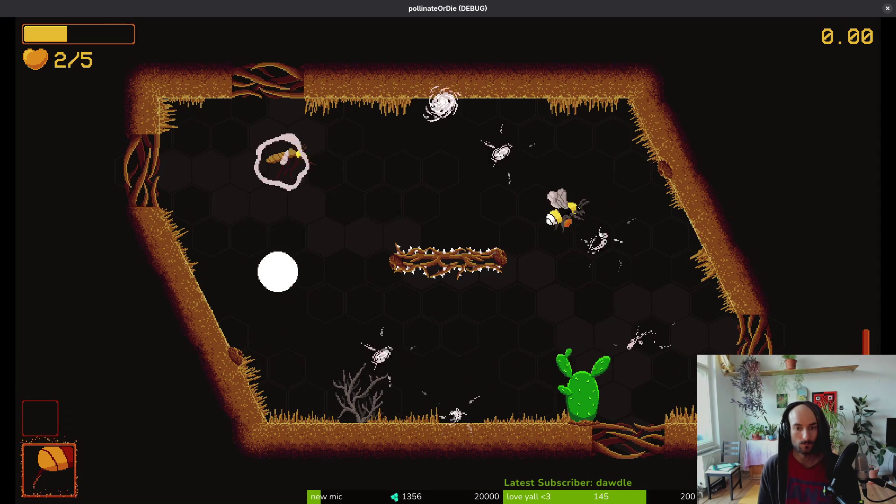
pyautogui.press('s')
pyautogui.press('w')
pyautogui.press('a')
pyautogui.press('s')
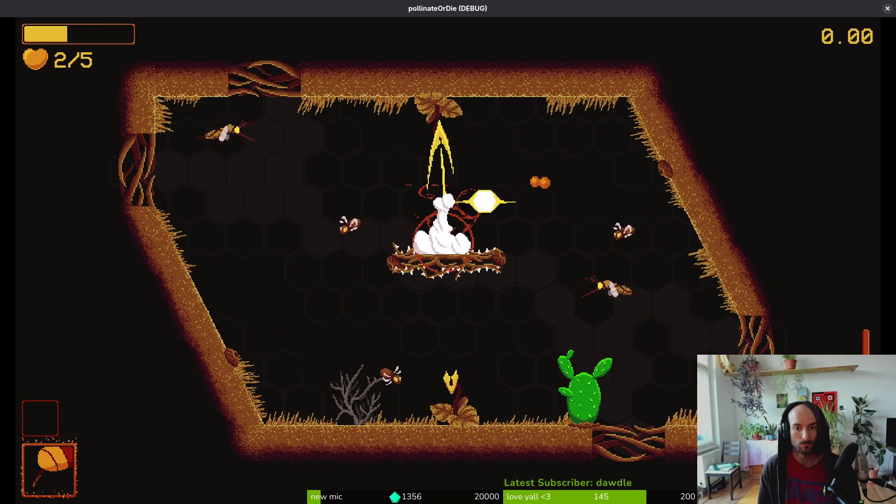
pyautogui.press('d')
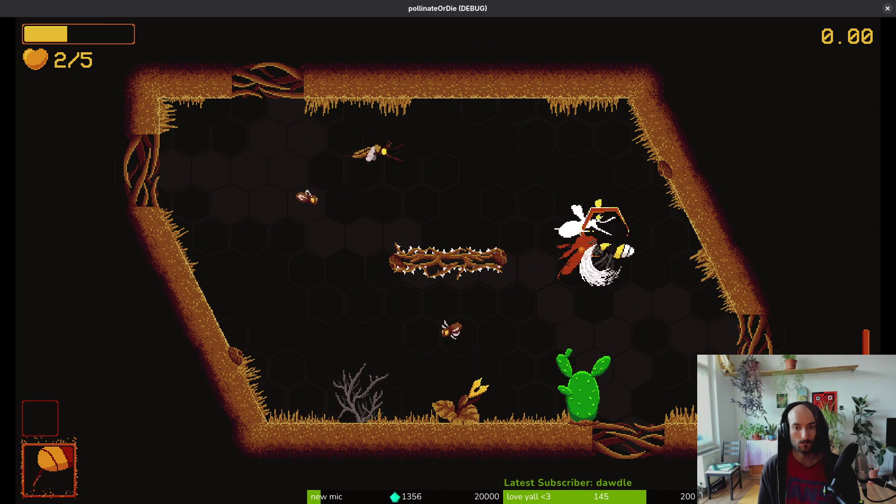
# Step: Fight near the thorn log and cactus, attacking the wasp cluster and spin-attacking nearby wasps
pyautogui.press('s')
pyautogui.press('a')
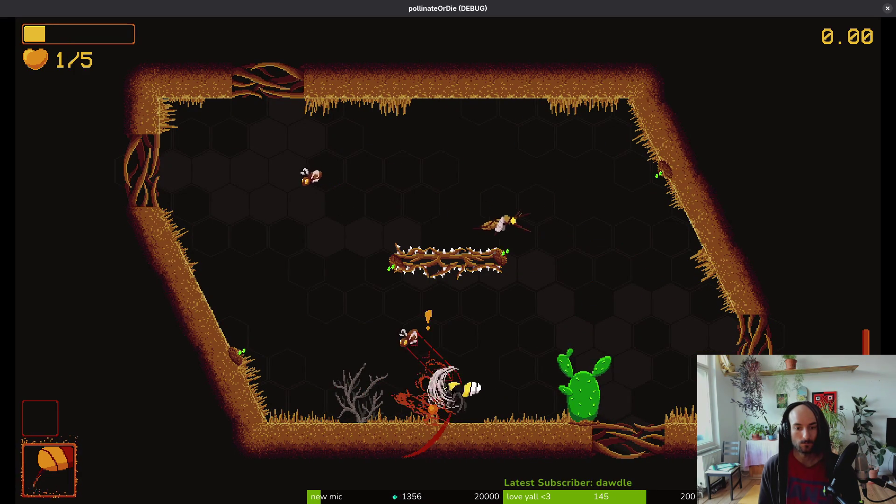
pyautogui.press('w')
pyautogui.press('a')
pyautogui.press('d')
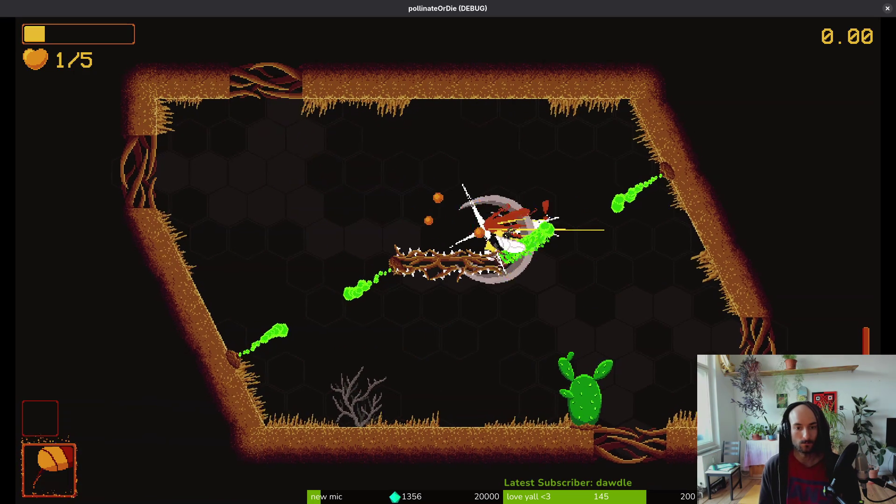
pyautogui.press('d')
pyautogui.press('s')
pyautogui.press('a')
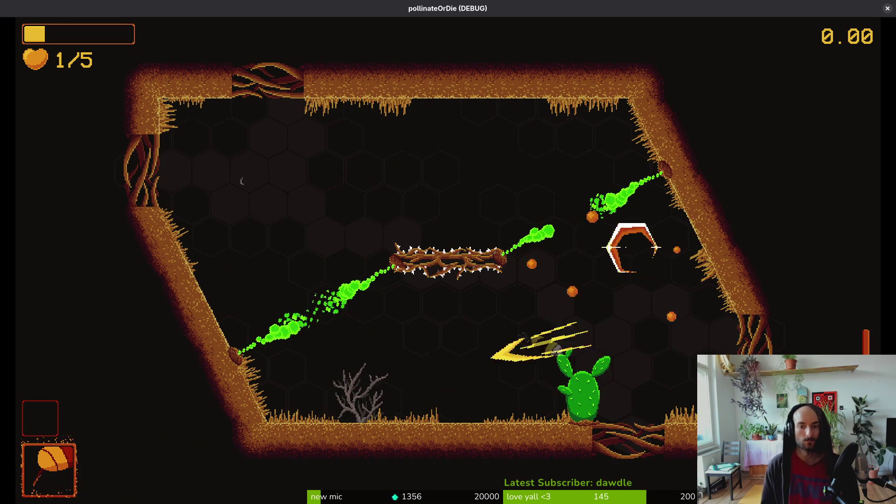
pyautogui.press('d')
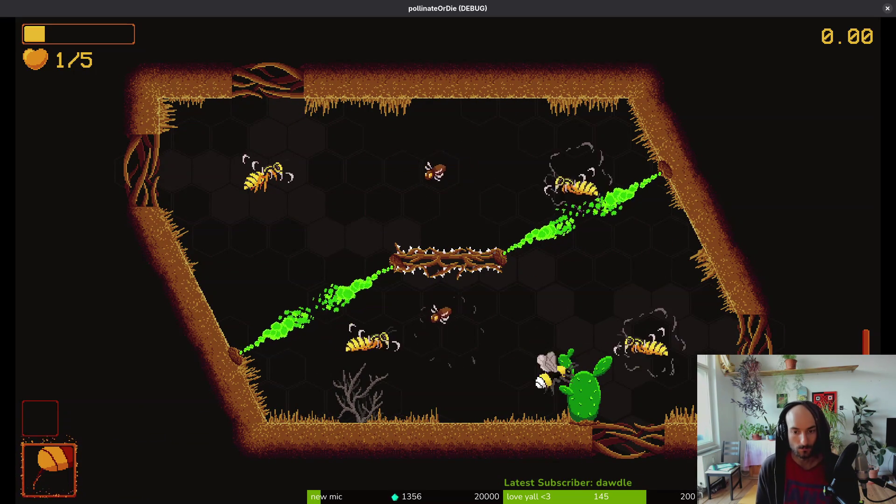
pyautogui.press('d')
pyautogui.press('w')
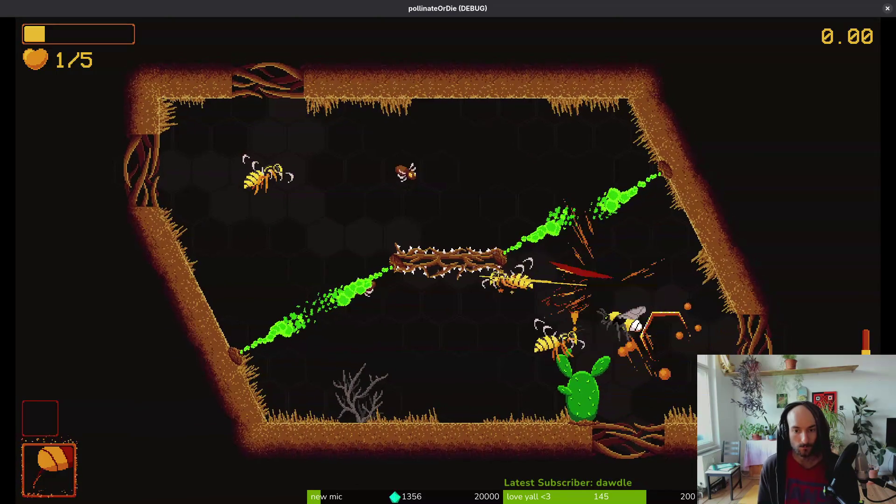
pyautogui.press('a')
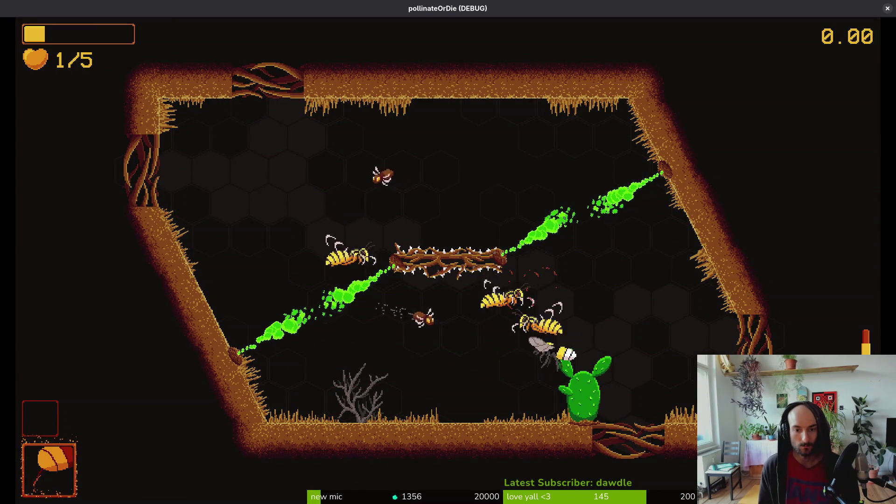
pyautogui.press('a')
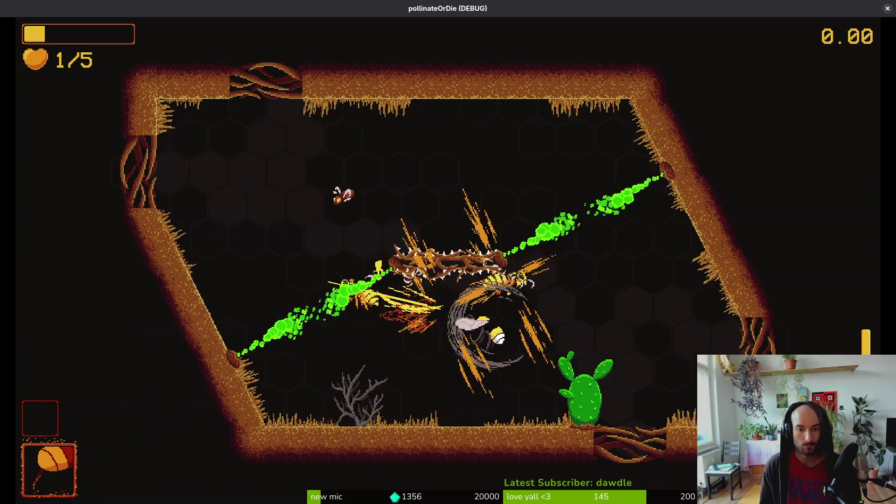
# Step: Destroy the caged wasp and keep dashing and slashing at the wasps until the bee dies
pyautogui.press('s')
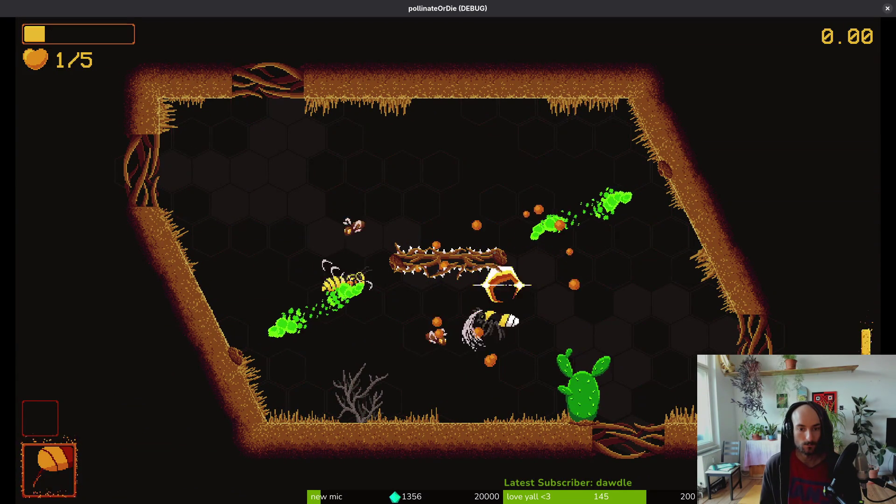
pyautogui.press('d')
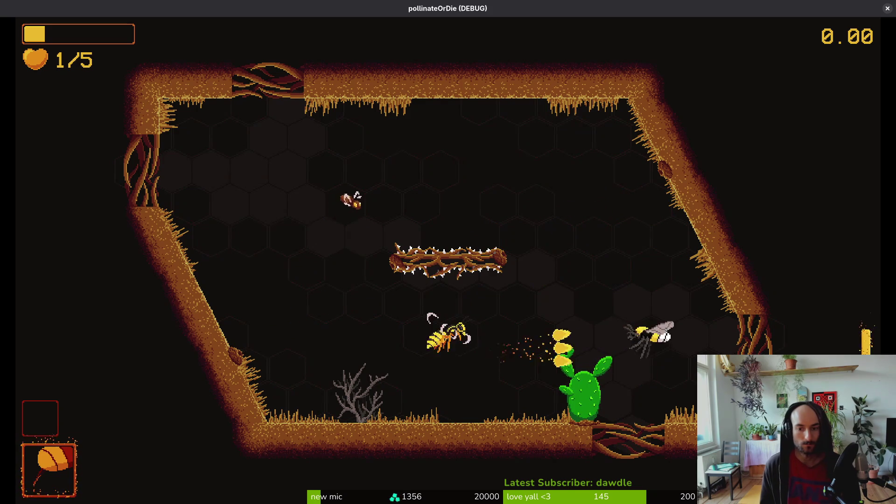
pyautogui.press('a')
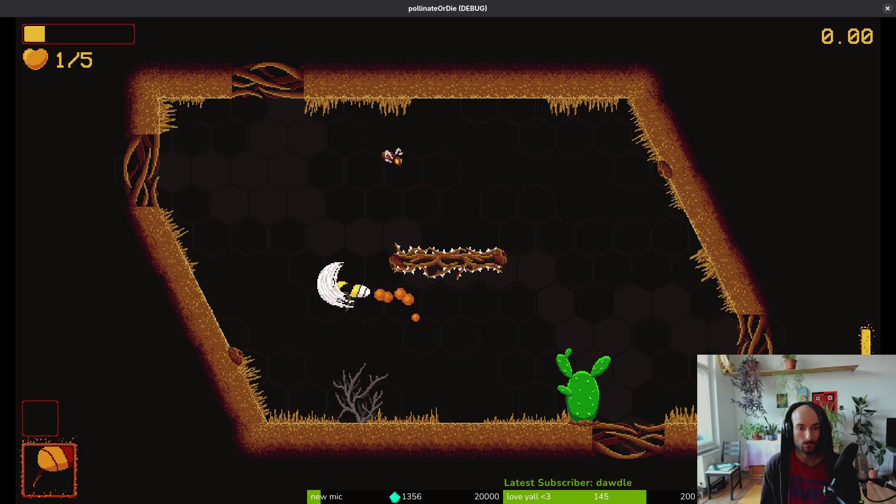
pyautogui.press('d')
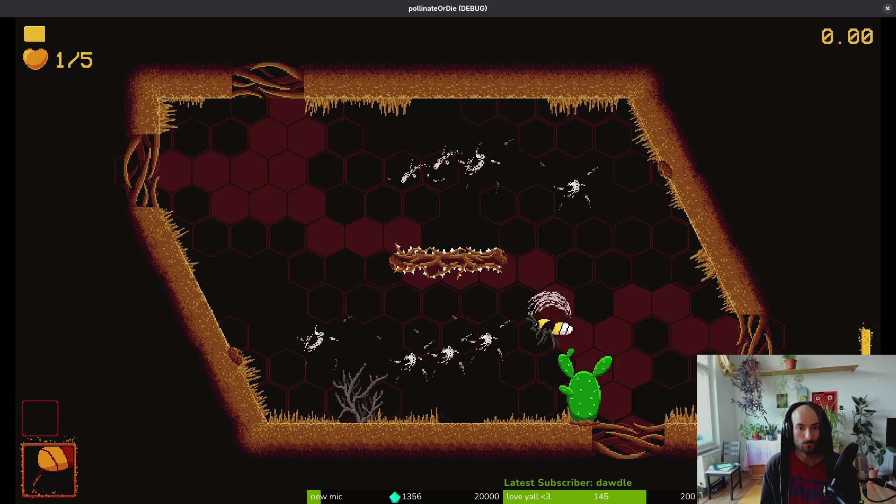
pyautogui.press('w')
pyautogui.press('a')
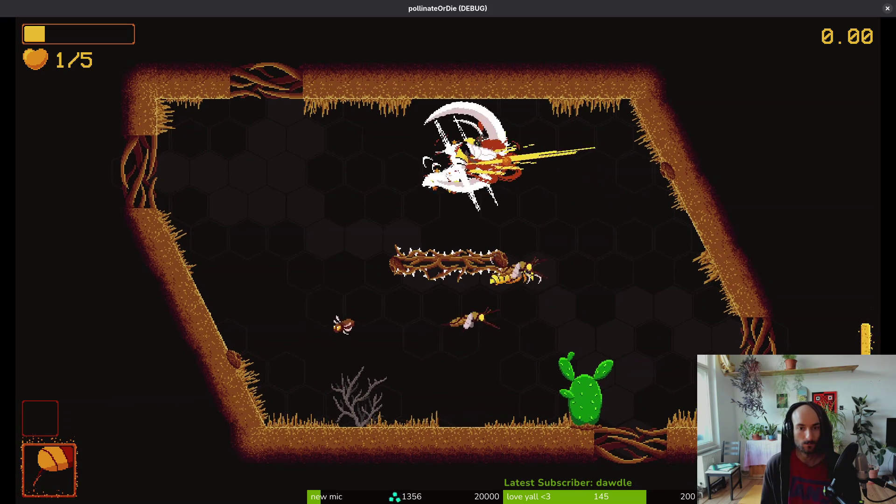
pyautogui.press('d')
pyautogui.press('a')
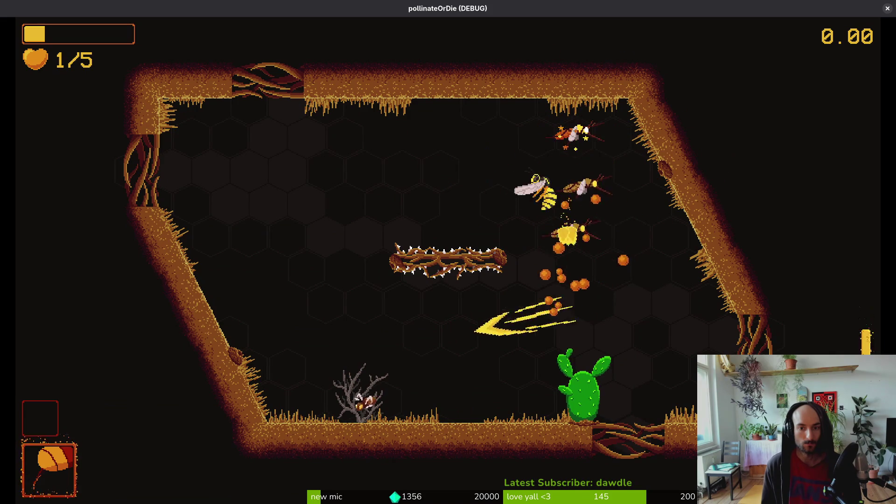
pyautogui.press('w')
pyautogui.press('d')
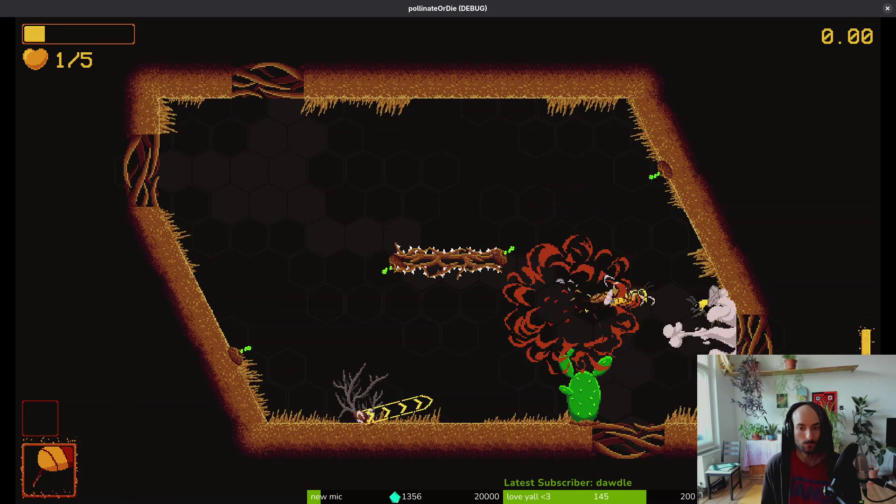
pyautogui.press('w')
pyautogui.press('a')
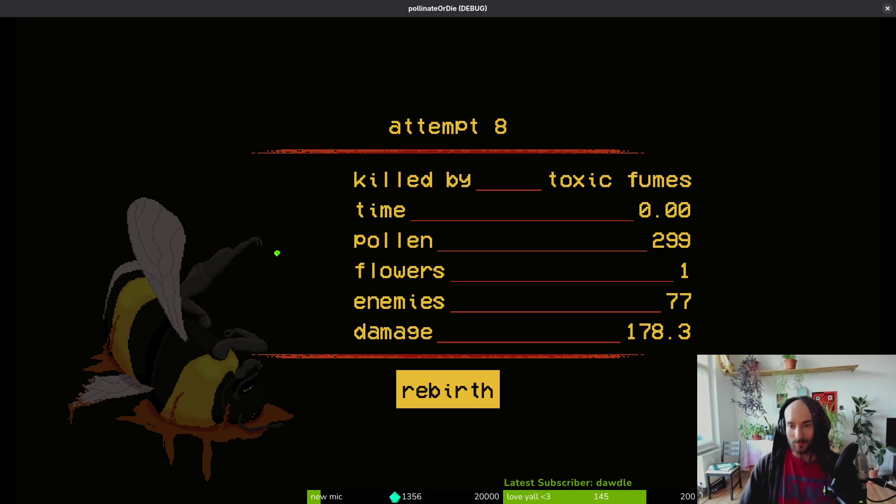
# Step: Close the game window after the death screen and switch over to Aseprite
pyautogui.click(887, 9)
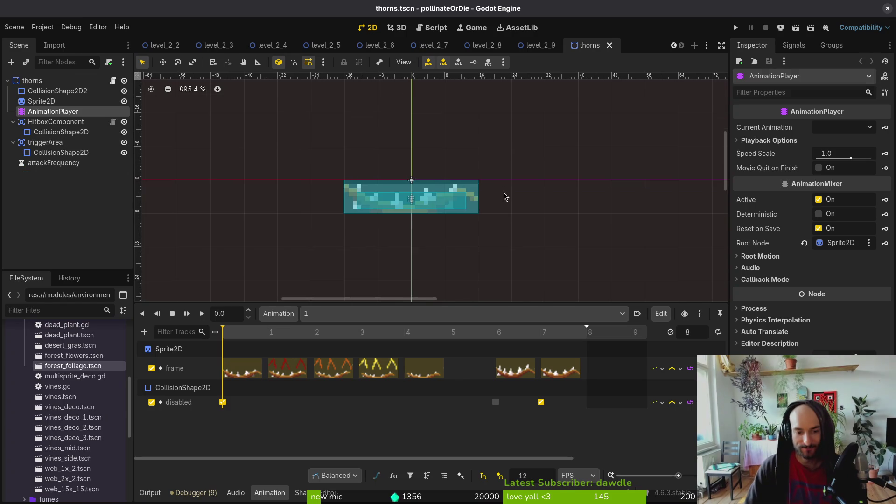
pyautogui.hotkey('alt', 'Tab')
# Step: Show the thorns and green layers, hide the branch layer, and generate the sprite sheet
pyautogui.hotkey('ctrl', 'w')
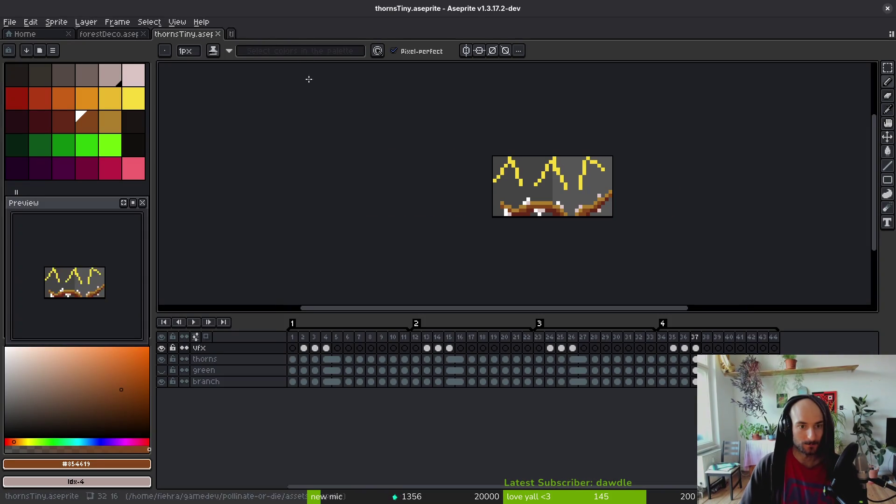
pyautogui.click(161, 359)
pyautogui.click(162, 359)
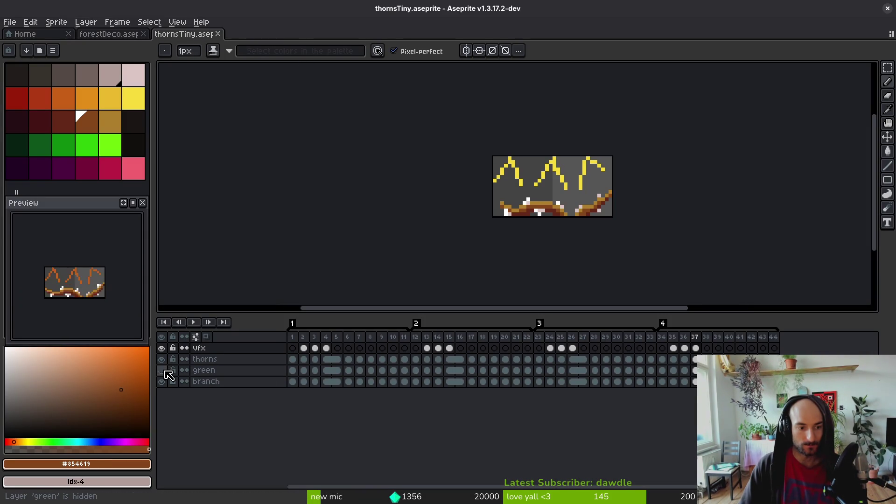
pyautogui.click(161, 370)
pyautogui.click(162, 381)
pyautogui.hotkey('ctrl', 'e')
pyautogui.click(381, 199)
# Step: Export the sheet over thornsTiny-Greent.png in art/environment, confirming the overwrite
pyautogui.hotkey('ctrl', 'shift', 'e')
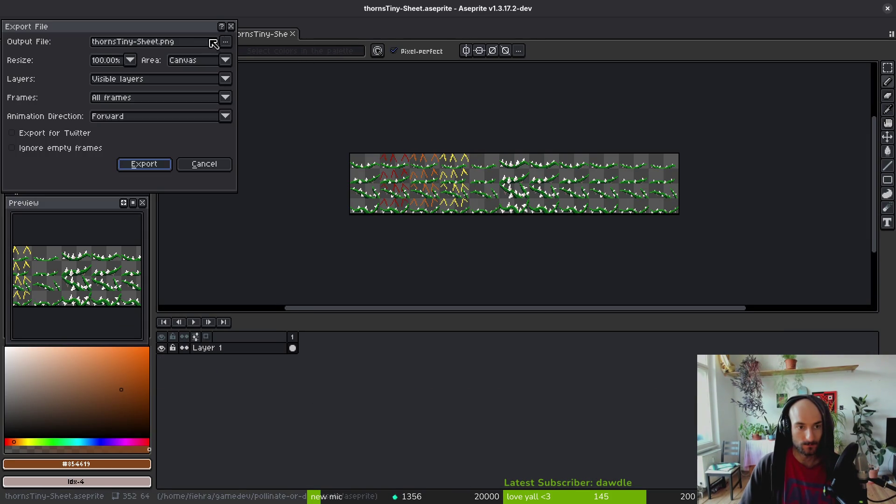
pyautogui.click(214, 40)
pyautogui.click(259, 57)
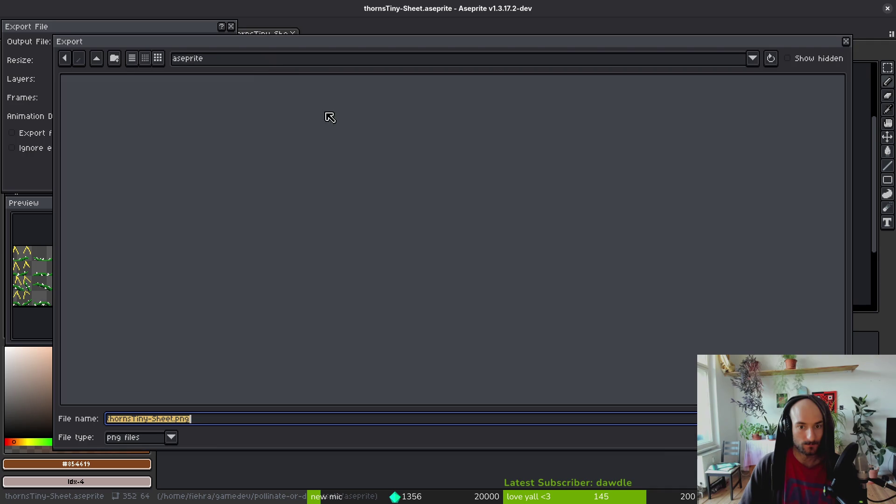
pyautogui.click(96, 58)
pyautogui.doubleClick(105, 106)
pyautogui.doubleClick(462, 122)
pyautogui.scroll(-5, 546, 236)
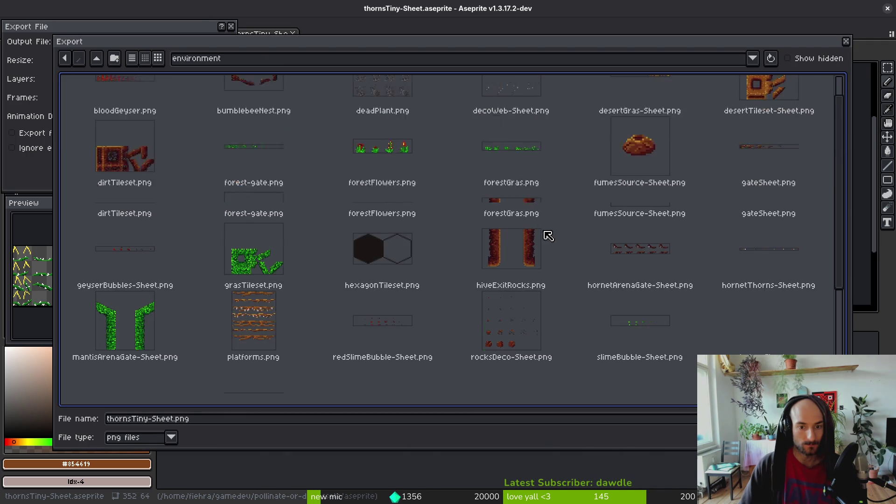
pyautogui.doubleClick(385, 300)
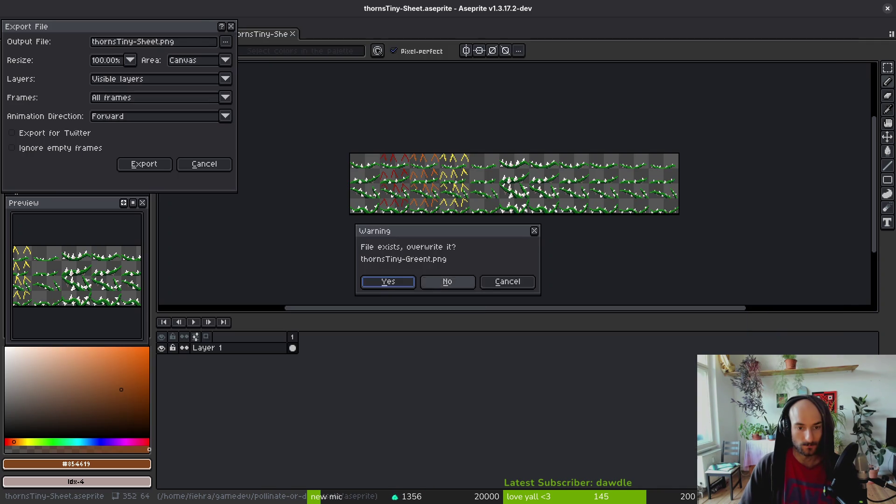
pyautogui.click(373, 284)
pyautogui.click(158, 166)
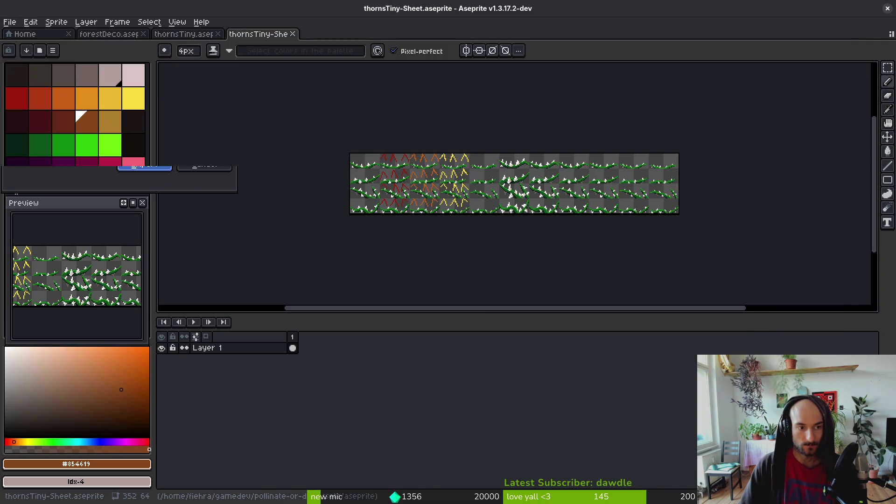
# Step: Close the sheet, add a new Layer 1, and copy all 44 thorns cels into it
pyautogui.middleClick(259, 35)
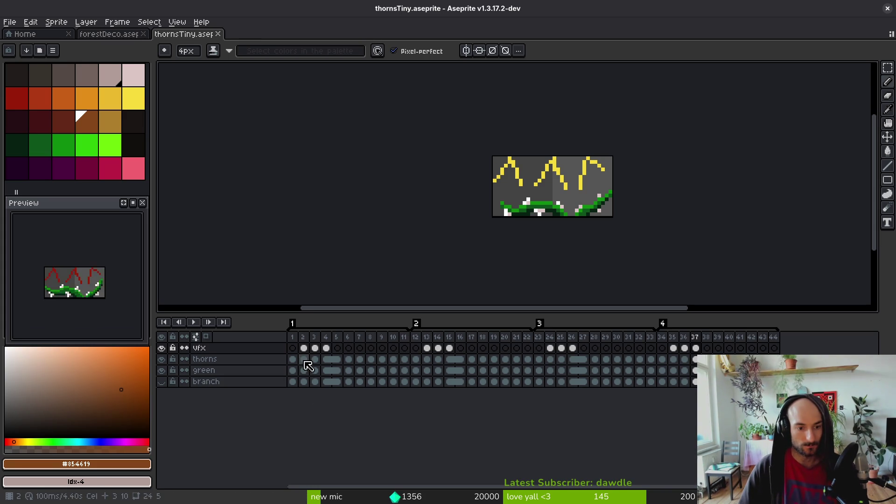
pyautogui.moveTo(294, 364); pyautogui.dragTo(773, 359)
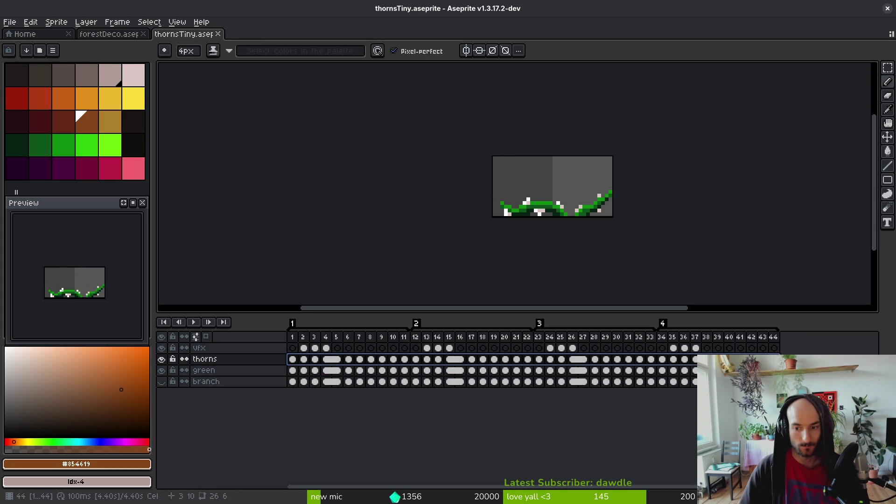
pyautogui.hotkey('shift', 'n')
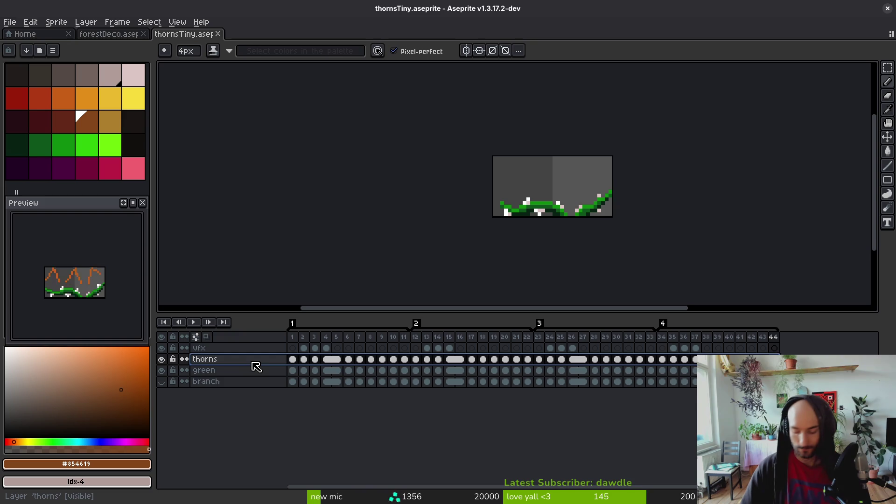
pyautogui.moveTo(293, 370); pyautogui.dragTo(773, 370)
pyautogui.moveTo(314, 370); pyautogui.dragTo(314, 359)
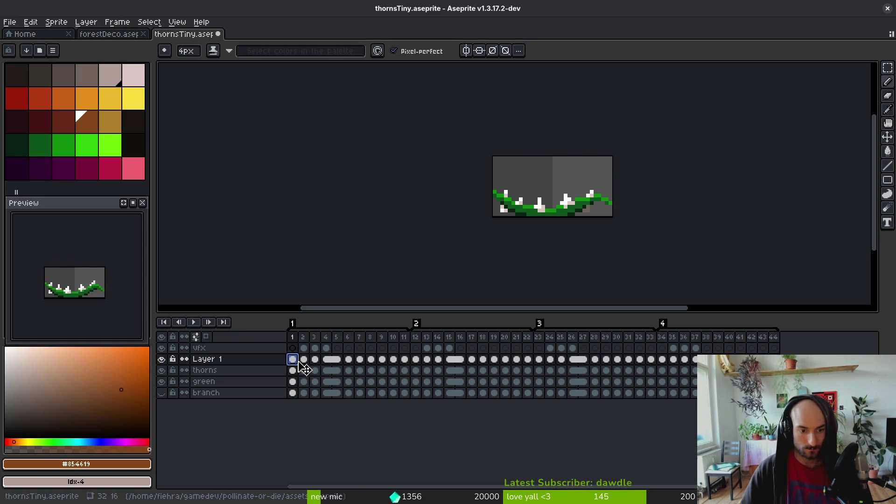
pyautogui.scroll(2, 526, 204)
pyautogui.keyDown('alt'); pyautogui.click(564, 200); pyautogui.keyUp('alt')
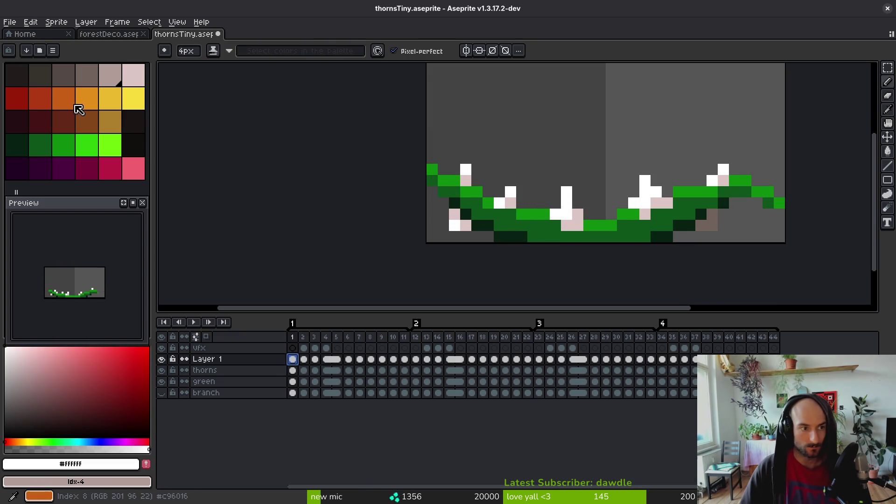
# Step: Replace the white and pale pink thorn colours on all Layer 1 cels with red, then preview
pyautogui.rightClick(39, 101)
pyautogui.press('-')
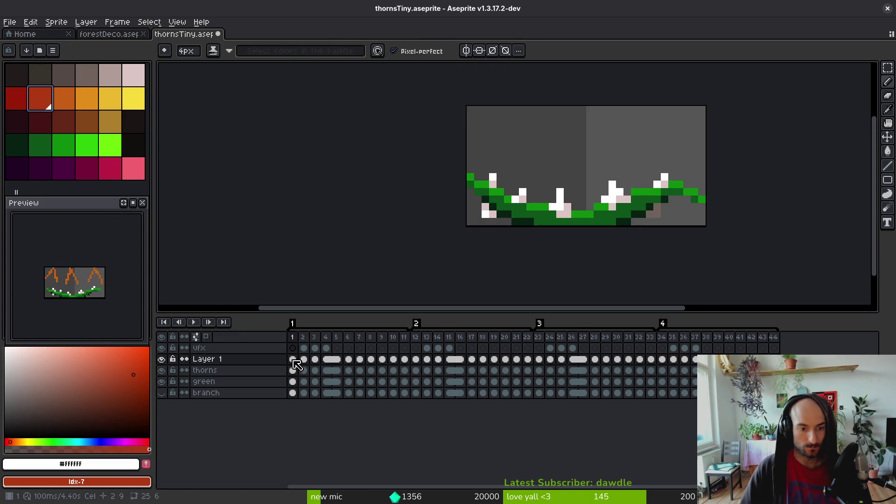
pyautogui.moveTo(297, 365); pyautogui.dragTo(770, 355)
pyautogui.hotkey('shift', 'r')
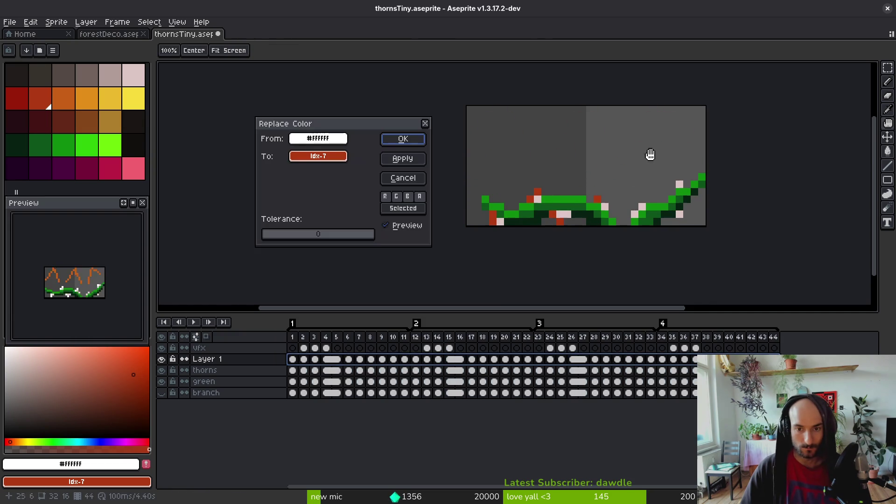
pyautogui.click(403, 138)
pyautogui.keyDown('alt'); pyautogui.click(540, 199); pyautogui.keyUp('alt')
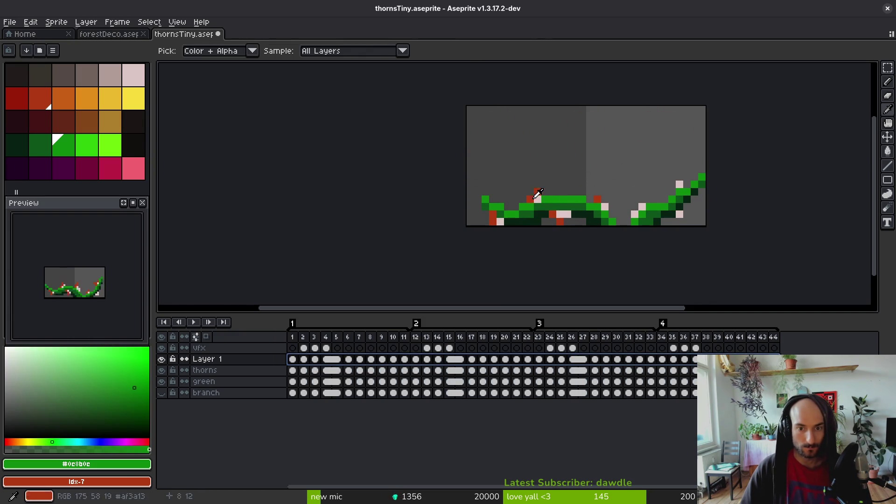
pyautogui.keyDown('alt'); pyautogui.click(536, 197); pyautogui.keyUp('alt')
pyautogui.rightClick(16, 96)
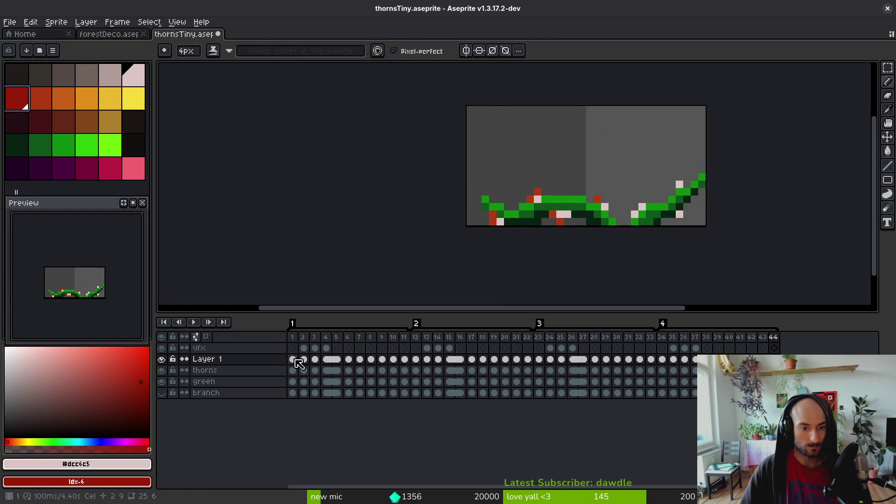
pyautogui.moveTo(298, 364); pyautogui.dragTo(772, 359)
pyautogui.hotkey('shift', 'r')
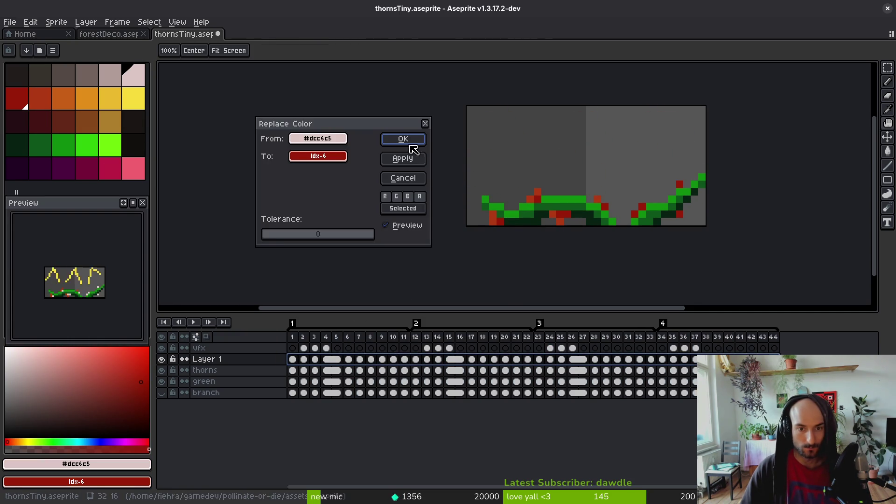
pyautogui.click(409, 143)
pyautogui.press('Return')
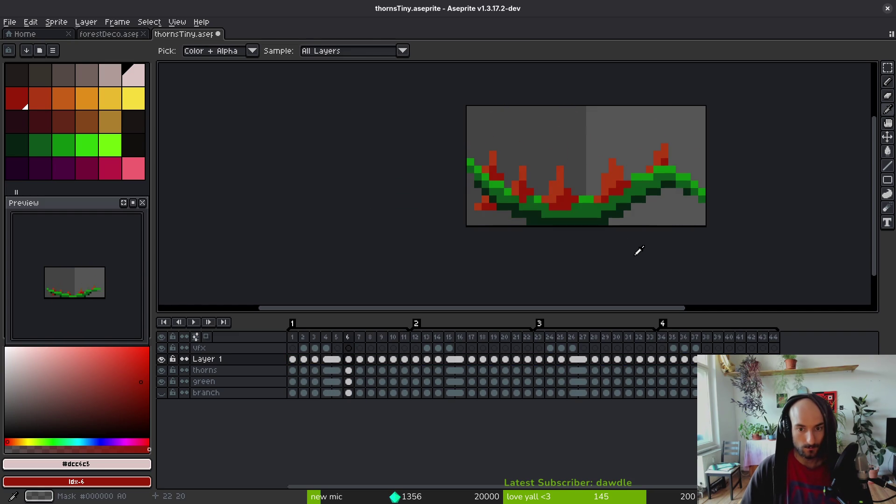
# Step: Try recolouring the thorn reds to orange and dark red, undo, and replay the animation
pyautogui.keyDown('alt'); pyautogui.click(560, 189); pyautogui.keyUp('alt')
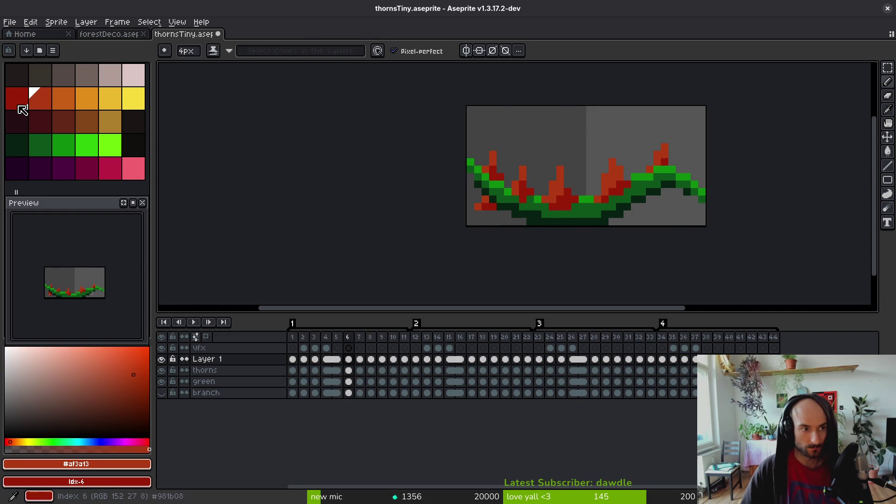
pyautogui.rightClick(62, 101)
pyautogui.click(204, 359)
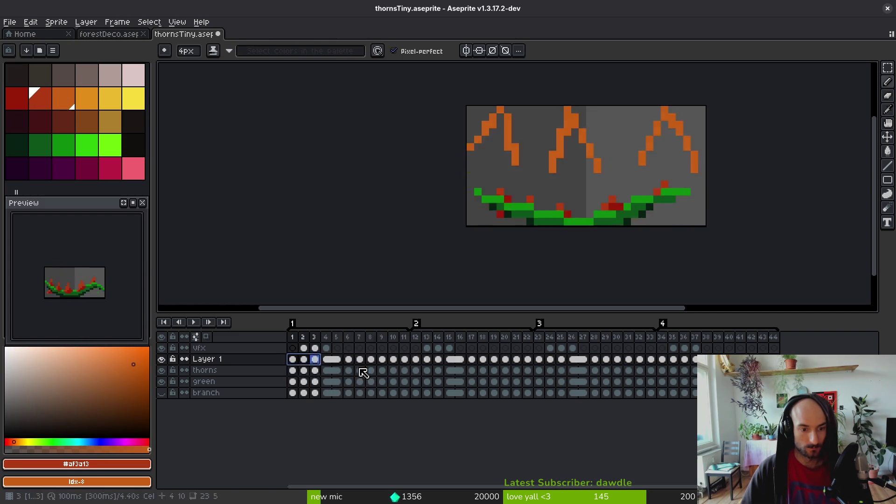
pyautogui.hotkey('shift', 'r')
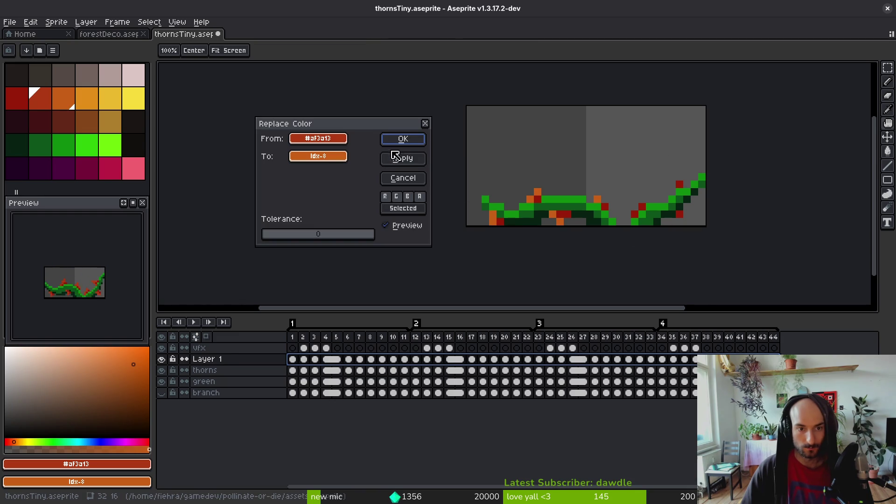
pyautogui.click(400, 140)
pyautogui.click(507, 219)
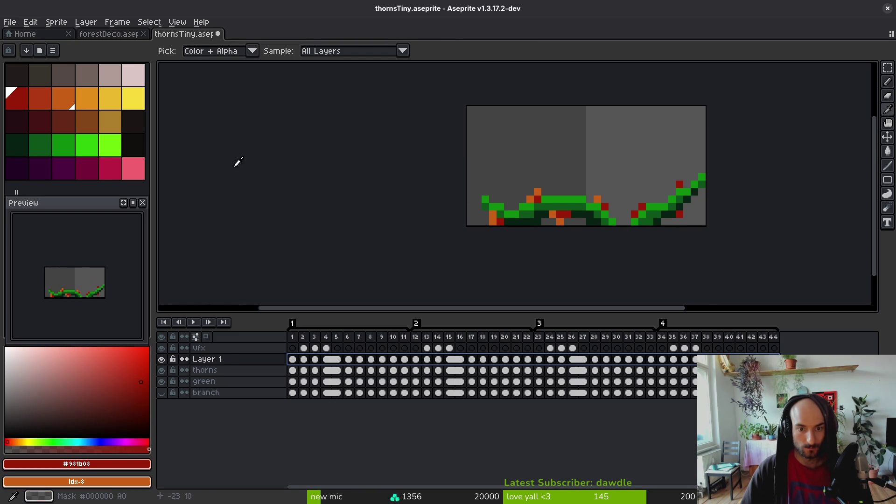
pyautogui.rightClick(38, 101)
pyautogui.press('b')
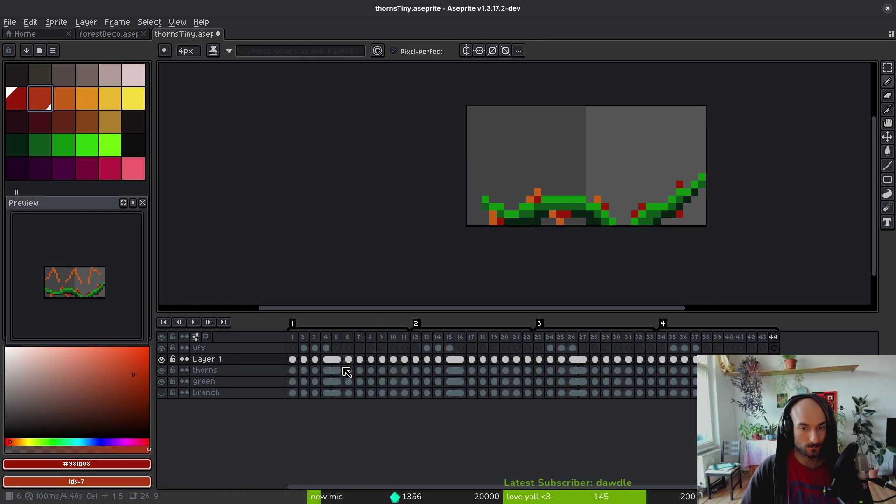
pyautogui.moveTo(298, 364); pyautogui.dragTo(691, 360)
pyautogui.hotkey('shift', 'r')
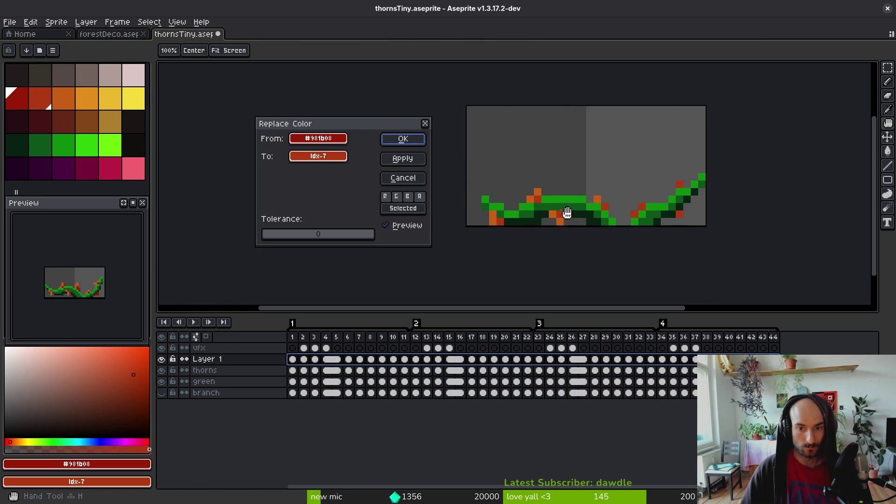
pyautogui.click(387, 141)
pyautogui.hotkey('ctrl', 'z')
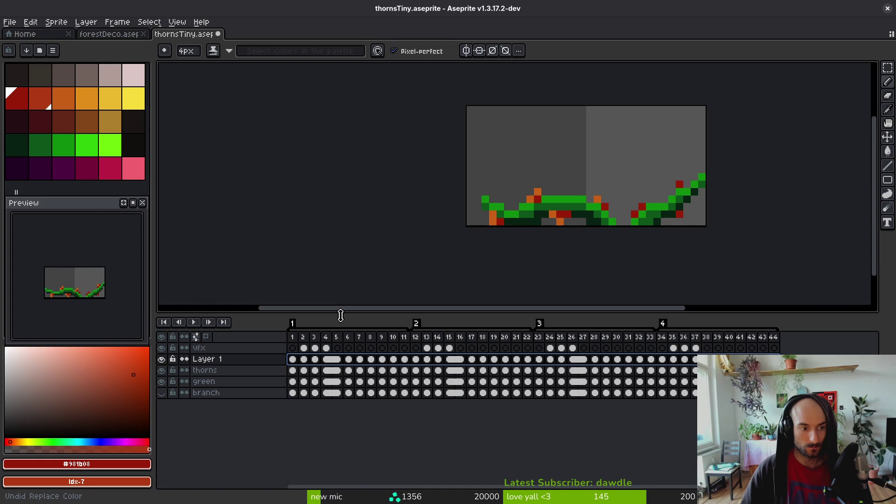
pyautogui.click(294, 361)
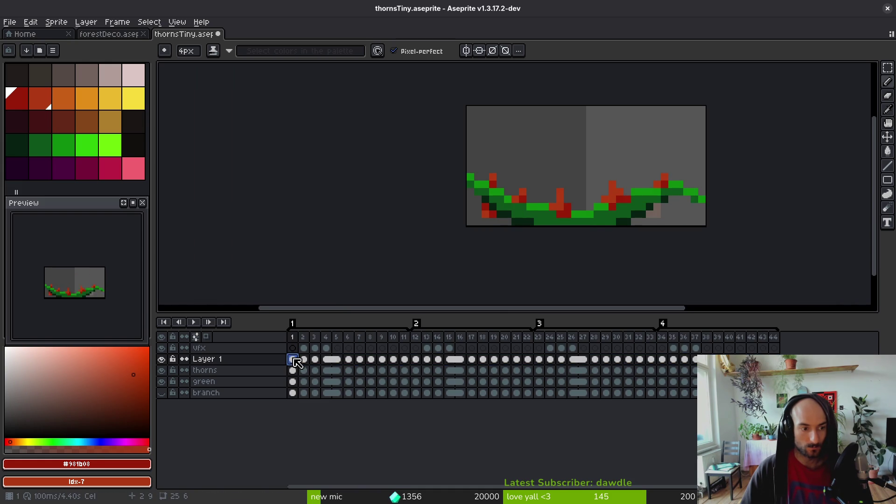
pyautogui.press('Return')
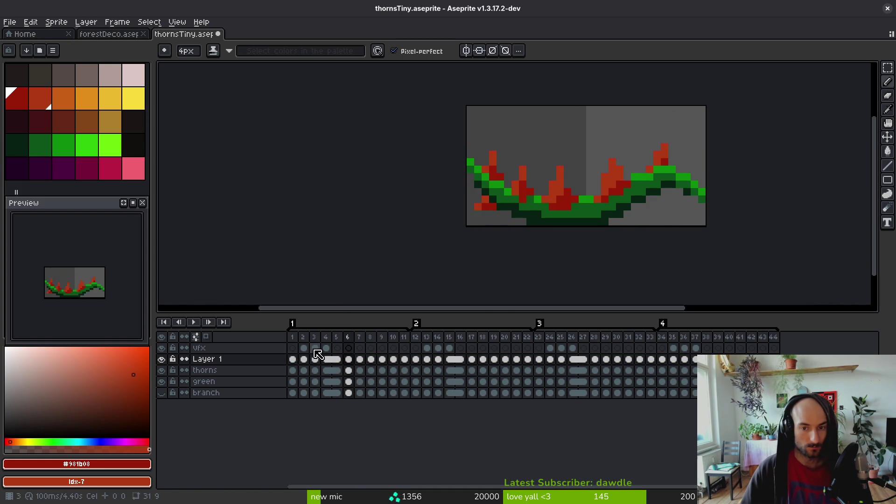
# Step: Rename Layer 1 to redThorns
pyautogui.click(225, 359)
pyautogui.doubleClick(224, 359)
pyautogui.write('redTho')
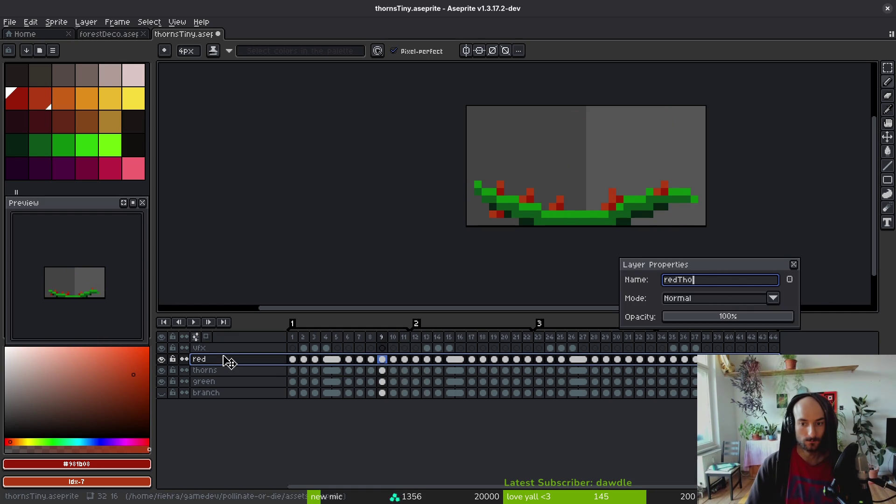
pyautogui.write('rns')
pyautogui.press('Return')
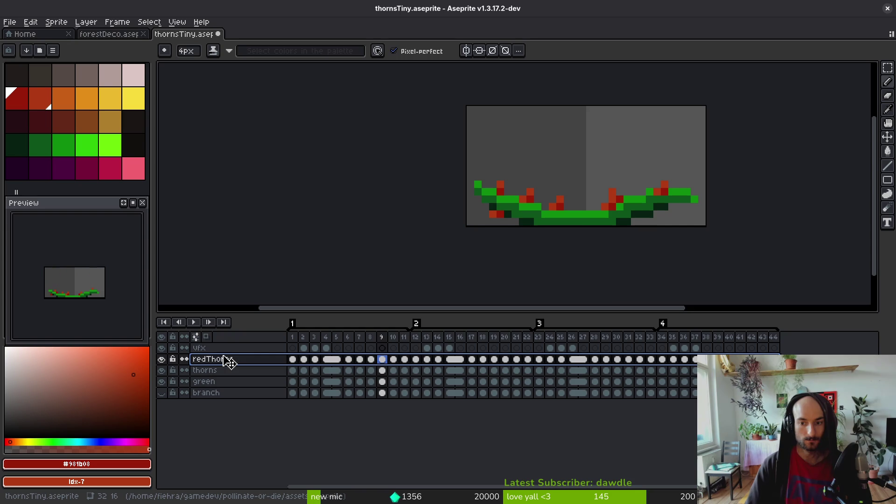
pyautogui.hotkey('ctrl', 'e')
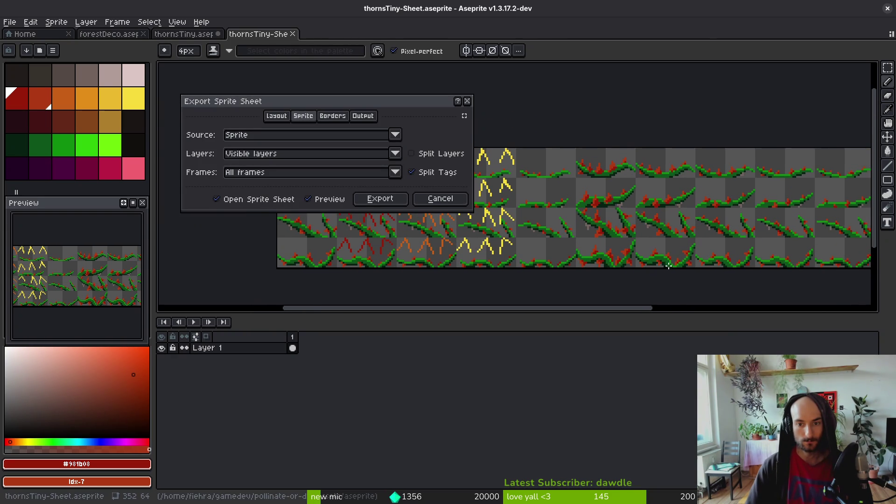
pyautogui.press('Escape')
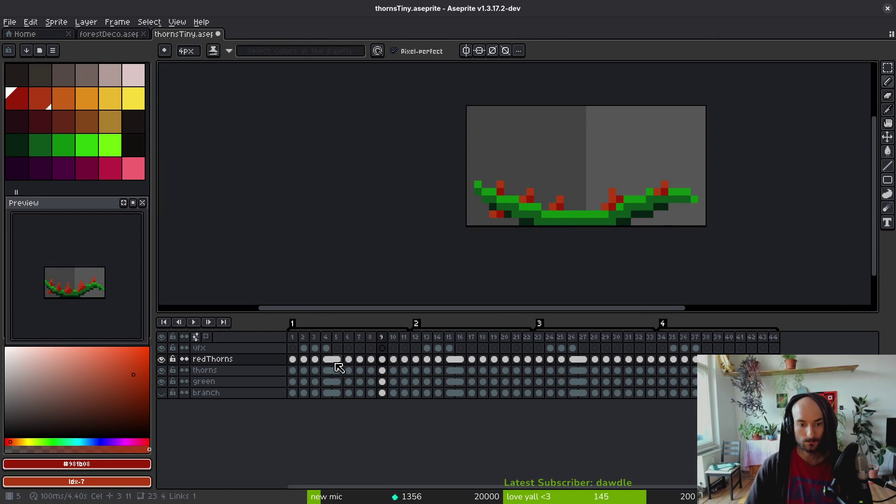
# Step: Load the default palette, set dark red as secondary colour, and recolour the redThorns layer
pyautogui.scroll(1, 560, 226)
pyautogui.press('alt')
pyautogui.press('Right')
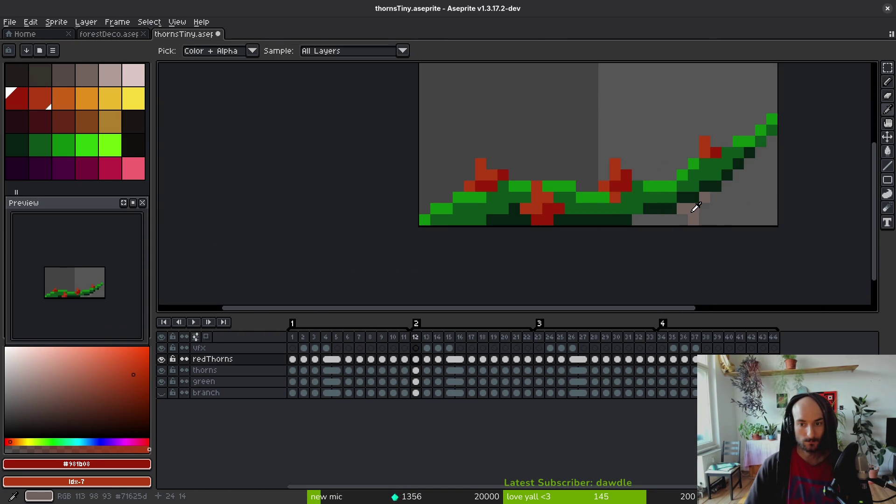
pyautogui.click(691, 206)
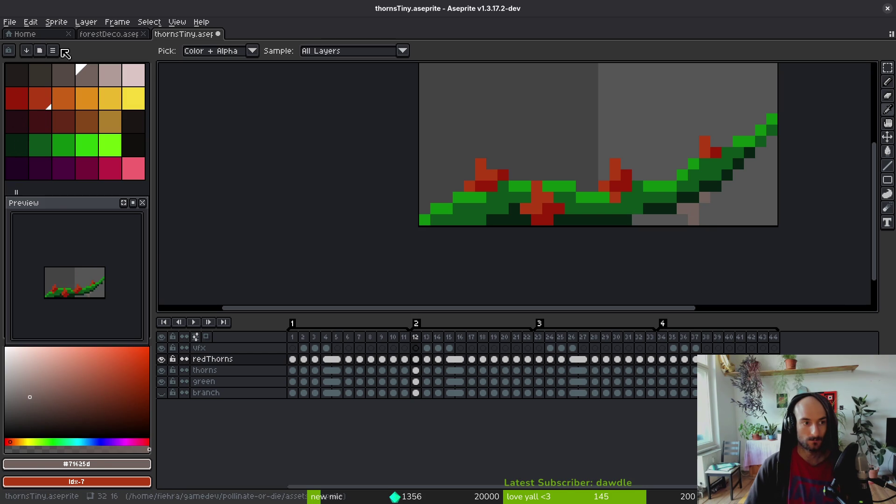
pyautogui.click(53, 50)
pyautogui.click(127, 205)
pyautogui.rightClick(17, 145)
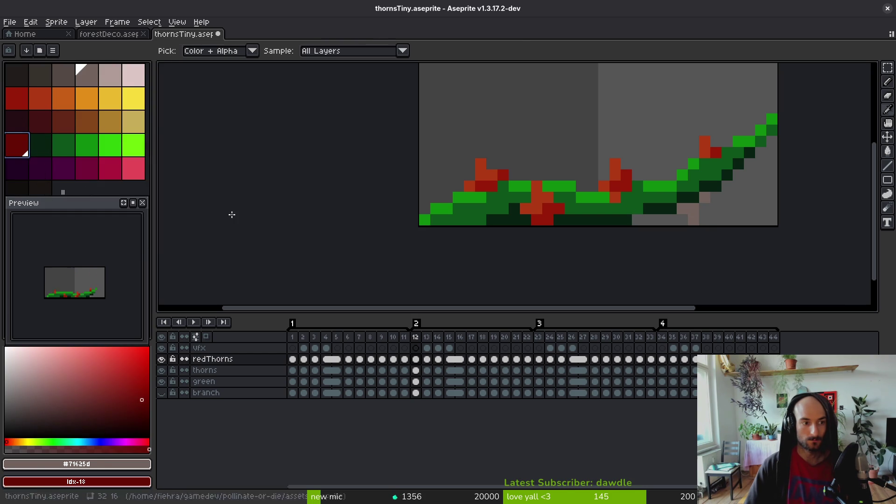
pyautogui.press('b')
pyautogui.press('Return')
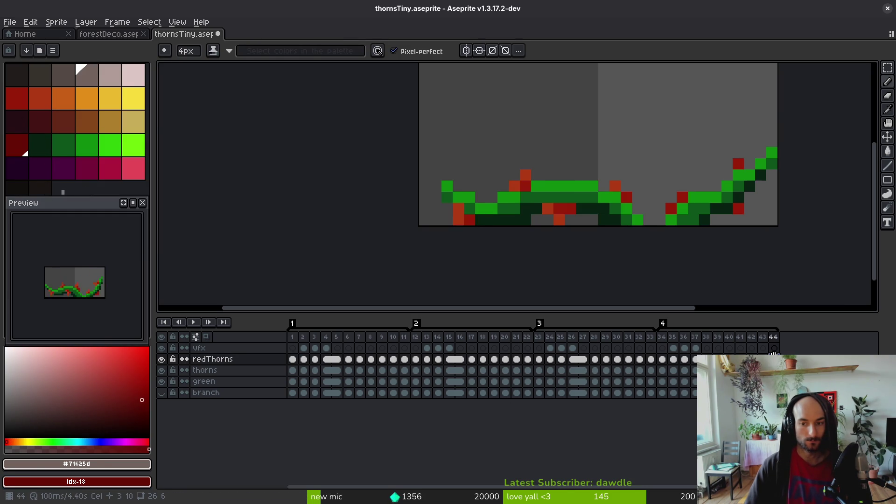
pyautogui.click(302, 360)
pyautogui.click(292, 359)
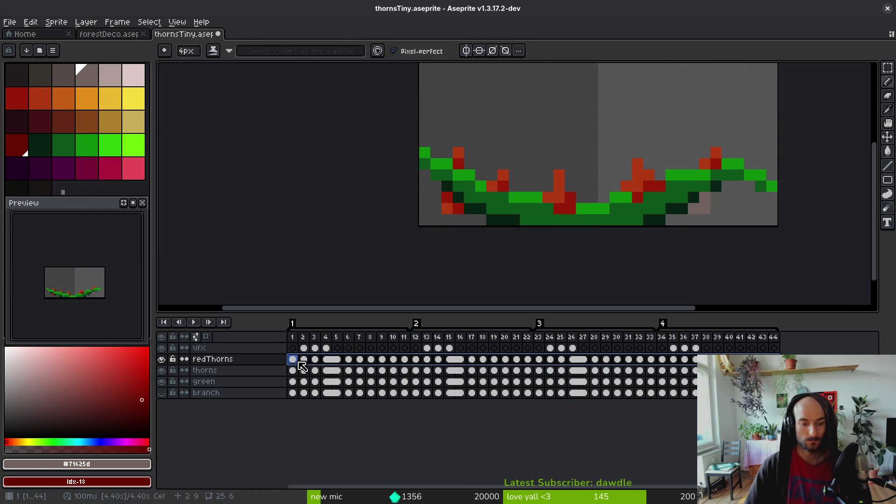
pyautogui.hotkey('shift', 'r')
pyautogui.click(406, 139)
pyautogui.scroll(-3, 560, 233)
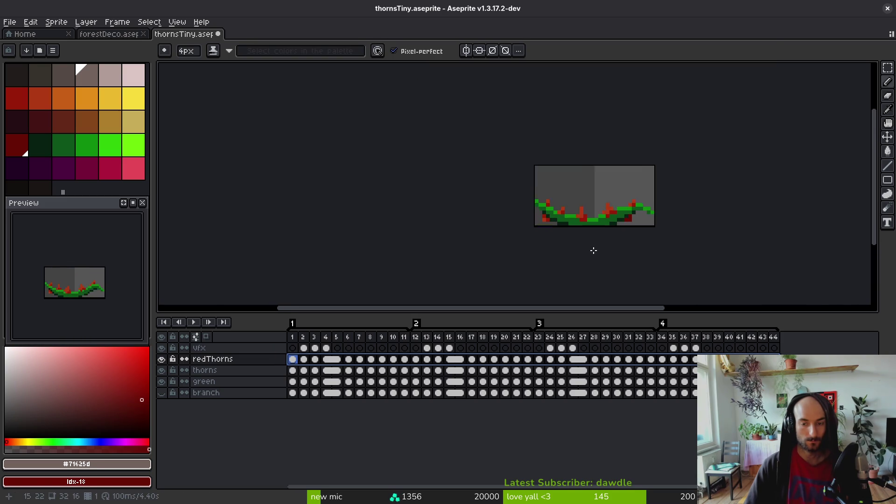
# Step: Export the sprite sheet over thornsTiny-Sheet.png in art/environment, confirming the overwrite
pyautogui.hotkey('ctrl', 'e')
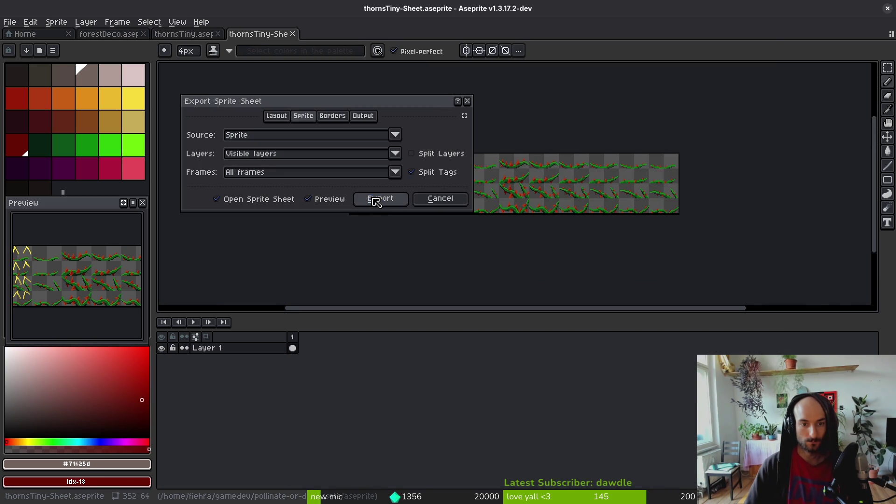
pyautogui.click(379, 199)
pyautogui.hotkey('ctrl', 'alt', 'shift', 's')
pyautogui.click(217, 47)
pyautogui.click(233, 56)
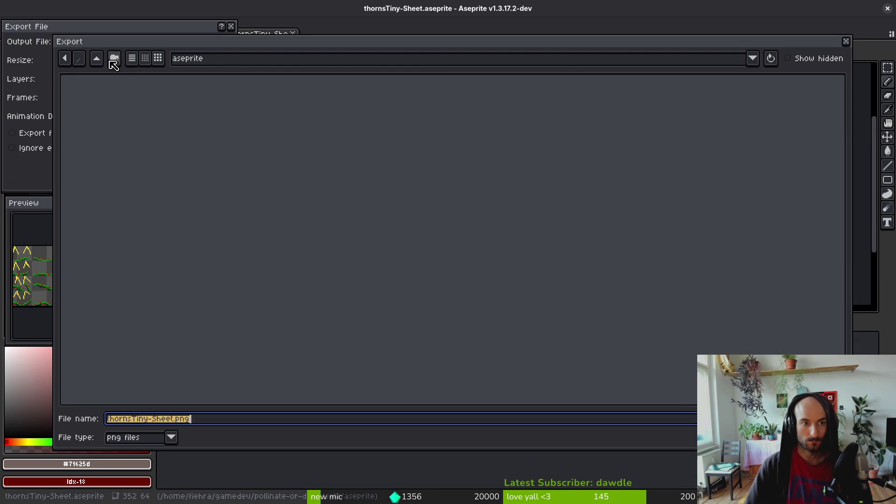
pyautogui.doubleClick(97, 114)
pyautogui.doubleClick(441, 119)
pyautogui.scroll(-2, 482, 239)
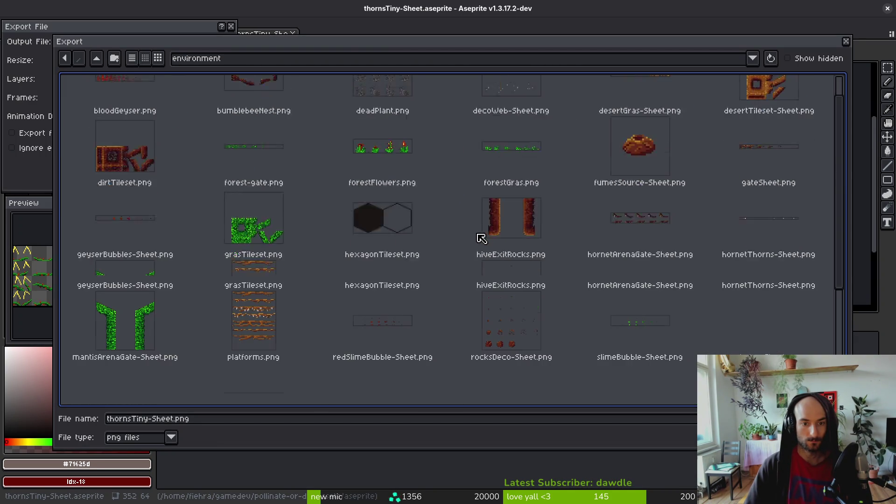
pyautogui.scroll(-3, 481, 238)
pyautogui.click(380, 293)
pyautogui.click(812, 434)
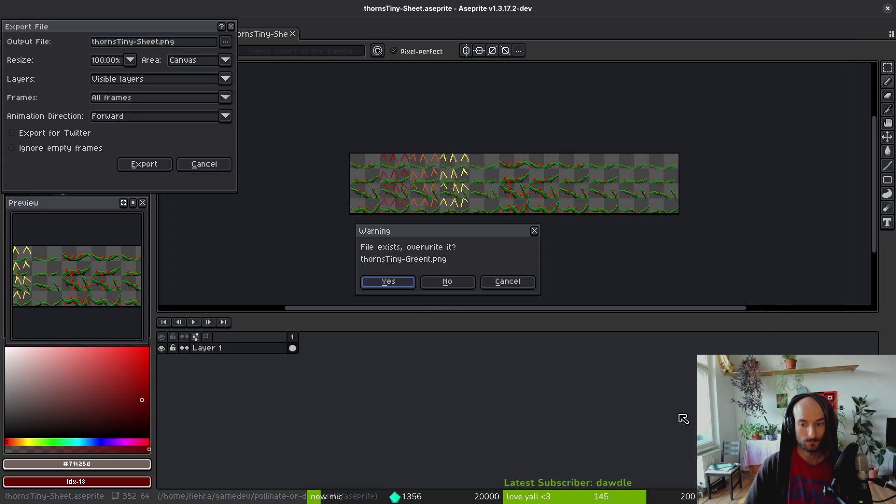
pyautogui.click(389, 282)
pyautogui.click(149, 163)
pyautogui.hotkey('alt', 'Tab')
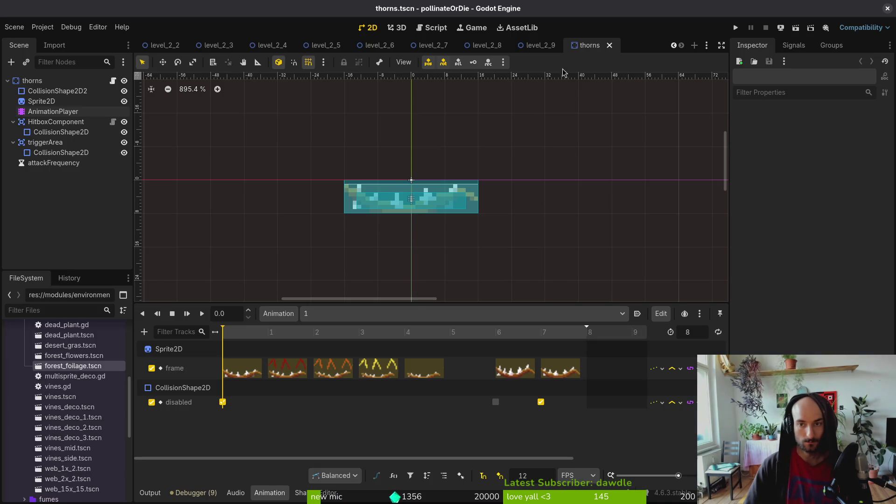
# Step: Close the thorns scene, the four level scene tabs, and all remaining open scenes
pyautogui.middleClick(589, 50)
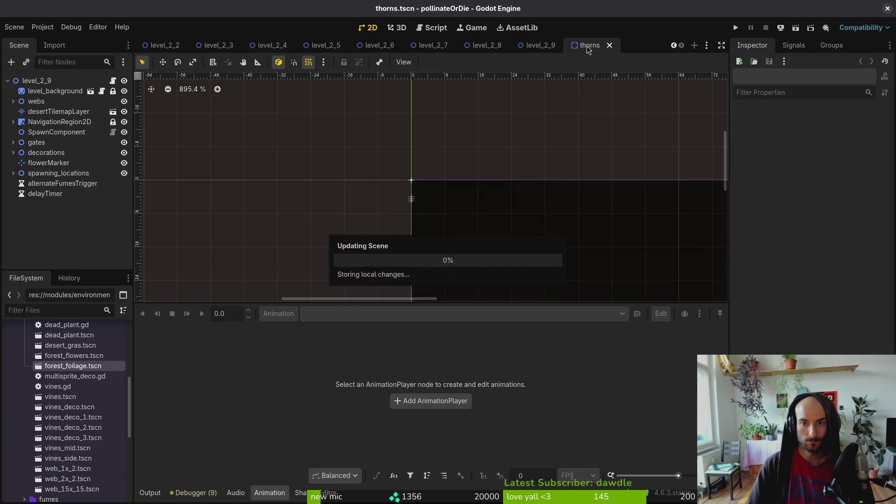
pyautogui.middleClick(213, 47)
pyautogui.middleClick(212, 46)
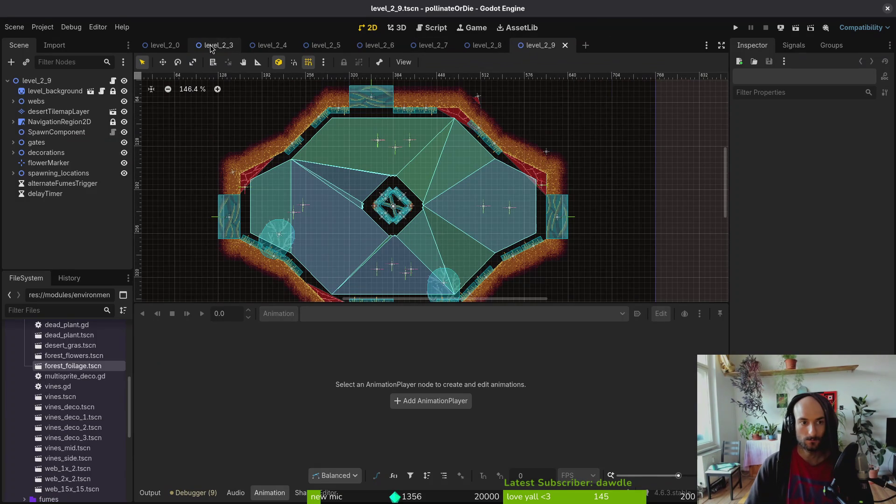
pyautogui.middleClick(212, 47)
pyautogui.middleClick(212, 46)
pyautogui.middleClick(212, 47)
pyautogui.middleClick(213, 47)
pyautogui.middleClick(213, 47)
pyautogui.middleClick(212, 46)
pyautogui.middleClick(212, 47)
pyautogui.hotkey('ctrl', 'shift', 'w')
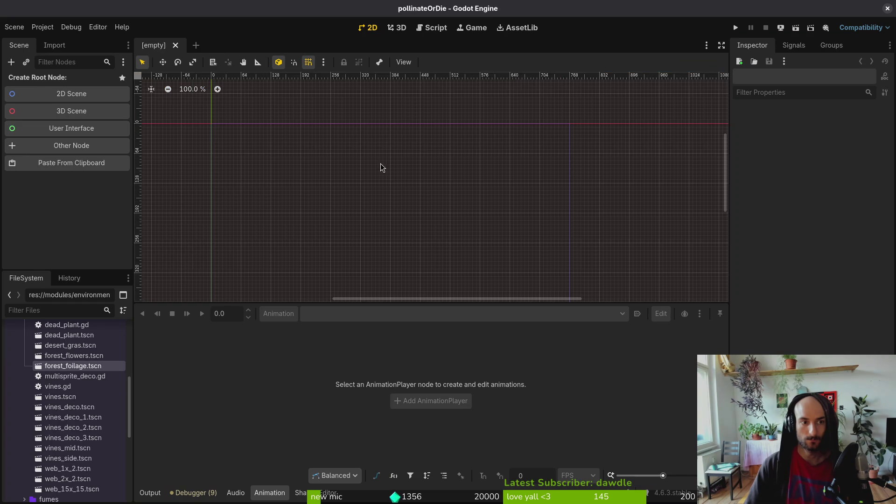
pyautogui.hotkey('alt', 'Tab')
# Step: Review the changed files in tig status and commit the thorns sprite update
pyautogui.hotkey('ctrl', 'q')
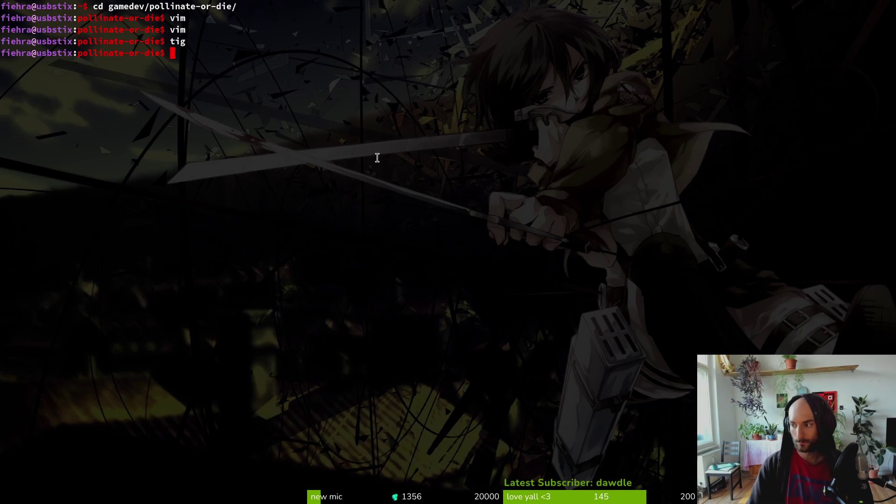
pyautogui.write('ig status')
pyautogui.press('Return')
pyautogui.press('Down')
pyautogui.press('Down')
pyautogui.press('Down')
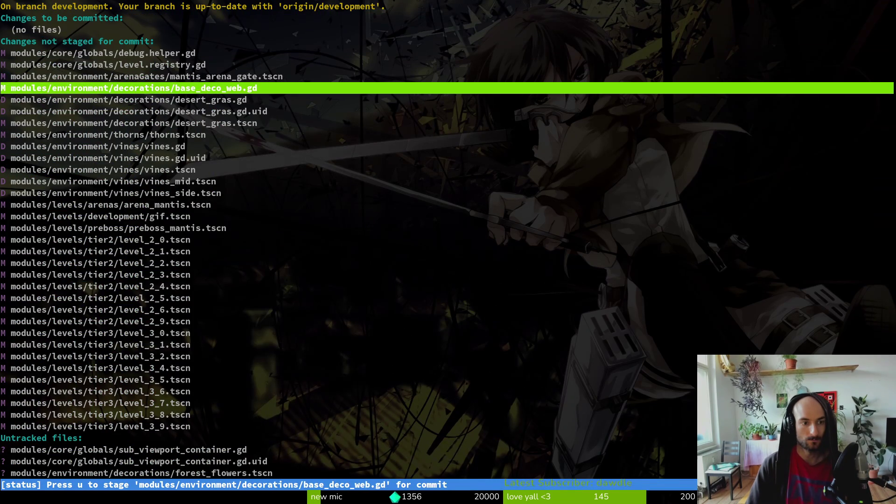
pyautogui.press('Down')
pyautogui.press('Down')
pyautogui.press('Down')
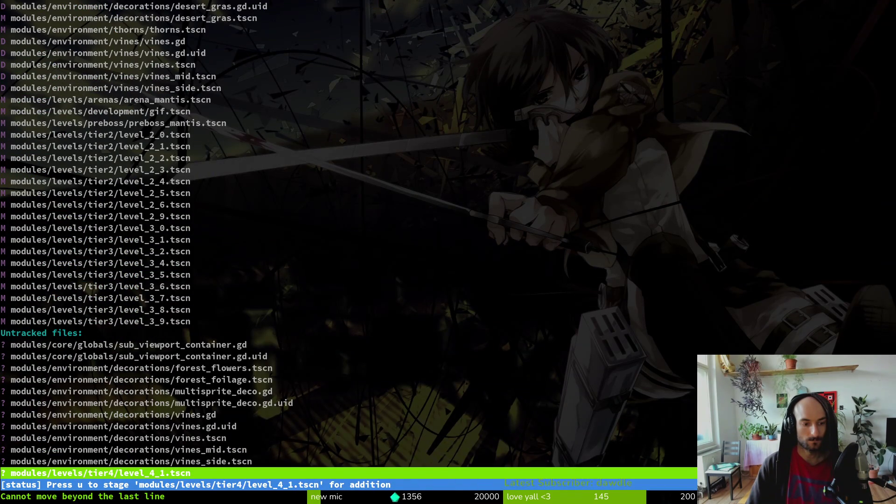
pyautogui.press('Up')
pyautogui.press('Up')
pyautogui.press('Up')
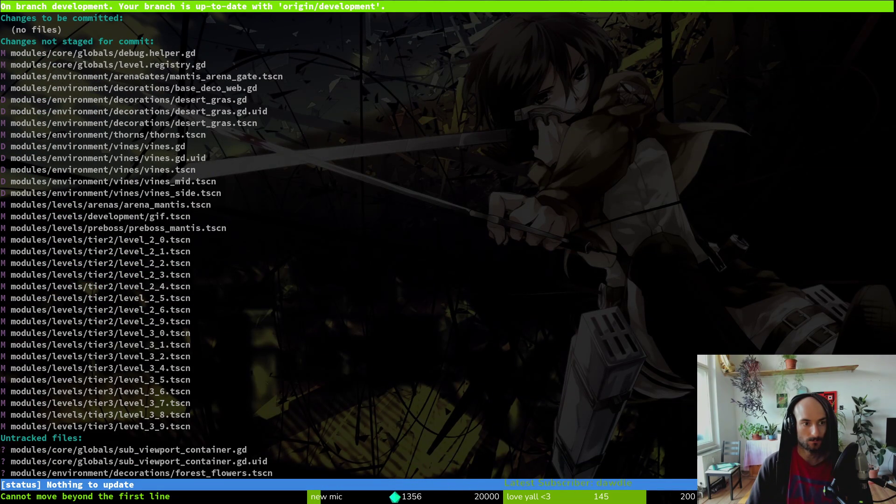
pyautogui.press('Down')
pyautogui.press('Down')
pyautogui.press('Down')
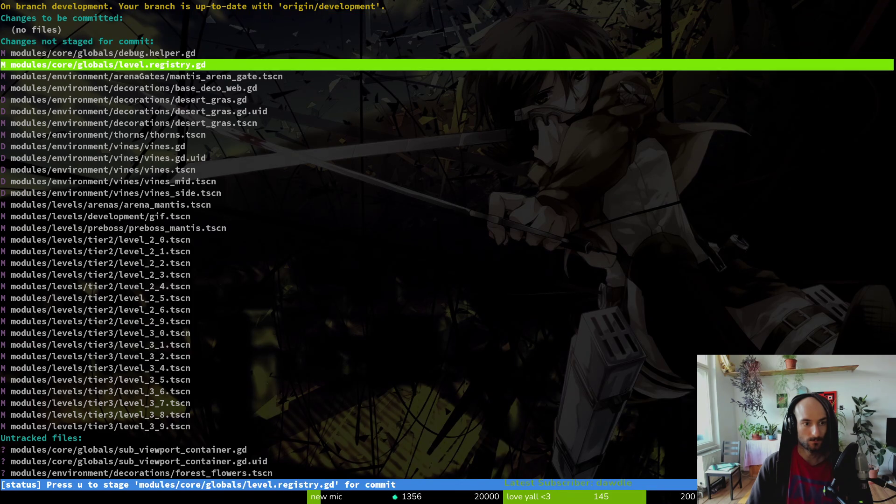
pyautogui.press('Down')
pyautogui.press('Down')
pyautogui.press('Down')
pyautogui.write('q')
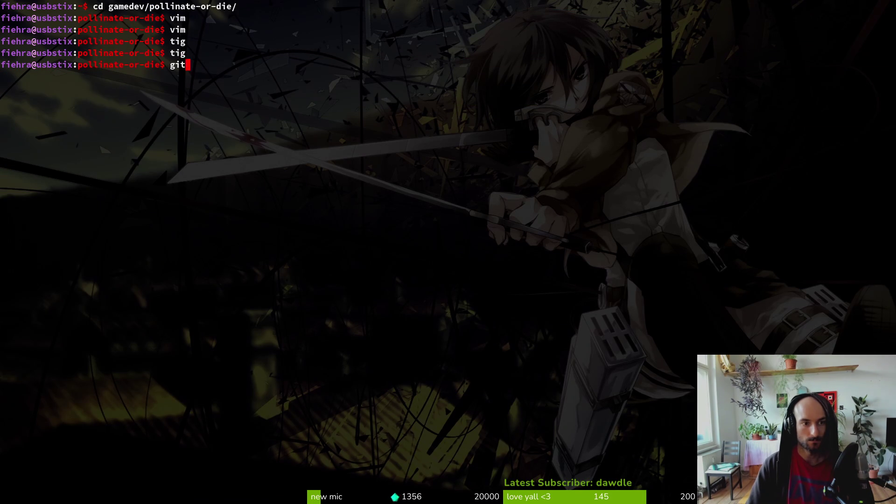
pyautogui.write(' -m "updated')
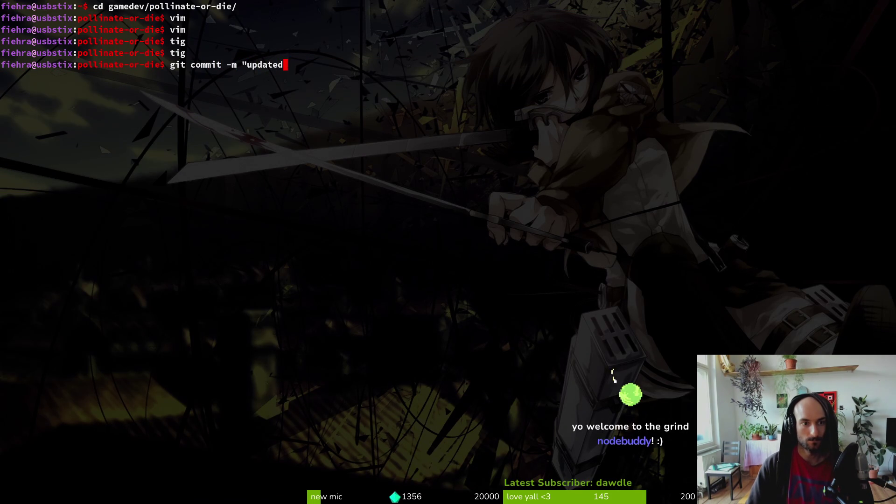
pyautogui.press('BackSpace')
pyautogui.press('BackSpace')
pyautogui.write('rns')
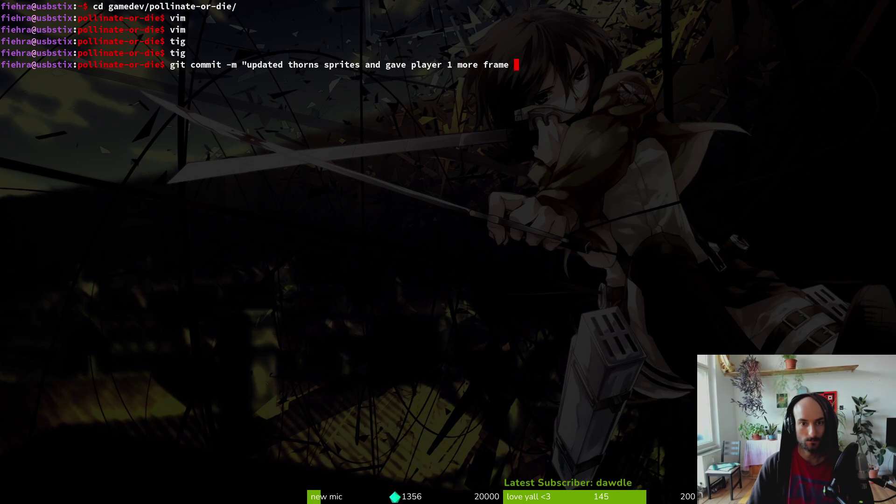
pyautogui.write('"')
pyautogui.press('Return')
# Step: In tig status, stage base_deco_web.gd, the desert_gras files and the deleted vines files
pyautogui.write('tig status')
pyautogui.press('Return')
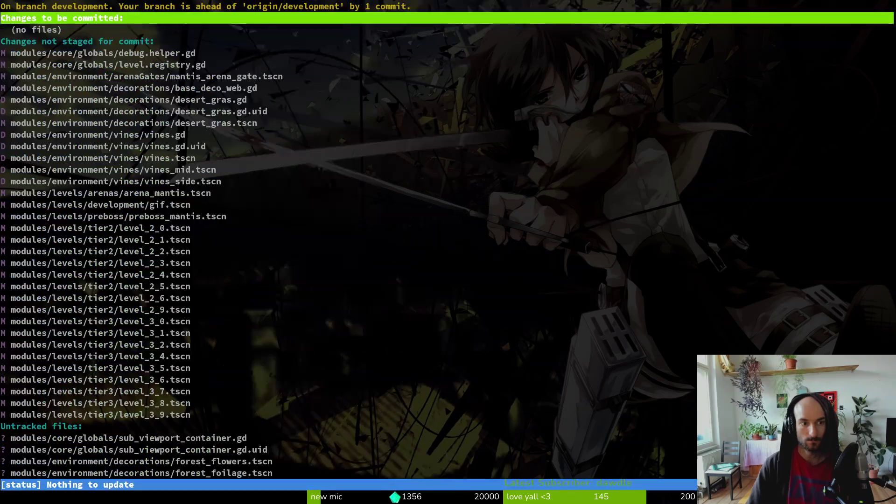
pyautogui.press('Down')
pyautogui.press('Down')
pyautogui.press('Down')
pyautogui.press('Down')
pyautogui.press('Down')
pyautogui.press('Down')
pyautogui.press('u')
pyautogui.press('u')
pyautogui.press('u')
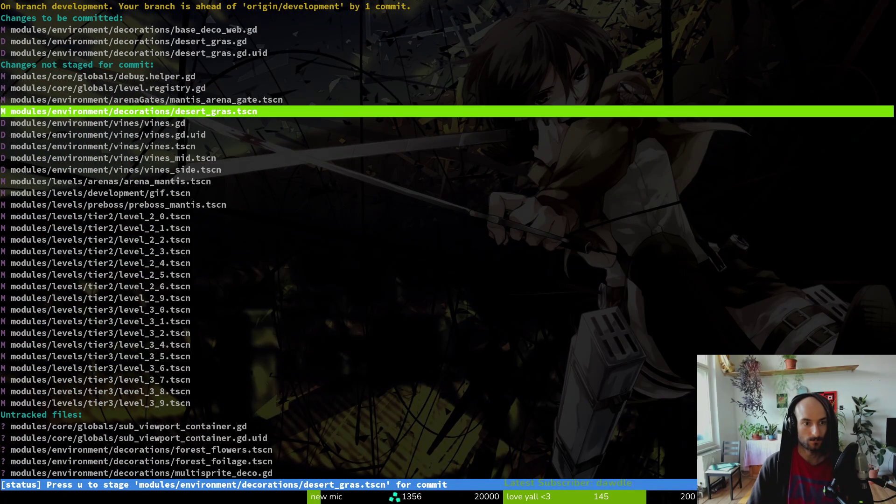
pyautogui.press('u')
pyautogui.press('u')
pyautogui.press('u')
pyautogui.press('u')
pyautogui.press('u')
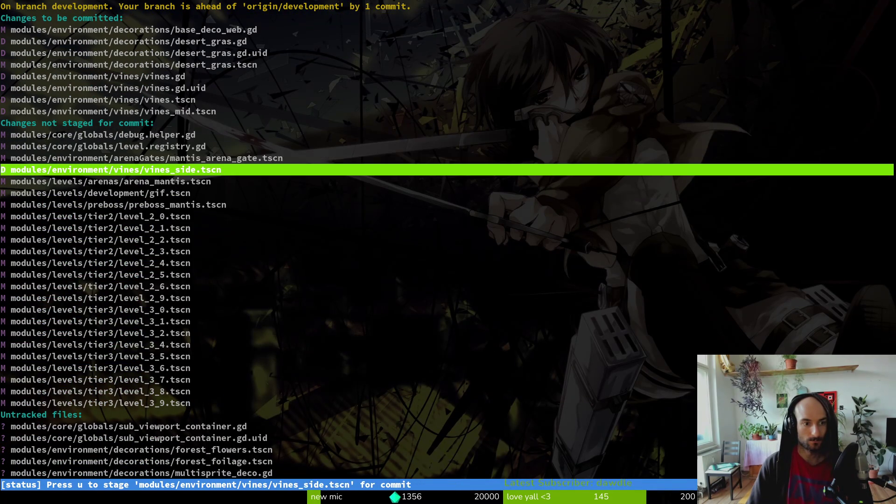
pyautogui.press('u')
pyautogui.press('Down')
pyautogui.press('Down')
pyautogui.press('Down')
pyautogui.press('Down')
pyautogui.press('Down')
pyautogui.press('Down')
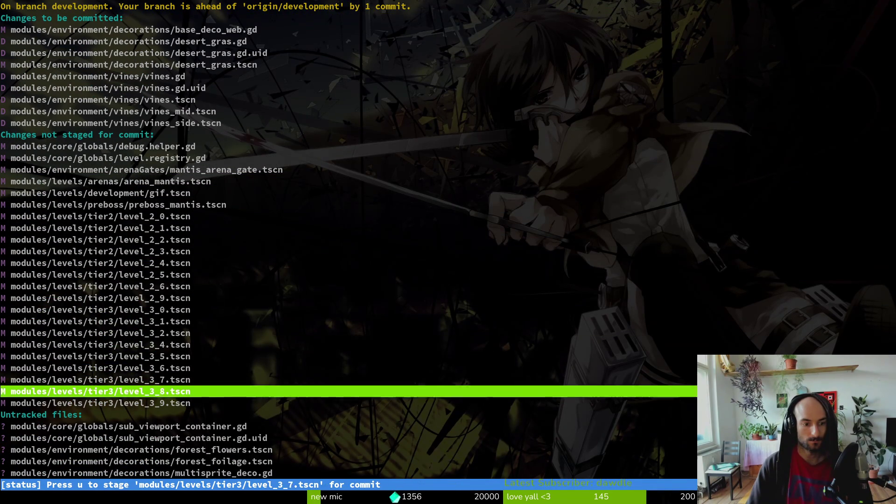
# Step: Stage the new forest_flowers, forest_foilage, multisprite_deco and vines files, then leave tig
pyautogui.press('Up')
pyautogui.press('Up')
pyautogui.press('Up')
pyautogui.press('Up')
pyautogui.press('Up')
pyautogui.press('Up')
pyautogui.press('Up')
pyautogui.press('Up')
pyautogui.press('u')
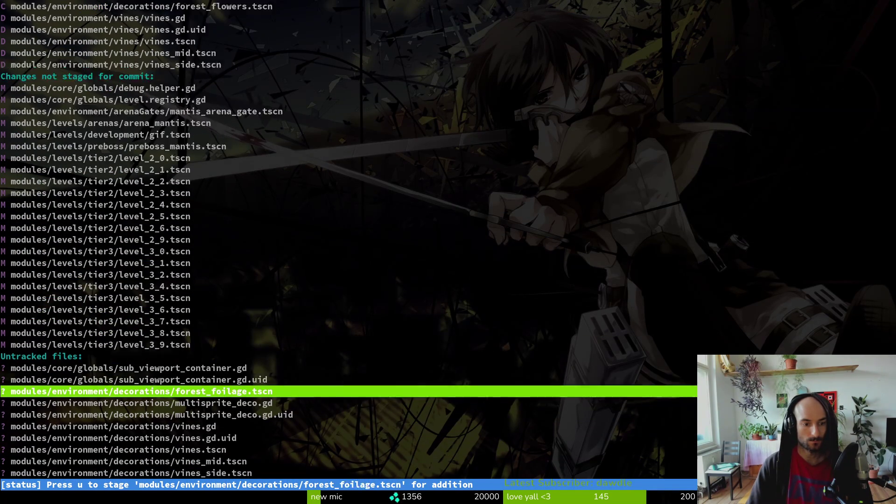
pyautogui.press('u')
pyautogui.press('u')
pyautogui.press('Down')
pyautogui.press('u')
pyautogui.press('Down')
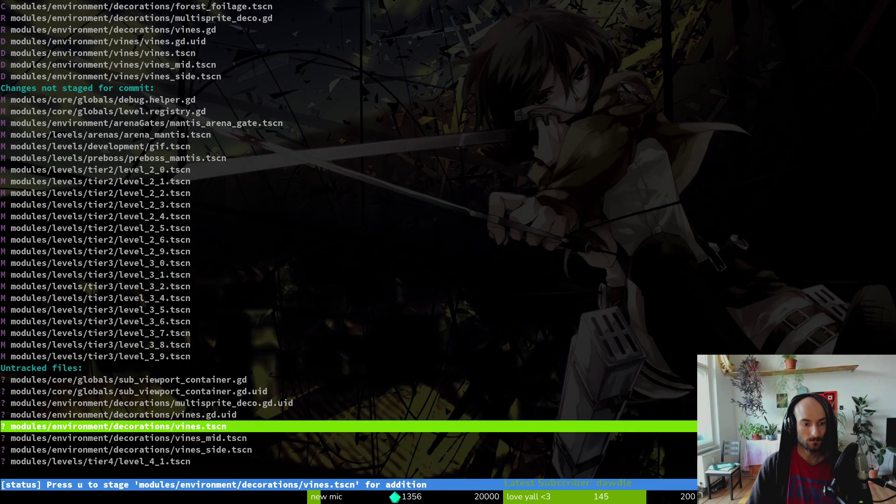
pyautogui.press('u')
pyautogui.press('Down')
pyautogui.press('u')
pyautogui.press('Up')
pyautogui.press('u')
pyautogui.press('Up')
pyautogui.press('u')
pyautogui.press('Up')
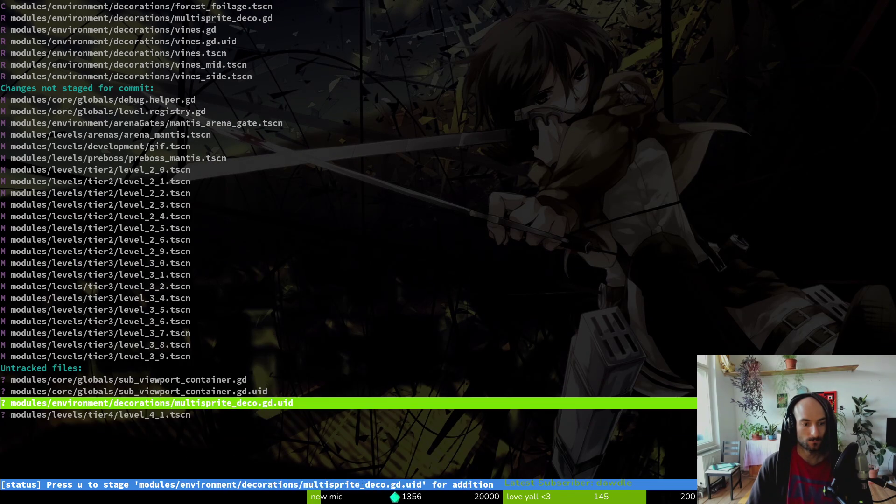
pyautogui.press('u')
pyautogui.press('Up')
pyautogui.press('Up')
pyautogui.press('Up')
pyautogui.press('Up')
pyautogui.press('Up')
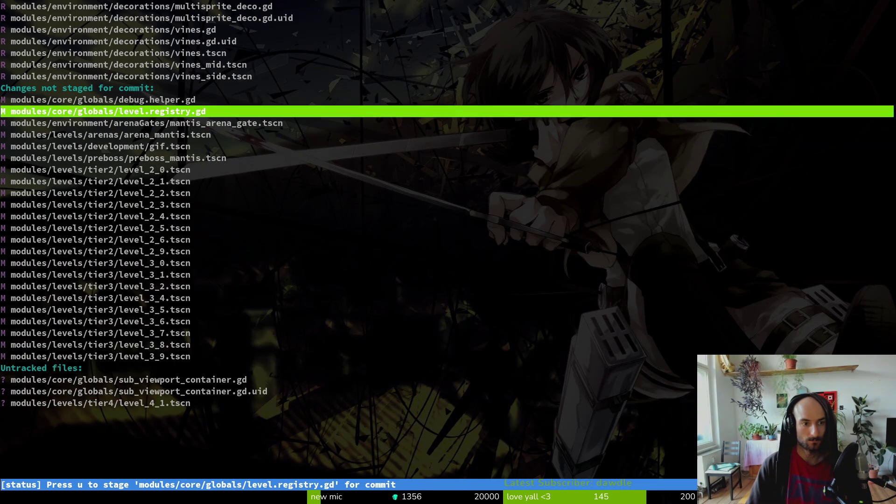
pyautogui.press('Up')
pyautogui.press('Down')
pyautogui.press('Down')
pyautogui.press('Up')
pyautogui.press('Up')
pyautogui.press('Up')
pyautogui.press('q')
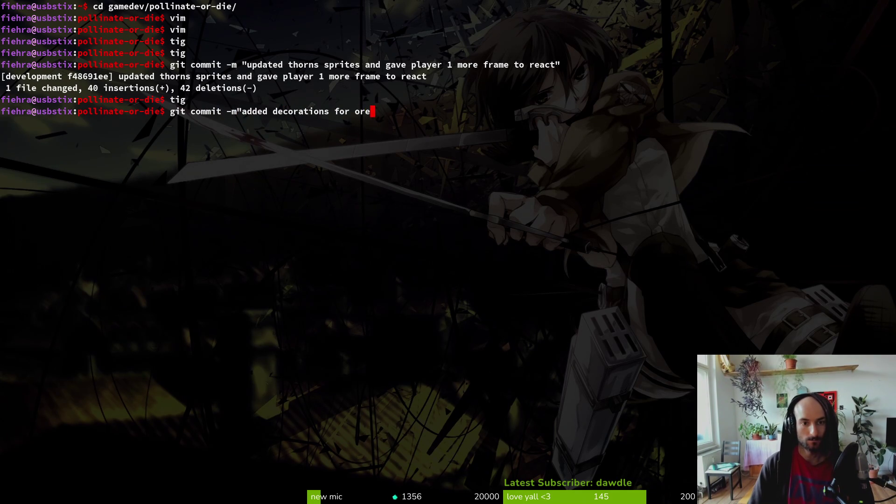
# Step: Relaunch tig, stage level.registry.gd, and view the mantis_arena_gate.tscn changes
pyautogui.write('tig')
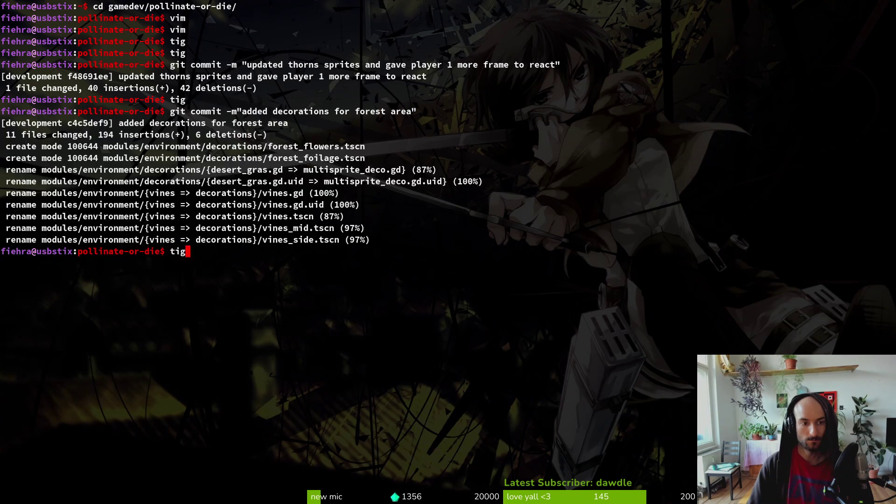
pyautogui.press('Return')
pyautogui.press('Down')
pyautogui.press('Down')
pyautogui.press('u')
pyautogui.press('Return')
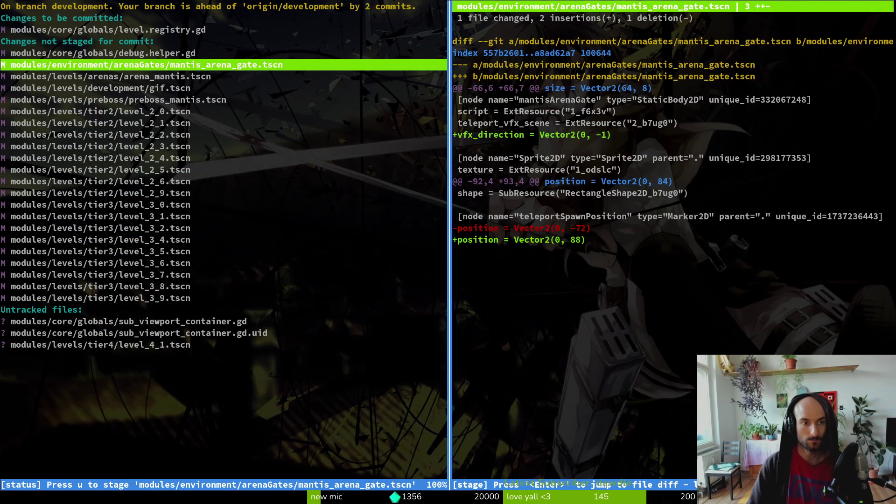
# Step: Review the unstaged diffs for debug.helper.gd, gif.tscn and preboss_mantis.tscn in tig
pyautogui.press('Down')
pyautogui.press('Up')
pyautogui.press('Up')
pyautogui.press('Up')
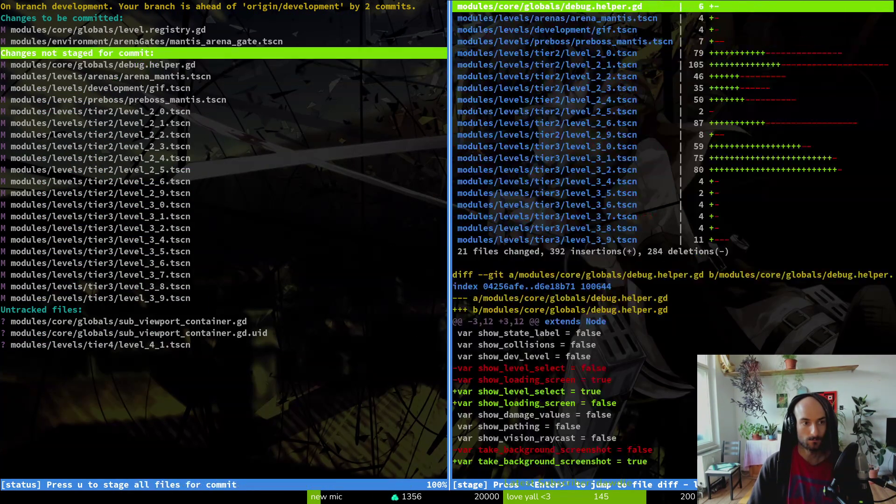
pyautogui.press('Down')
pyautogui.press('Down')
pyautogui.press('Down')
pyautogui.press('Down')
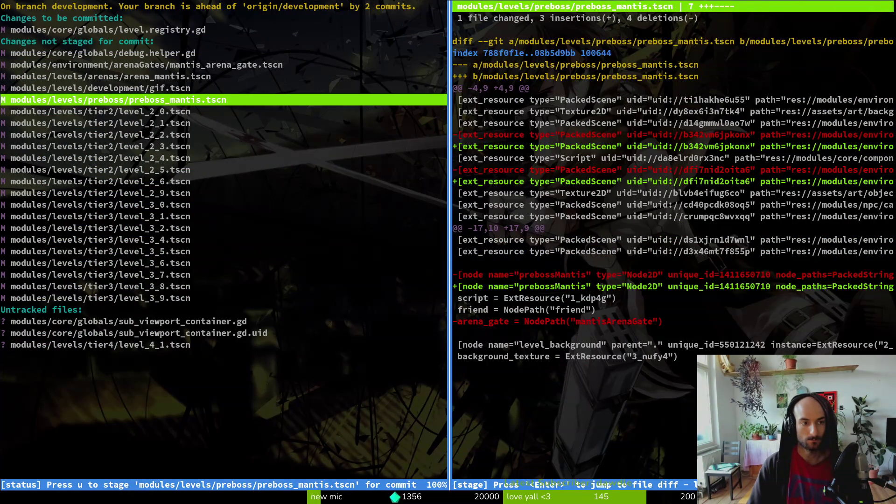
# Step: Stage the tier 2 level scenes level_2_0 through level_2_9 and leave tig status
pyautogui.press('Down')
pyautogui.press('u')
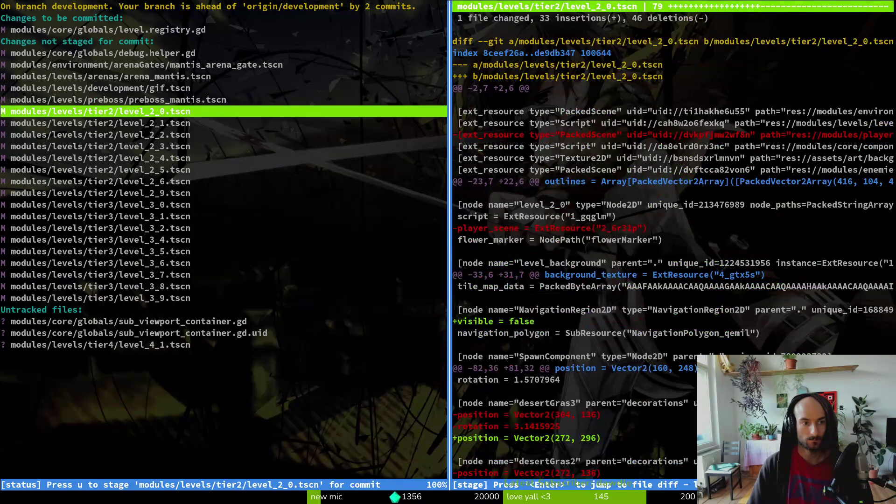
pyautogui.press('Up')
pyautogui.press('Down')
pyautogui.press('Down')
pyautogui.press('Down')
pyautogui.press('Down')
pyautogui.press('Down')
pyautogui.press('u')
pyautogui.press('u')
pyautogui.press('u')
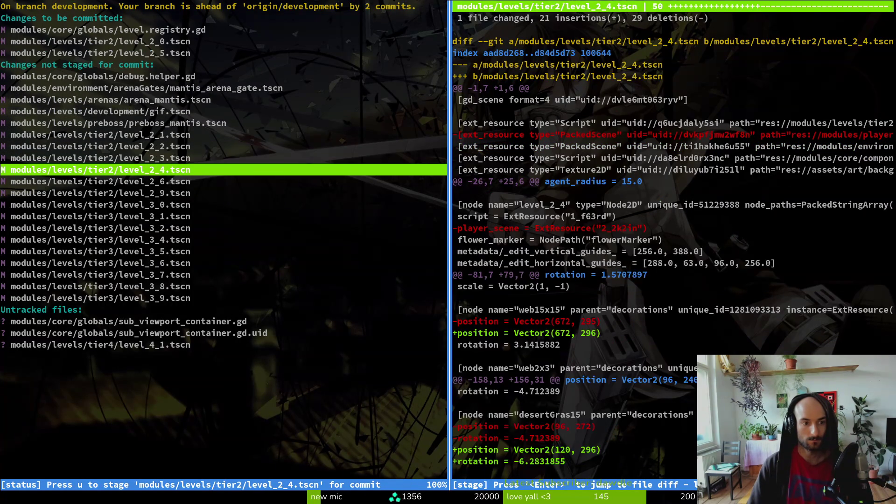
pyautogui.press('Down')
pyautogui.press('u')
pyautogui.press('u')
pyautogui.press('Up')
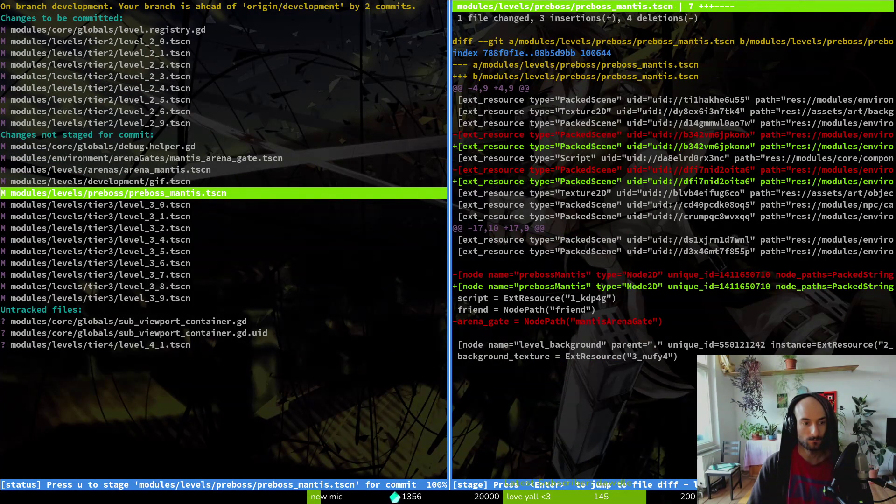
pyautogui.press('Q')
pyautogui.write('git commit -m "tier 2 balancing attempts, less t')
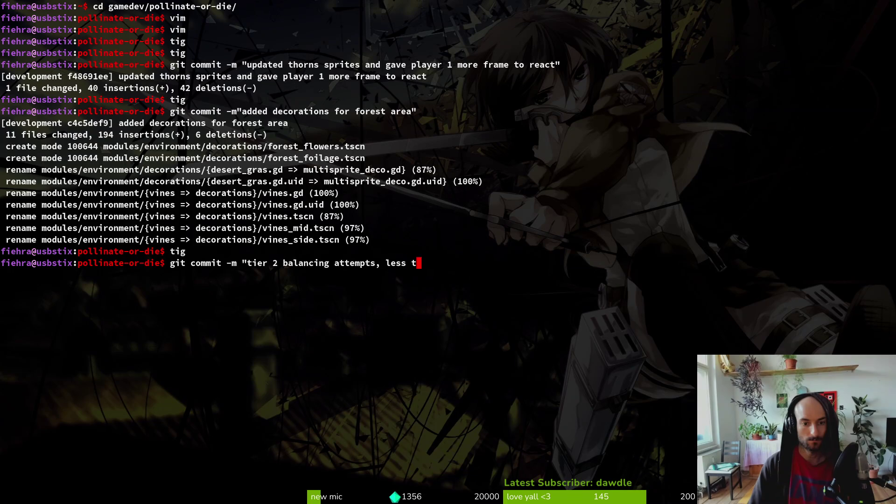
# Step: Finish the tier 2 balancing commit with fewer thorns, then reopen tig status
pyautogui.write('horns"')
pyautogui.press('Return')
pyautogui.write('tig')
pyautogui.press('Return')
# Step: Stage level_3_0, level_4_1, preboss_mantis, arena_mantis and mantis_arena_gate scenes
pyautogui.press('Down')
pyautogui.press('Down')
pyautogui.press('Down')
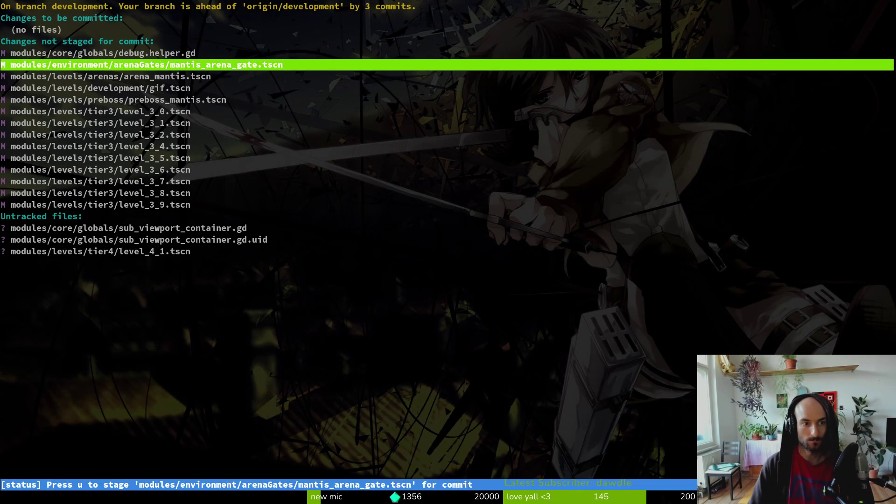
pyautogui.press('Down')
pyautogui.press('Down')
pyautogui.press('Down')
pyautogui.press('u')
pyautogui.press('u')
pyautogui.press('u')
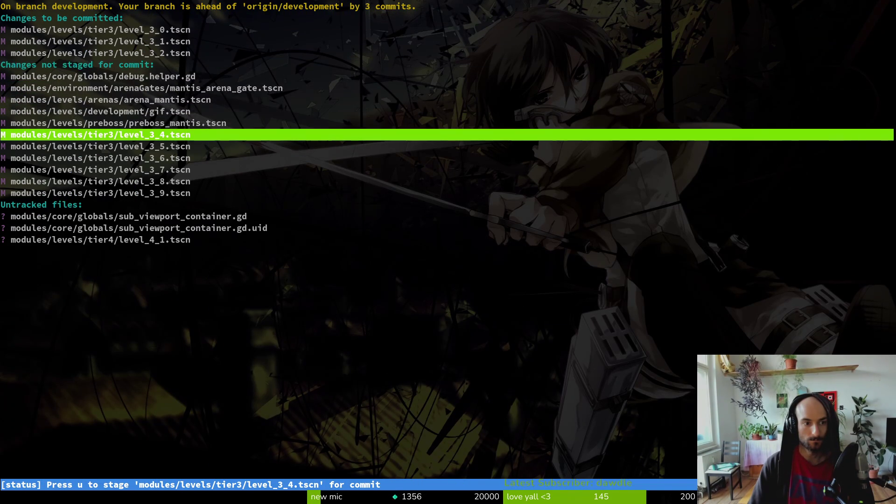
pyautogui.press('Down')
pyautogui.press('Down')
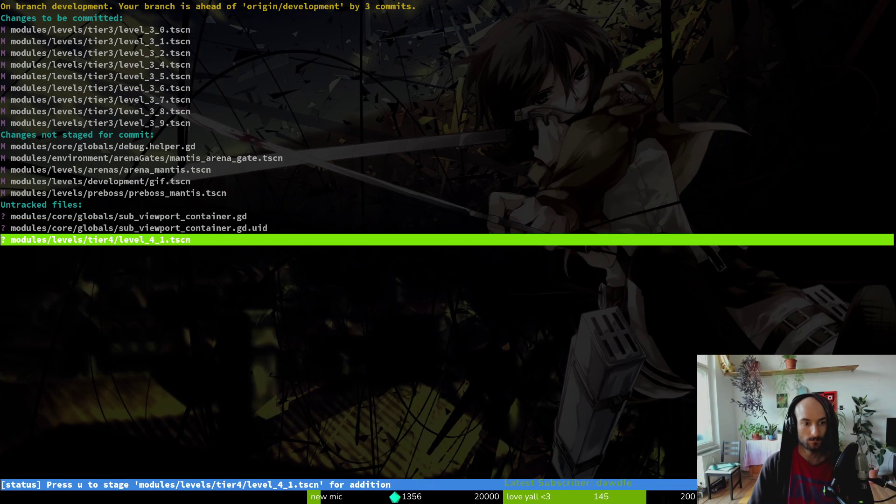
pyautogui.press('u')
pyautogui.press('Up')
pyautogui.press('Up')
pyautogui.press('u')
pyautogui.press('Up')
pyautogui.press('u')
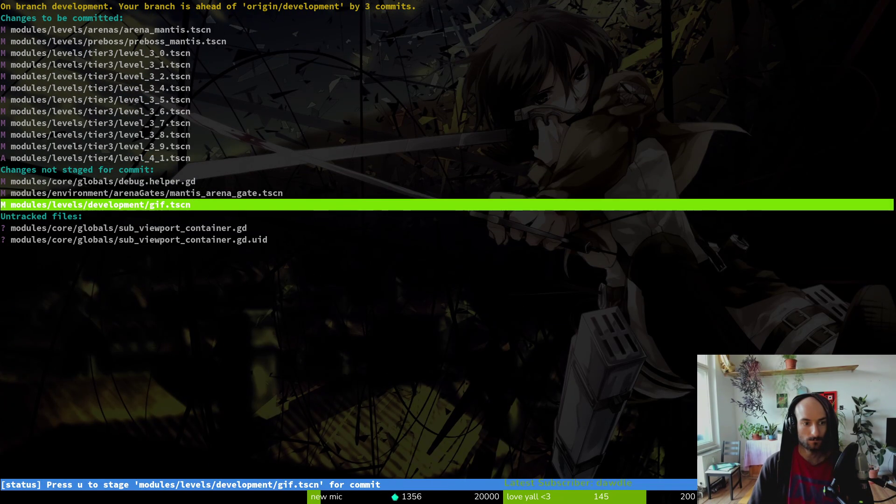
pyautogui.press('Up')
# Step: Commit the staged files as "worked on forest levels" and push to development
pyautogui.write('uqgit com')
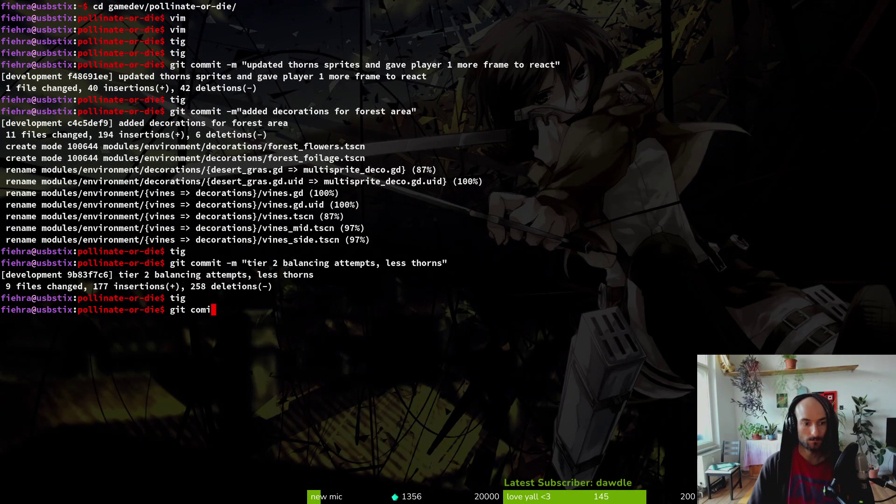
pyautogui.write('mit -m "orke')
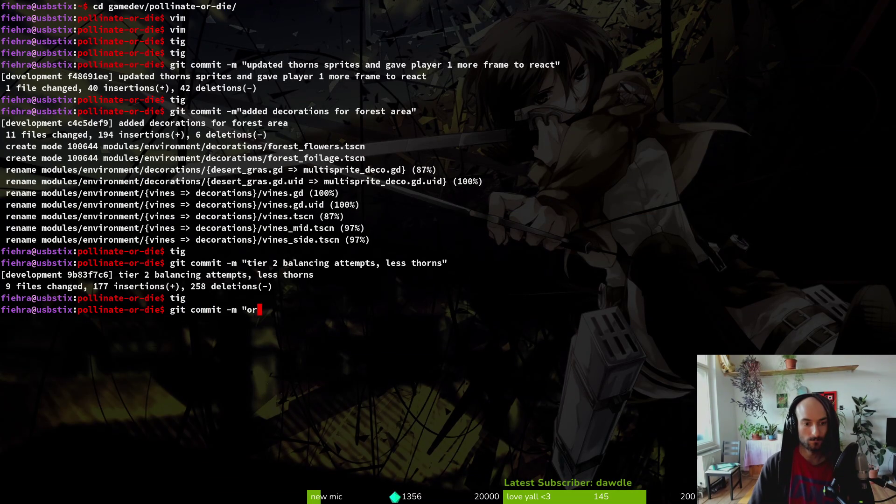
pyautogui.press('BackSpace')
pyautogui.press('BackSpace')
pyautogui.press('BackSpace')
pyautogui.write('worked on forse')
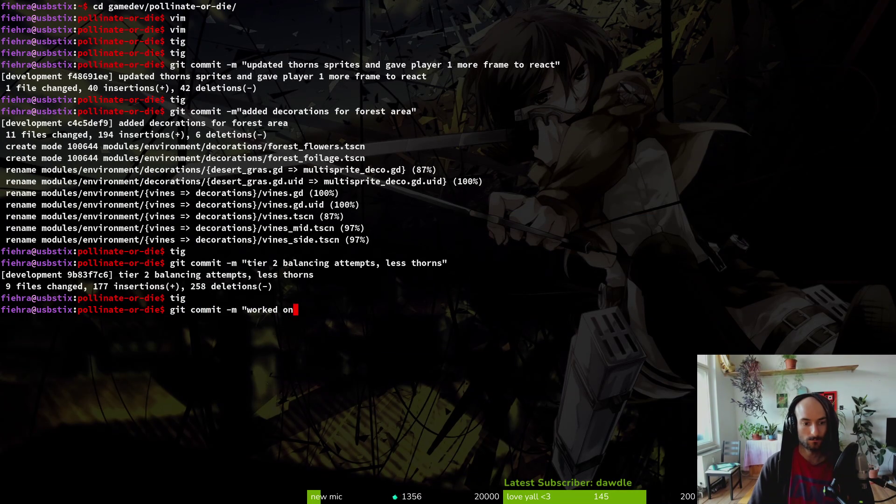
pyautogui.press('BackSpace')
pyautogui.press('BackSpace')
pyautogui.write('est levels"')
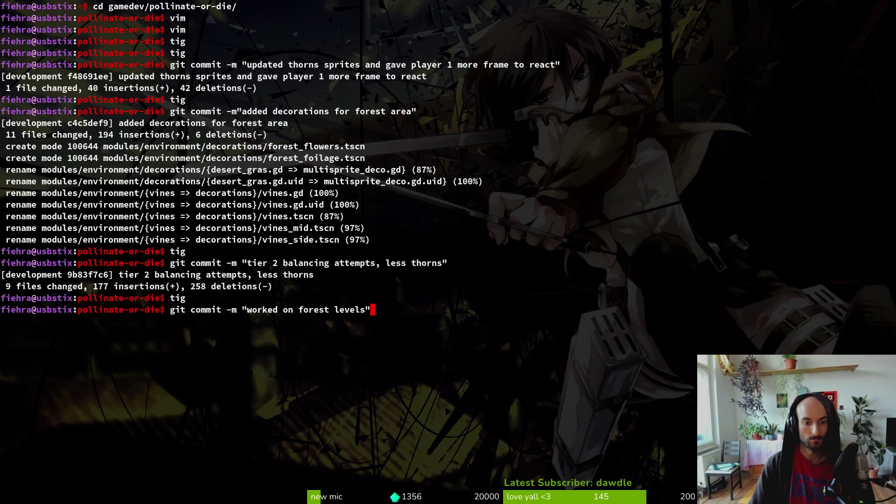
pyautogui.press('Return')
pyautogui.write('git push')
pyautogui.press('Return')
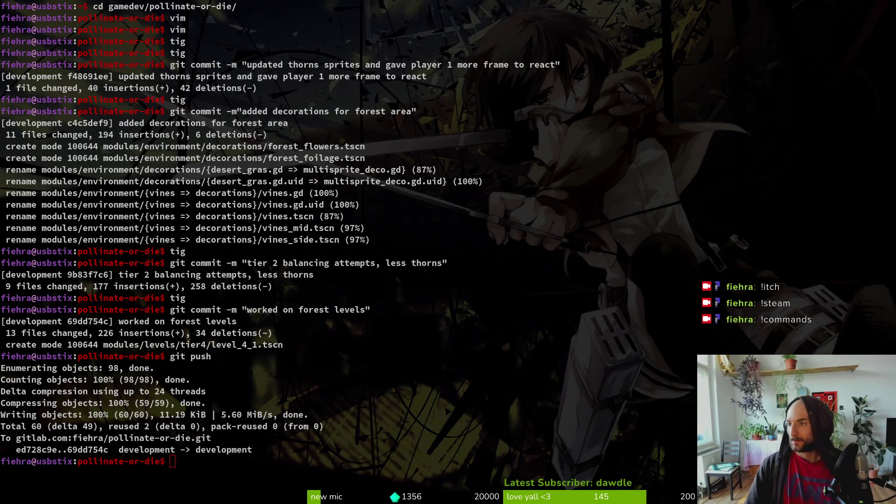
# Step: Go into assets/aseprite/ and bring up tig status for the sprite files
pyautogui.click(335, 317)
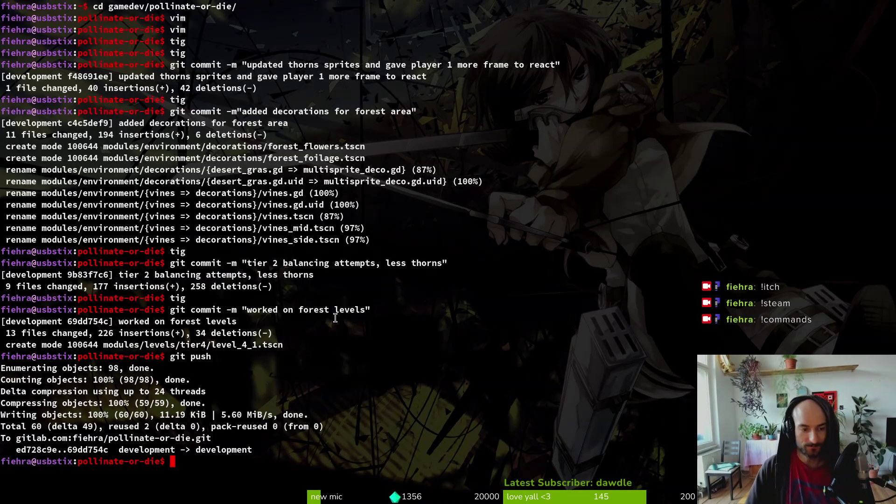
pyautogui.write('c')
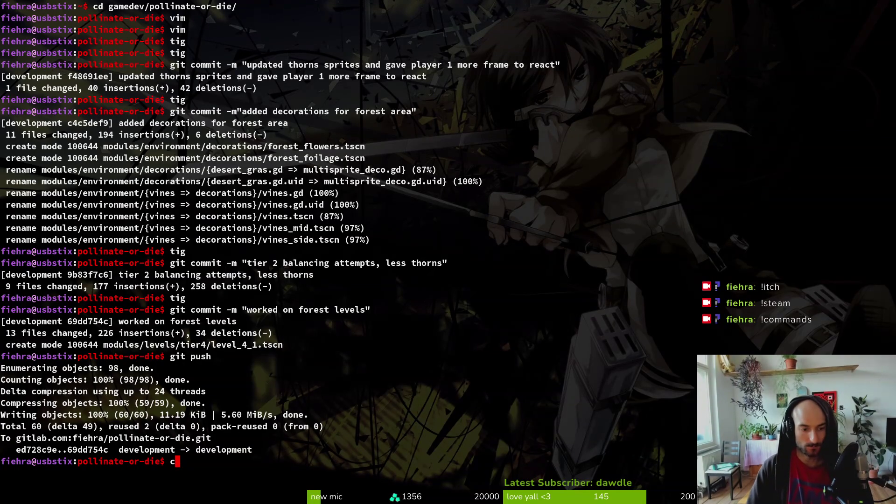
pyautogui.write('d assets/aseprite/')
pyautogui.press('Return')
pyautogui.write('tig status')
pyautogui.press('Return')
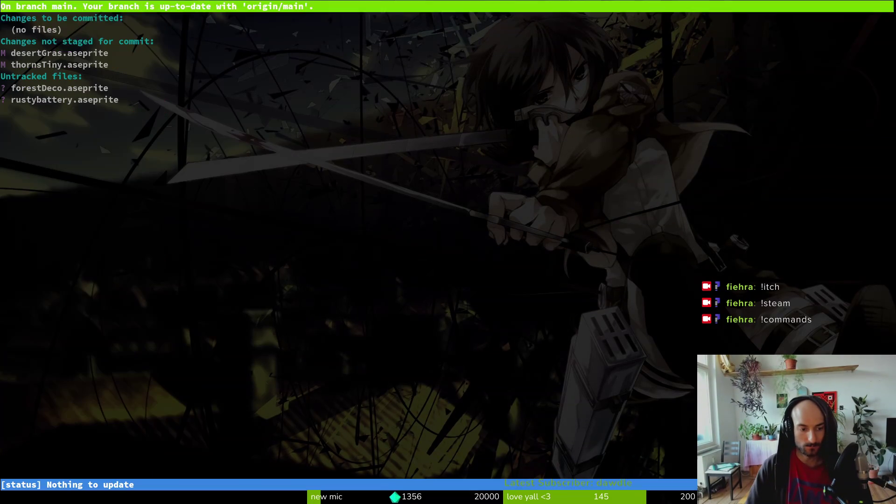
pyautogui.press('Down')
pyautogui.press('Down')
pyautogui.press('Down')
# Step: Stage the sprites, commit as "improved deco and thorns sprites", and push
pyautogui.write('u')
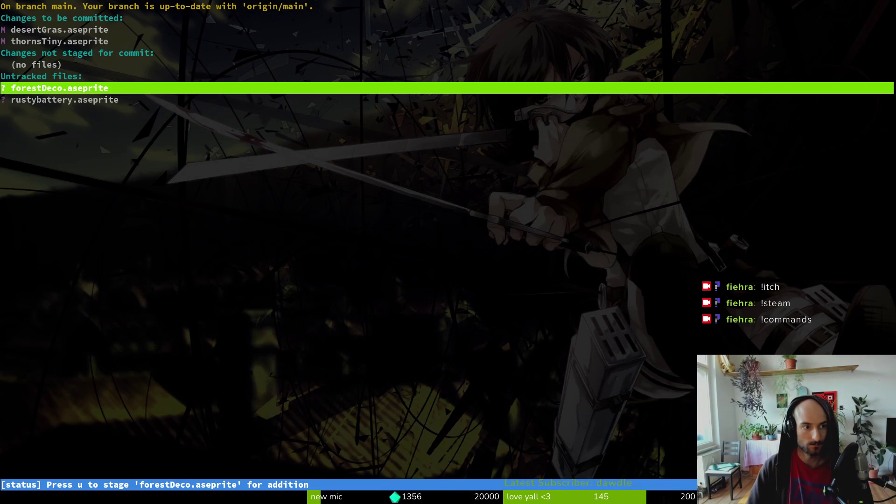
pyautogui.write('qgit commit -m "imp')
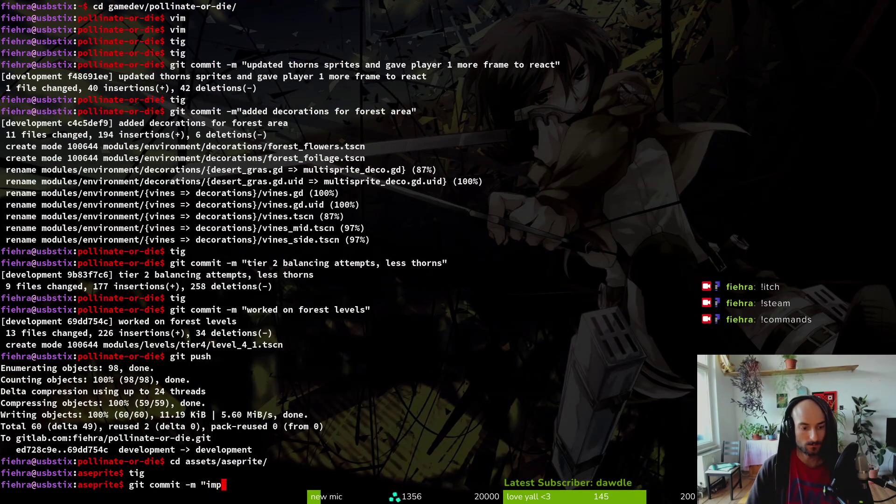
pyautogui.write('roved decor and')
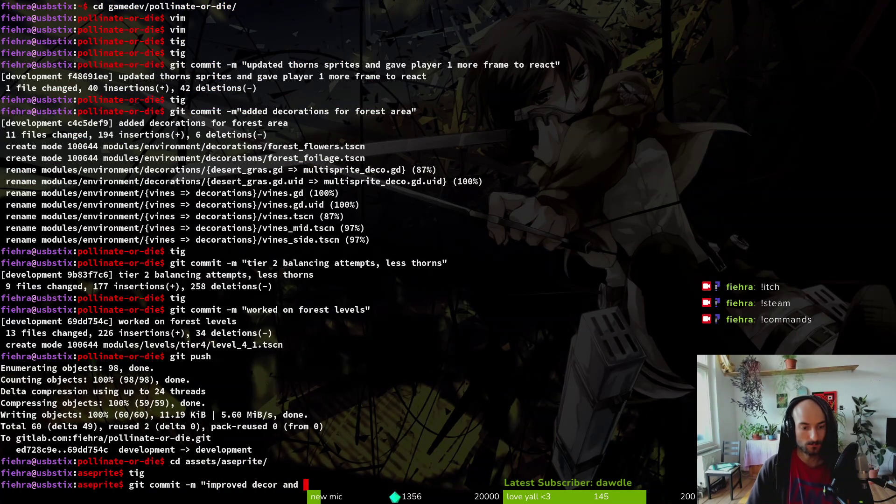
pyautogui.press('BackSpace')
pyautogui.press('BackSpace')
pyautogui.press('BackSpace')
pyautogui.write('and thorns sprites"')
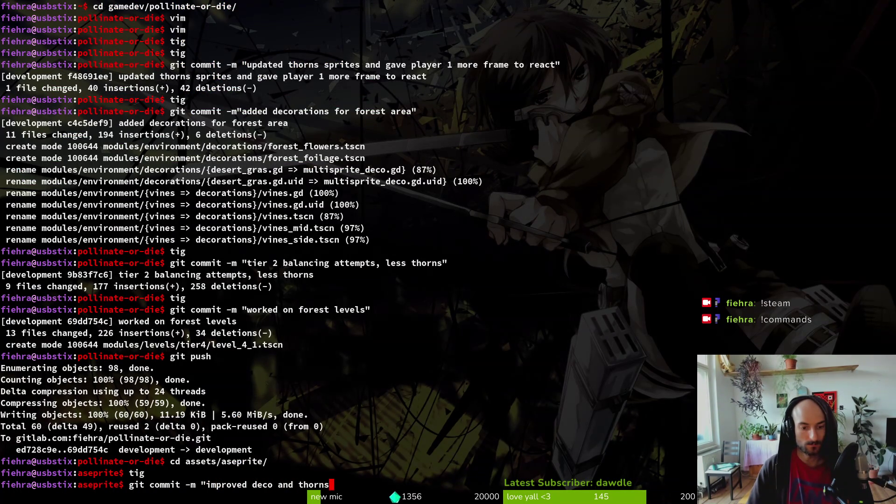
pyautogui.press('Return')
pyautogui.write('git push')
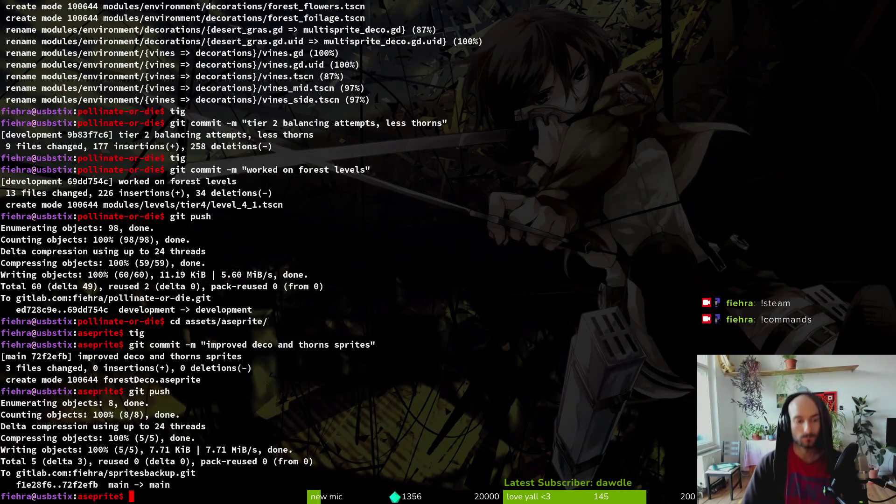
pyautogui.hotkey('alt', 'Tab')
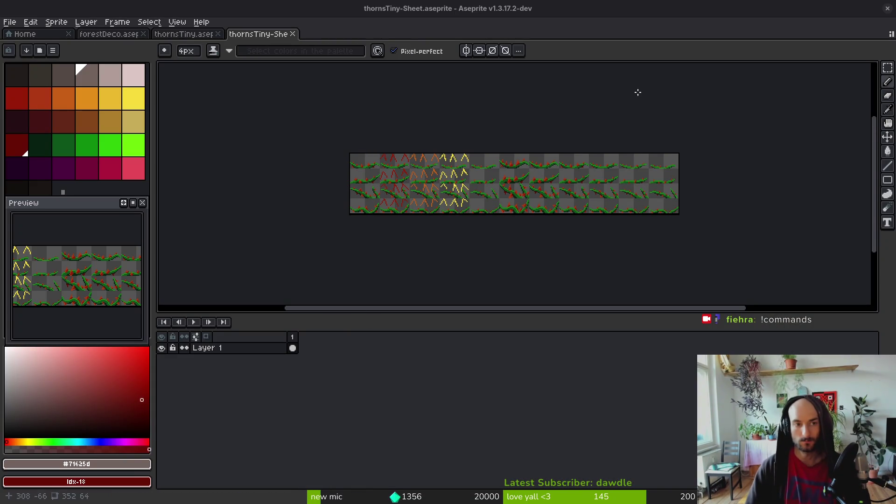
# Step: Quick-open level_3_0.tscn and drag the bottom panel down to enlarge the canvas
pyautogui.hotkey('alt', 'Tab')
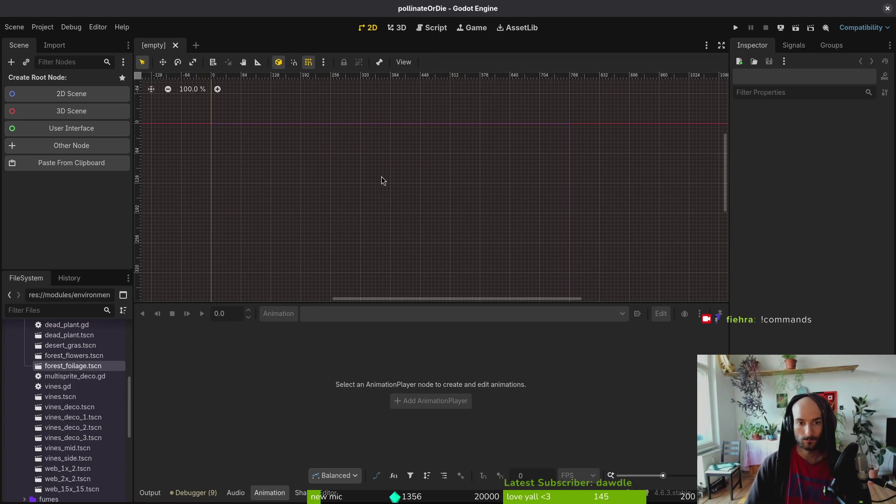
pyautogui.hotkey('alt', 'shift', 'o')
pyautogui.write('level_3')
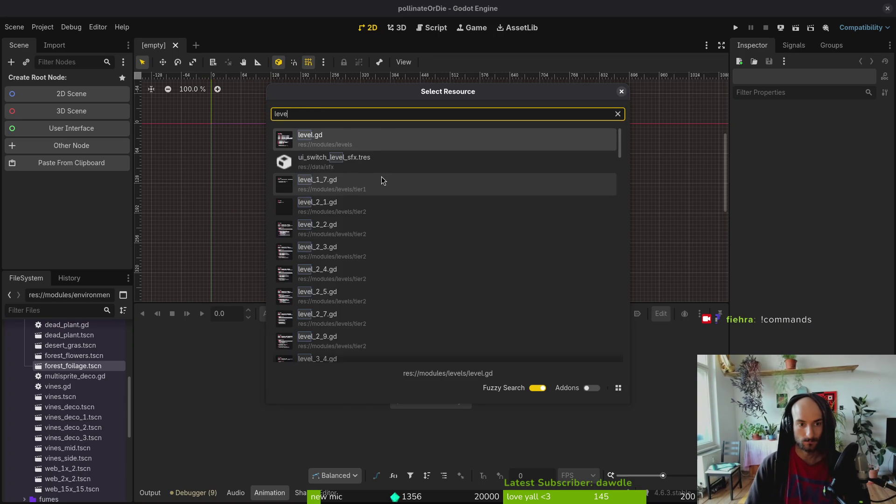
pyautogui.press('Return')
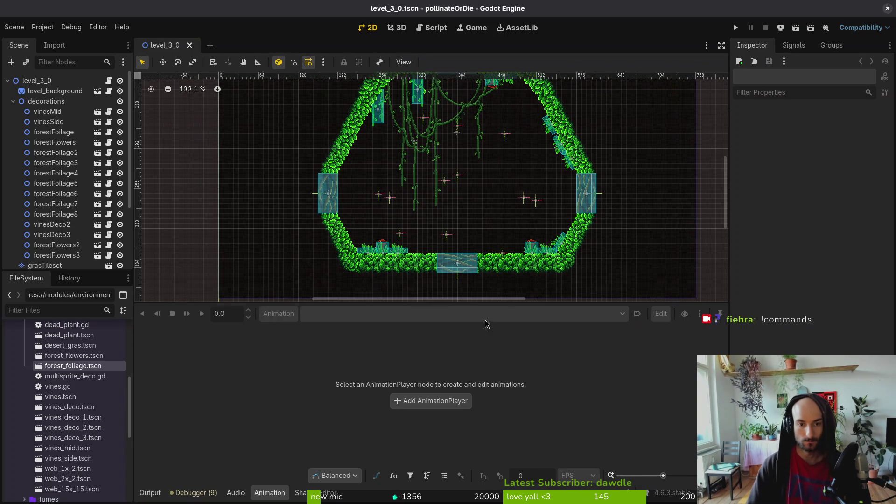
pyautogui.moveTo(453, 303); pyautogui.dragTo(448, 438)
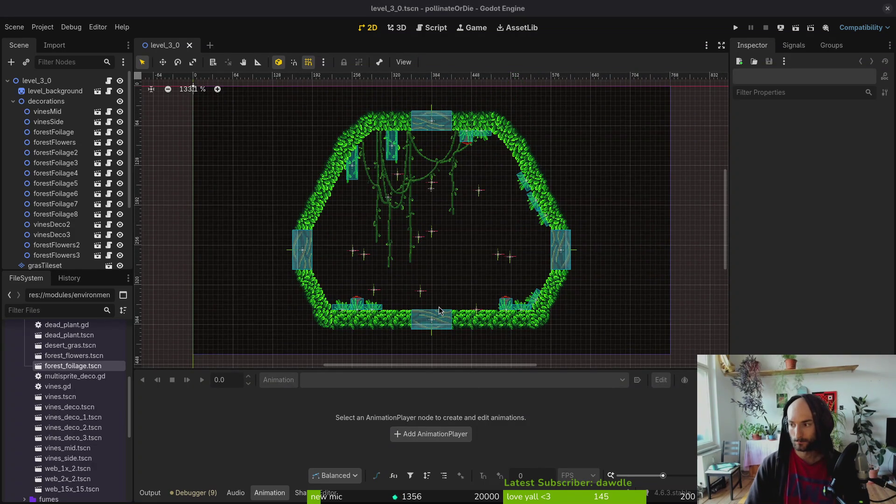
pyautogui.press('super+Return')
# Step: Launch nvim in the pollinate-or-die project and open the rhinoBeetle spawning.gd script
pyautogui.write('cd g')
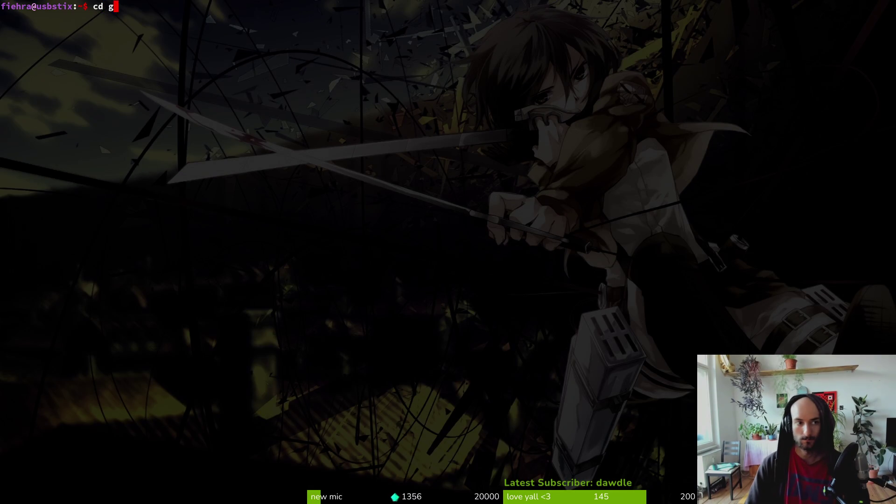
pyautogui.write('amedev/po')
pyautogui.press('Tab')
pyautogui.press('Return')
pyautogui.write('nvim .')
pyautogui.press('Return')
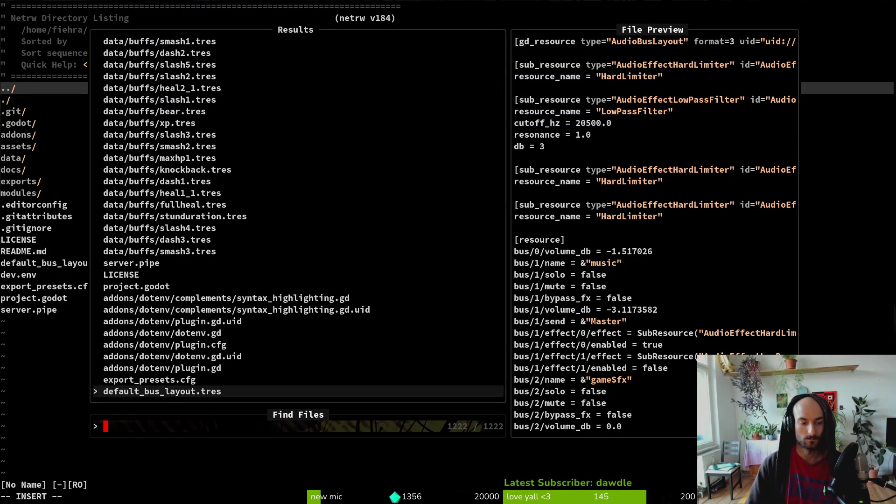
pyautogui.write('rhisp')
pyautogui.press('Return')
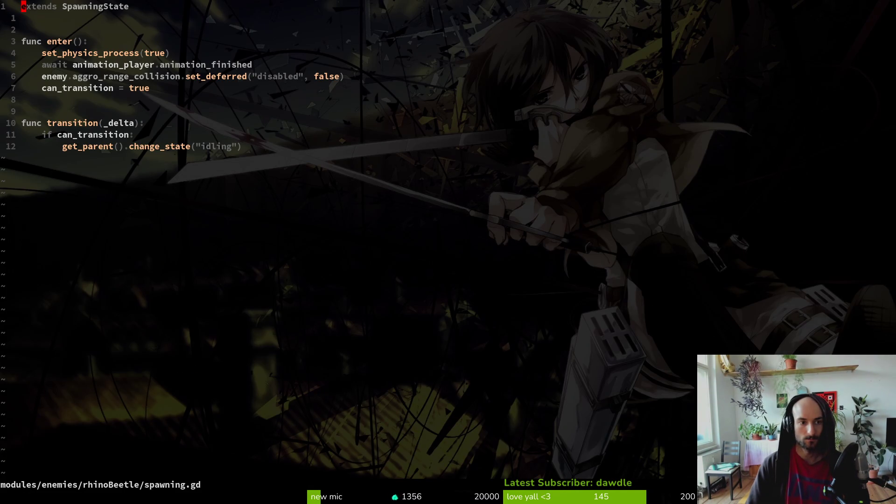
# Step: Find spawning.state.gd with the file finder and open it in a vertical split
pyautogui.press('space')
pyautogui.press('f')
pyautogui.press('f')
pyautogui.write('spawn')
pyautogui.press('Escape')
pyautogui.press('space')
pyautogui.press('f')
pyautogui.press('f')
pyautogui.write('spsatet')
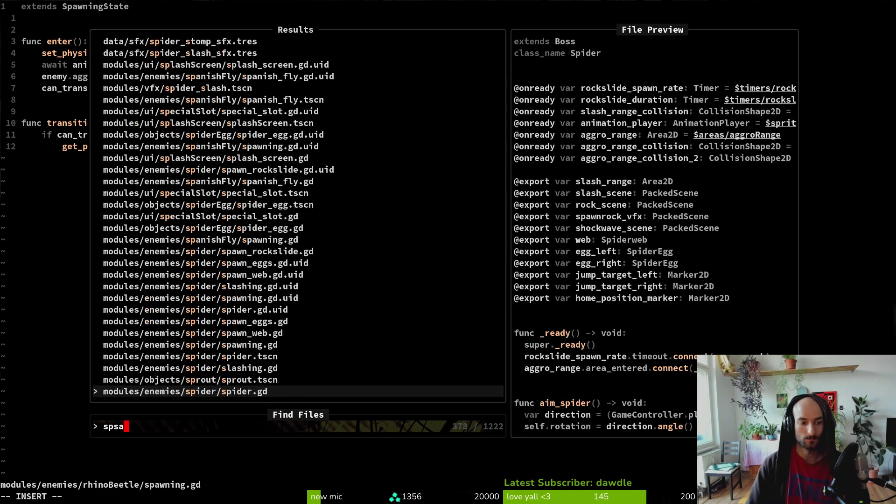
pyautogui.press('BackSpace')
pyautogui.press('BackSpace')
pyautogui.press('BackSpace')
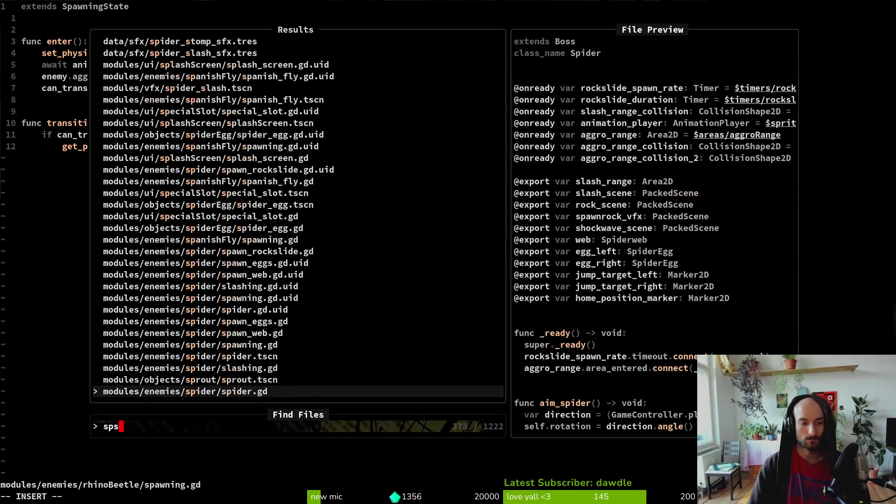
pyautogui.write('state')
pyautogui.hotkey('ctrl', 'v')
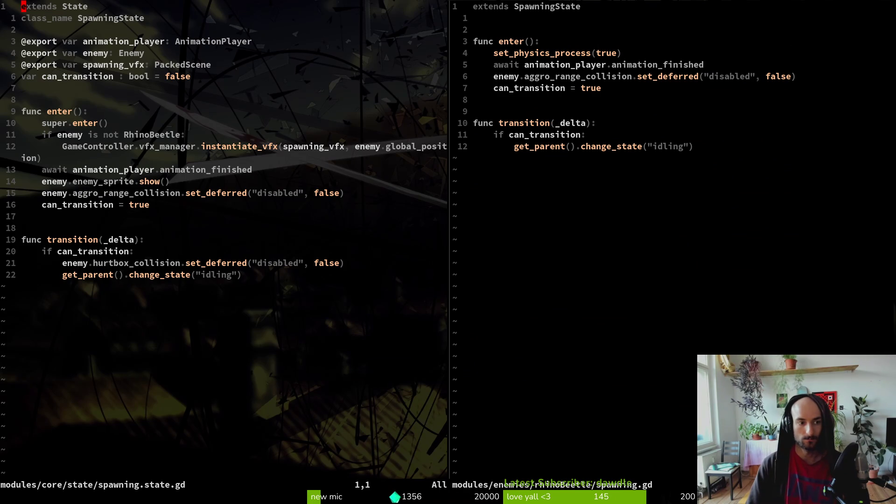
# Step: Delete the RhinoBeetle check line from spawning.state.gd and save the file
pyautogui.press('j')
pyautogui.press('j')
pyautogui.press('j')
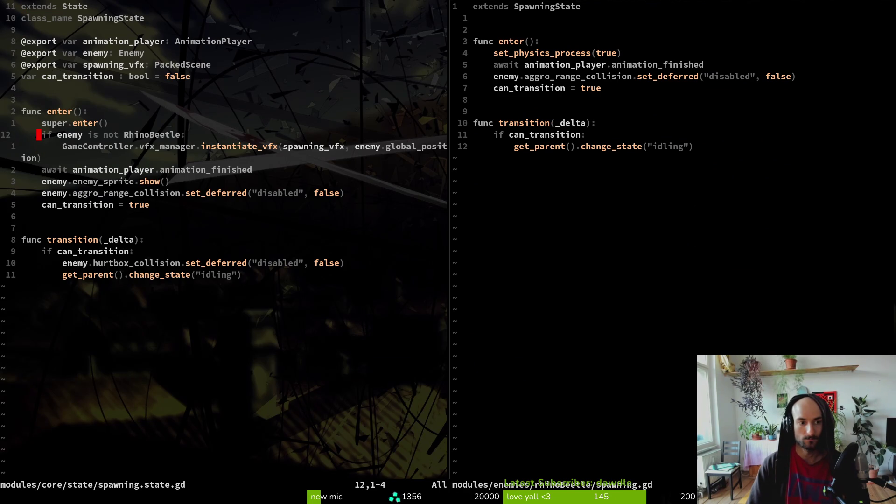
pyautogui.press('d')
pyautogui.press('d')
pyautogui.press('p')
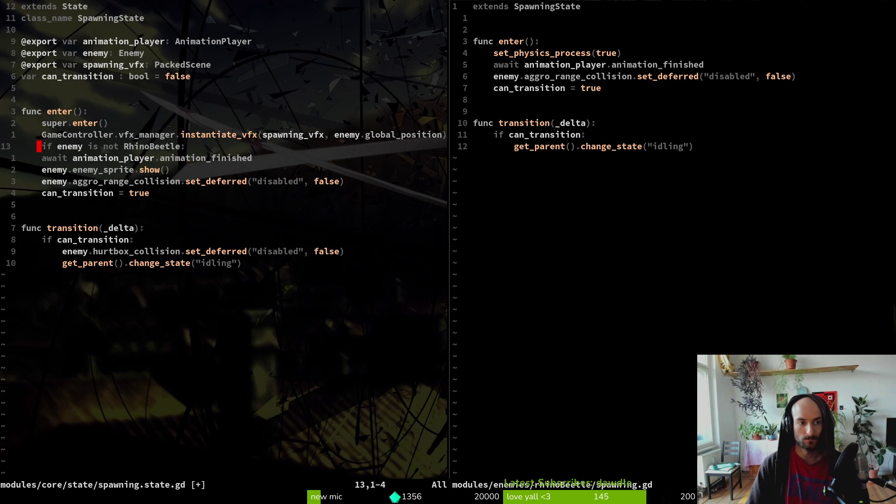
pyautogui.press('d')
pyautogui.press('d')
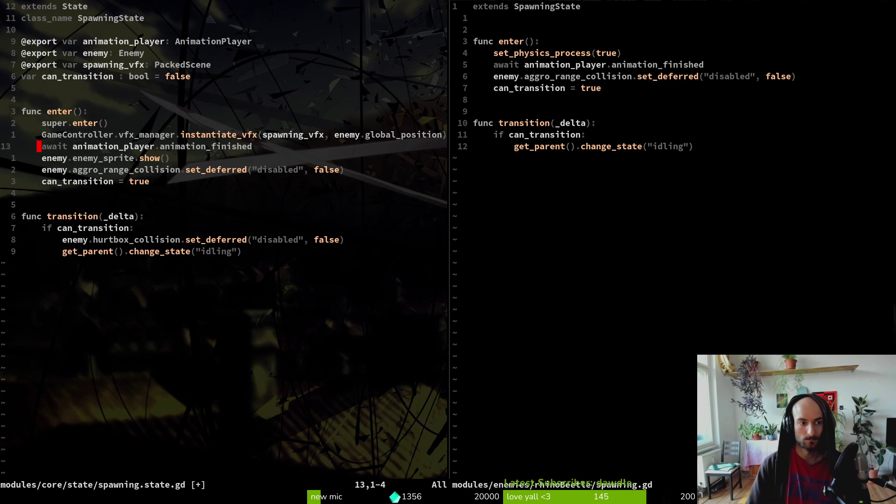
pyautogui.write(':write')
pyautogui.press('Return')
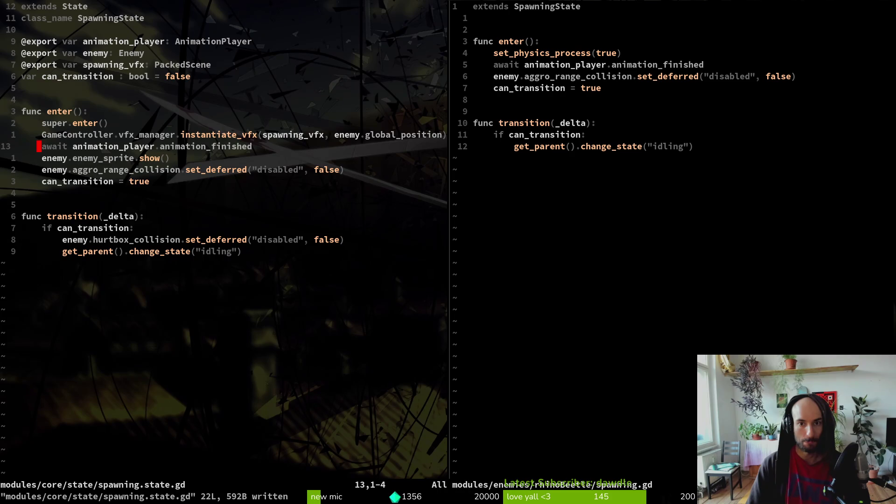
# Step: Look over the rhino beetle spawning script, then quit Vim with :qa
pyautogui.hotkey('ctrl', 'w')
pyautogui.press('l')
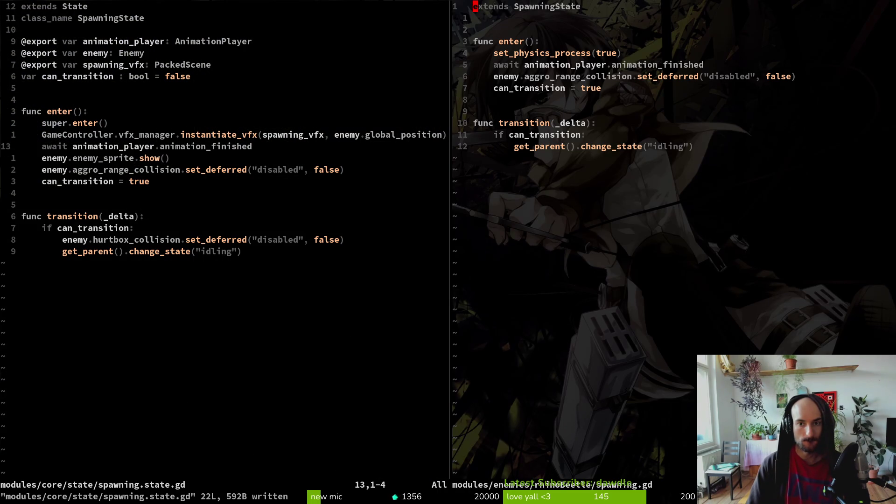
pyautogui.press('j')
pyautogui.press('j')
pyautogui.press('j')
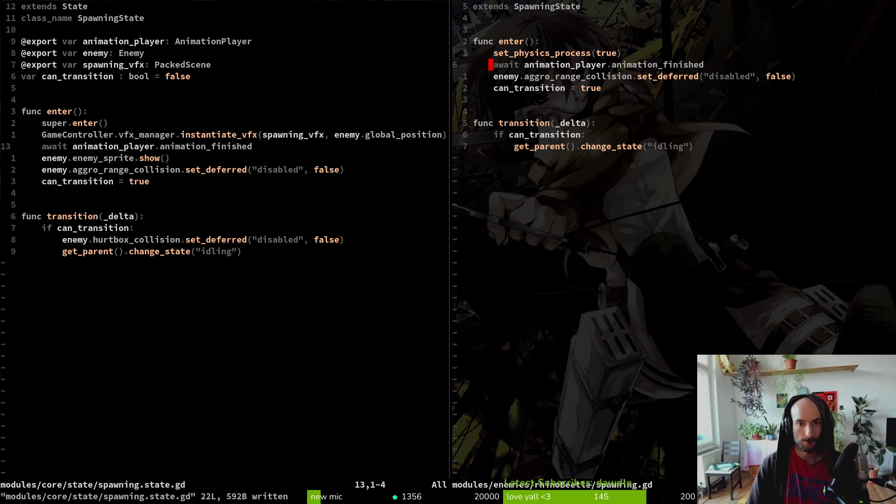
pyautogui.press('k')
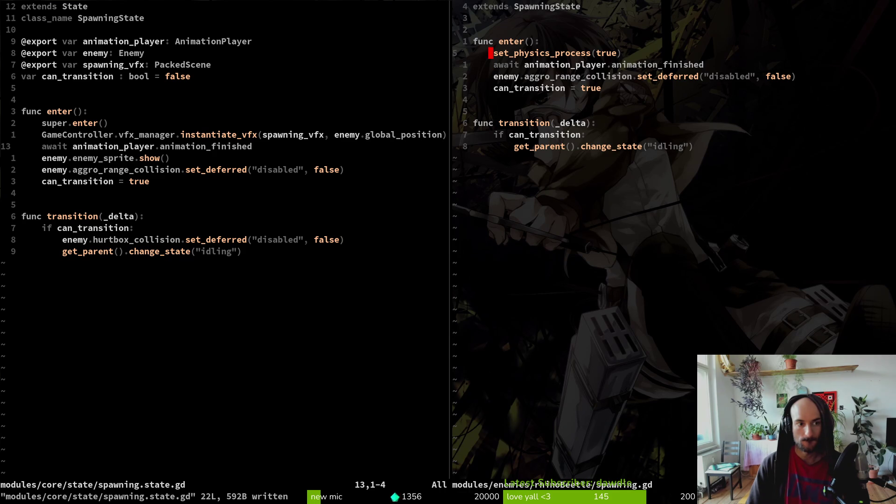
pyautogui.press('k')
pyautogui.press('k')
pyautogui.press('k')
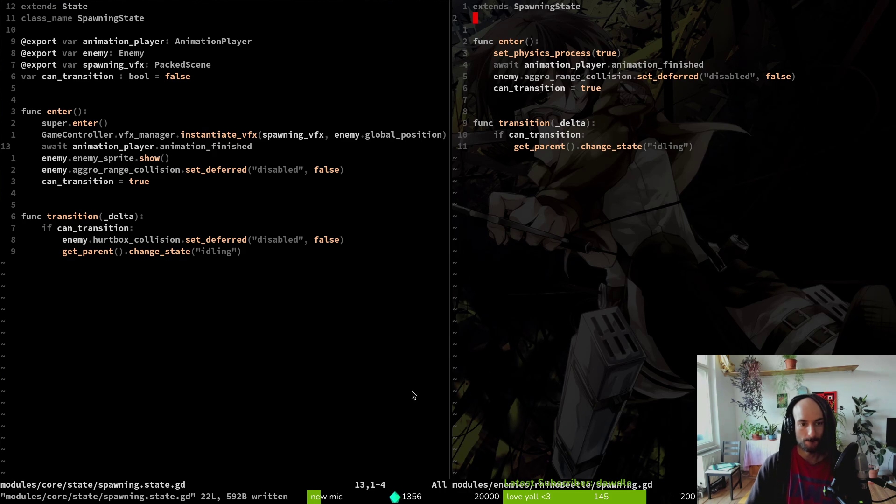
pyautogui.write(':qa')
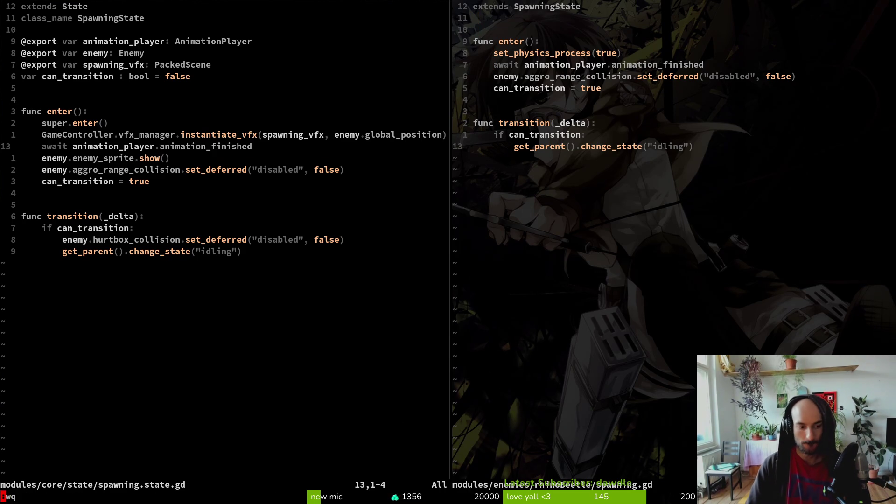
pyautogui.press('Return')
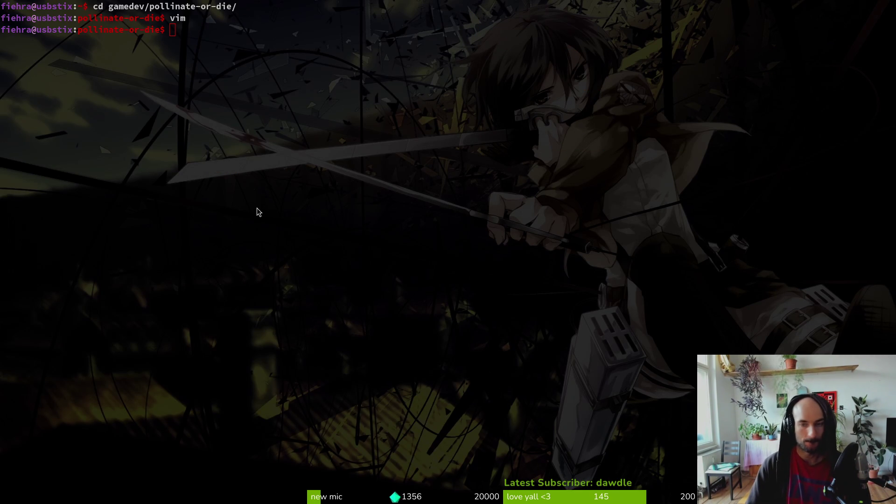
# Step: Back in Godot, quick-open the rhino_beetle.tscn scene
pyautogui.press('super+2')
pyautogui.hotkey('shift', 'alt', 'o')
pyautogui.write('rhino')
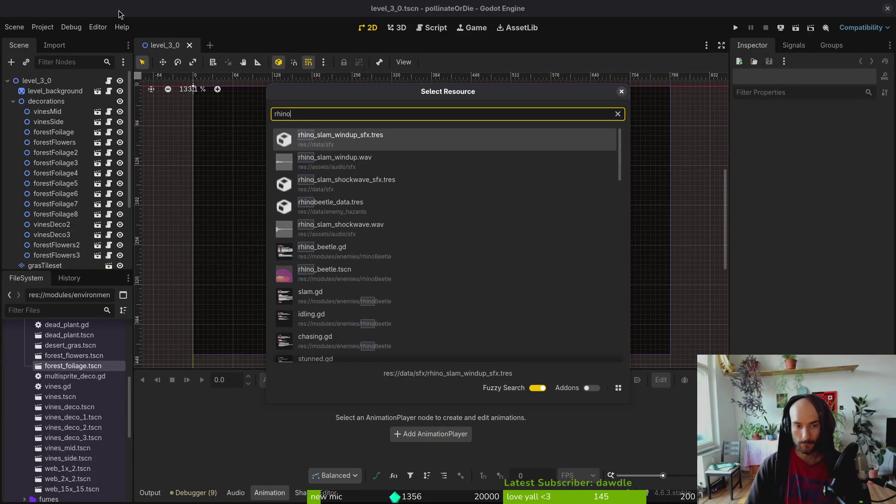
pyautogui.write('bets')
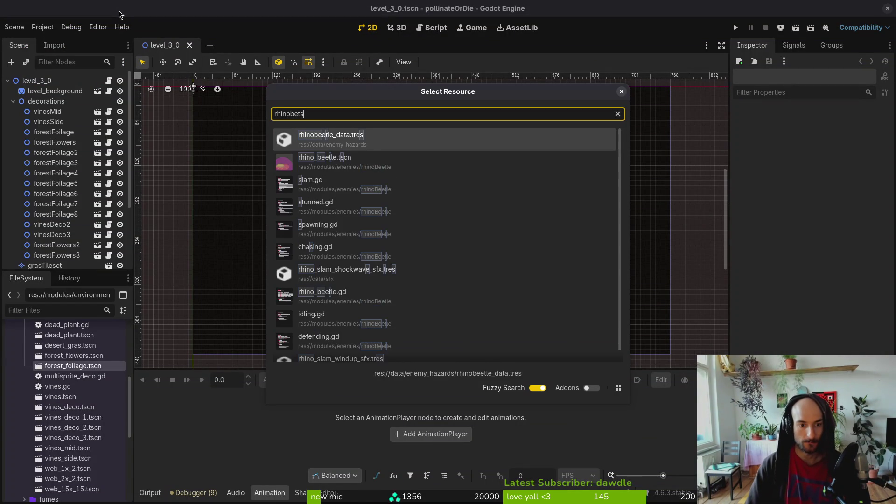
pyautogui.press('Down')
pyautogui.press('Return')
pyautogui.scroll(-5, 56, 225)
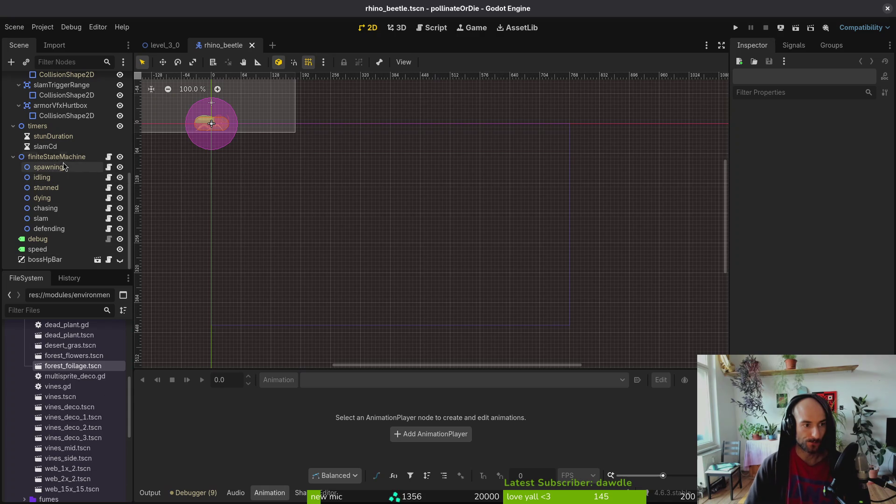
# Step: Detach the old script from the spawning node
pyautogui.rightClick(54, 172)
pyautogui.click(114, 287)
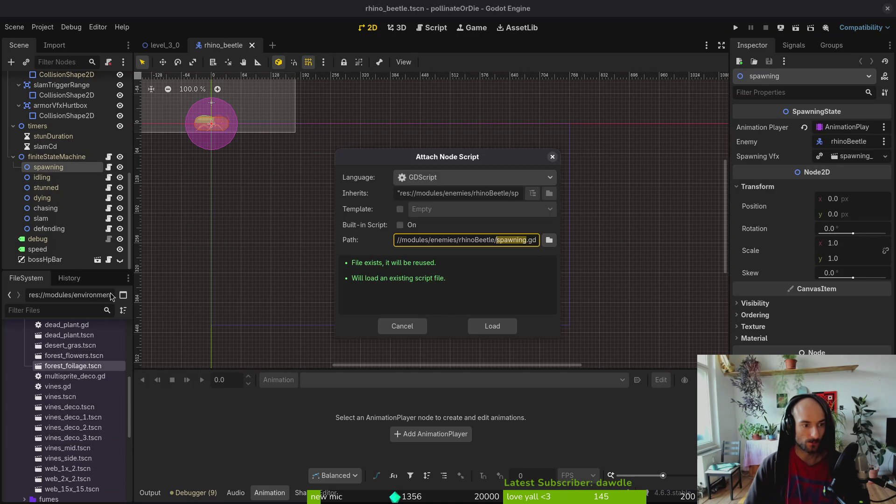
pyautogui.press('Escape')
pyautogui.rightClick(46, 164)
pyautogui.click(70, 294)
pyautogui.rightClick(47, 157)
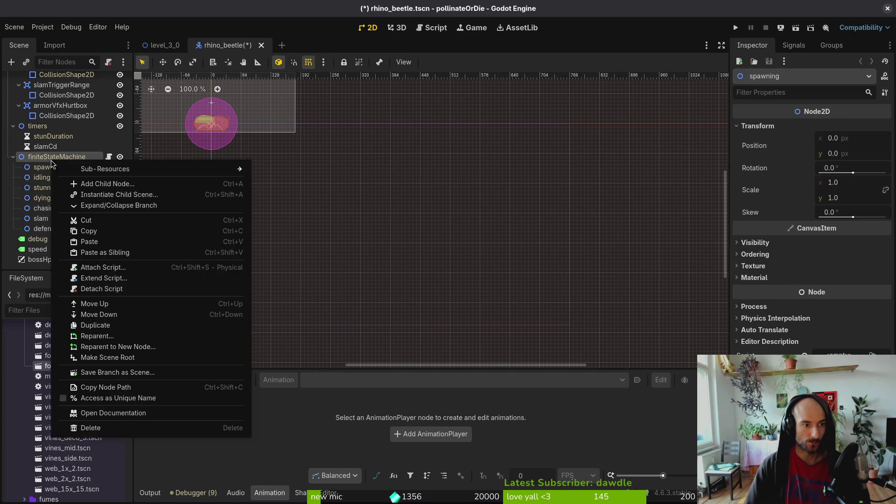
pyautogui.press('Escape')
pyautogui.rightClick(46, 170)
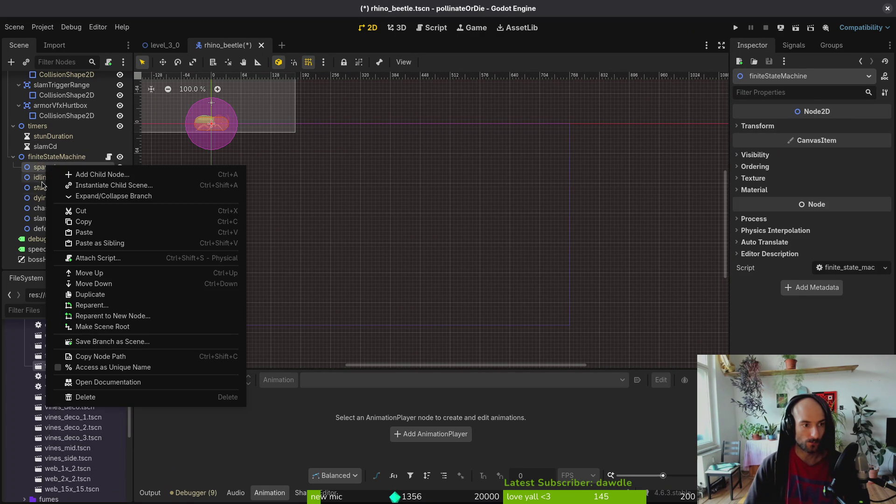
# Step: Attach res://modules/core/state/spawning.state.gd to spawning and launch the game with F5
pyautogui.click(97, 256)
pyautogui.click(549, 240)
pyautogui.click(236, 100)
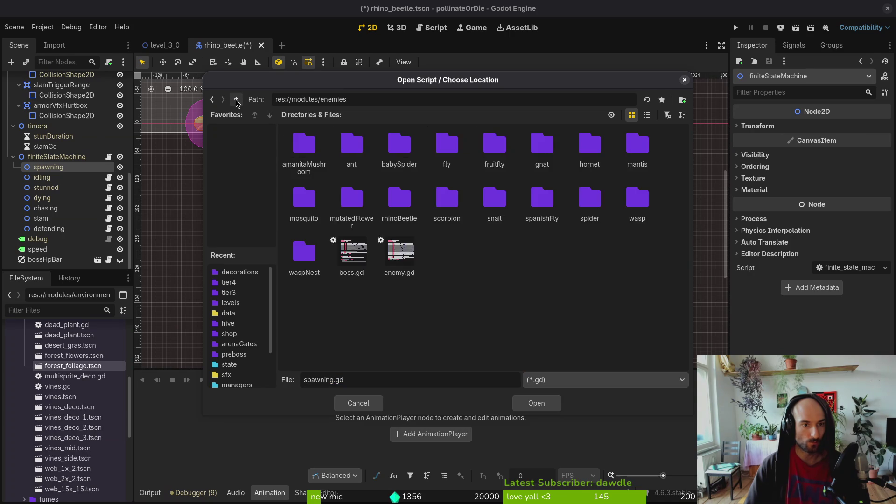
pyautogui.click(236, 100)
pyautogui.doubleClick(304, 147)
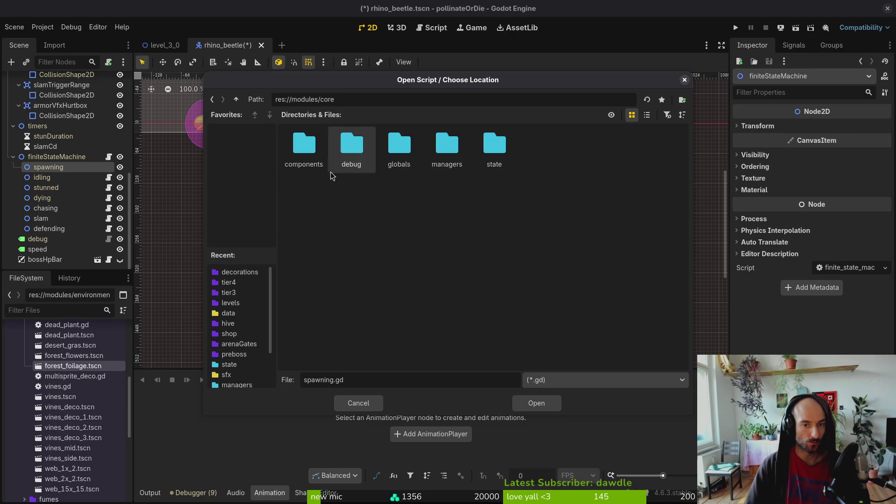
pyautogui.doubleClick(494, 147)
pyautogui.click(447, 145)
pyautogui.click(494, 145)
pyautogui.click(536, 402)
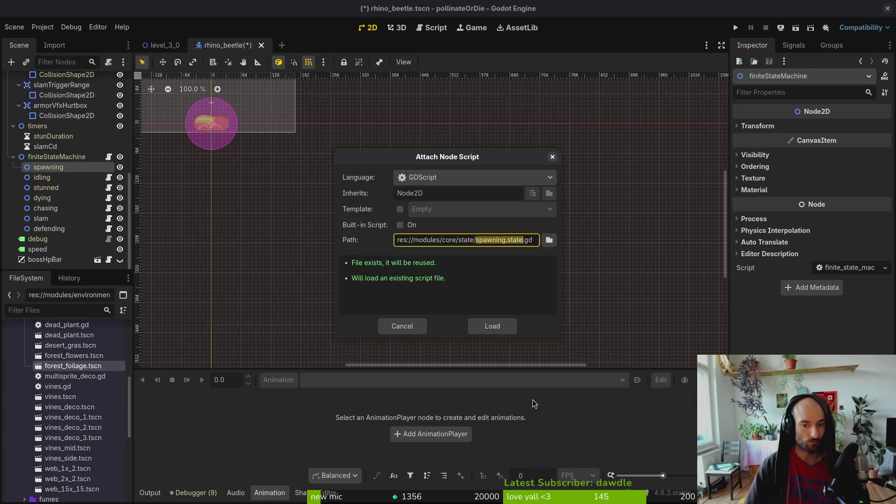
pyautogui.click(492, 326)
pyautogui.press('F5')
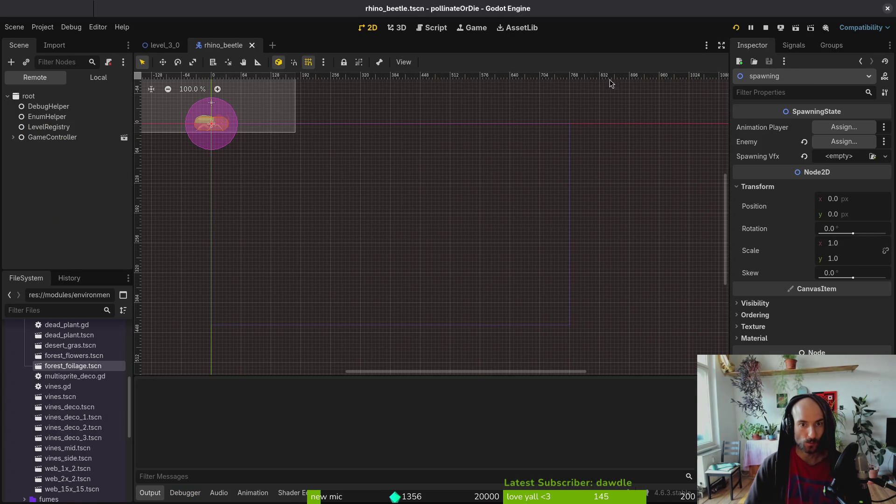
# Step: Stop the game and assign AnimationPlayer and rhinoBeetle to the Animation Player and Enemy exports
pyautogui.click(444, 8)
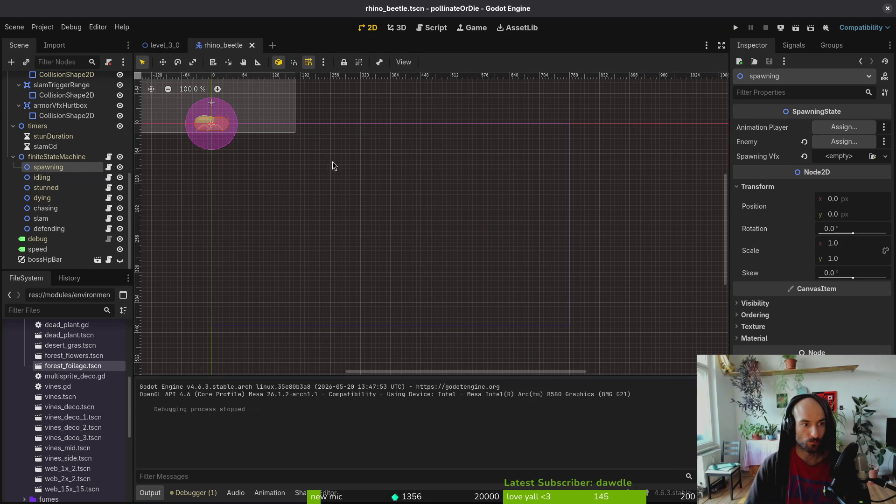
pyautogui.click(838, 128)
pyautogui.click(426, 184)
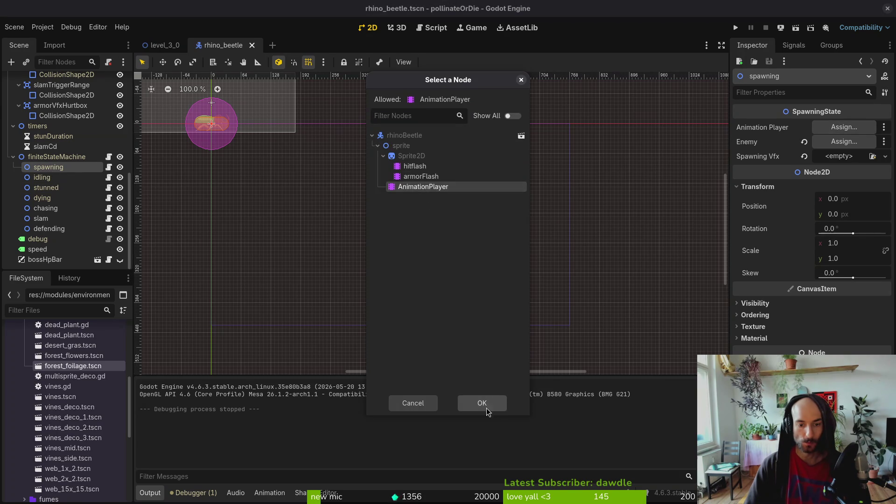
pyautogui.click(480, 402)
pyautogui.click(843, 141)
pyautogui.click(425, 140)
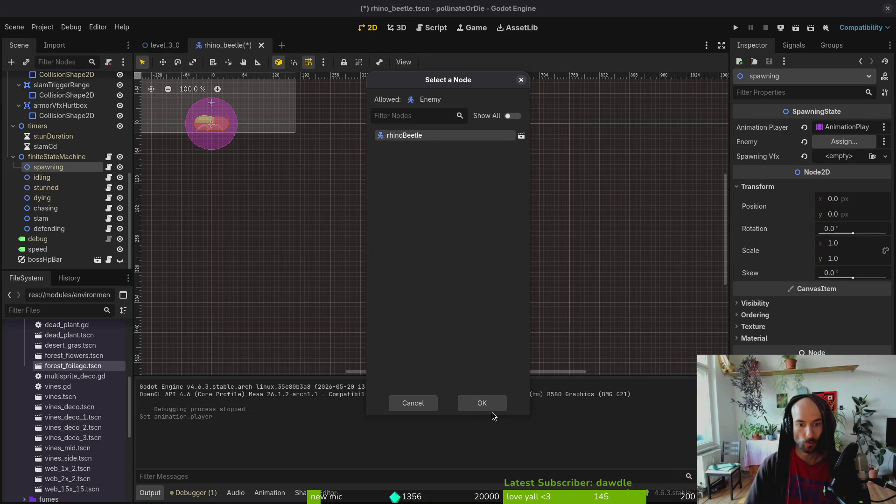
pyautogui.click(480, 403)
# Step: Quick Load spawning_vfx.tscn into the Spawning Vfx export
pyautogui.click(885, 156)
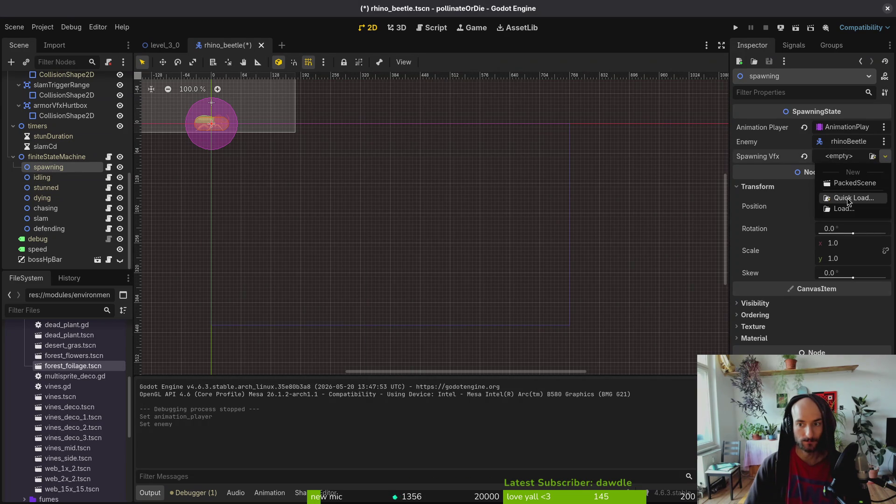
pyautogui.click(852, 198)
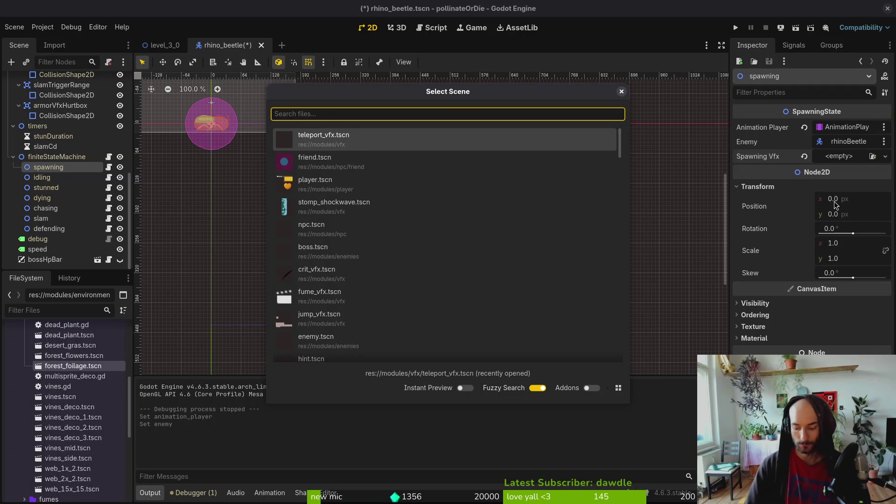
pyautogui.write('spawning')
pyautogui.press('Return')
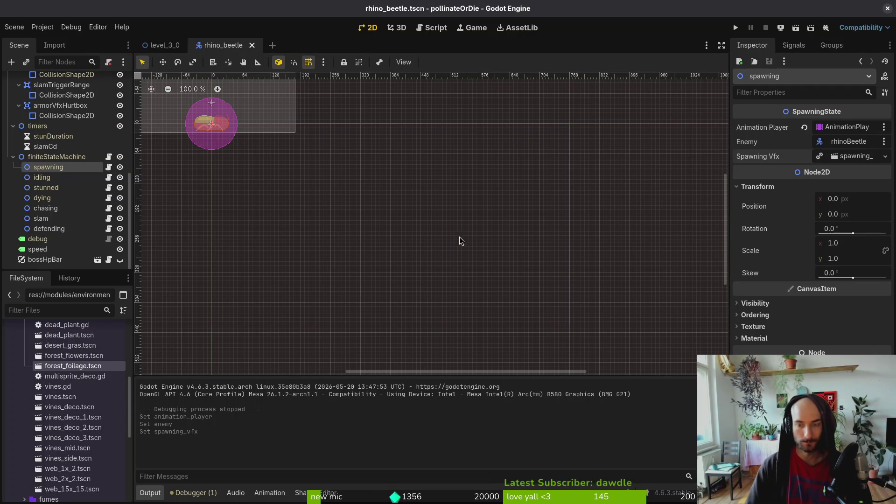
pyautogui.press('super+1')
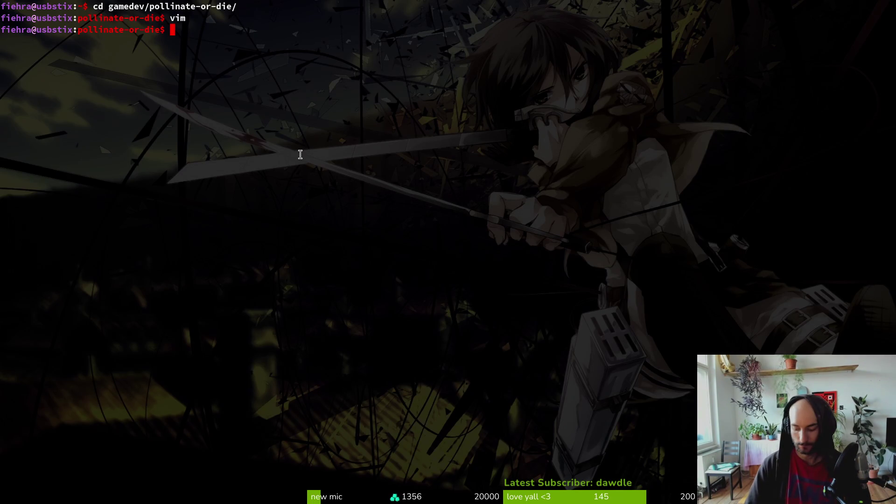
# Step: Open rhino_beetle.gd in Vim to its end, then select bossHpBar in Godot
pyautogui.write('vim')
pyautogui.press('Return')
pyautogui.write('rhino')
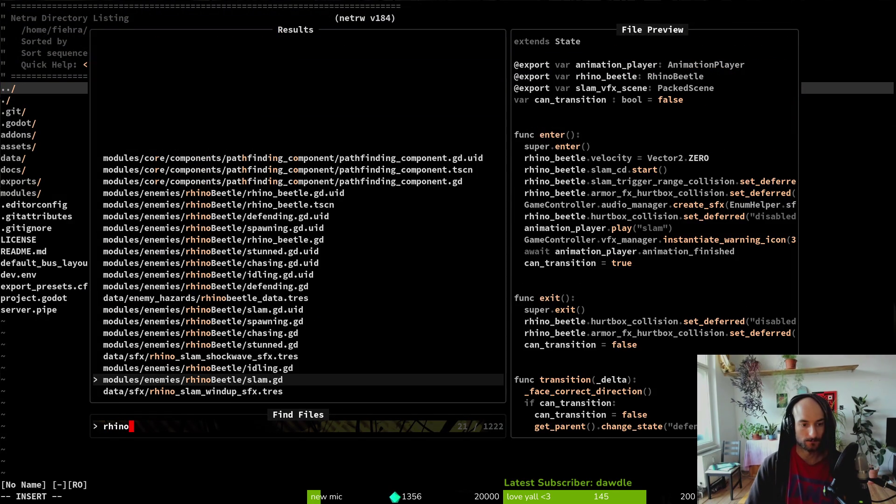
pyautogui.write('_be')
pyautogui.press('Return')
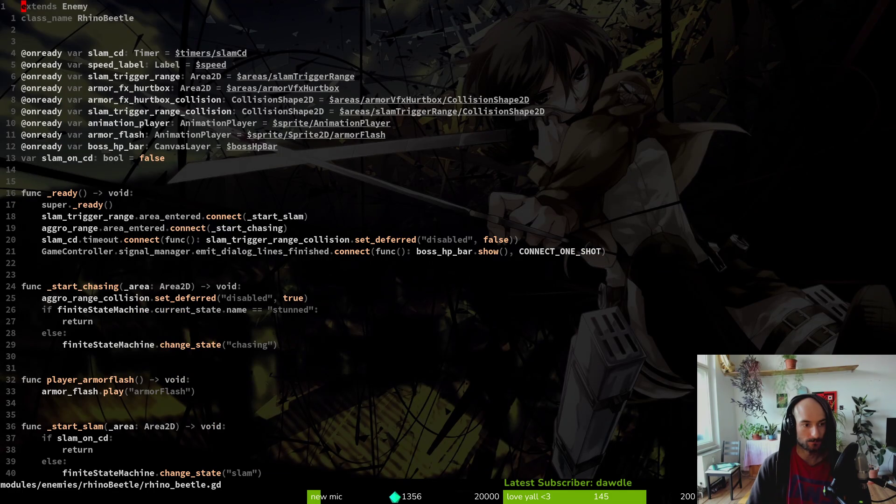
pyautogui.press('G')
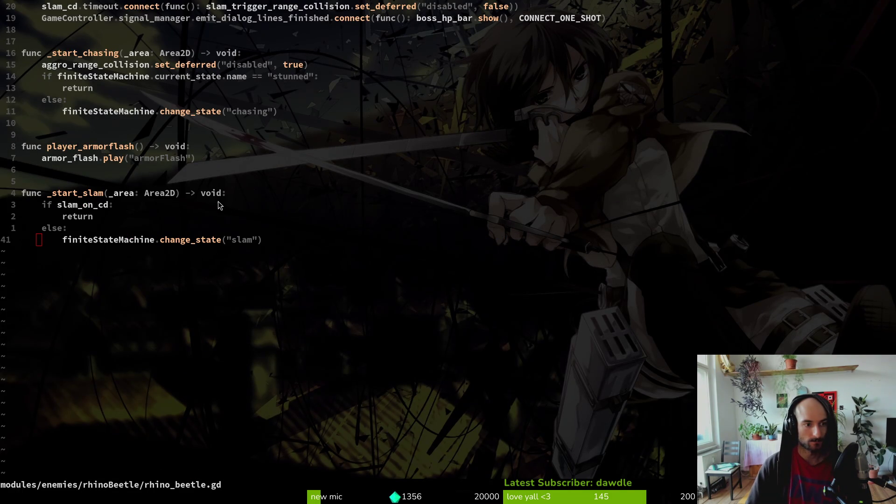
pyautogui.hotkey('alt', 'Tab')
pyautogui.click(49, 259)
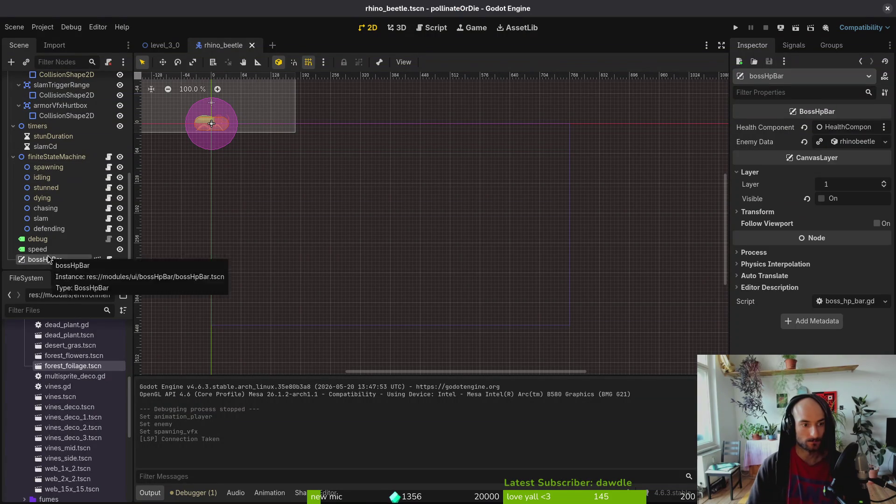
# Step: Delete the bossHpBar node from rhino_beetle.tscn and save the scene
pyautogui.press('Delete')
pyautogui.hotkey('ctrl', 's')
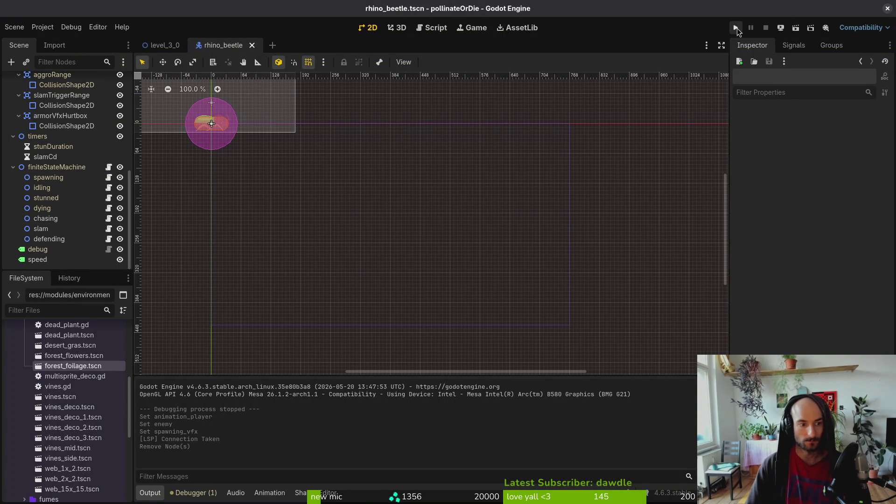
pyautogui.click(70, 259)
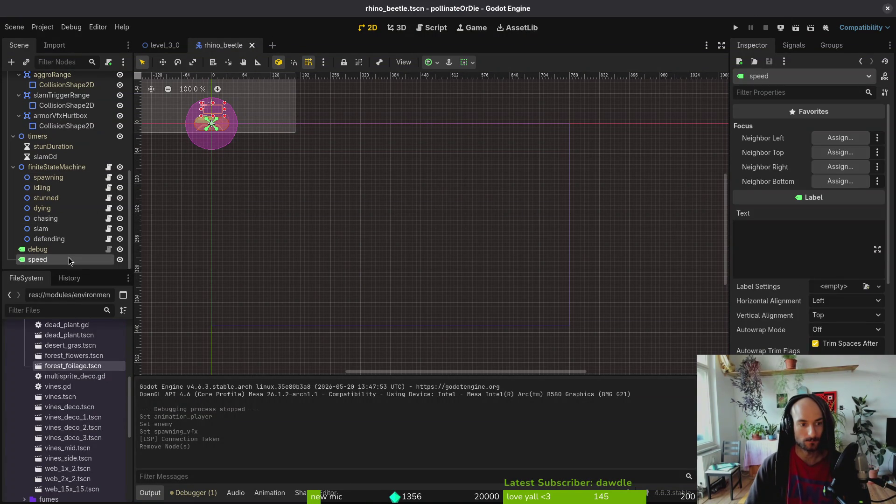
pyautogui.hotkey('alt', 'Tab')
pyautogui.press('2')
pyautogui.press('0')
pyautogui.press('k')
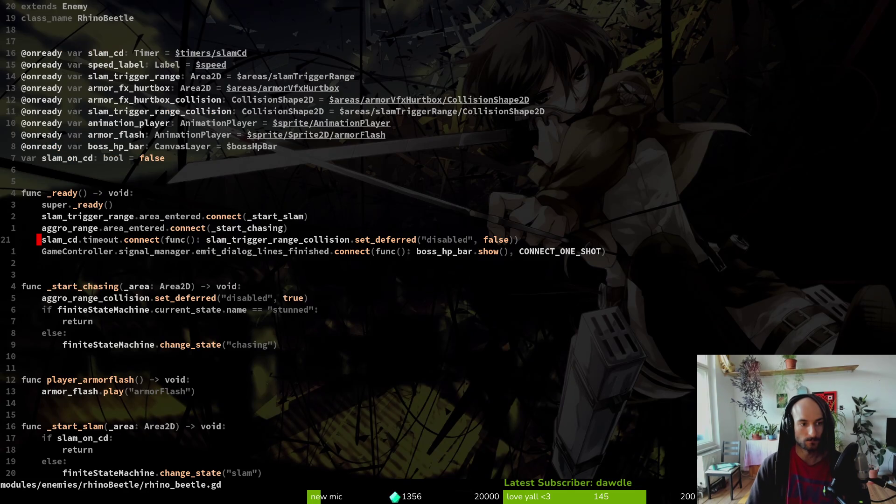
pyautogui.press('g')
pyautogui.press('g')
pyautogui.press('j')
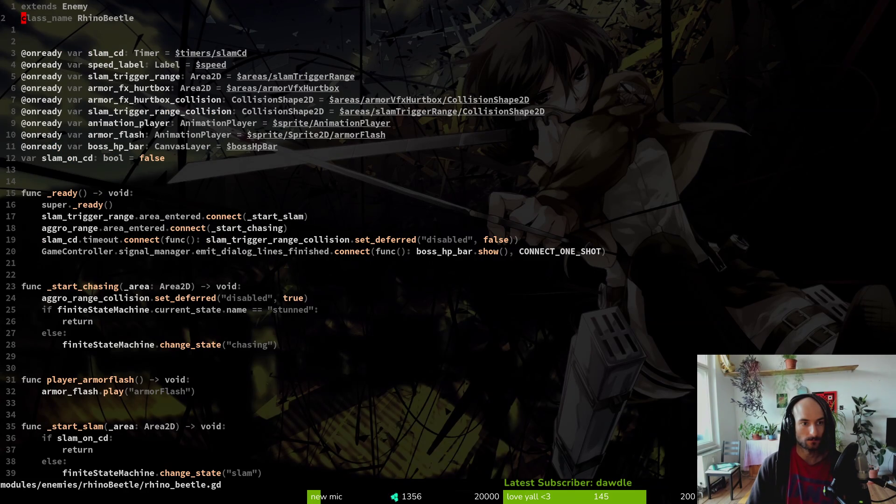
pyautogui.press('j')
pyautogui.press('j')
pyautogui.press('j')
pyautogui.press('j')
pyautogui.press('j')
pyautogui.press('k')
pyautogui.press('k')
pyautogui.press('d')
pyautogui.press('d')
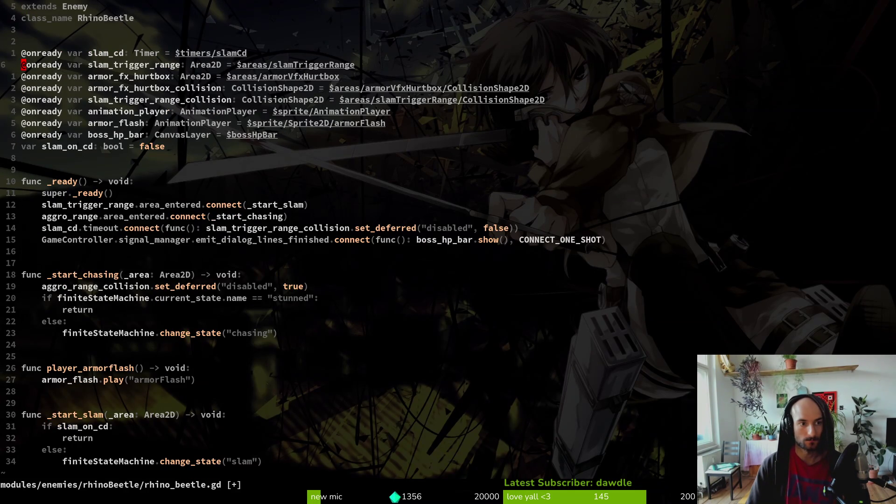
pyautogui.write(':w')
pyautogui.press('Return')
# Step: Delete the speed node from the rhino beetle scene and save it
pyautogui.hotkey('alt', 'Tab')
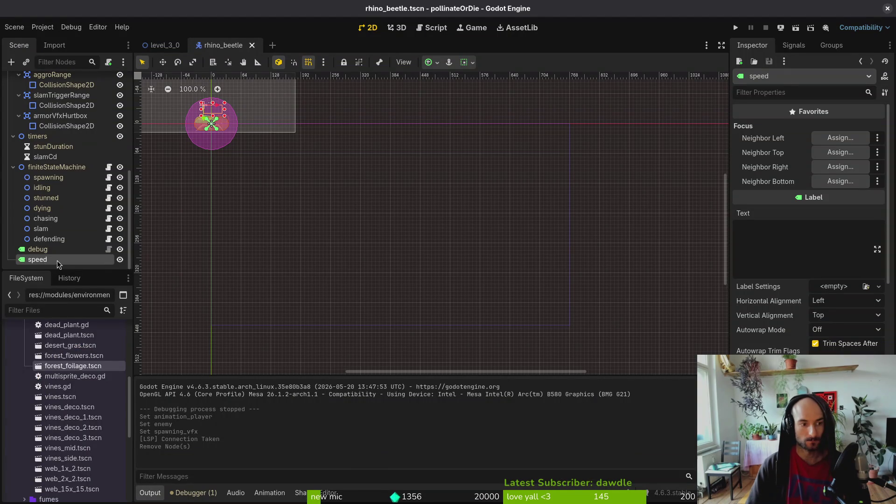
pyautogui.press('Delete')
pyautogui.press('Return')
pyautogui.hotkey('ctrl', 's')
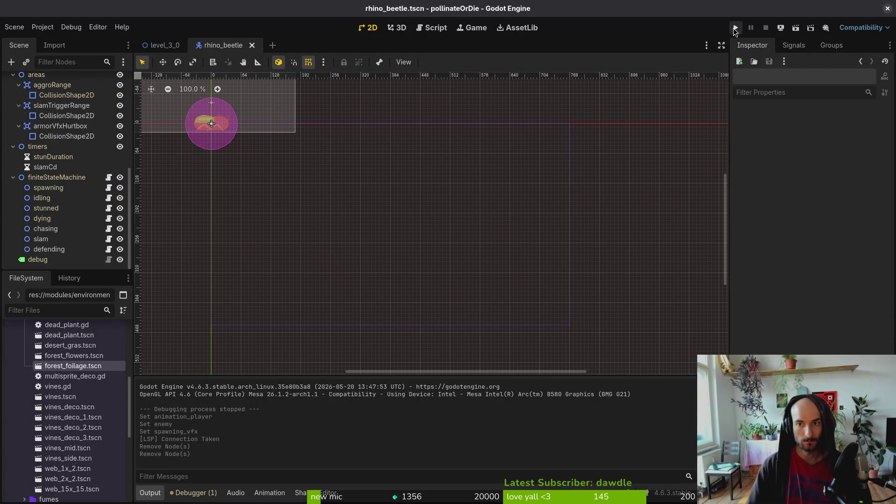